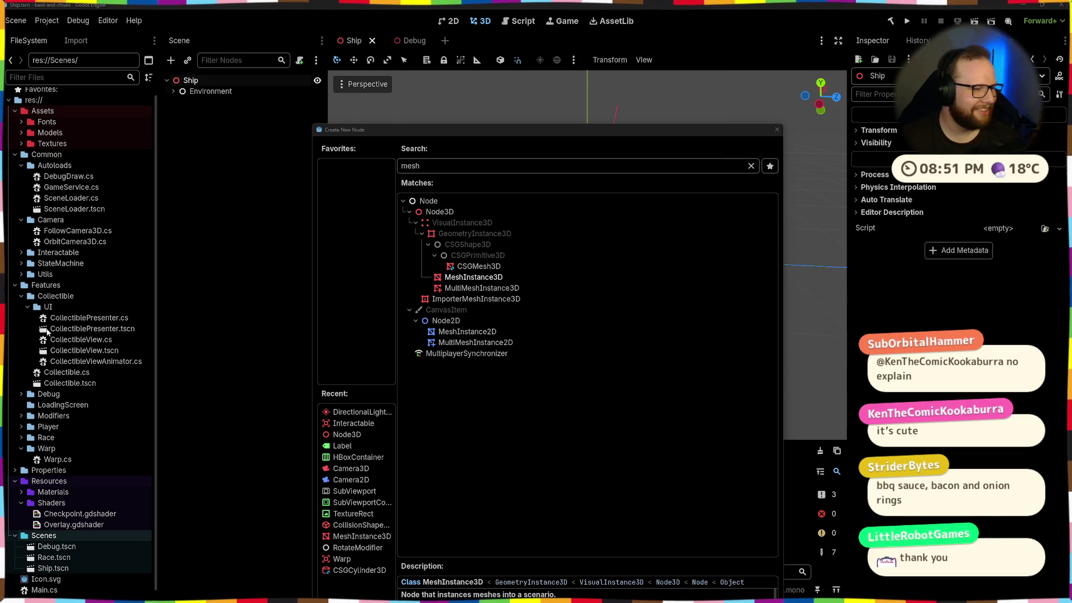
Step: Delete the stray MeshInstance3D that was added under Ship
{"action": "double_click", "coordinate": [474, 276]}
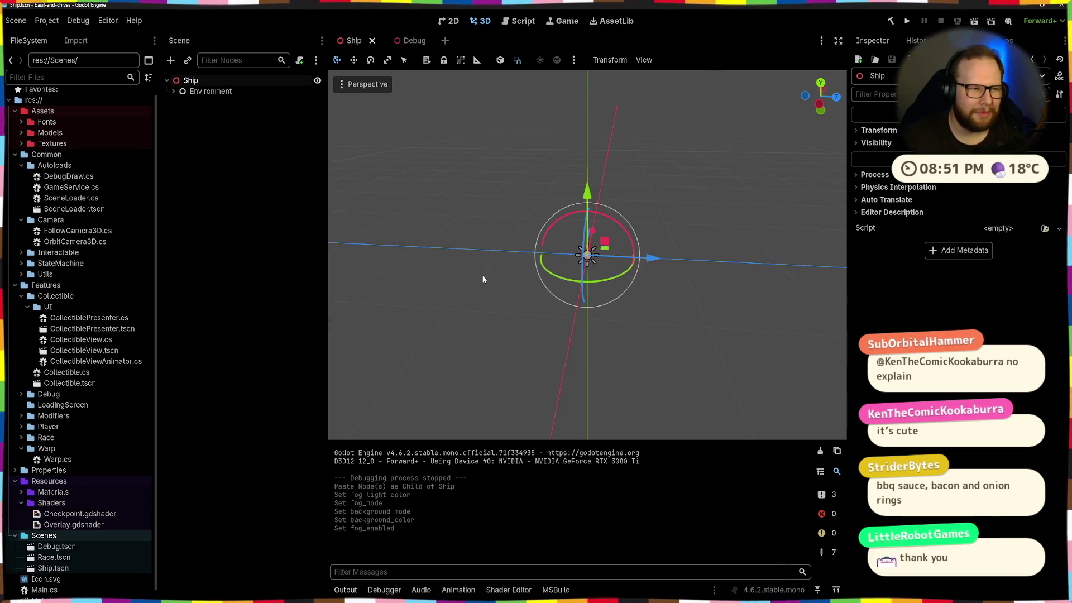
{"action": "mouse_move", "coordinate": [531, 200]}
{"action": "left_mouse_down"}
{"action": "mouse_move", "coordinate": [557, 203]}
{"action": "mouse_move", "coordinate": [575, 245]}
{"action": "left_mouse_up"}
{"action": "scroll", "coordinate": [557, 203], "scroll_direction": "up", "scroll_amount": 2}
{"action": "left_click", "coordinate": [216, 104]}
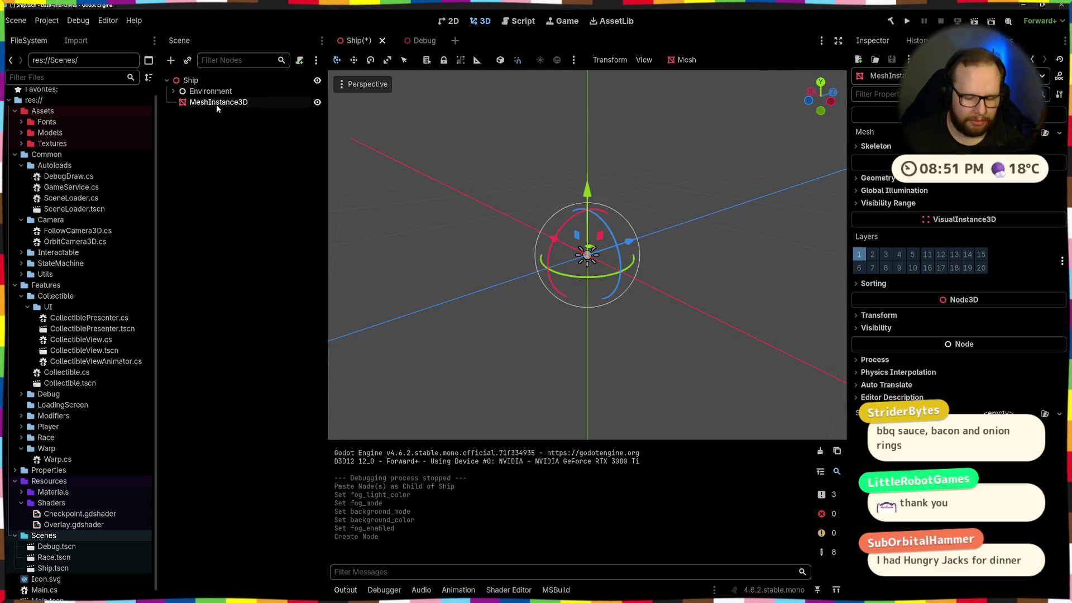
{"action": "key", "text": "Delete"}
{"action": "key", "text": "Return"}
Step: Bring up Create New Node for the Ship root with an empty search field
{"action": "left_click", "coordinate": [198, 82]}
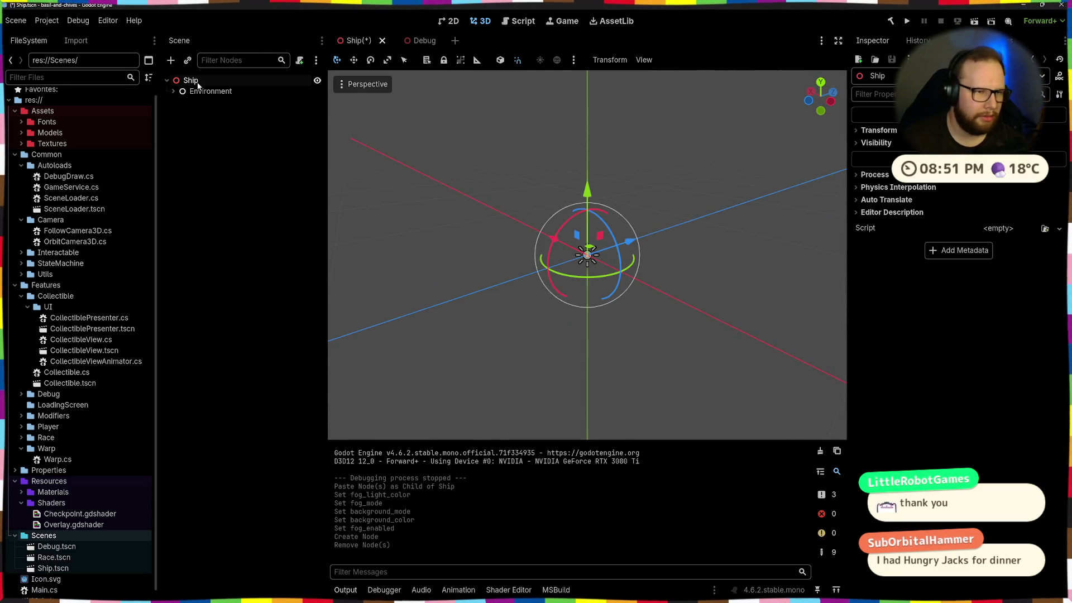
{"action": "key", "text": "ctrl+a"}
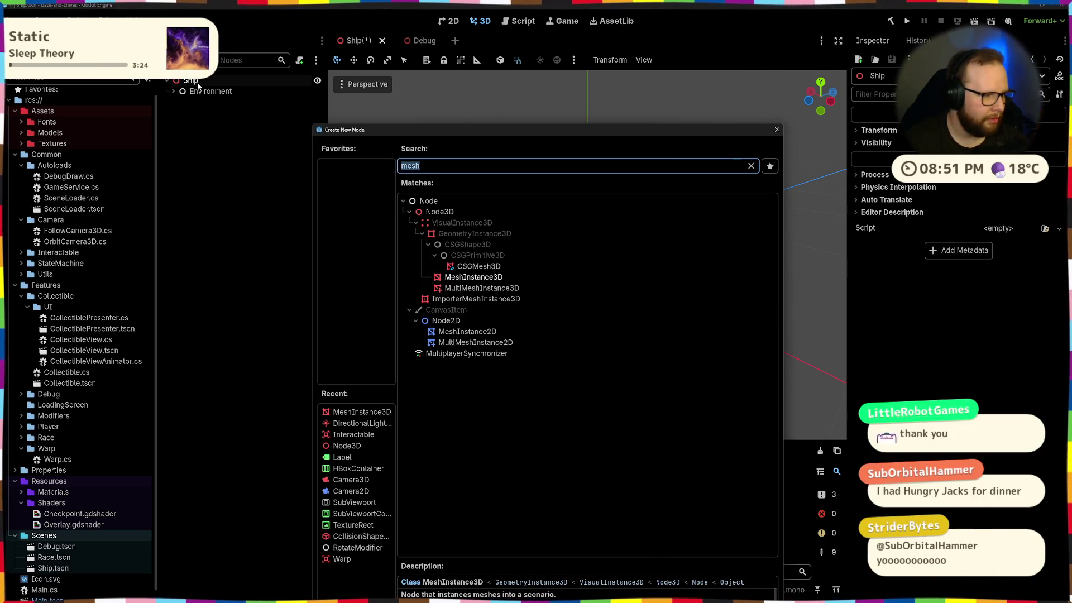
{"action": "type", "text": "r"}
{"action": "key", "text": "BackSpace"}
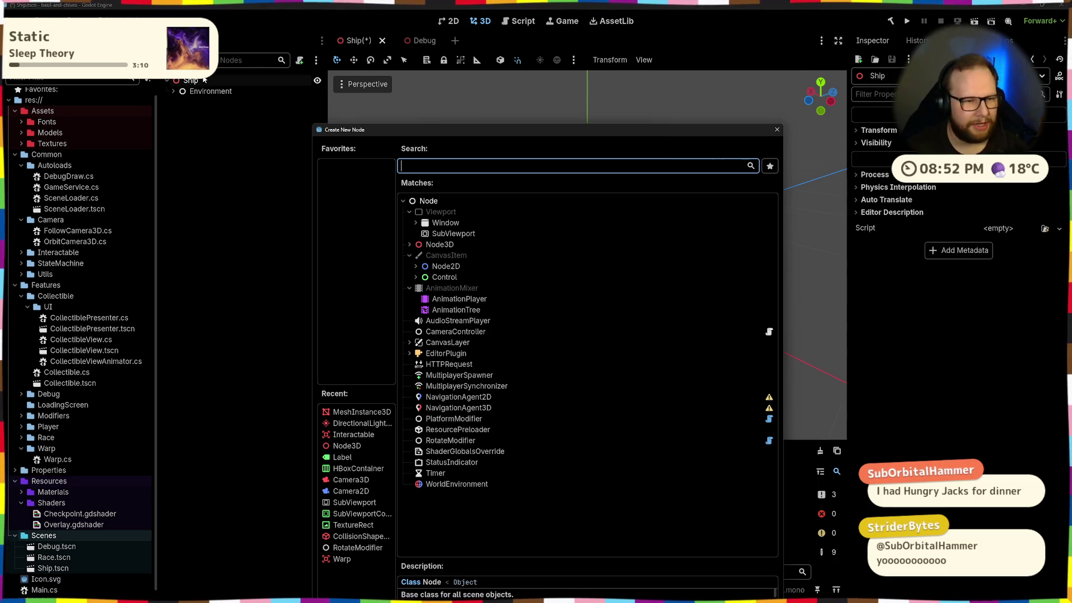
Step: Save the Ship scene and move the node chooser slightly higher
{"action": "key", "text": "ctrl+s"}
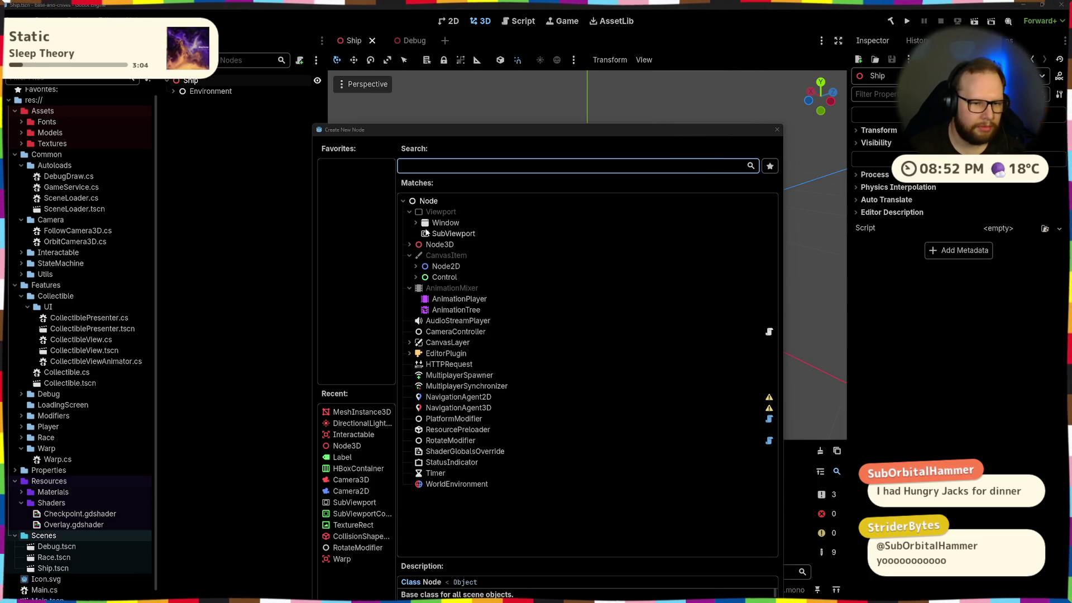
{"action": "left_click", "coordinate": [409, 246]}
{"action": "left_click", "coordinate": [409, 246]}
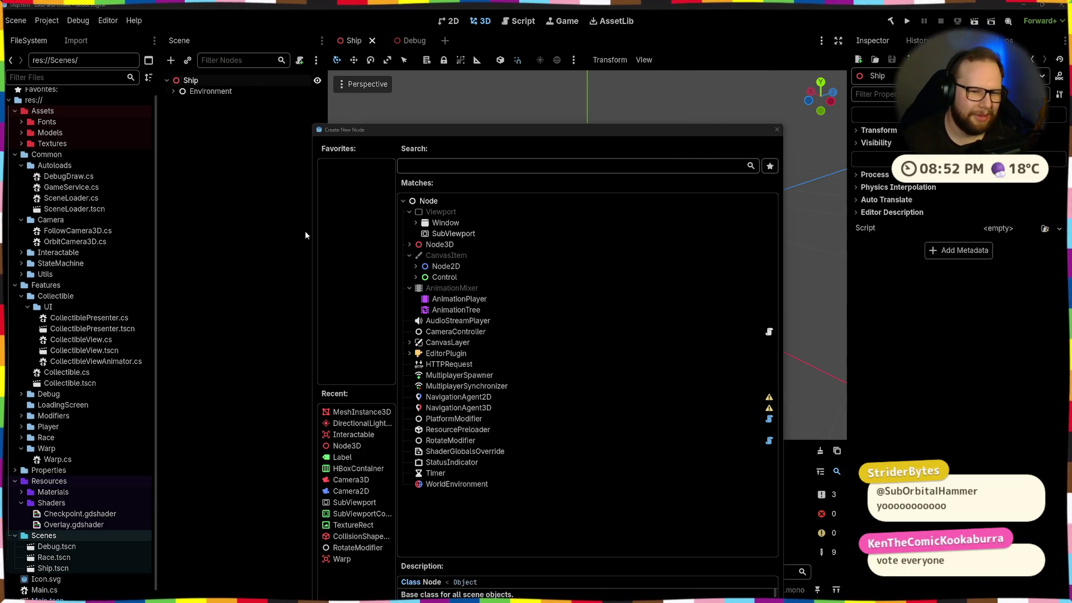
{"action": "left_click_drag", "start_coordinate": [443, 134], "coordinate": [446, 124]}
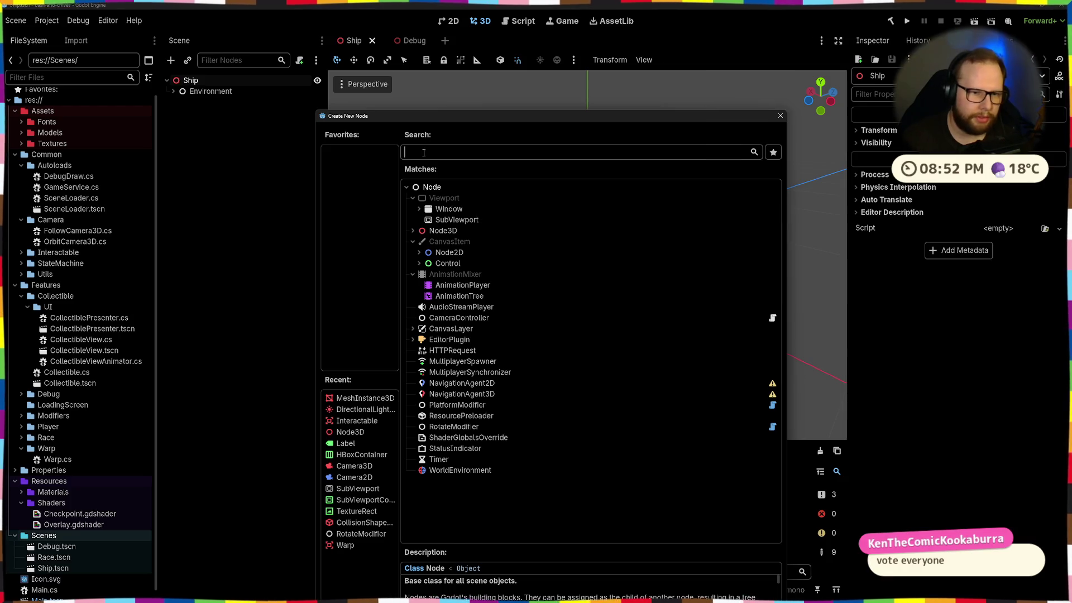
Step: Add a CSGSphere3D under Ship from the 'csg' search results
{"action": "type", "text": "csg"}
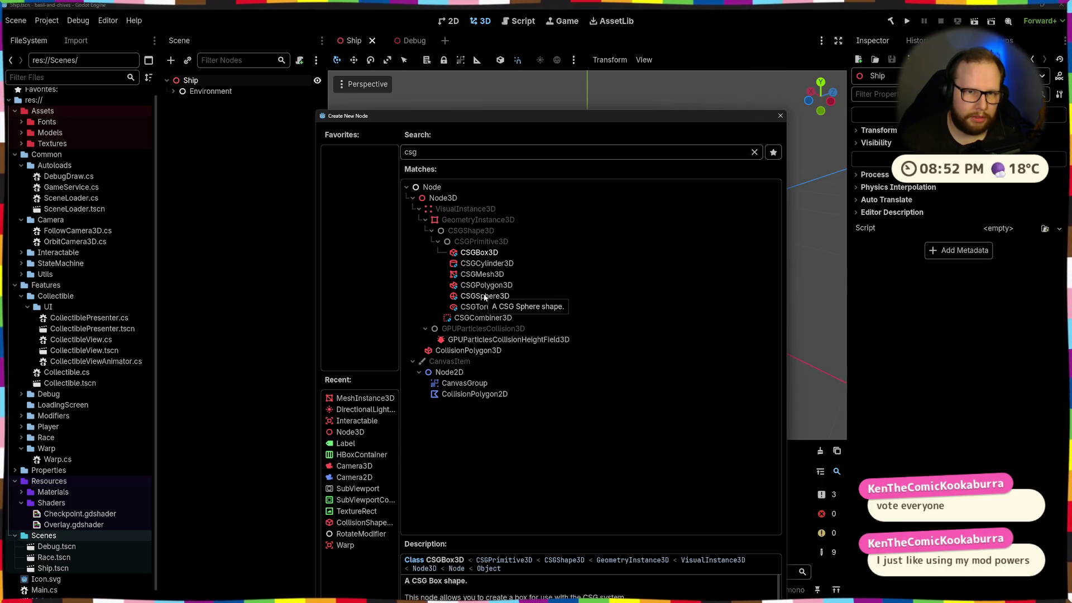
{"action": "double_click", "coordinate": [483, 295]}
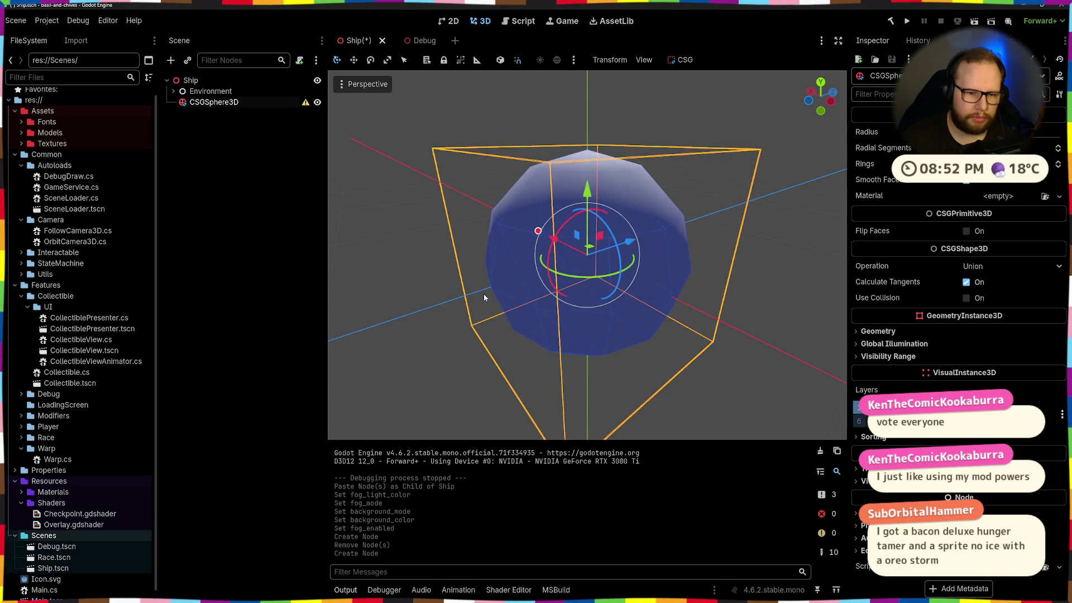
{"action": "left_click", "coordinate": [349, 214]}
Step: Add a CSGBox3D under Ship via a 'csgb' search, then select the sphere
{"action": "left_click", "coordinate": [190, 81]}
{"action": "key", "text": "ctrl+a"}
{"action": "type", "text": "csgb"}
{"action": "key", "text": "Return"}
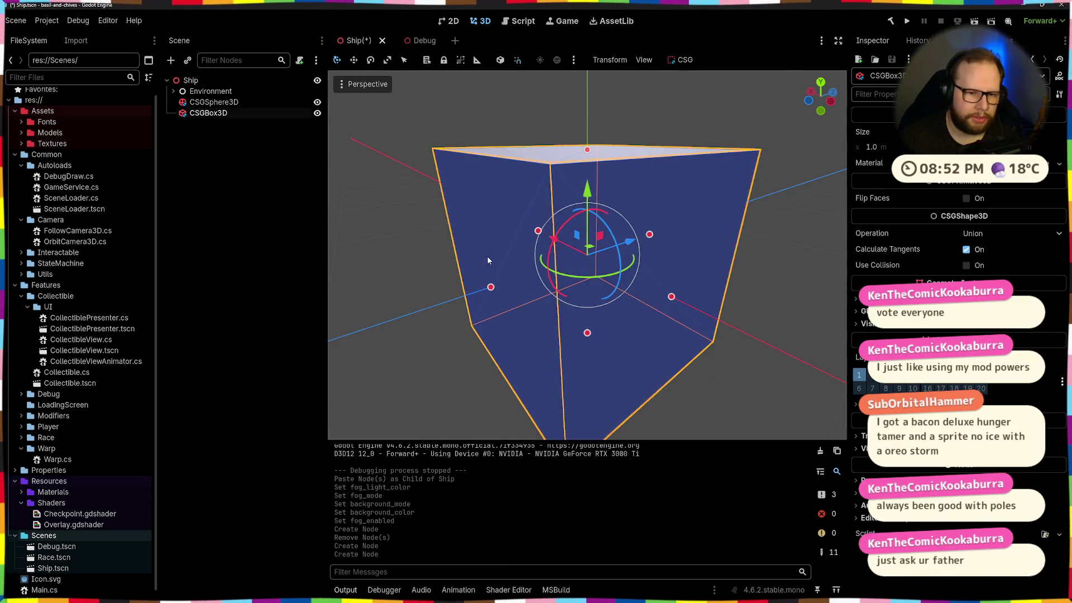
{"action": "left_click", "coordinate": [436, 248]}
{"action": "left_click", "coordinate": [587, 262]}
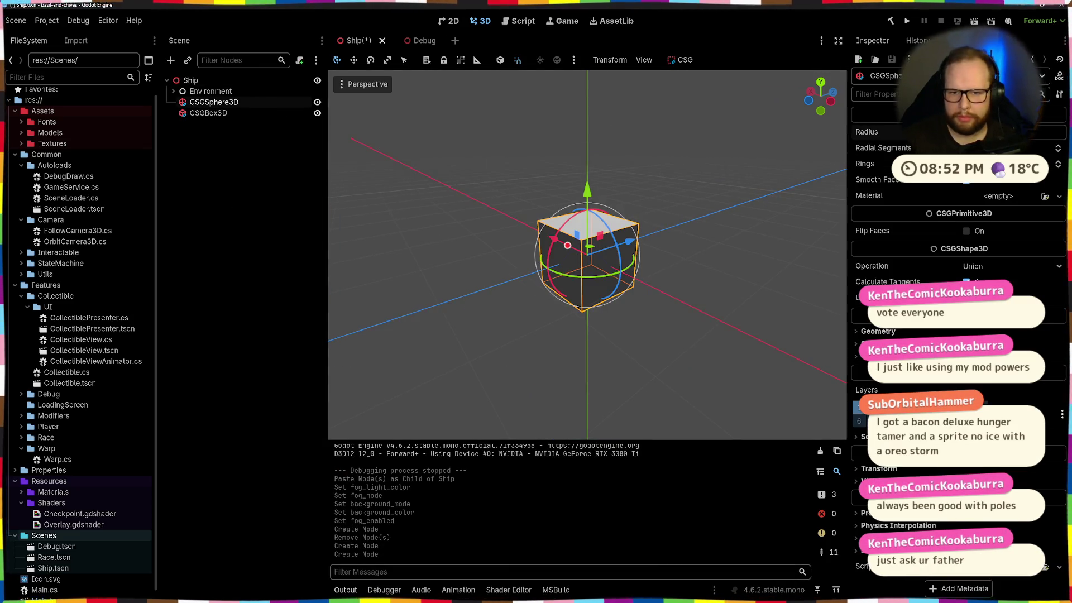
Step: Enlarge the CSG sphere's radius and enable Flip Faces on it
{"action": "left_click_drag", "start_coordinate": [567, 245], "coordinate": [612, 310]}
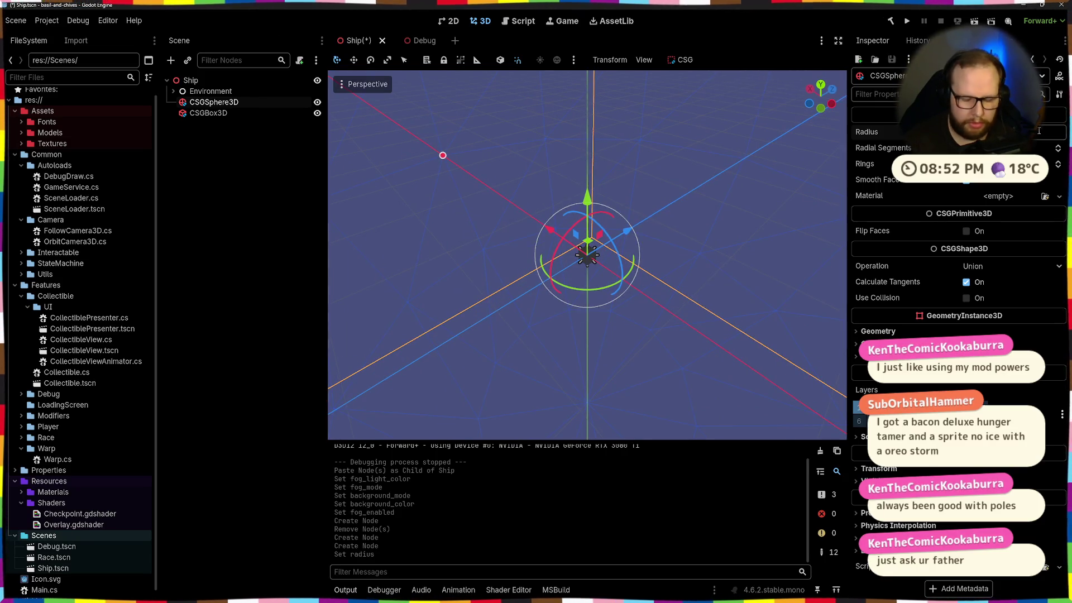
{"action": "key", "text": "Return"}
{"action": "scroll", "coordinate": [586, 251], "scroll_direction": "up", "scroll_amount": 3}
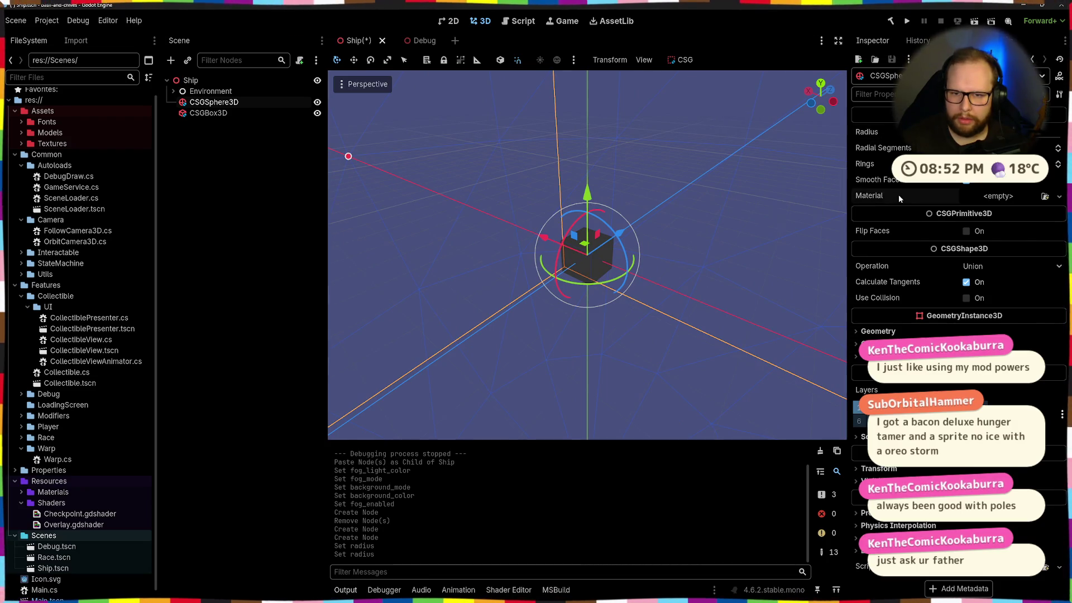
{"action": "left_click", "coordinate": [966, 231]}
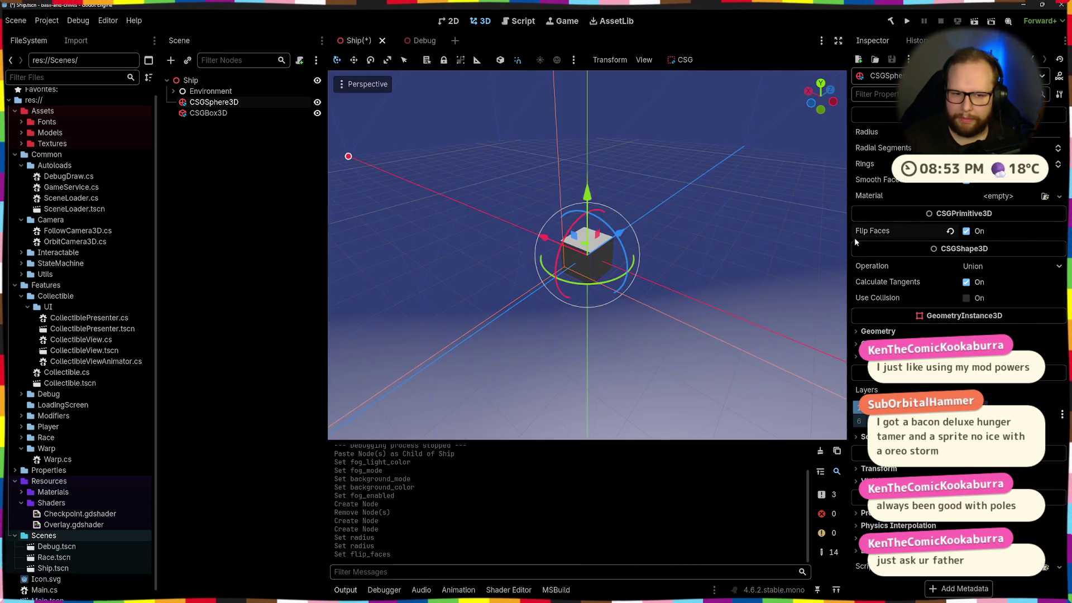
Step: Enable Flip Faces on the CSG box and begin editing its width
{"action": "scroll", "coordinate": [629, 249], "scroll_direction": "down", "scroll_amount": 5}
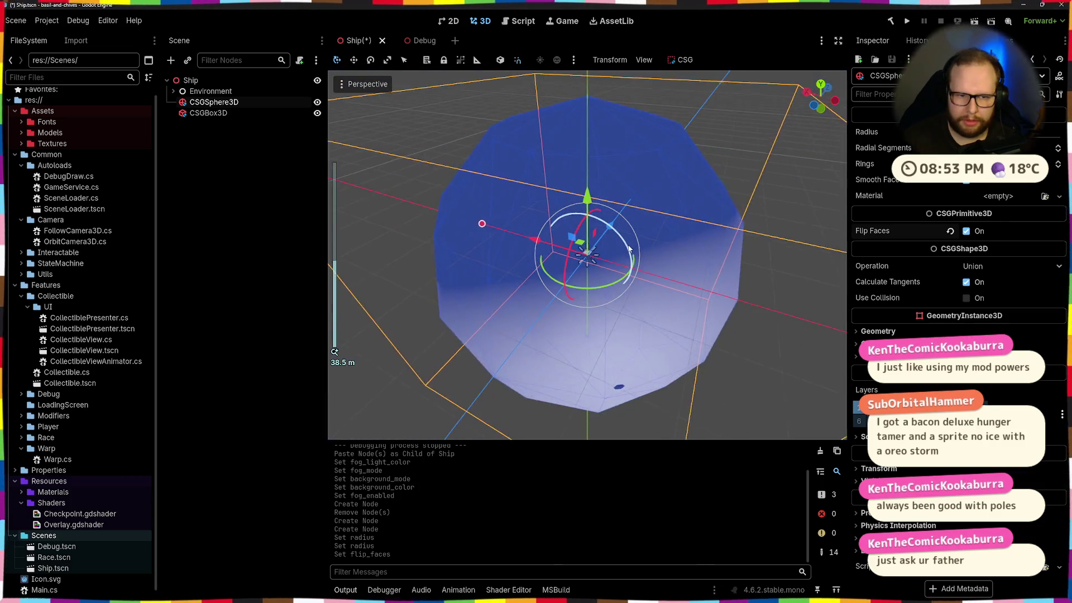
{"action": "scroll", "coordinate": [629, 248], "scroll_direction": "up", "scroll_amount": 3}
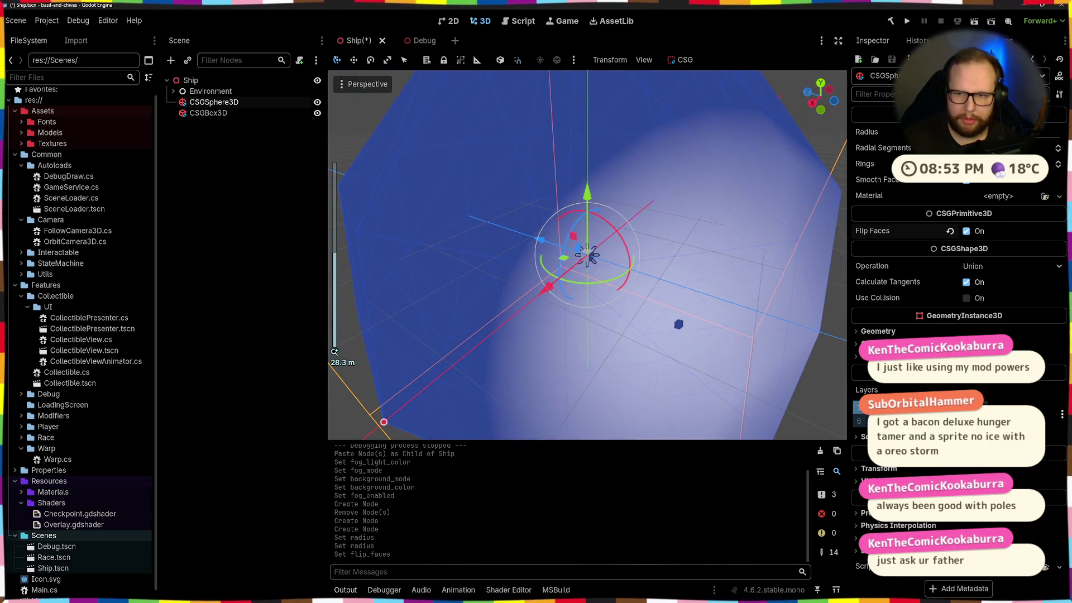
{"action": "scroll", "coordinate": [746, 243], "scroll_direction": "up", "scroll_amount": 3}
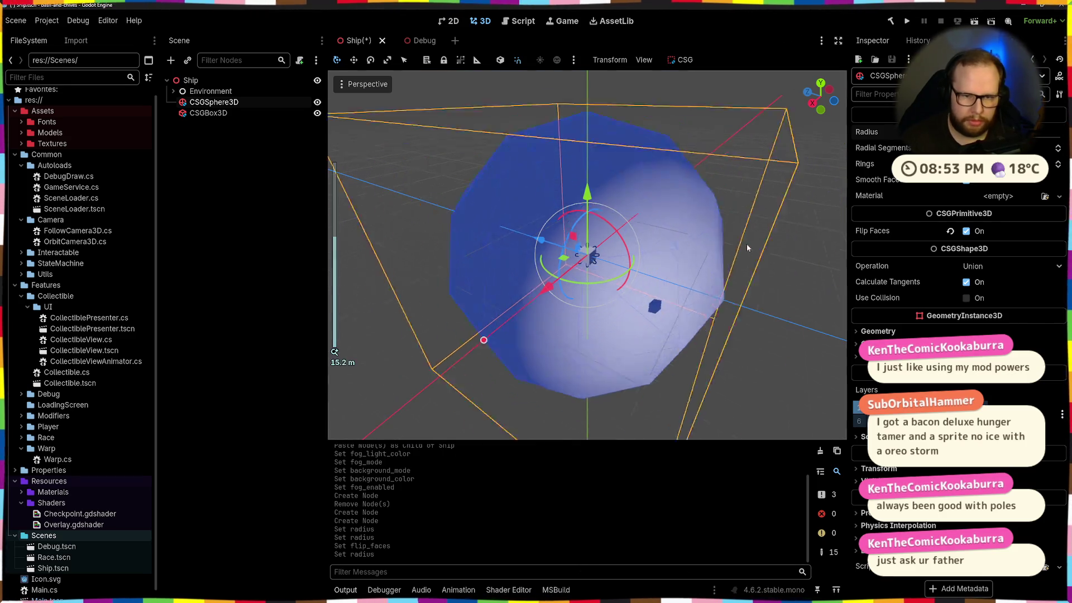
{"action": "scroll", "coordinate": [745, 243], "scroll_direction": "up", "scroll_amount": 5}
{"action": "left_click", "coordinate": [232, 156]}
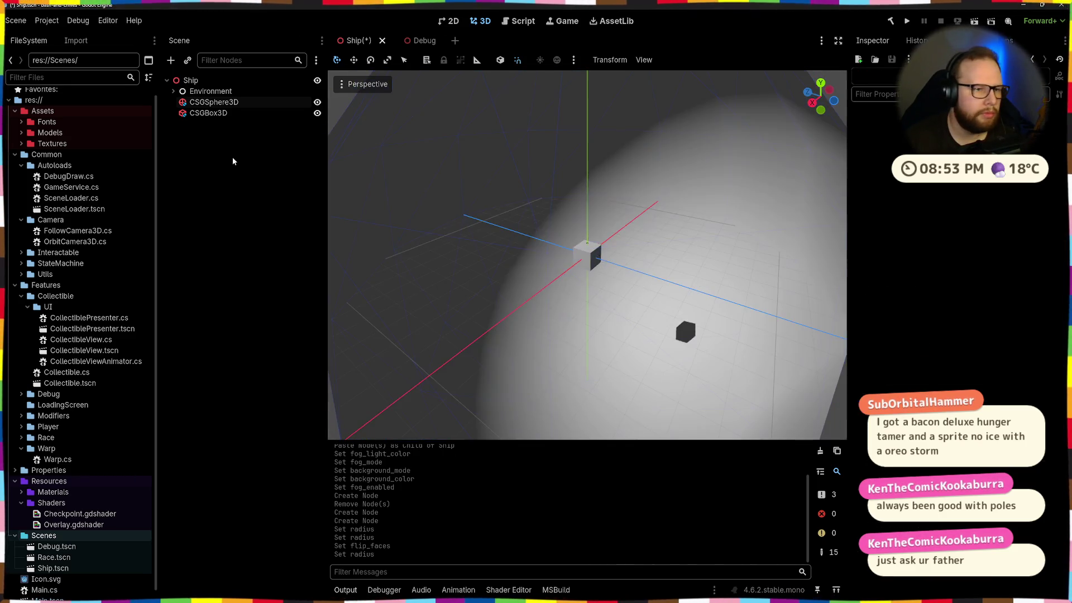
{"action": "left_click", "coordinate": [208, 112]}
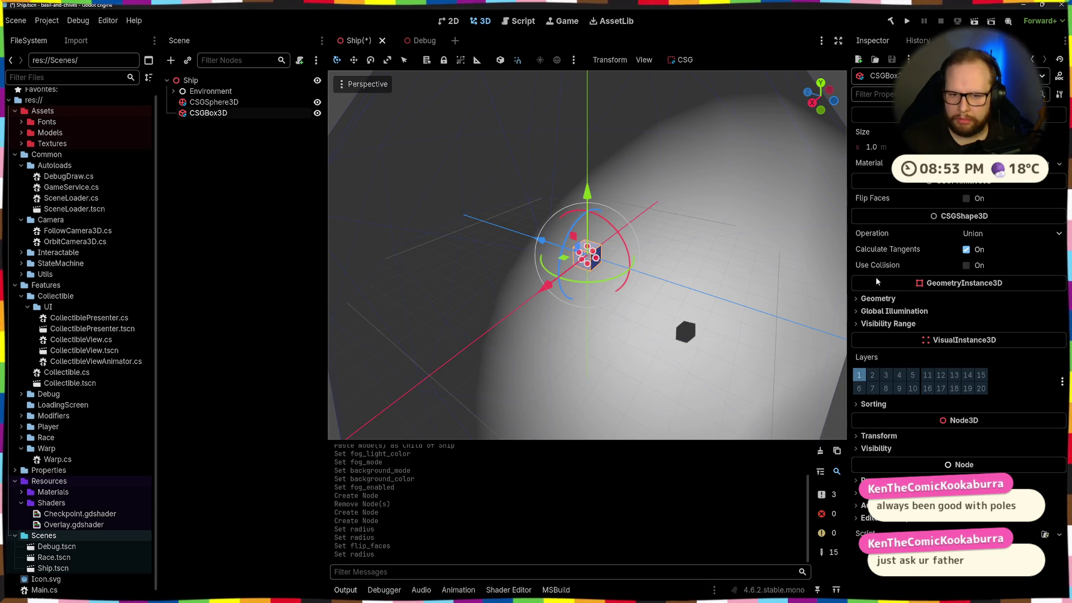
{"action": "left_click", "coordinate": [974, 202]}
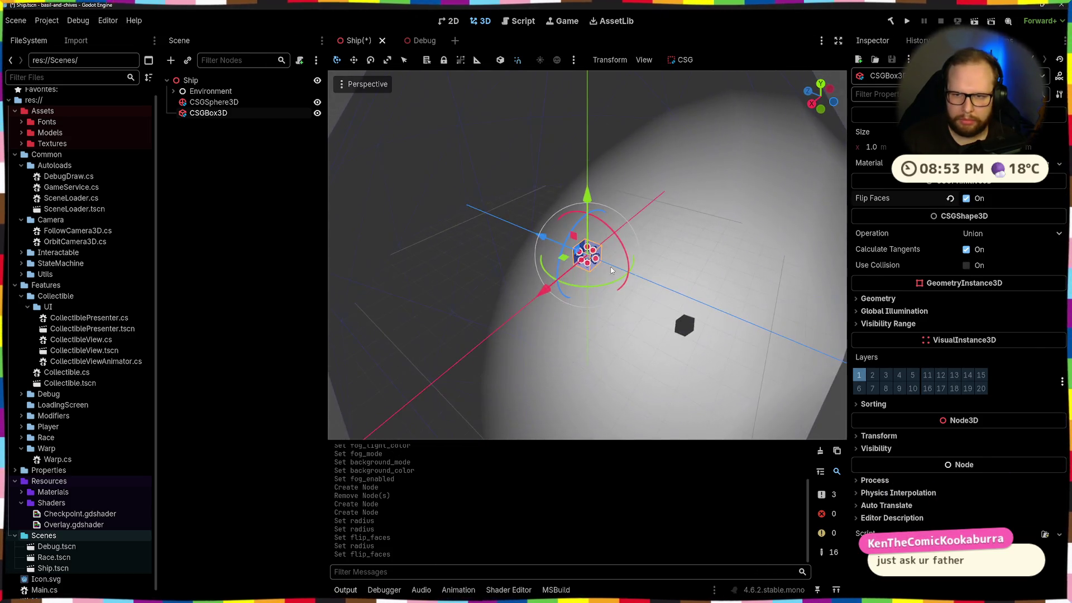
{"action": "left_click", "coordinate": [885, 150]}
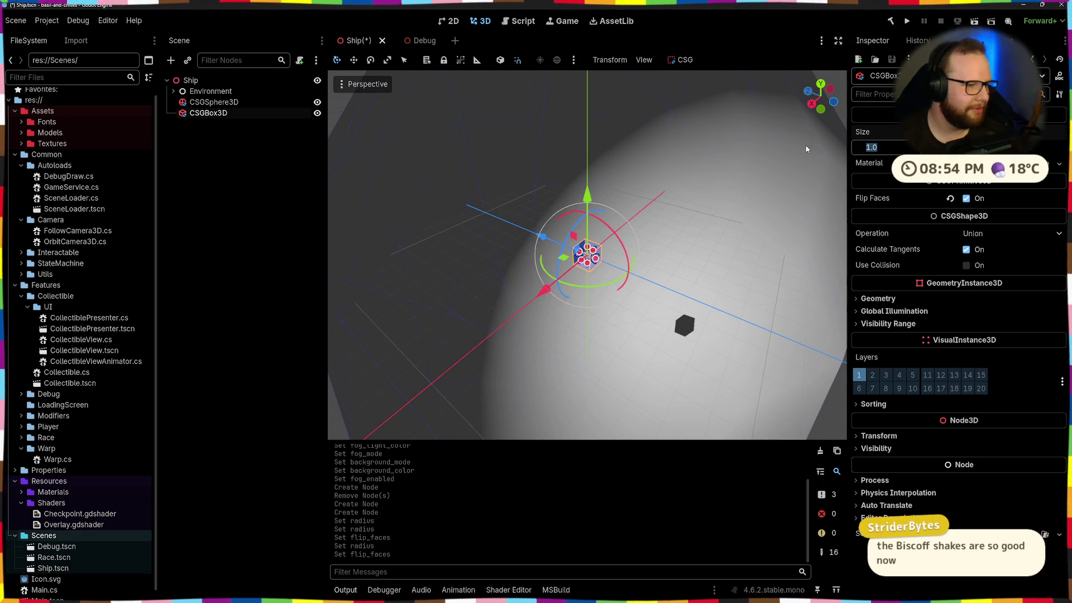
Step: Set the CSG box's Size to 10 m on x, z and y
{"action": "type", "text": "1"}
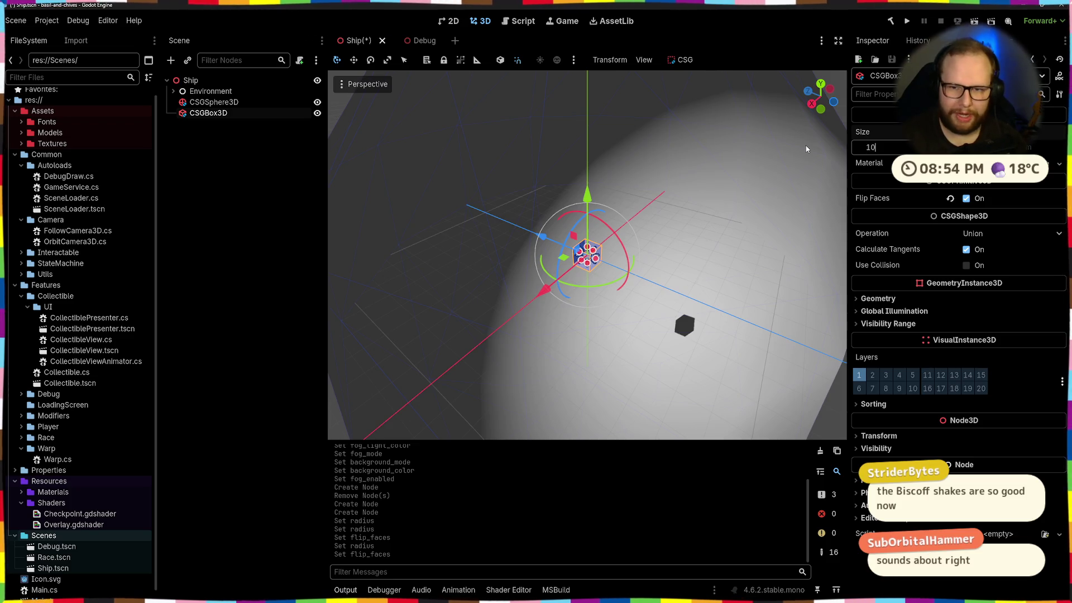
{"action": "type", "text": "0"}
{"action": "key", "text": "Return"}
{"action": "left_click", "coordinate": [1036, 147]}
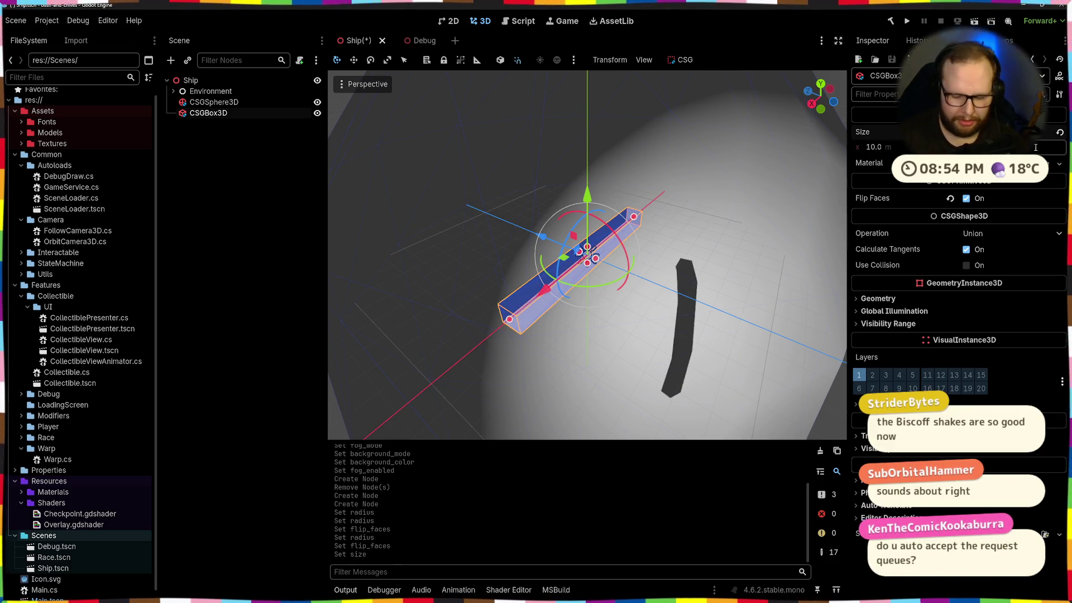
{"action": "type", "text": "10"}
{"action": "key", "text": "Return"}
{"action": "scroll", "coordinate": [567, 252], "scroll_direction": "up", "scroll_amount": 3}
{"action": "mouse_move", "coordinate": [567, 252]}
{"action": "left_mouse_down"}
{"action": "mouse_move", "coordinate": [564, 224]}
{"action": "mouse_move", "coordinate": [569, 240]}
{"action": "left_mouse_up"}
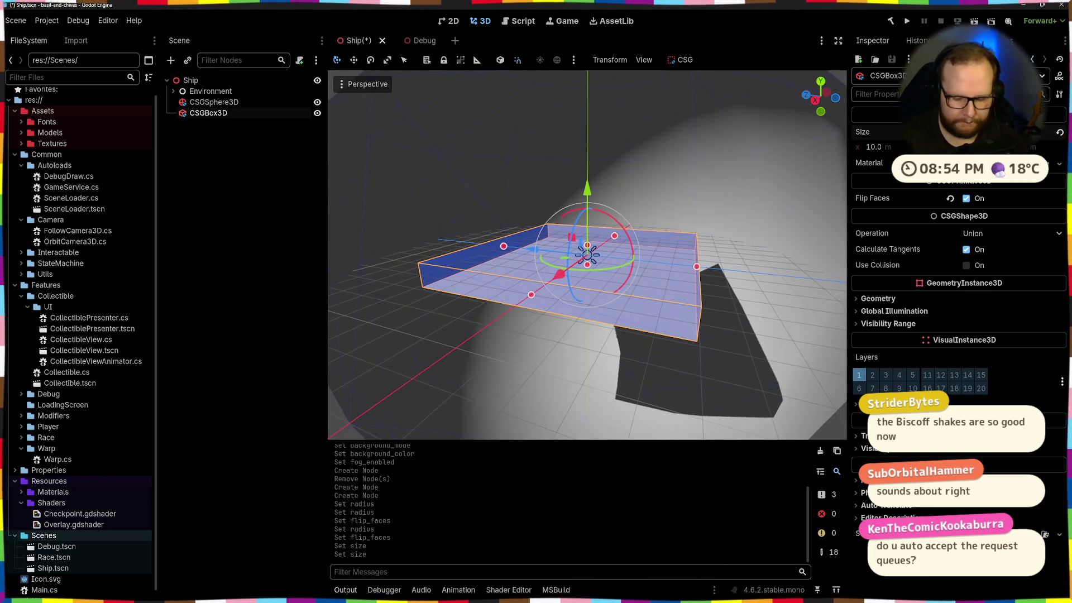
{"action": "key", "text": "Return"}
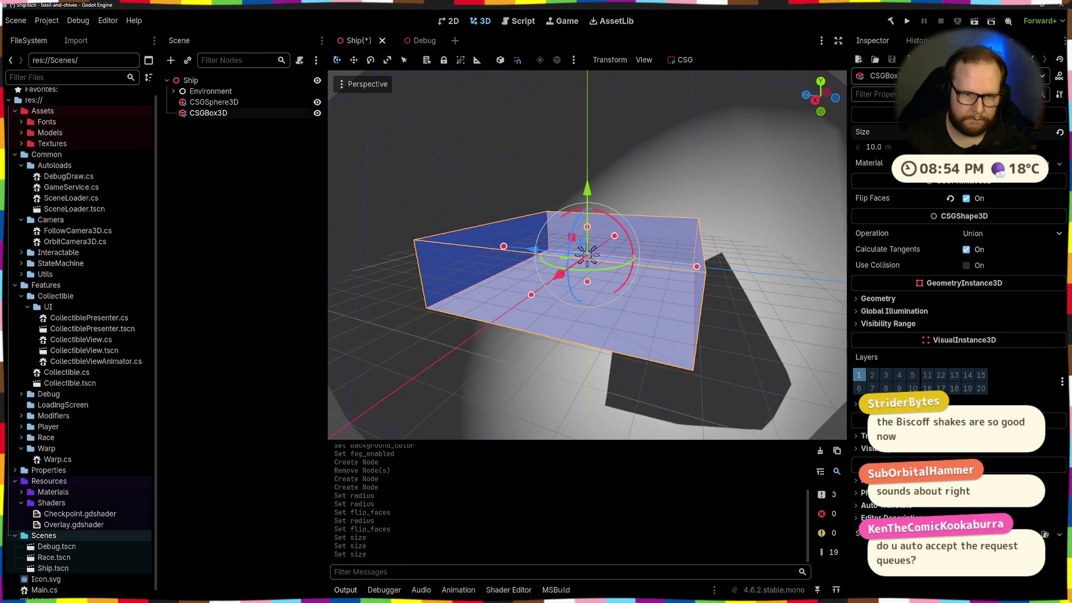
{"action": "mouse_move", "coordinate": [568, 252]}
{"action": "left_mouse_down"}
{"action": "mouse_move", "coordinate": [569, 223]}
{"action": "mouse_move", "coordinate": [634, 119]}
{"action": "mouse_move", "coordinate": [589, 224]}
{"action": "mouse_move", "coordinate": [739, 169]}
{"action": "mouse_move", "coordinate": [588, 243]}
{"action": "mouse_move", "coordinate": [494, 150]}
{"action": "mouse_move", "coordinate": [665, 211]}
{"action": "left_mouse_up"}
{"action": "key", "text": "Return"}
{"action": "scroll", "coordinate": [739, 169], "scroll_direction": "down", "scroll_amount": 3}
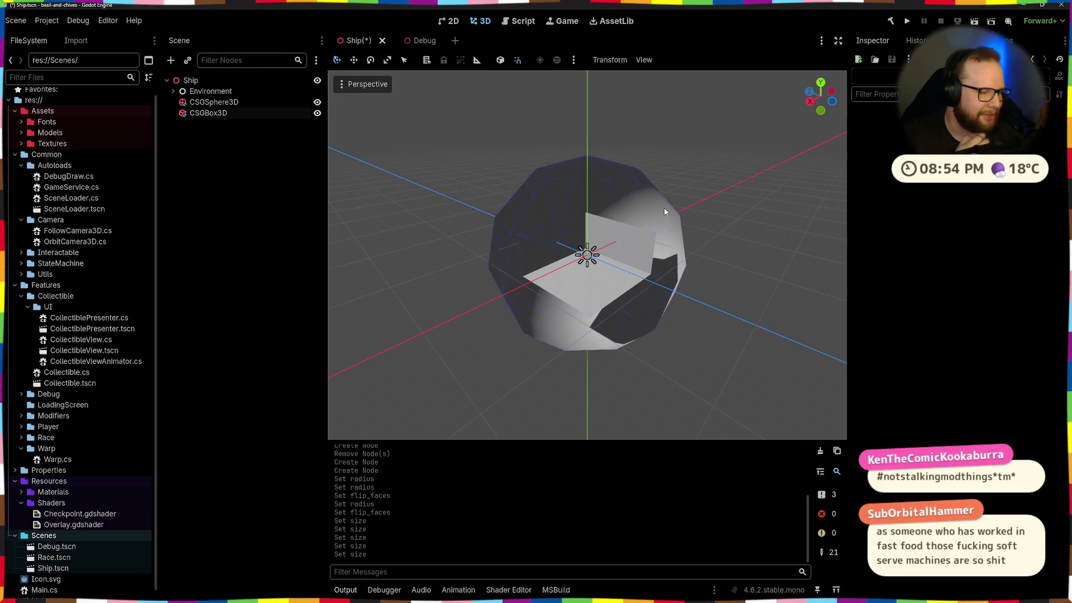
{"action": "scroll", "coordinate": [628, 292], "scroll_direction": "up", "scroll_amount": 8}
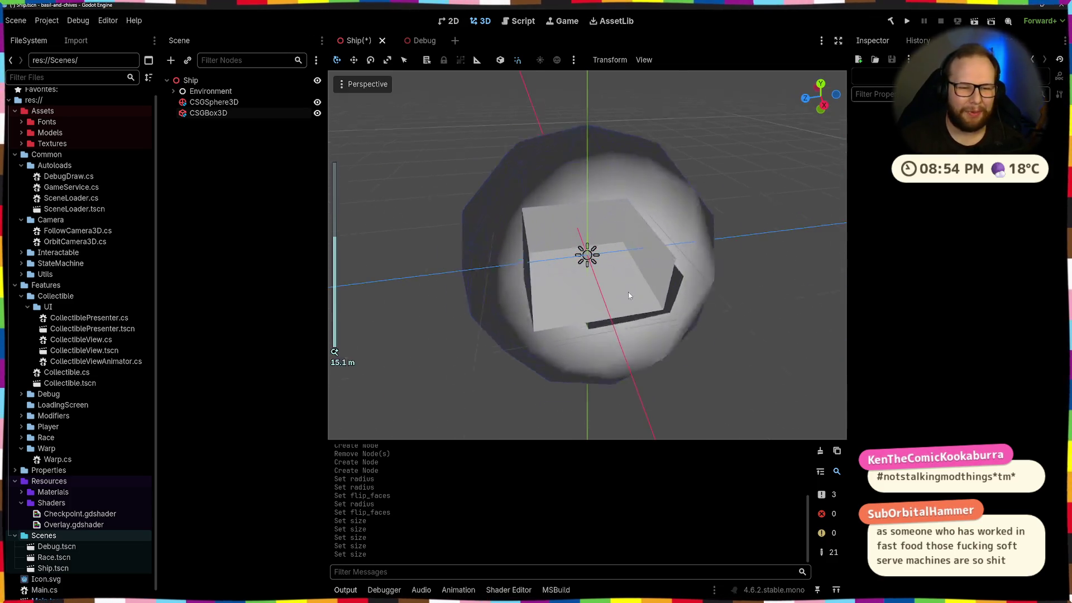
{"action": "scroll", "coordinate": [661, 301], "scroll_direction": "down", "scroll_amount": 5}
{"action": "mouse_move", "coordinate": [718, 290]}
{"action": "left_mouse_down"}
{"action": "mouse_move", "coordinate": [634, 269]}
{"action": "mouse_move", "coordinate": [707, 269]}
{"action": "mouse_move", "coordinate": [553, 346]}
{"action": "mouse_move", "coordinate": [705, 320]}
{"action": "mouse_move", "coordinate": [551, 315]}
{"action": "mouse_move", "coordinate": [682, 285]}
{"action": "mouse_move", "coordinate": [571, 115]}
{"action": "mouse_move", "coordinate": [598, 238]}
{"action": "mouse_move", "coordinate": [714, 310]}
{"action": "mouse_move", "coordinate": [660, 286]}
{"action": "mouse_move", "coordinate": [683, 245]}
{"action": "mouse_move", "coordinate": [694, 249]}
{"action": "mouse_move", "coordinate": [598, 287]}
{"action": "left_mouse_up"}
{"action": "scroll", "coordinate": [551, 315], "scroll_direction": "down", "scroll_amount": 3}
{"action": "scroll", "coordinate": [660, 286], "scroll_direction": "up", "scroll_amount": 2}
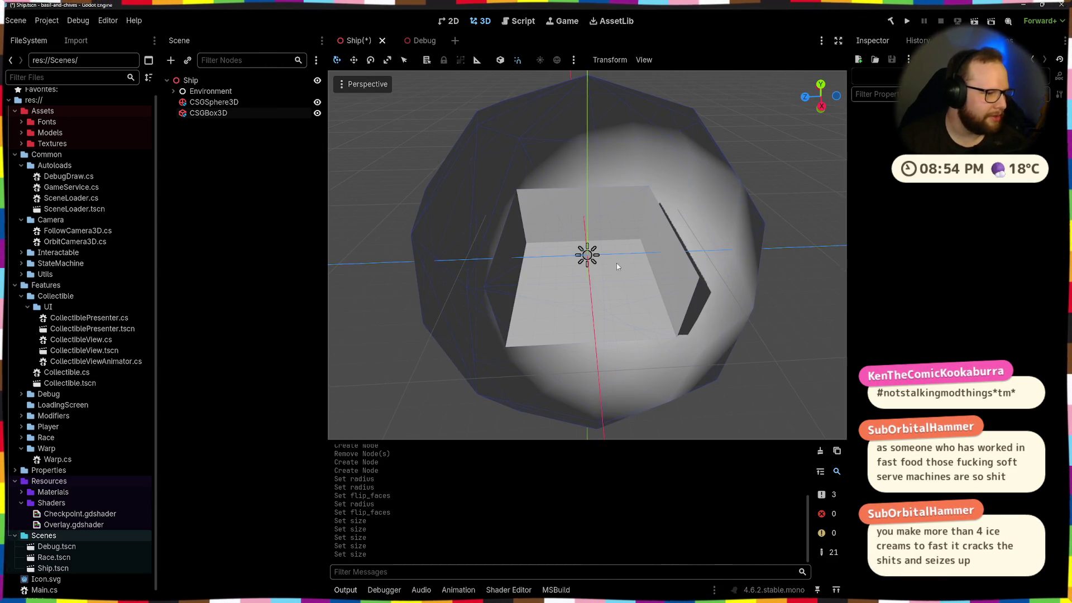
{"action": "mouse_move", "coordinate": [494, 270]}
{"action": "left_mouse_down"}
{"action": "mouse_move", "coordinate": [594, 261]}
{"action": "mouse_move", "coordinate": [571, 286]}
{"action": "left_mouse_up"}
{"action": "scroll", "coordinate": [593, 262], "scroll_direction": "down", "scroll_amount": 5}
{"action": "scroll", "coordinate": [571, 286], "scroll_direction": "up", "scroll_amount": 8}
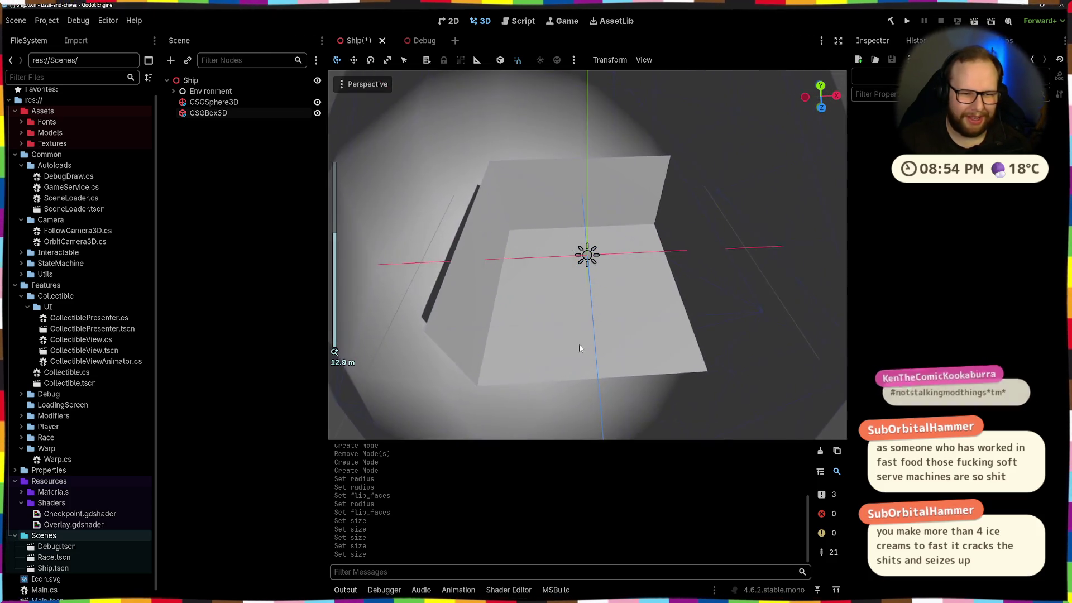
{"action": "scroll", "coordinate": [607, 322], "scroll_direction": "down", "scroll_amount": 5}
{"action": "mouse_move", "coordinate": [608, 322]}
{"action": "left_mouse_down"}
{"action": "mouse_move", "coordinate": [669, 350]}
{"action": "mouse_move", "coordinate": [620, 300]}
{"action": "mouse_move", "coordinate": [601, 306]}
{"action": "left_mouse_up"}
{"action": "scroll", "coordinate": [637, 332], "scroll_direction": "up", "scroll_amount": 5}
{"action": "scroll", "coordinate": [601, 306], "scroll_direction": "up", "scroll_amount": 2}
{"action": "mouse_move", "coordinate": [630, 331]}
{"action": "left_mouse_down"}
{"action": "mouse_move", "coordinate": [608, 299]}
{"action": "mouse_move", "coordinate": [706, 337]}
{"action": "mouse_move", "coordinate": [562, 341]}
{"action": "mouse_move", "coordinate": [620, 301]}
{"action": "mouse_move", "coordinate": [670, 317]}
{"action": "mouse_move", "coordinate": [646, 336]}
{"action": "left_mouse_up"}
{"action": "scroll", "coordinate": [532, 323], "scroll_direction": "down", "scroll_amount": 5}
{"action": "mouse_move", "coordinate": [532, 324]}
{"action": "left_mouse_down"}
{"action": "mouse_move", "coordinate": [596, 287]}
{"action": "mouse_move", "coordinate": [608, 354]}
{"action": "mouse_move", "coordinate": [629, 290]}
{"action": "mouse_move", "coordinate": [601, 330]}
{"action": "mouse_move", "coordinate": [588, 316]}
{"action": "mouse_move", "coordinate": [587, 229]}
{"action": "mouse_move", "coordinate": [605, 238]}
{"action": "mouse_move", "coordinate": [605, 334]}
{"action": "mouse_move", "coordinate": [627, 266]}
{"action": "mouse_move", "coordinate": [548, 303]}
{"action": "left_mouse_up"}
{"action": "scroll", "coordinate": [629, 290], "scroll_direction": "up", "scroll_amount": 5}
{"action": "scroll", "coordinate": [603, 330], "scroll_direction": "down", "scroll_amount": 5}
{"action": "scroll", "coordinate": [604, 330], "scroll_direction": "up", "scroll_amount": 2}
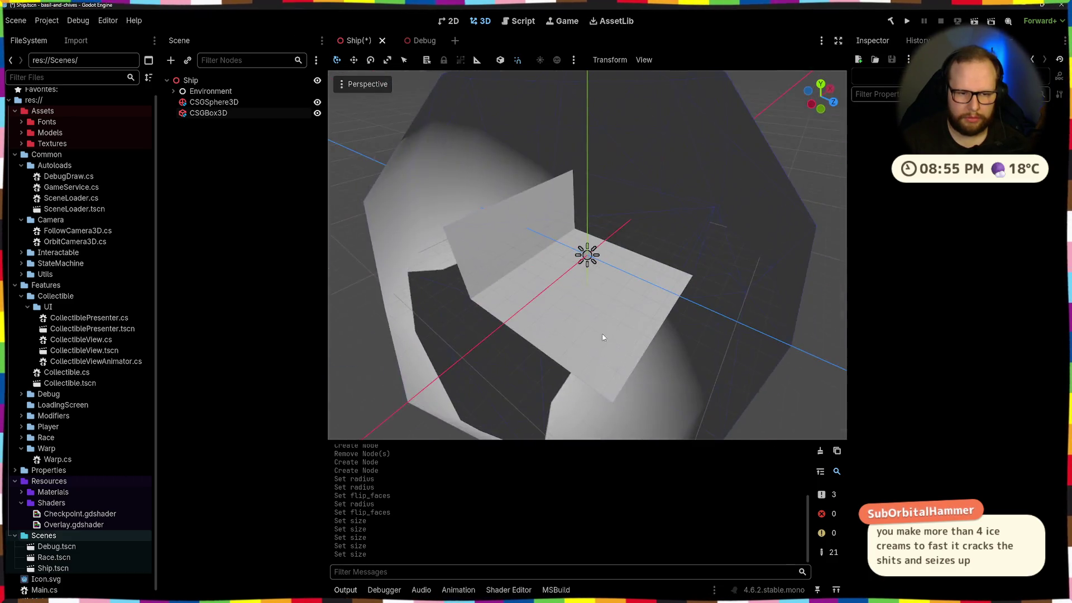
{"action": "scroll", "coordinate": [604, 338], "scroll_direction": "up", "scroll_amount": 2}
{"action": "left_click", "coordinate": [505, 307]}
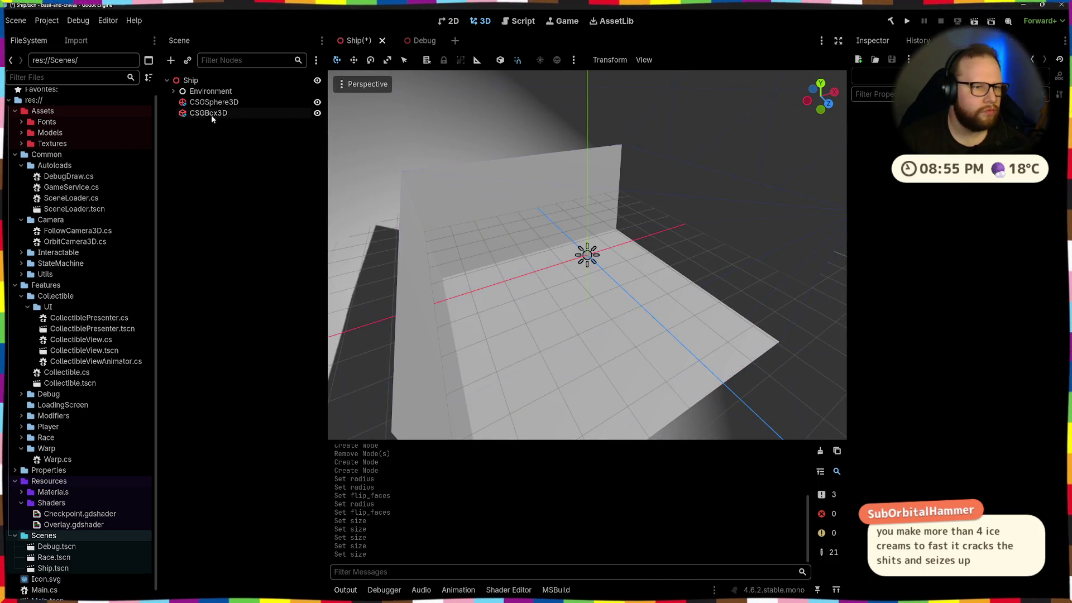
{"action": "key", "text": "ctrl+a"}
{"action": "type", "text": "csgbox"}
{"action": "key", "text": "Return"}
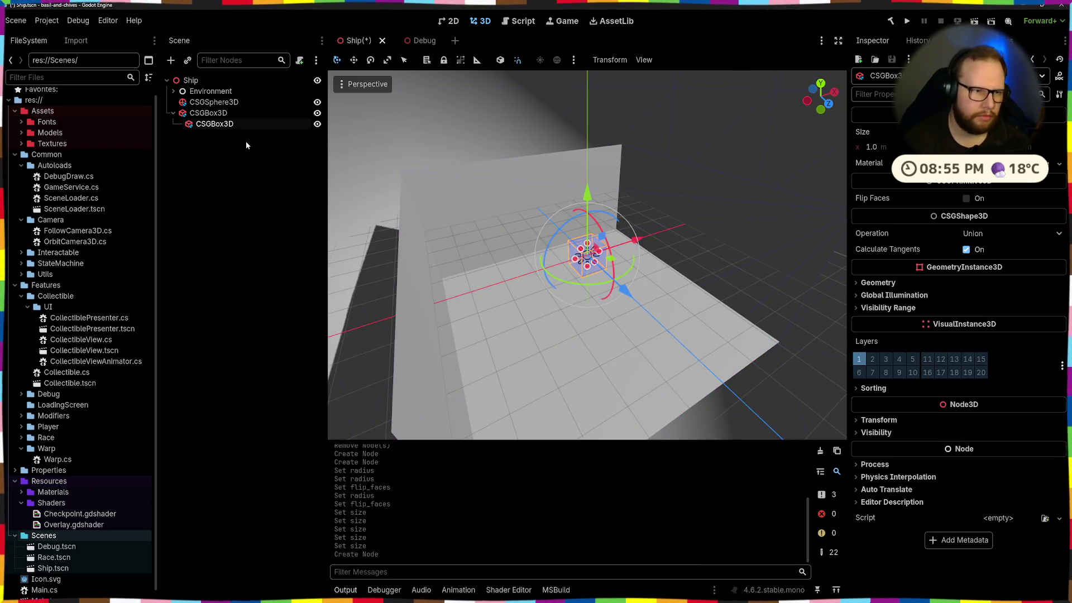
{"action": "left_click", "coordinate": [236, 185]}
{"action": "mouse_move", "coordinate": [642, 251]}
{"action": "left_mouse_down"}
{"action": "mouse_move", "coordinate": [719, 248]}
{"action": "mouse_move", "coordinate": [694, 204]}
{"action": "left_mouse_up"}
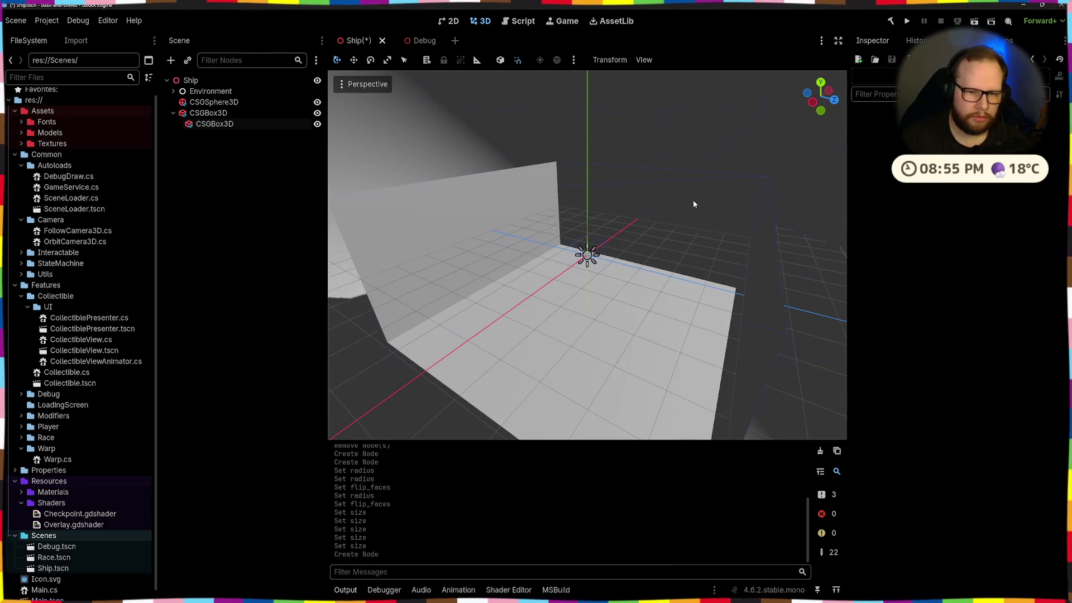
{"action": "left_click", "coordinate": [213, 125]}
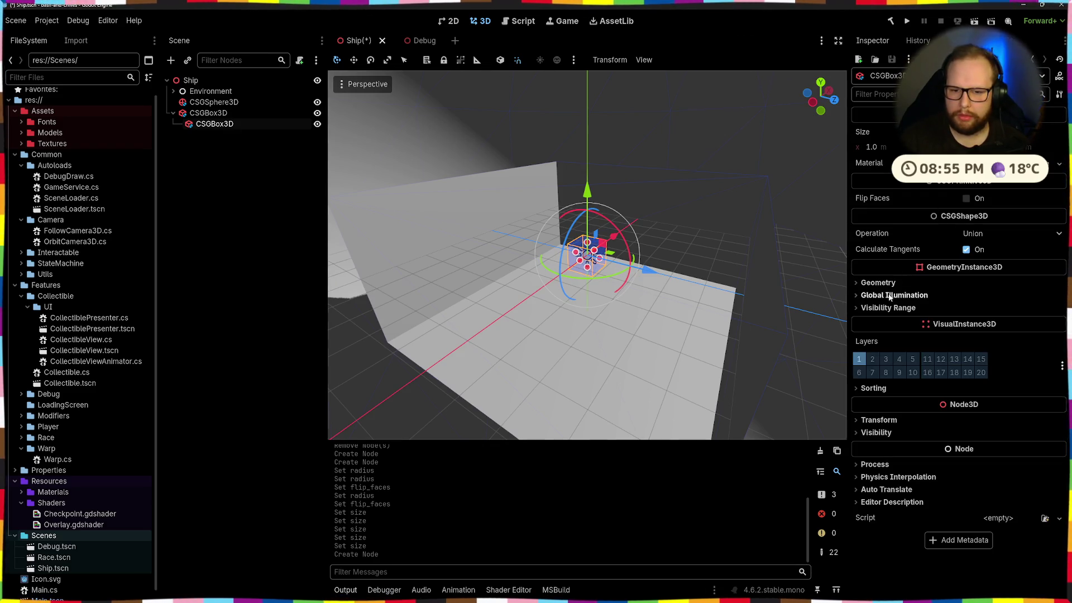
{"action": "left_click", "coordinate": [869, 283]}
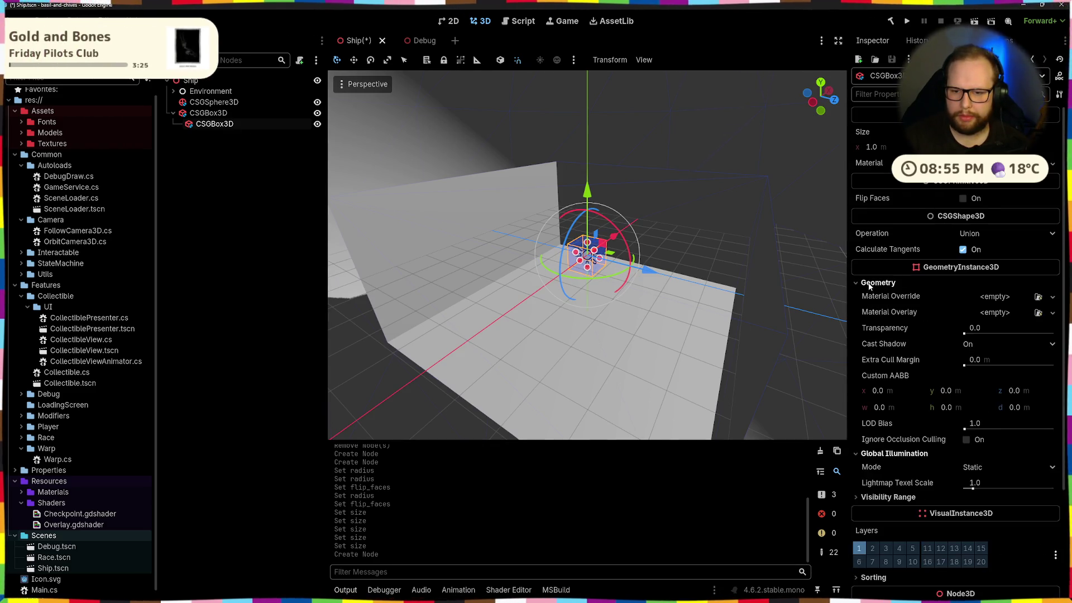
{"action": "left_click", "coordinate": [868, 284]}
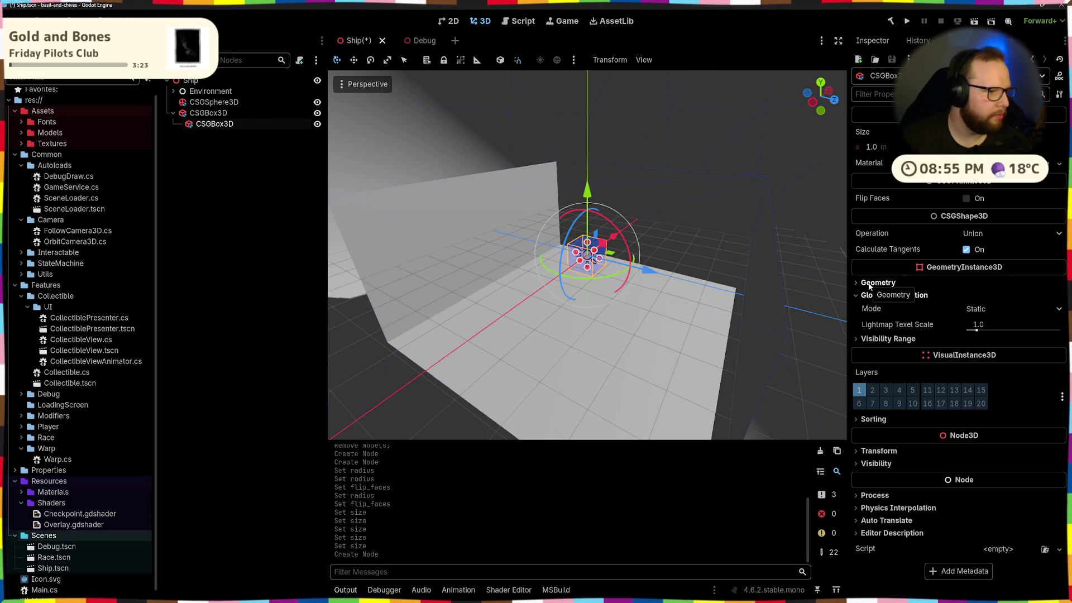
{"action": "left_click", "coordinate": [982, 233]}
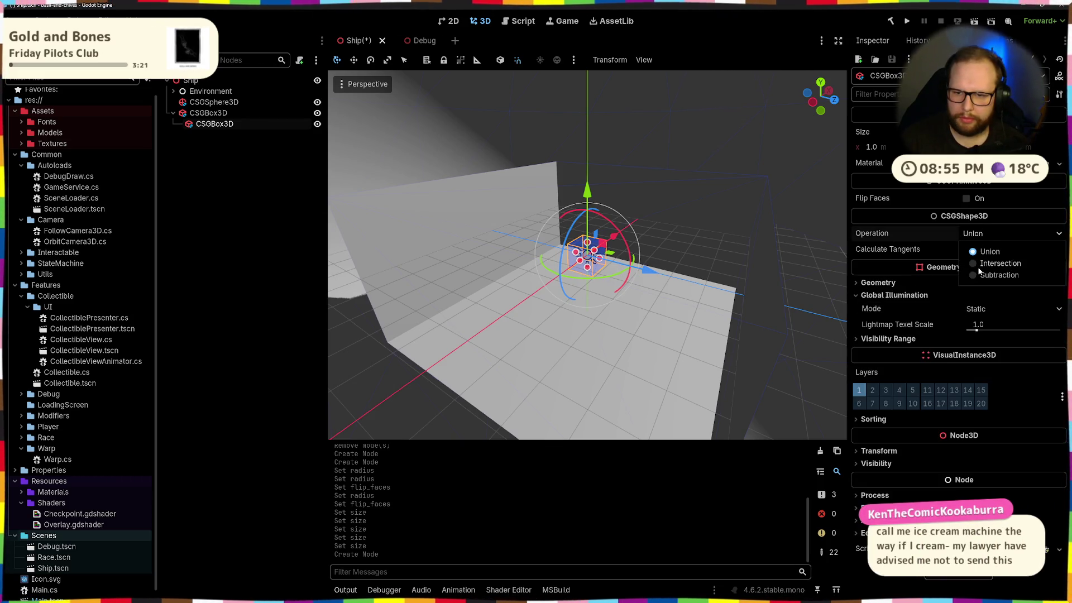
{"action": "left_click", "coordinate": [971, 273]}
{"action": "mouse_move", "coordinate": [587, 196]}
{"action": "left_mouse_down"}
{"action": "mouse_move", "coordinate": [599, 276]}
{"action": "mouse_move", "coordinate": [578, 312]}
{"action": "mouse_move", "coordinate": [518, 179]}
{"action": "mouse_move", "coordinate": [535, 97]}
{"action": "mouse_move", "coordinate": [583, 295]}
{"action": "mouse_move", "coordinate": [600, 290]}
{"action": "left_mouse_up"}
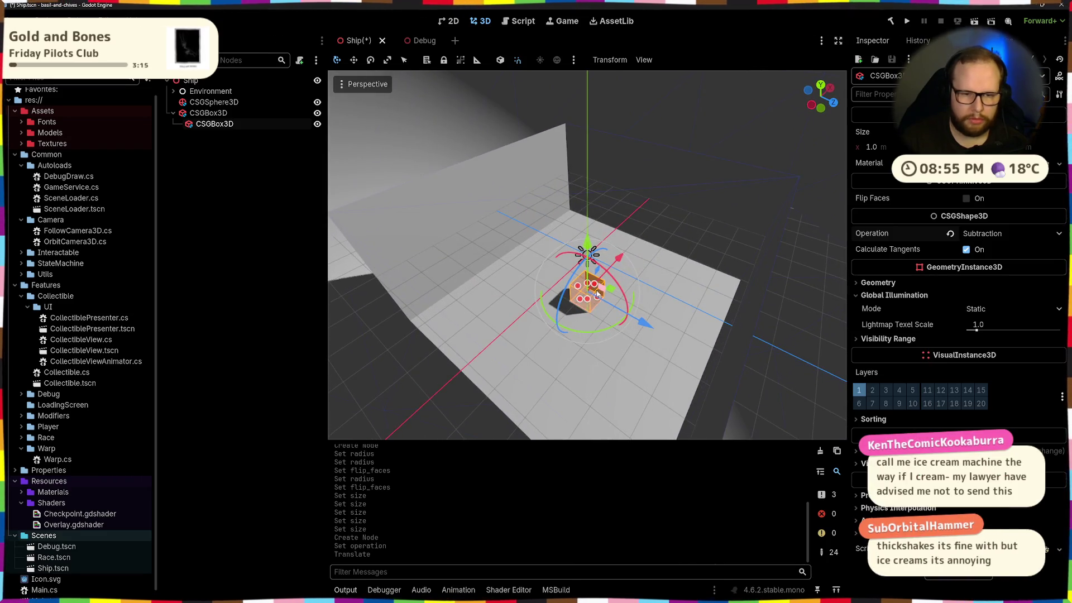
{"action": "left_click", "coordinate": [891, 149]}
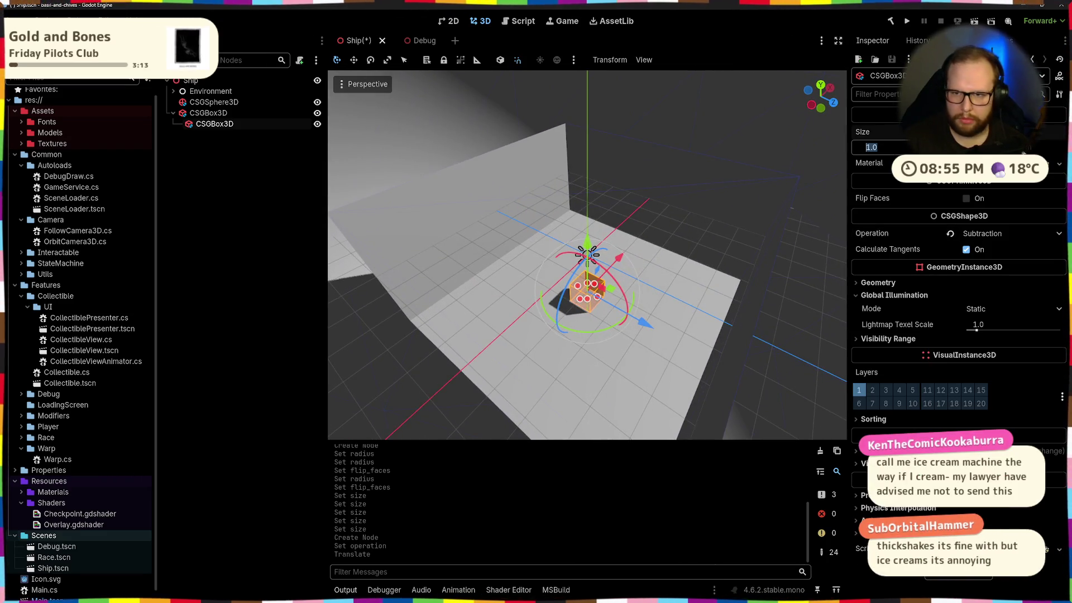
{"action": "type", "text": "3"}
{"action": "key", "text": "Return"}
{"action": "mouse_move", "coordinate": [587, 282]}
{"action": "left_mouse_down"}
{"action": "mouse_move", "coordinate": [574, 178]}
{"action": "mouse_move", "coordinate": [604, 115]}
{"action": "mouse_move", "coordinate": [589, 218]}
{"action": "left_mouse_up"}
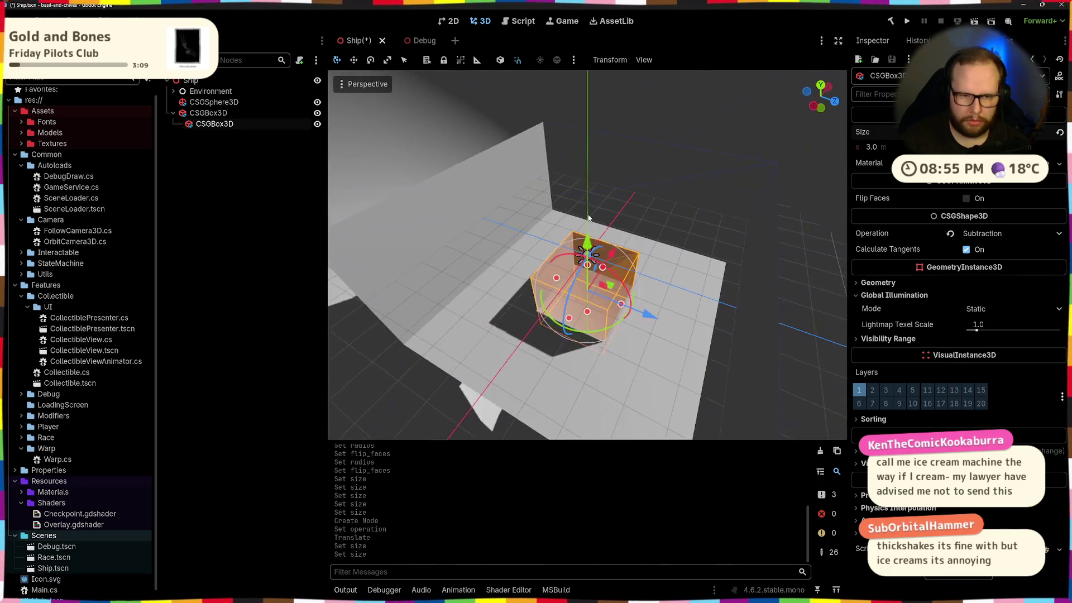
{"action": "scroll", "coordinate": [589, 218], "scroll_direction": "down", "scroll_amount": 5}
{"action": "left_click", "coordinate": [632, 328]}
{"action": "scroll", "coordinate": [550, 273], "scroll_direction": "up", "scroll_amount": 5}
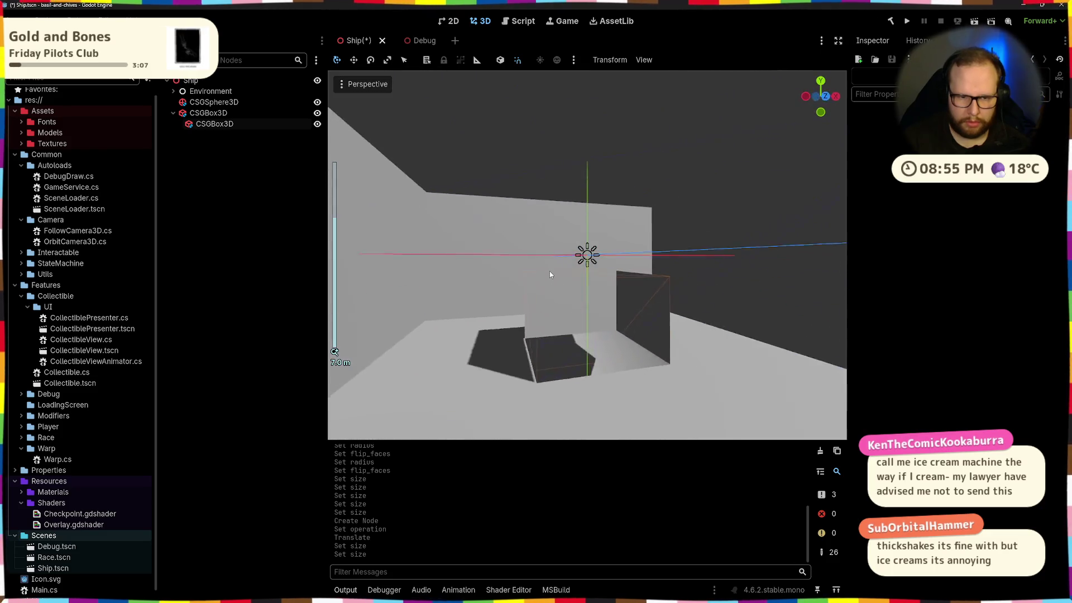
{"action": "mouse_move", "coordinate": [550, 274]}
{"action": "left_mouse_down"}
{"action": "mouse_move", "coordinate": [434, 344]}
{"action": "mouse_move", "coordinate": [660, 344]}
{"action": "mouse_move", "coordinate": [614, 234]}
{"action": "mouse_move", "coordinate": [734, 261]}
{"action": "mouse_move", "coordinate": [591, 343]}
{"action": "mouse_move", "coordinate": [509, 252]}
{"action": "mouse_move", "coordinate": [535, 203]}
{"action": "mouse_move", "coordinate": [588, 221]}
{"action": "mouse_move", "coordinate": [591, 357]}
{"action": "mouse_move", "coordinate": [578, 316]}
{"action": "mouse_move", "coordinate": [606, 262]}
{"action": "mouse_move", "coordinate": [612, 304]}
{"action": "mouse_move", "coordinate": [549, 296]}
{"action": "left_mouse_up"}
{"action": "scroll", "coordinate": [614, 235], "scroll_direction": "down", "scroll_amount": 4}
{"action": "scroll", "coordinate": [590, 339], "scroll_direction": "up", "scroll_amount": 5}
{"action": "scroll", "coordinate": [591, 358], "scroll_direction": "down", "scroll_amount": 4}
{"action": "scroll", "coordinate": [572, 303], "scroll_direction": "up", "scroll_amount": 4}
{"action": "scroll", "coordinate": [573, 304], "scroll_direction": "down", "scroll_amount": 3}
{"action": "left_click", "coordinate": [212, 125]}
{"action": "key", "text": "Delete"}
{"action": "key", "text": "Return"}
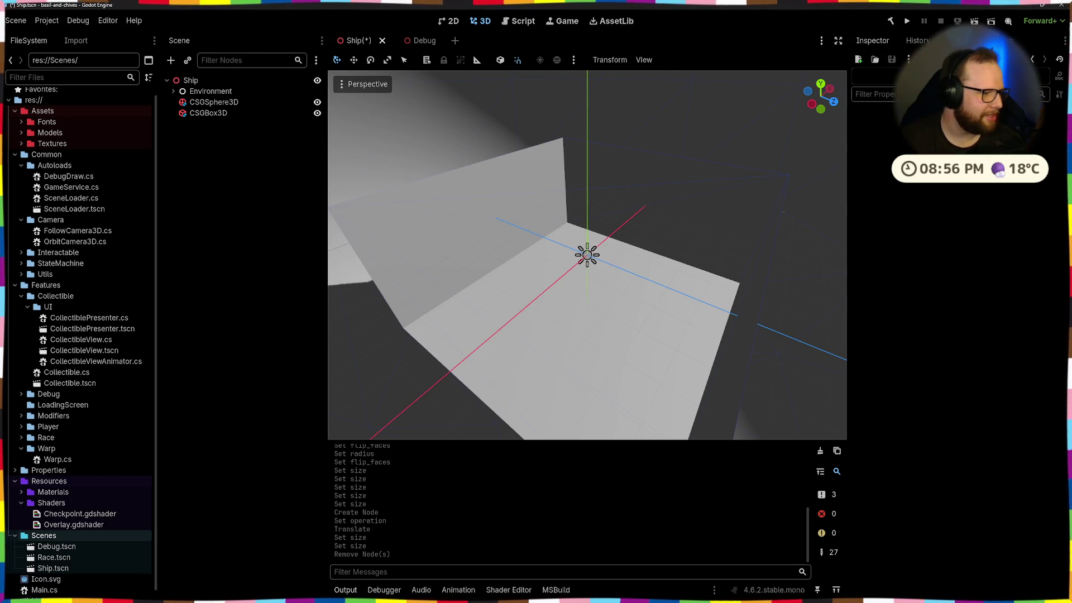
{"action": "scroll", "coordinate": [506, 219], "scroll_direction": "down", "scroll_amount": 3}
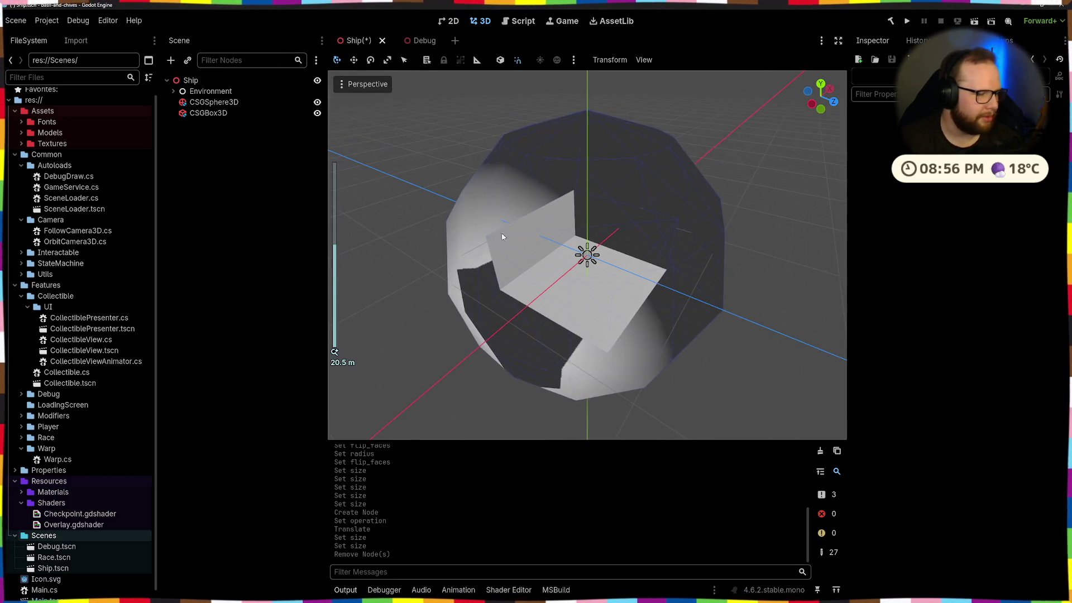
{"action": "scroll", "coordinate": [646, 277], "scroll_direction": "up", "scroll_amount": 4}
{"action": "scroll", "coordinate": [570, 333], "scroll_direction": "down", "scroll_amount": 3}
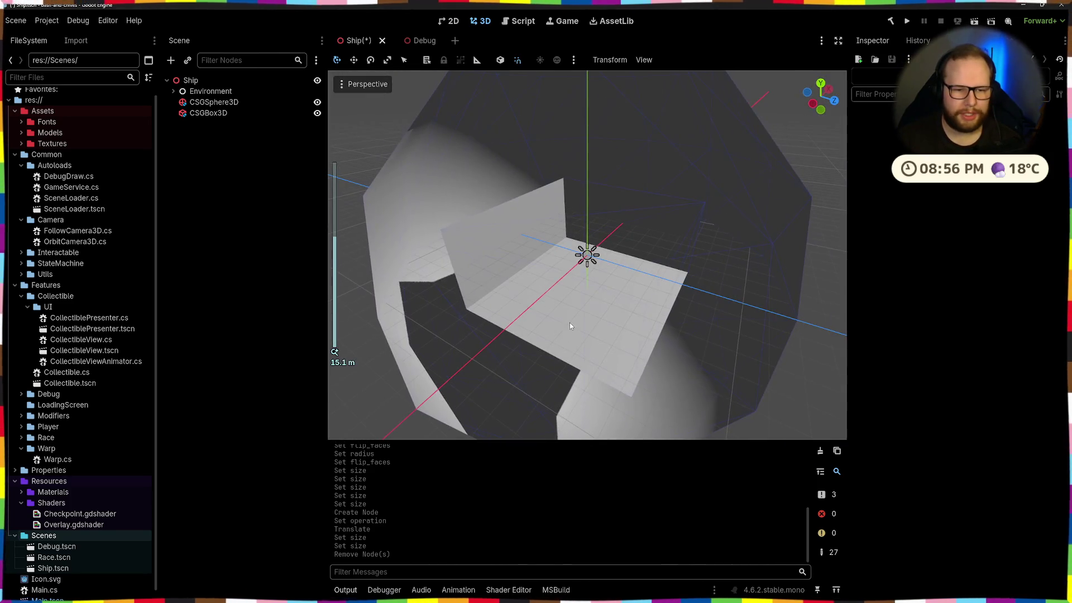
Step: Scale the CSG sphere down along Y to flatten it
{"action": "mouse_move", "coordinate": [569, 322]}
{"action": "left_mouse_down"}
{"action": "mouse_move", "coordinate": [578, 237]}
{"action": "mouse_move", "coordinate": [618, 281]}
{"action": "mouse_move", "coordinate": [611, 324]}
{"action": "mouse_move", "coordinate": [608, 274]}
{"action": "mouse_move", "coordinate": [619, 263]}
{"action": "left_mouse_up"}
{"action": "scroll", "coordinate": [636, 173], "scroll_direction": "down", "scroll_amount": 5}
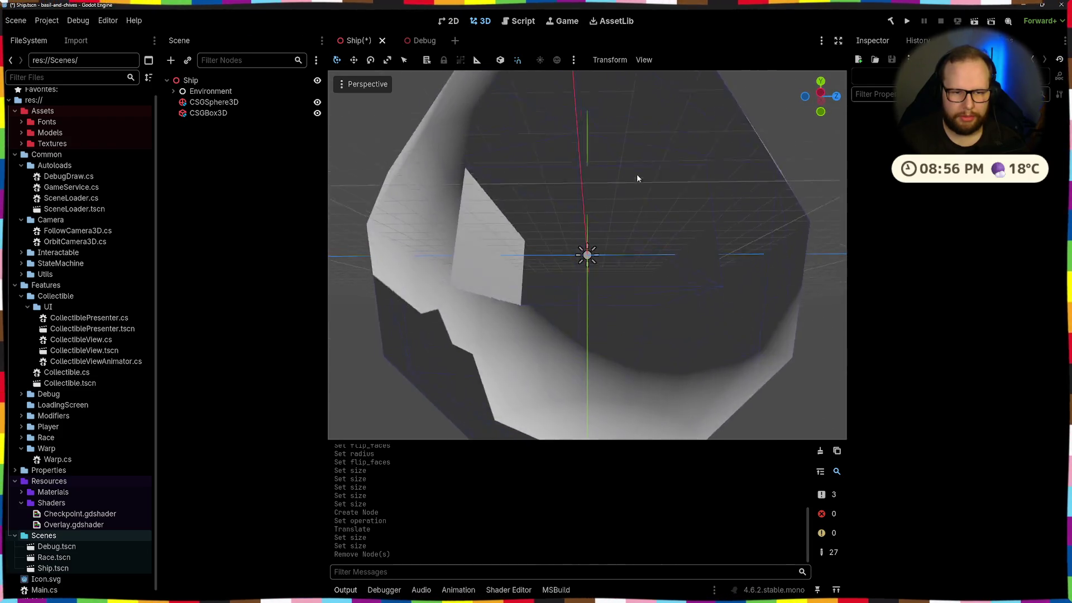
{"action": "left_click", "coordinate": [613, 217]}
{"action": "key", "text": "r"}
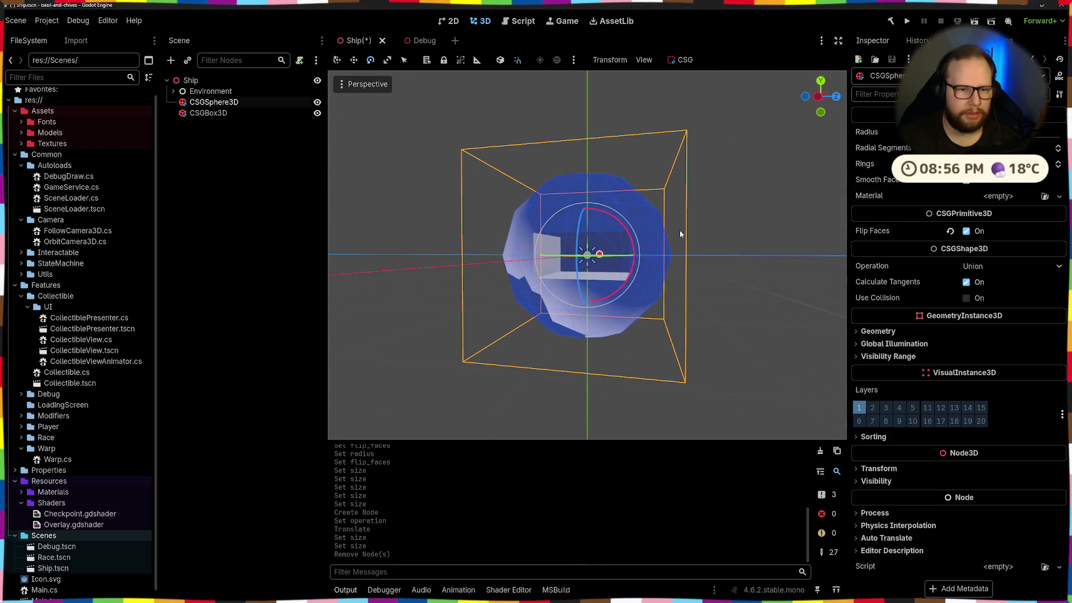
{"action": "left_click_drag", "start_coordinate": [587, 189], "coordinate": [587, 228]}
{"action": "left_click", "coordinate": [639, 242]}
Step: Delete the large CSG box node
{"action": "scroll", "coordinate": [652, 317], "scroll_direction": "up", "scroll_amount": 5}
{"action": "scroll", "coordinate": [621, 311], "scroll_direction": "down", "scroll_amount": 6}
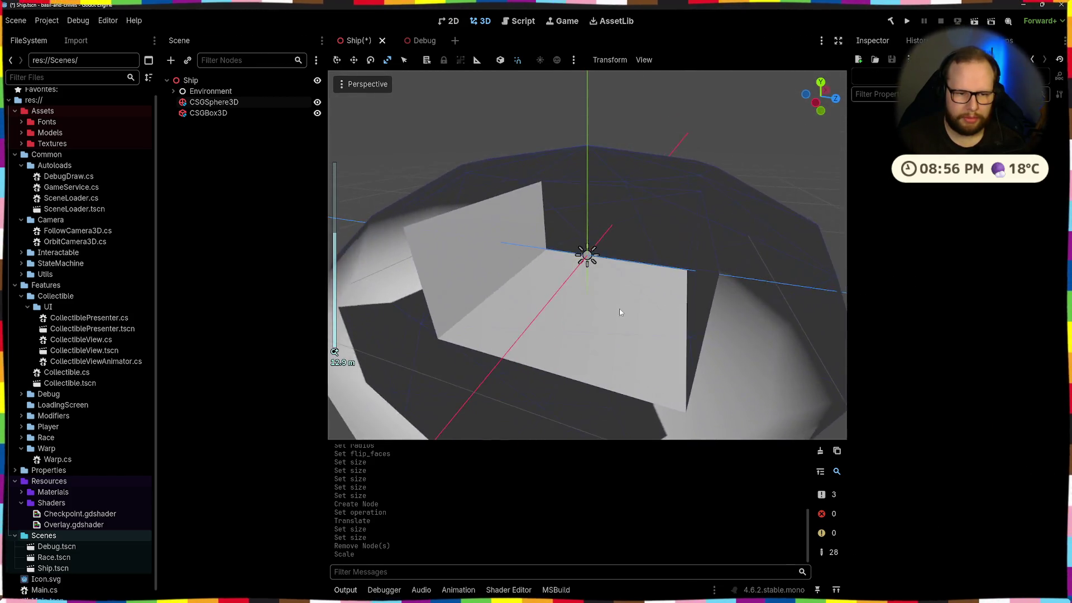
{"action": "scroll", "coordinate": [611, 319], "scroll_direction": "up", "scroll_amount": 5}
{"action": "left_click", "coordinate": [698, 272]}
{"action": "key", "text": "Delete"}
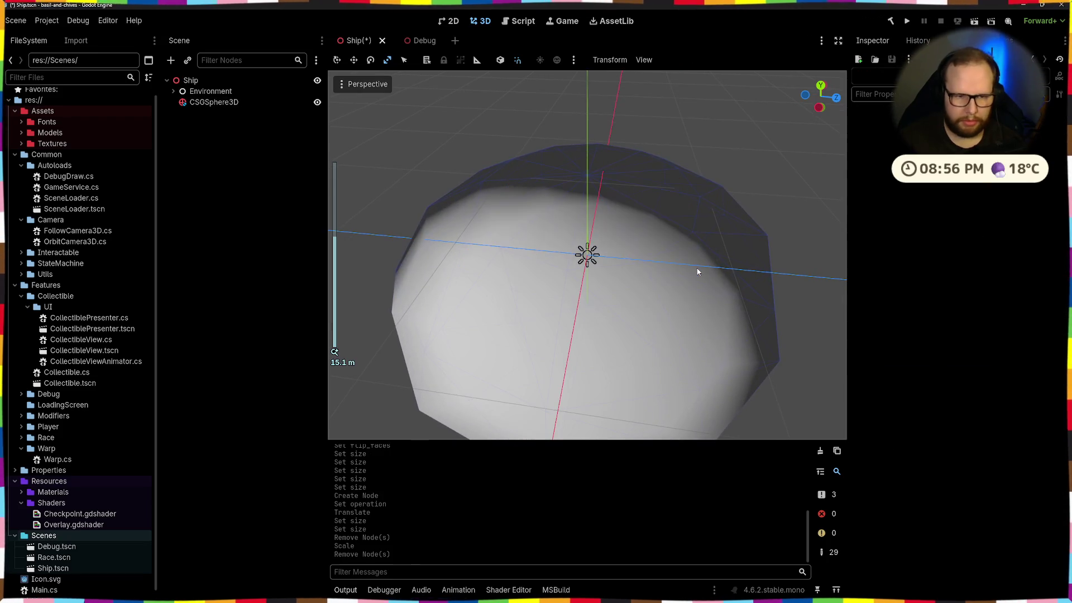
Step: Check the flattened sphere's transform, then open Create New Node for Ship
{"action": "mouse_move", "coordinate": [639, 300]}
{"action": "left_mouse_down"}
{"action": "mouse_move", "coordinate": [399, 219]}
{"action": "mouse_move", "coordinate": [536, 223]}
{"action": "left_mouse_up"}
{"action": "scroll", "coordinate": [656, 222], "scroll_direction": "down", "scroll_amount": 3}
{"action": "left_click", "coordinate": [655, 223]}
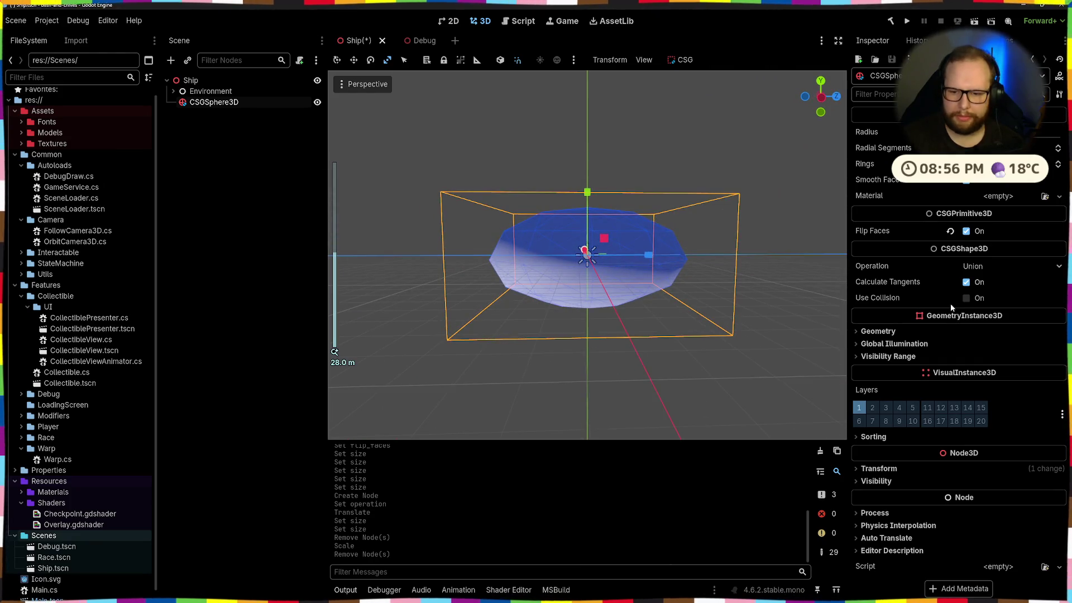
{"action": "left_click", "coordinate": [893, 471]}
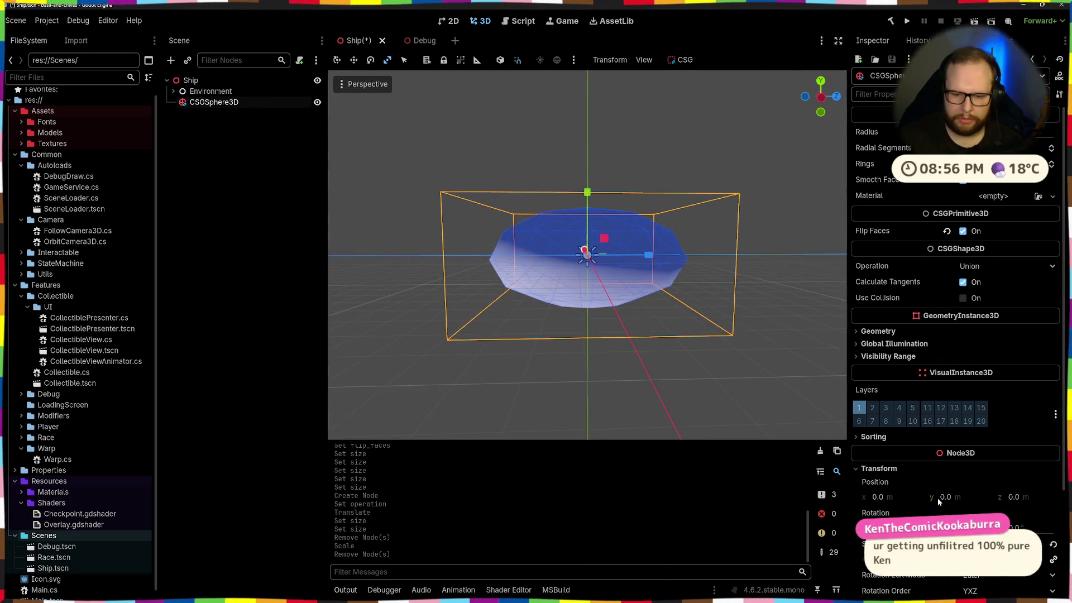
{"action": "scroll", "coordinate": [937, 497], "scroll_direction": "down", "scroll_amount": 3}
{"action": "left_click", "coordinate": [726, 352]}
{"action": "left_click_drag", "start_coordinate": [726, 351], "coordinate": [662, 382]}
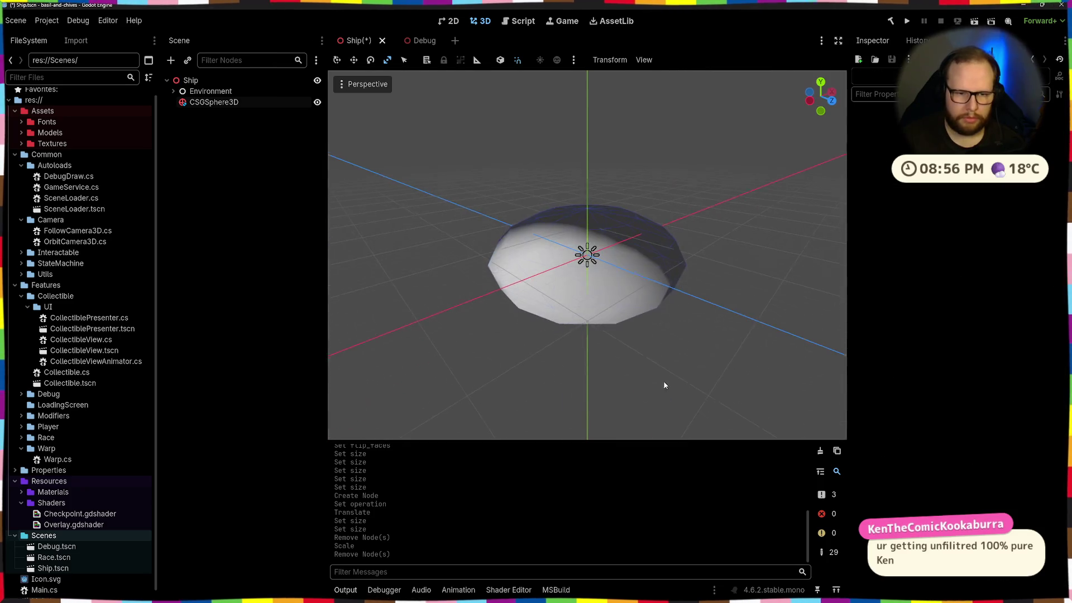
{"action": "left_click", "coordinate": [217, 81]}
{"action": "key", "text": "ctrl+a"}
Step: Search for a plane node, then add a CSGMesh3D under Ship from the 'csg' results
{"action": "type", "text": "plan"}
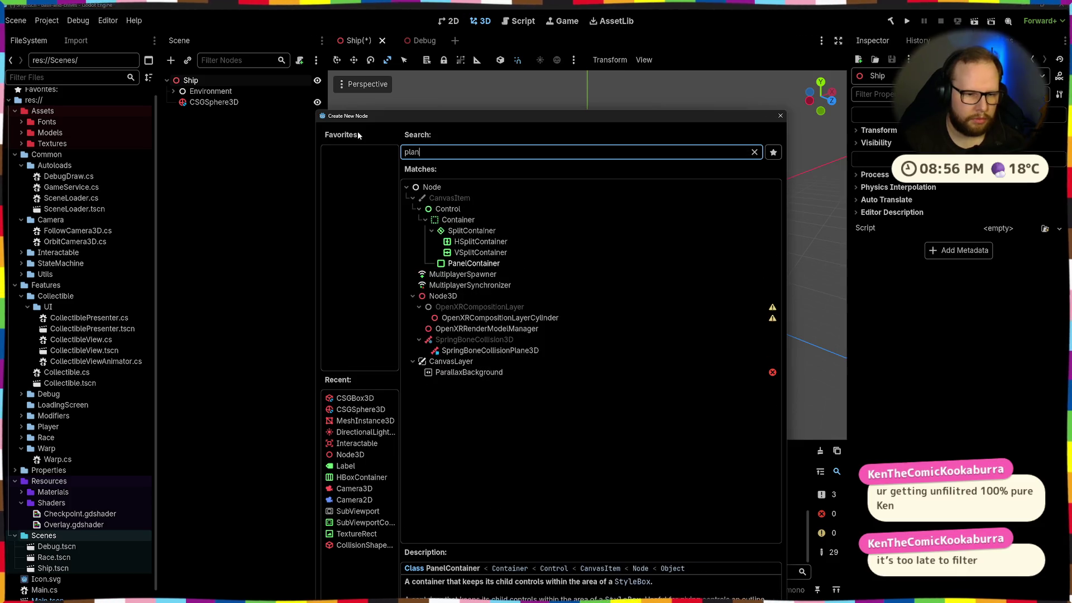
{"action": "key", "text": "BackSpace"}
{"action": "key", "text": "BackSpace"}
{"action": "key", "text": "BackSpace"}
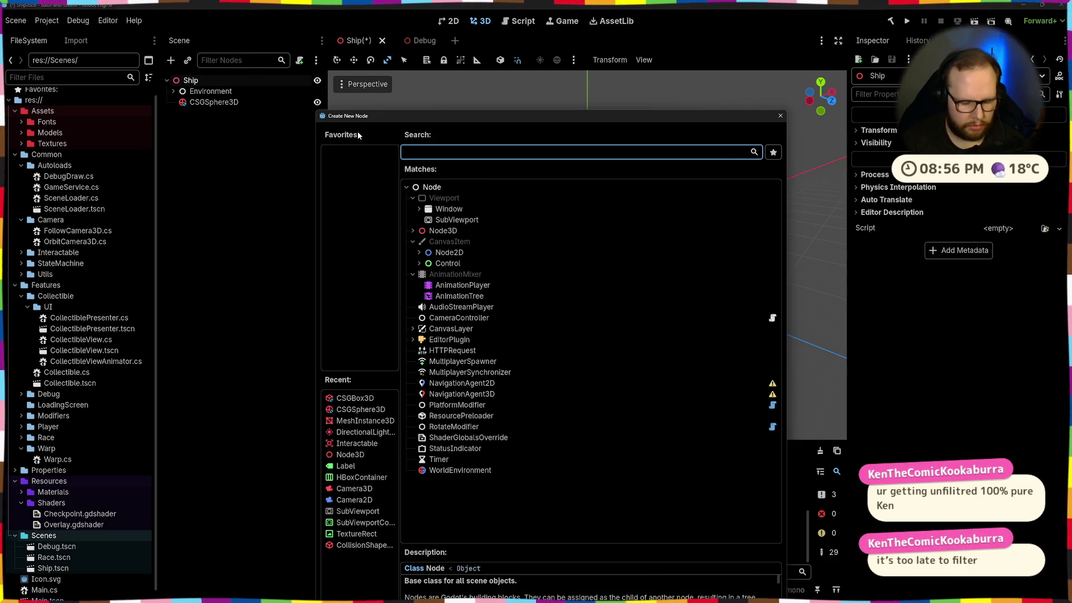
{"action": "type", "text": "csg"}
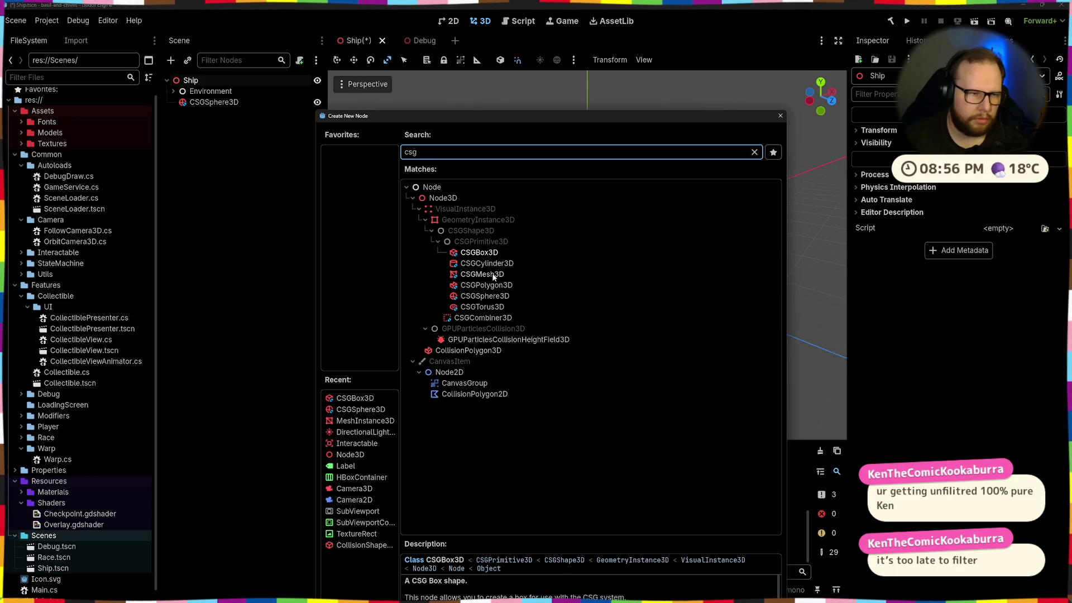
{"action": "double_click", "coordinate": [482, 274]}
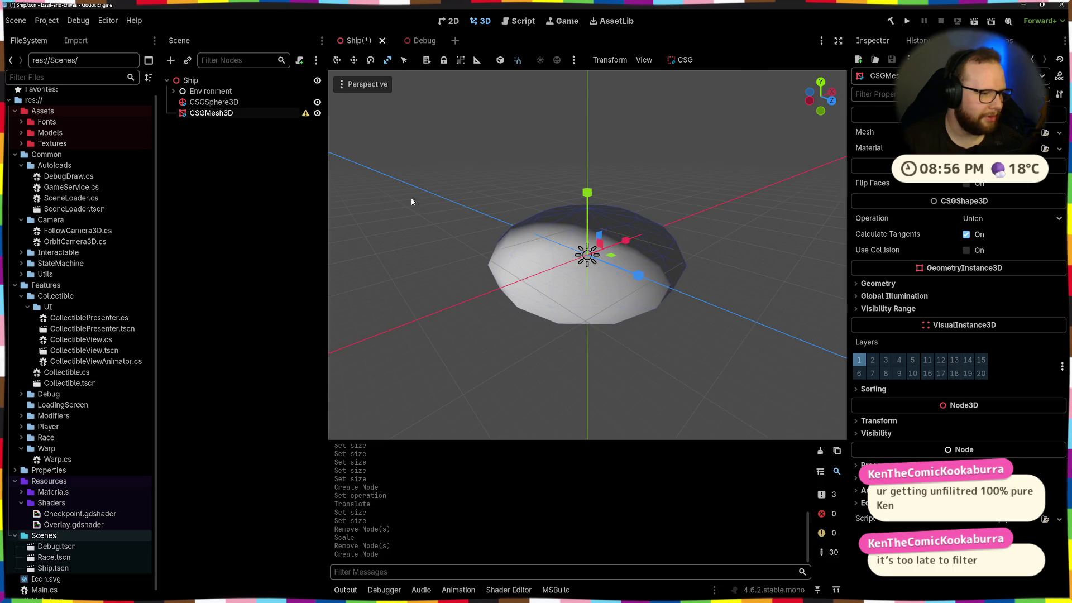
Step: Try assigning a mesh to the CSGMesh3D, then clear it again
{"action": "left_click_drag", "start_coordinate": [411, 197], "coordinate": [588, 225]}
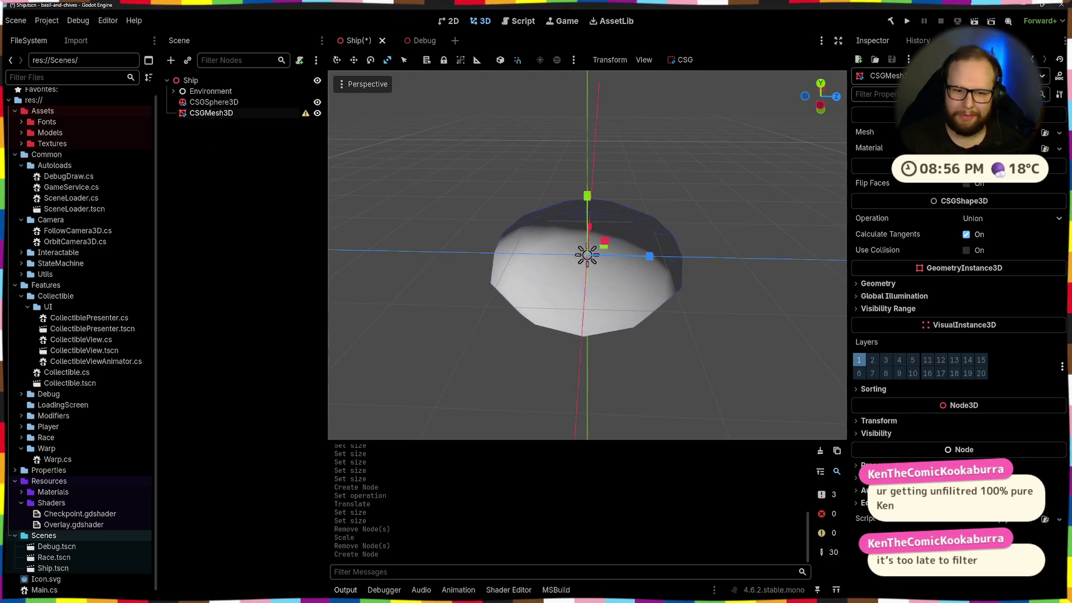
{"action": "left_click", "coordinate": [1059, 132]}
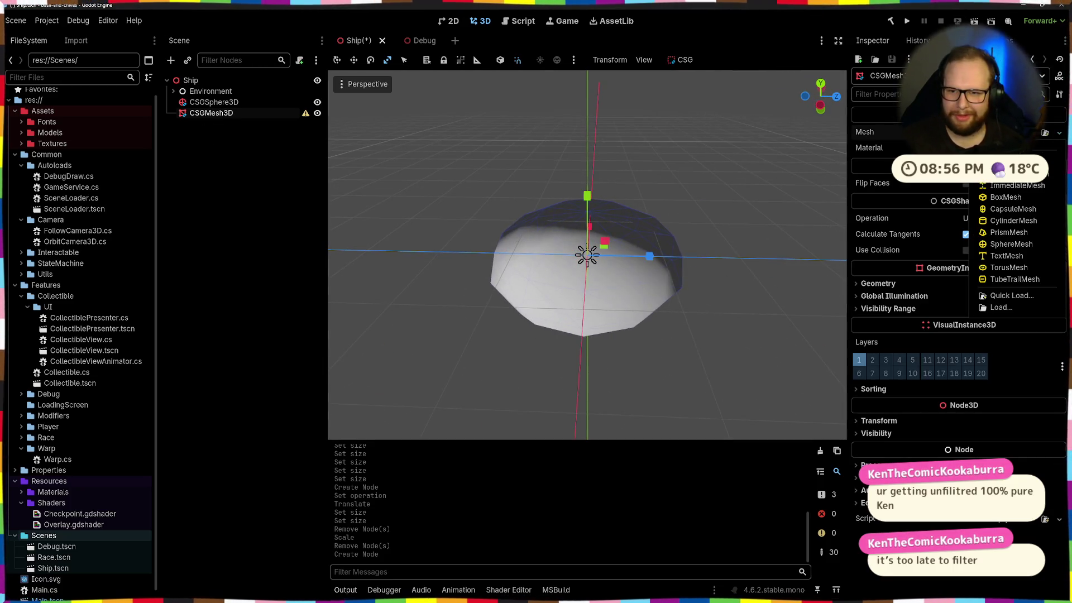
{"action": "left_click", "coordinate": [1017, 185]}
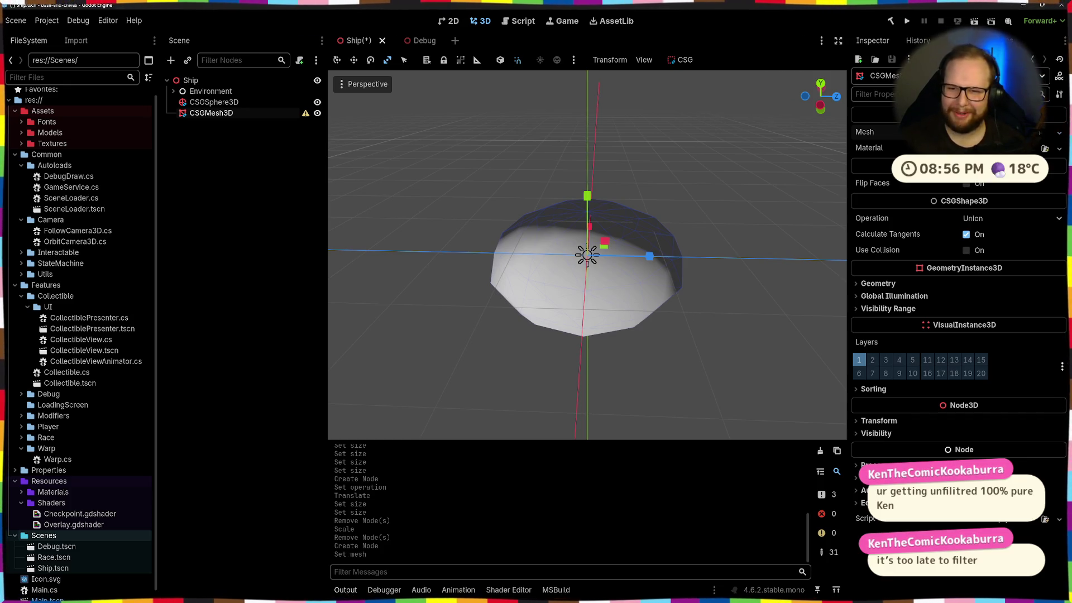
{"action": "mouse_move", "coordinate": [786, 196]}
{"action": "left_mouse_down"}
{"action": "mouse_move", "coordinate": [678, 268]}
{"action": "mouse_move", "coordinate": [664, 201]}
{"action": "left_mouse_up"}
{"action": "left_click", "coordinate": [983, 132]}
{"action": "left_click", "coordinate": [1052, 133]}
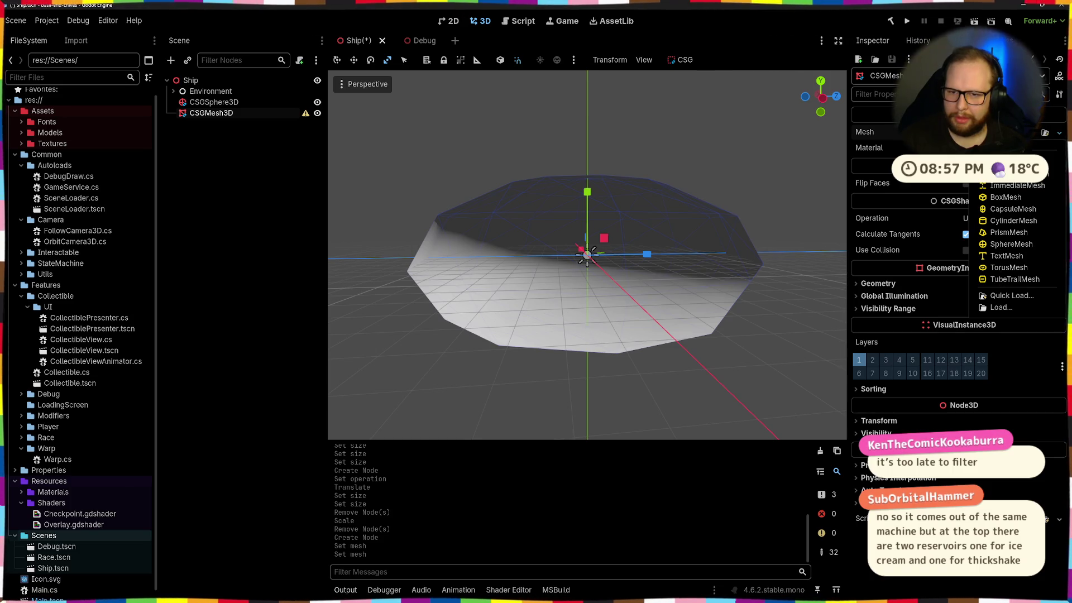
{"action": "left_click", "coordinate": [182, 211]}
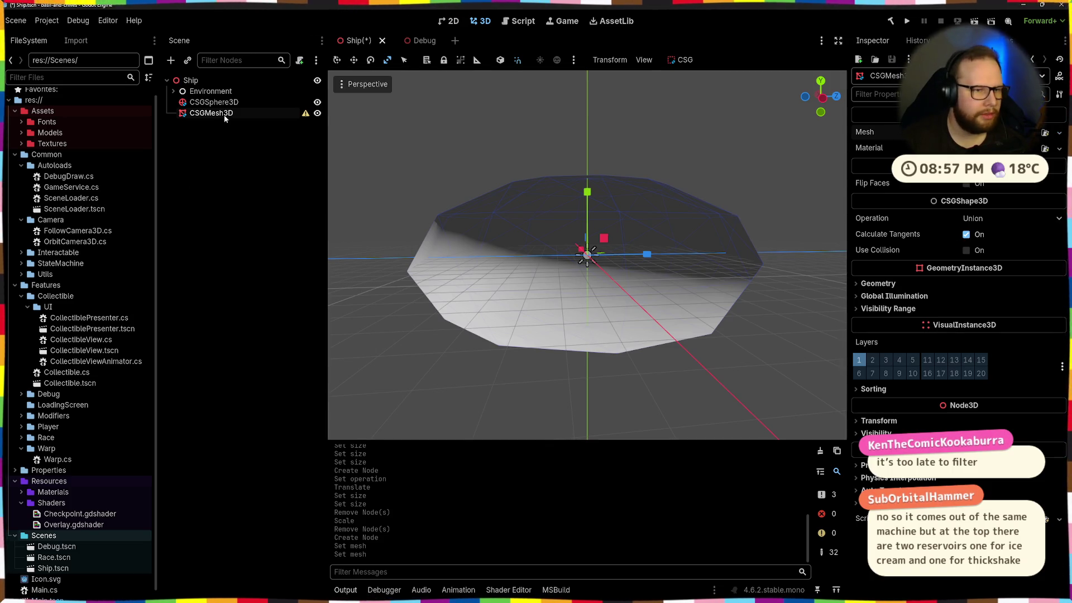
Step: Delete the trial CSGMesh3D and reopen Create New Node for Ship
{"action": "key", "text": "Delete"}
{"action": "key", "text": "Return"}
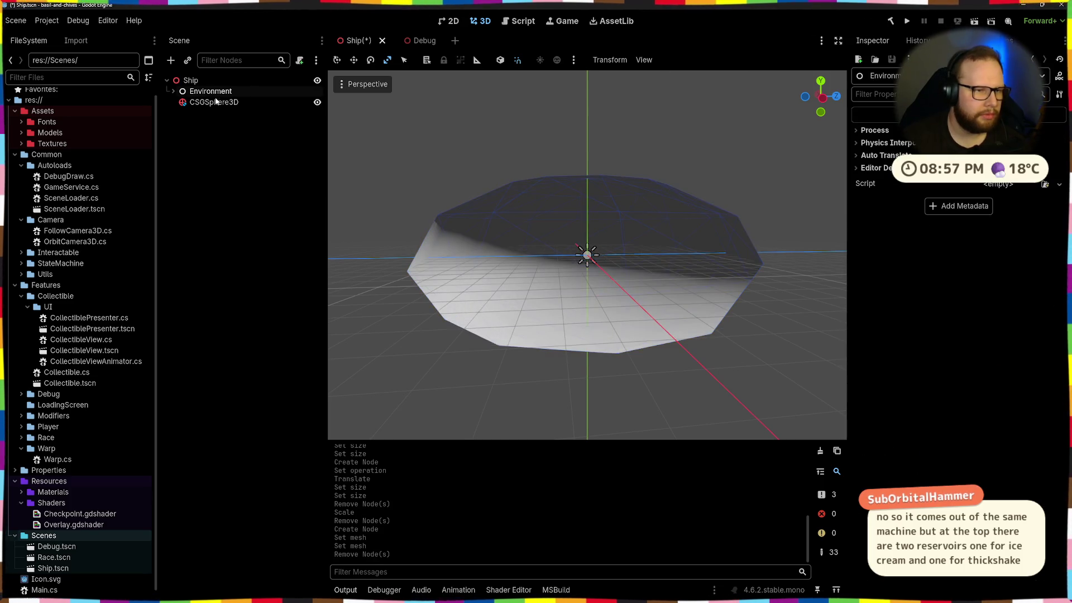
{"action": "left_click", "coordinate": [191, 81]}
{"action": "key", "text": "ctrl+a"}
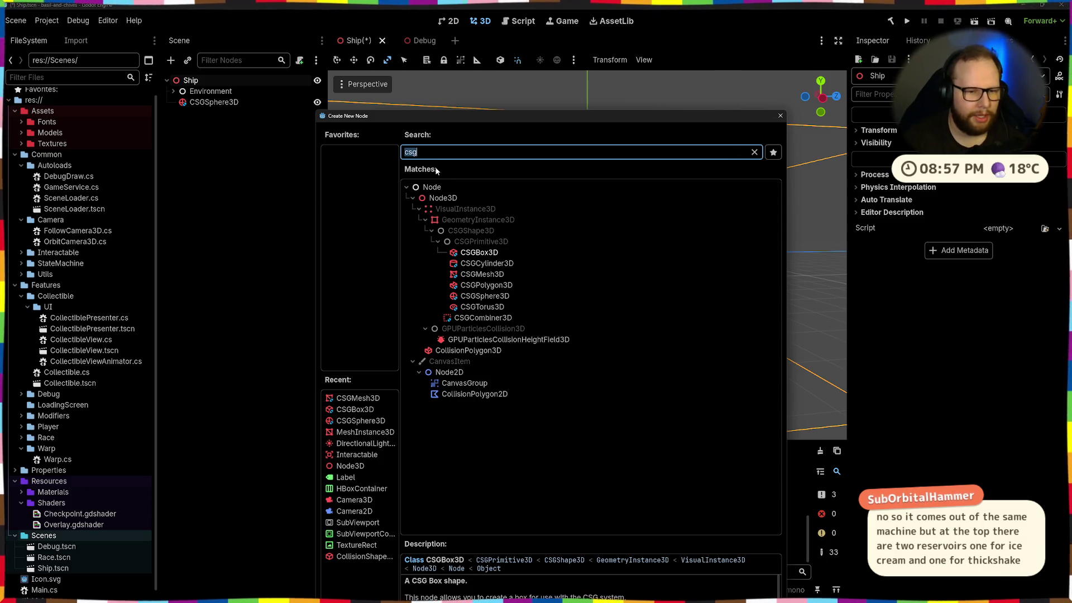
Step: Add a MeshInstance3D under Ship via a 'meshi' search and select it
{"action": "key", "text": "BackSpace"}
{"action": "type", "text": "meshi"}
{"action": "key", "text": "Down"}
{"action": "key", "text": "Up"}
{"action": "key", "text": "Return"}
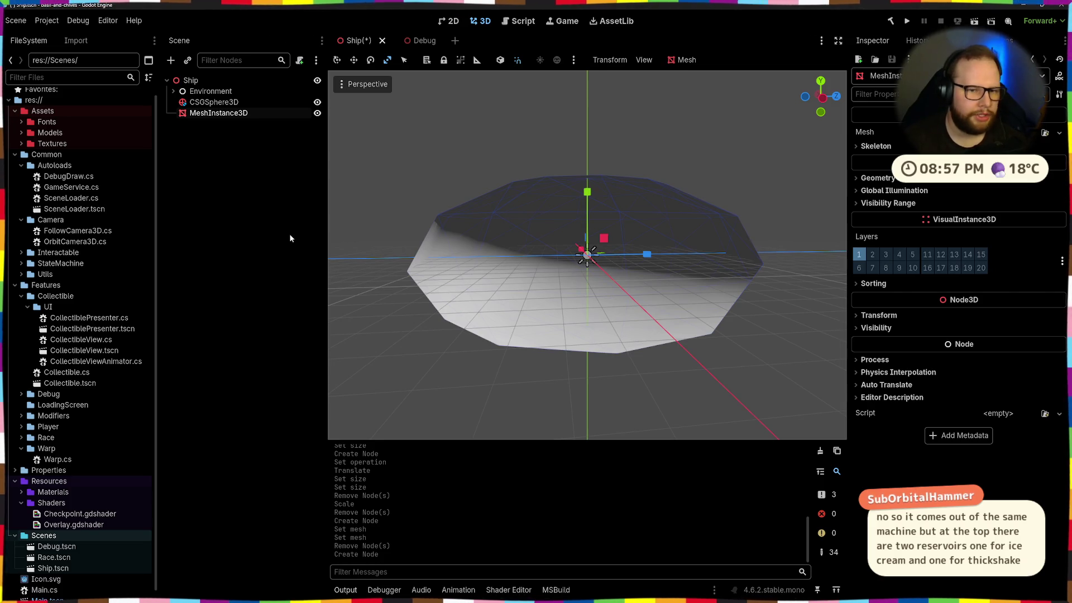
{"action": "scroll", "coordinate": [640, 366], "scroll_direction": "up", "scroll_amount": 6}
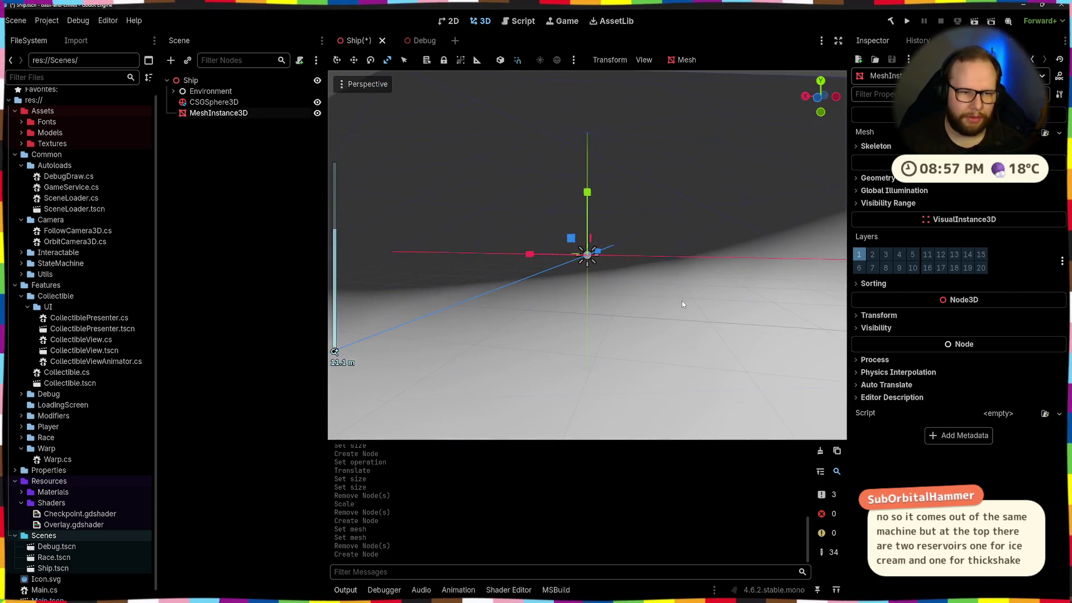
{"action": "scroll", "coordinate": [681, 300], "scroll_direction": "down", "scroll_amount": 5}
{"action": "scroll", "coordinate": [685, 293], "scroll_direction": "up", "scroll_amount": 5}
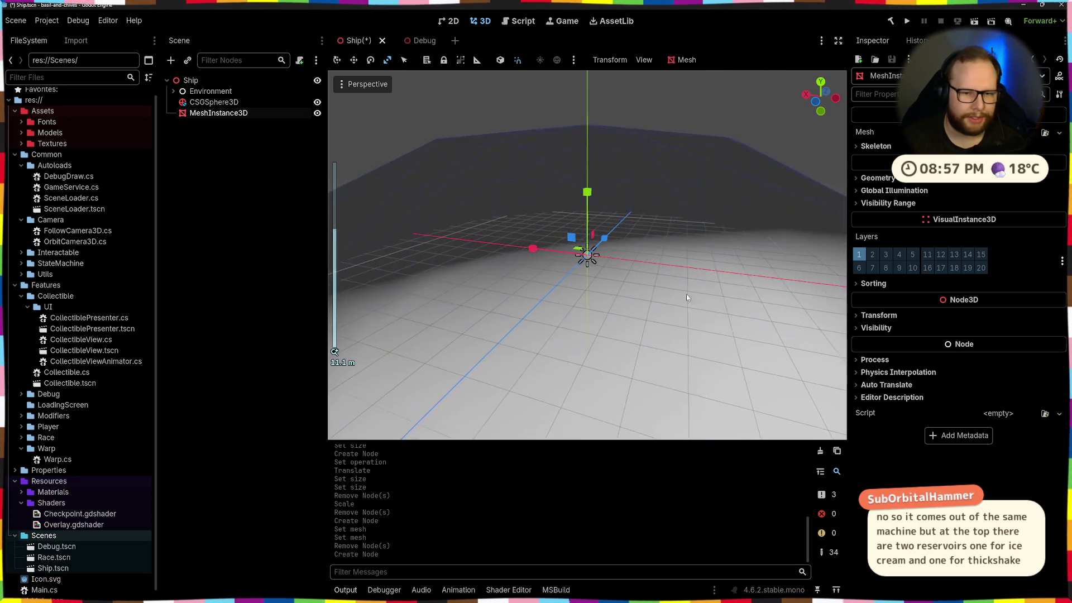
{"action": "left_click", "coordinate": [219, 166]}
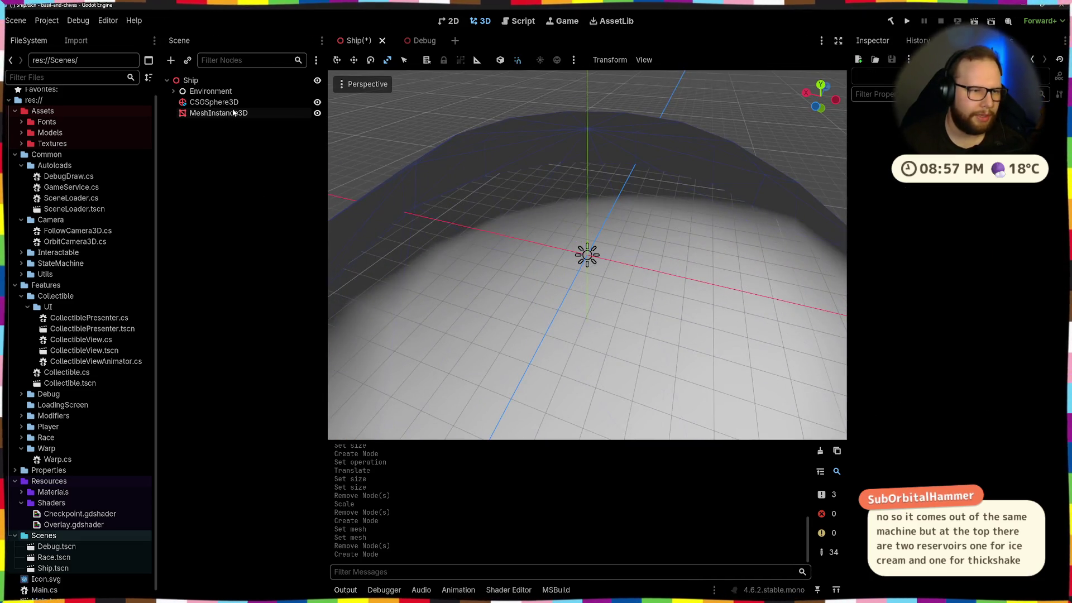
{"action": "left_click", "coordinate": [233, 112]}
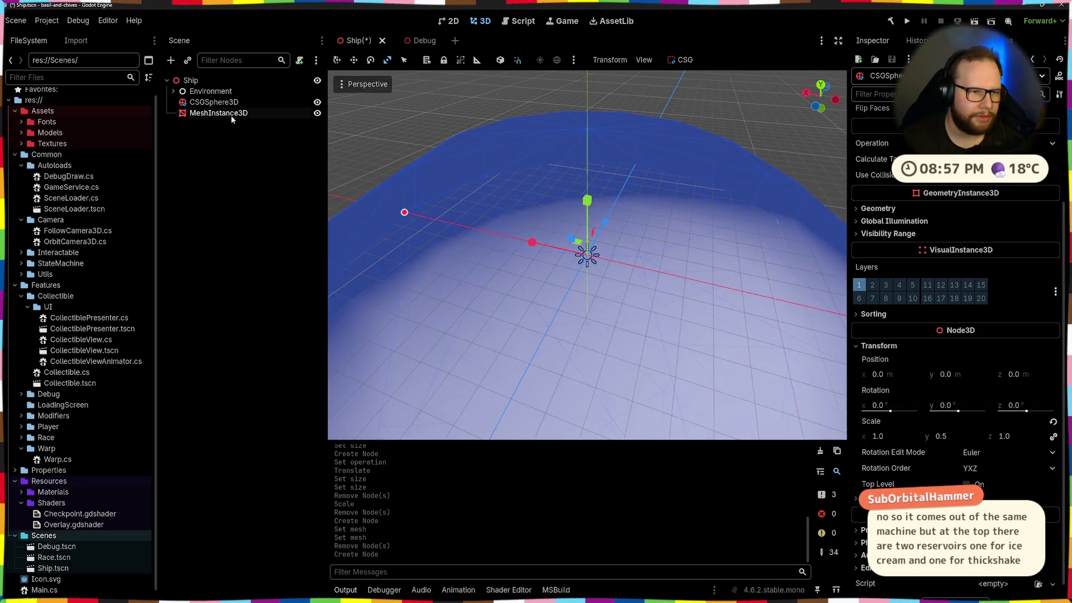
{"action": "scroll", "coordinate": [578, 270], "scroll_direction": "down", "scroll_amount": 6}
{"action": "scroll", "coordinate": [578, 270], "scroll_direction": "up", "scroll_amount": 4}
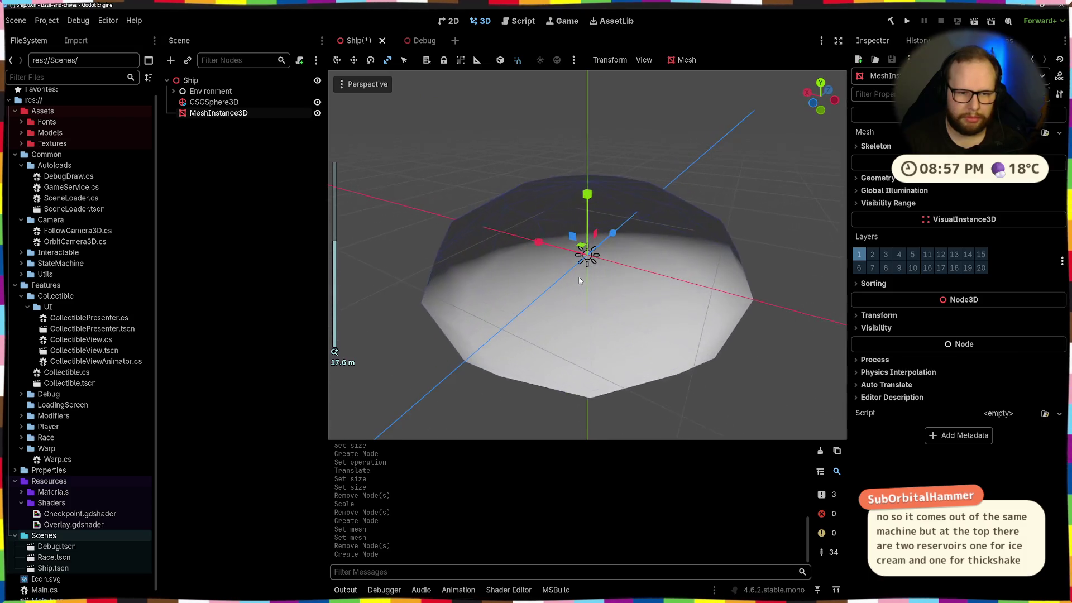
{"action": "left_click", "coordinate": [203, 102]}
{"action": "left_click", "coordinate": [199, 113]}
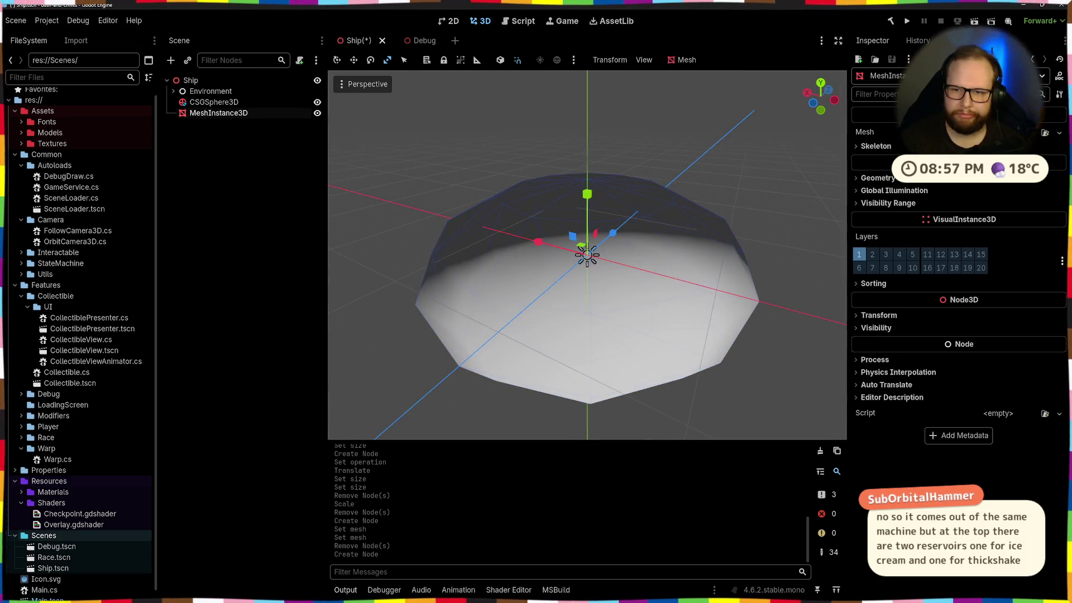
Step: Give the MeshInstance3D a new PlaneMesh sized 10 by 10
{"action": "left_click", "coordinate": [1059, 133]}
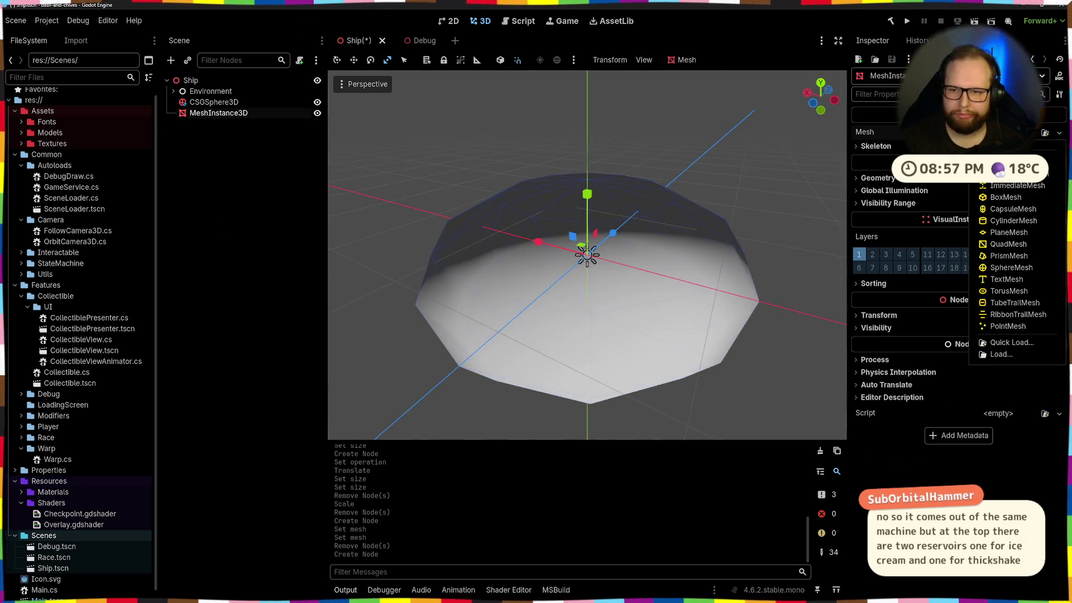
{"action": "left_click", "coordinate": [1004, 232]}
{"action": "scroll", "coordinate": [627, 247], "scroll_direction": "up", "scroll_amount": 6}
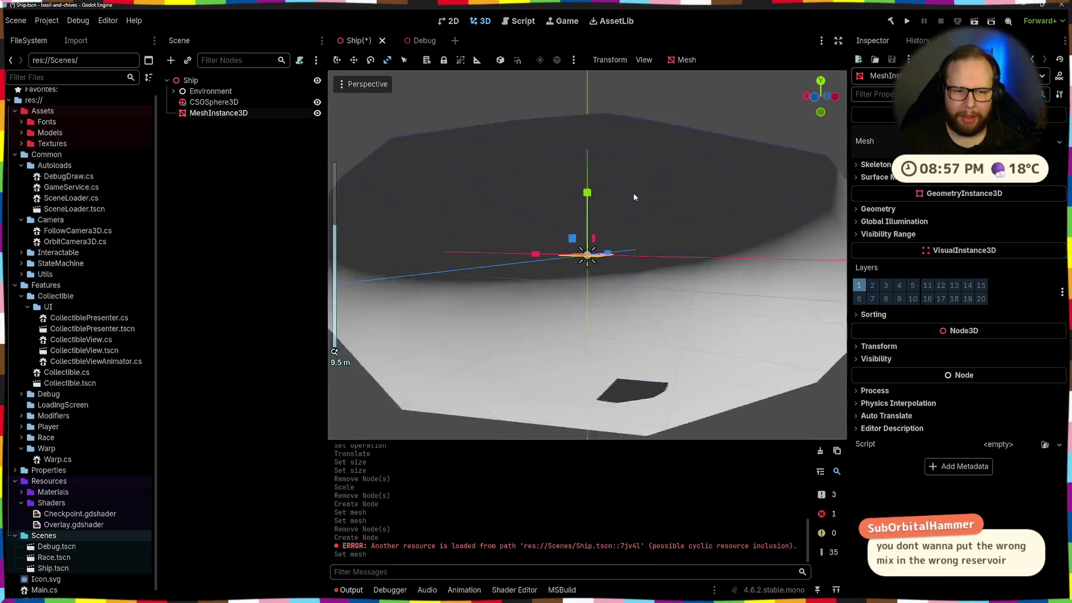
{"action": "left_click", "coordinate": [960, 141]}
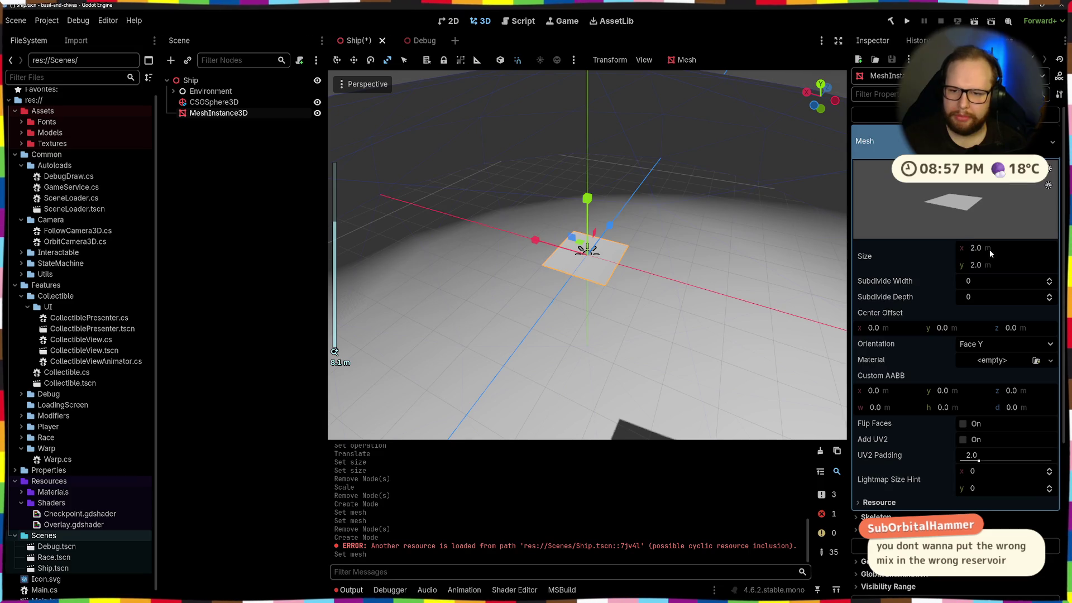
{"action": "left_click", "coordinate": [997, 247]}
{"action": "key", "text": "Escape"}
{"action": "left_click", "coordinate": [996, 247]}
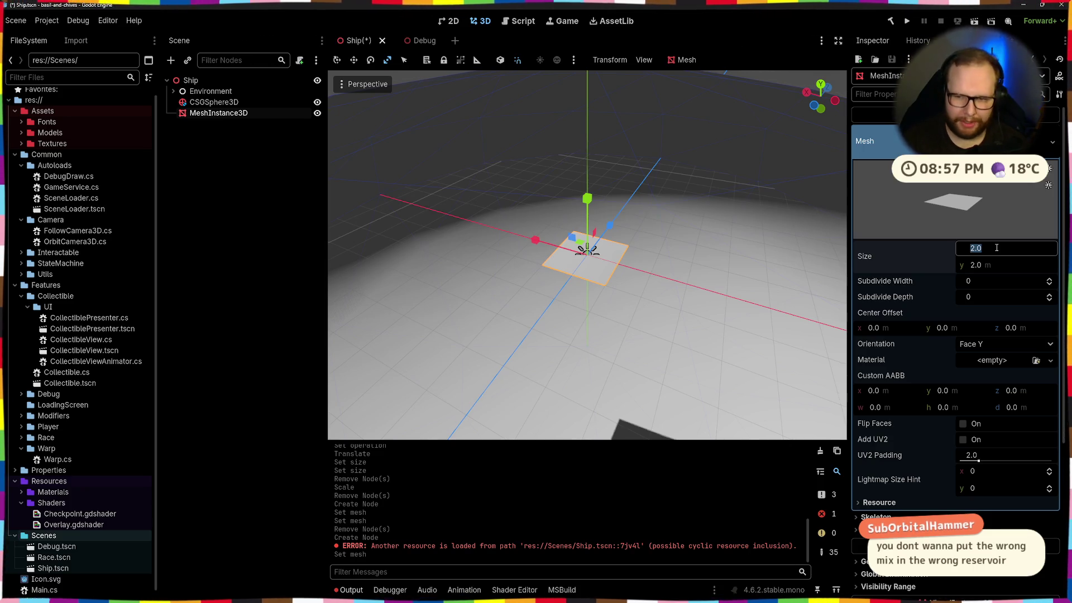
{"action": "type", "text": "10"}
{"action": "key", "text": "Tab"}
{"action": "type", "text": "10"}
{"action": "key", "text": "Return"}
Step: Orbit around the 10 m plane to inspect it and select the flattened sphere
{"action": "mouse_move", "coordinate": [592, 263]}
{"action": "left_mouse_down"}
{"action": "mouse_move", "coordinate": [542, 345]}
{"action": "mouse_move", "coordinate": [614, 297]}
{"action": "left_mouse_up"}
{"action": "scroll", "coordinate": [617, 296], "scroll_direction": "up", "scroll_amount": 5}
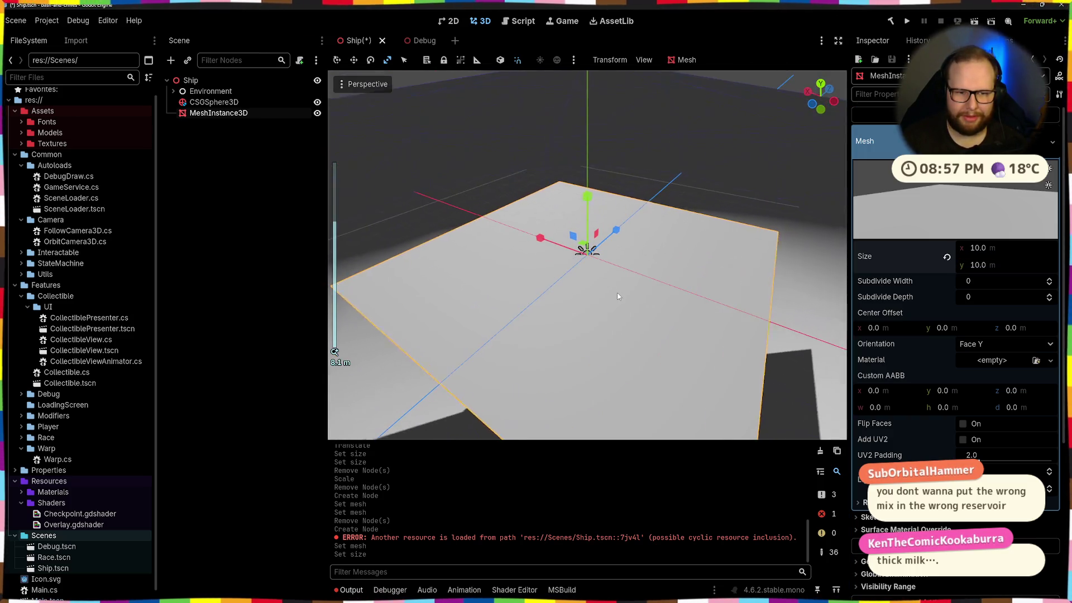
{"action": "scroll", "coordinate": [615, 292], "scroll_direction": "down", "scroll_amount": 5}
{"action": "mouse_move", "coordinate": [604, 279]}
{"action": "left_mouse_down"}
{"action": "mouse_move", "coordinate": [602, 249]}
{"action": "mouse_move", "coordinate": [688, 236]}
{"action": "mouse_move", "coordinate": [765, 206]}
{"action": "left_mouse_up"}
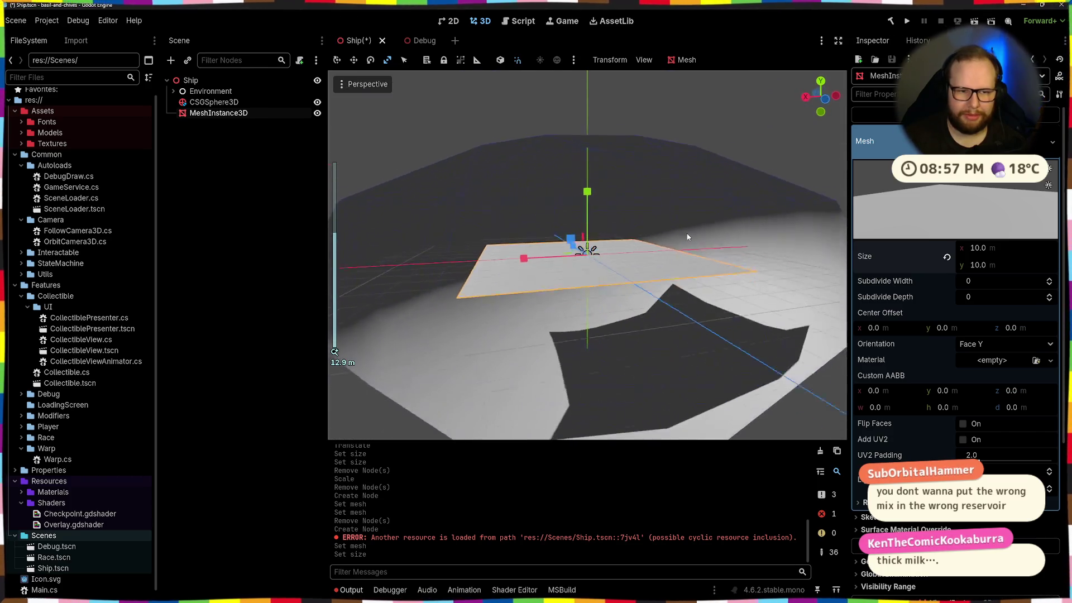
{"action": "mouse_move", "coordinate": [877, 264]}
{"action": "left_mouse_down"}
{"action": "mouse_move", "coordinate": [681, 209]}
{"action": "mouse_move", "coordinate": [621, 213]}
{"action": "left_mouse_up"}
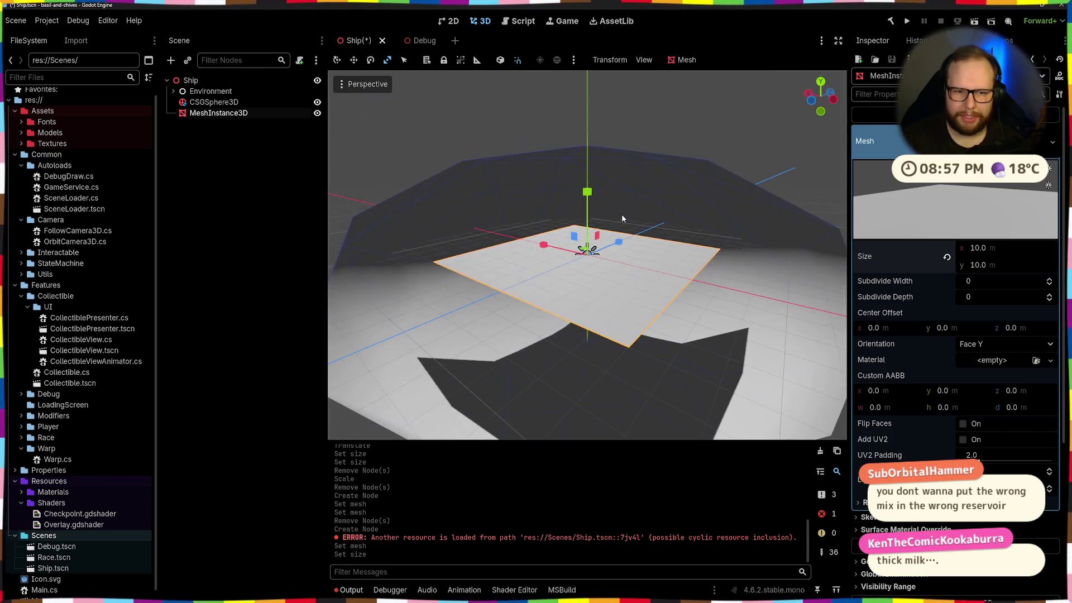
{"action": "left_click", "coordinate": [622, 213]}
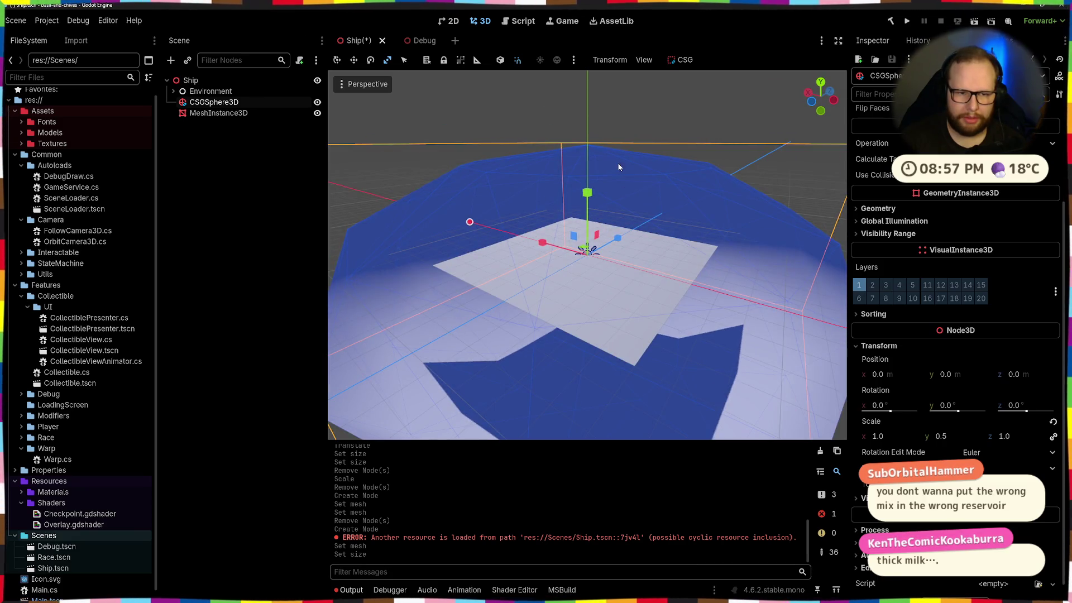
Step: Raise the flattened CSG sphere along the Y axis
{"action": "mouse_move", "coordinate": [594, 192]}
{"action": "left_mouse_down"}
{"action": "mouse_move", "coordinate": [590, 74]}
{"action": "mouse_move", "coordinate": [589, 205]}
{"action": "mouse_move", "coordinate": [594, 161]}
{"action": "left_mouse_up"}
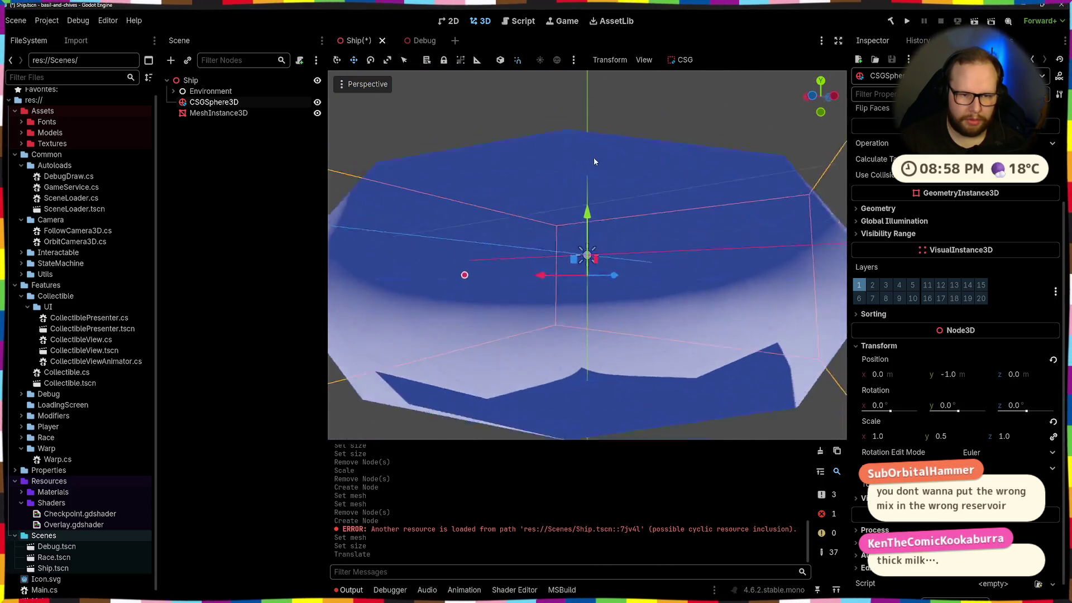
{"action": "key", "text": "ctrl+z"}
{"action": "scroll", "coordinate": [534, 199], "scroll_direction": "up", "scroll_amount": 3}
{"action": "scroll", "coordinate": [530, 214], "scroll_direction": "down", "scroll_amount": 3}
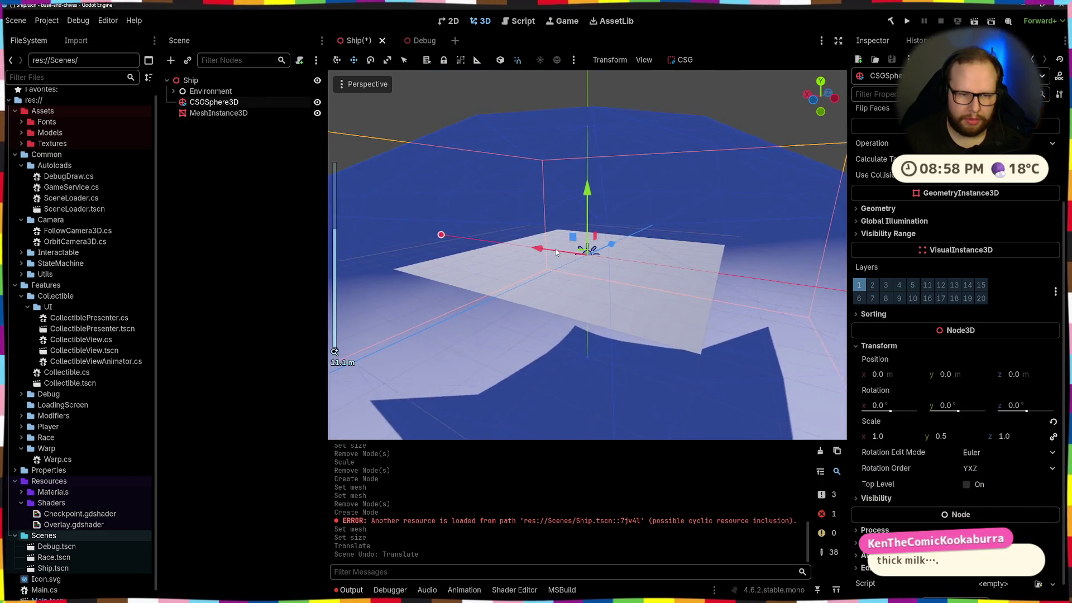
{"action": "mouse_move", "coordinate": [588, 192]}
{"action": "left_mouse_down"}
{"action": "mouse_move", "coordinate": [587, 173]}
{"action": "mouse_move", "coordinate": [586, 185]}
{"action": "left_mouse_up"}
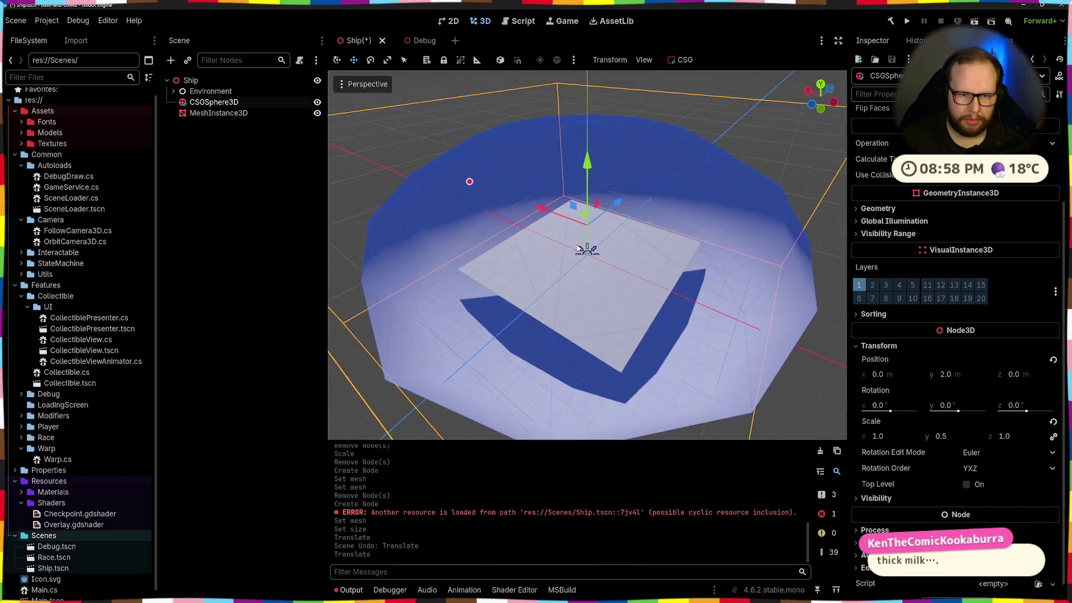
{"action": "scroll", "coordinate": [954, 335], "scroll_direction": "up", "scroll_amount": 4}
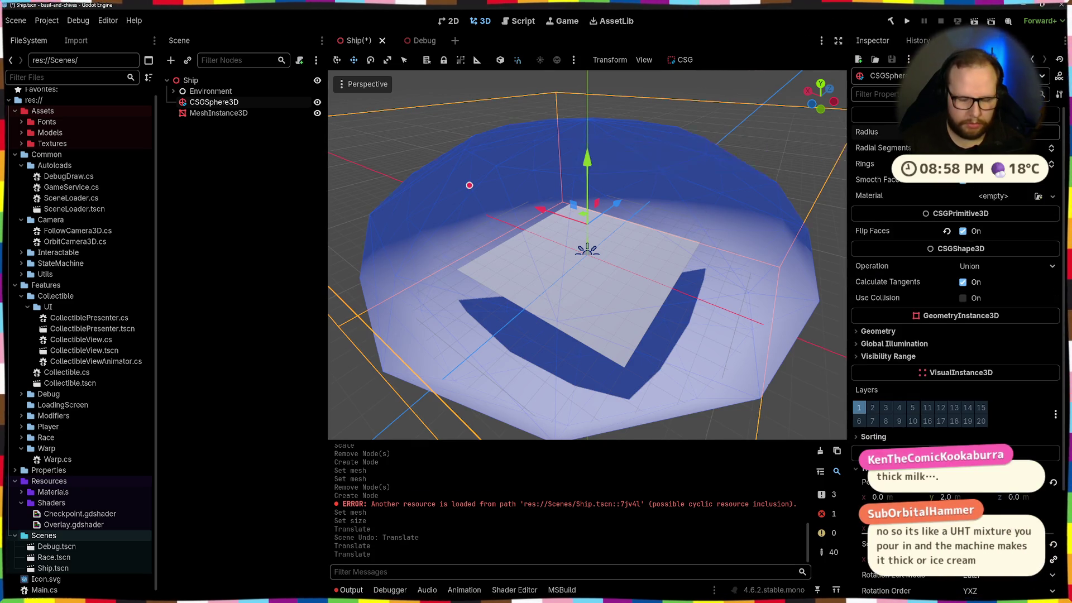
Step: Enlarge the sphere's Radius in the Inspector so it encloses the plane
{"action": "left_click_drag", "start_coordinate": [994, 132], "coordinate": [982, 132]}
{"action": "left_click_drag", "start_coordinate": [679, 157], "coordinate": [667, 209]}
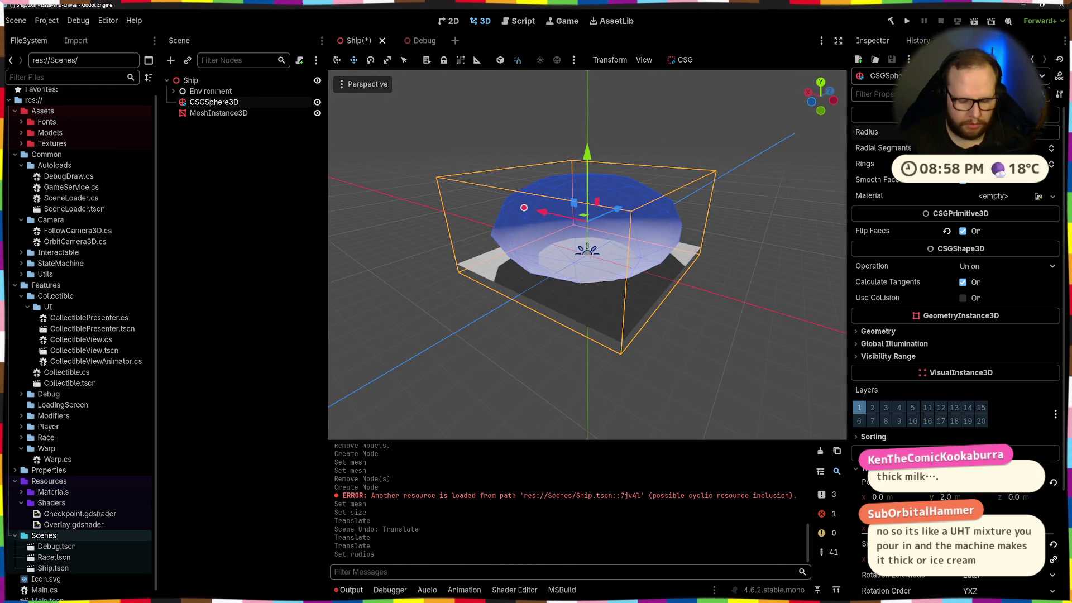
{"action": "left_click_drag", "start_coordinate": [994, 131], "coordinate": [1010, 132]}
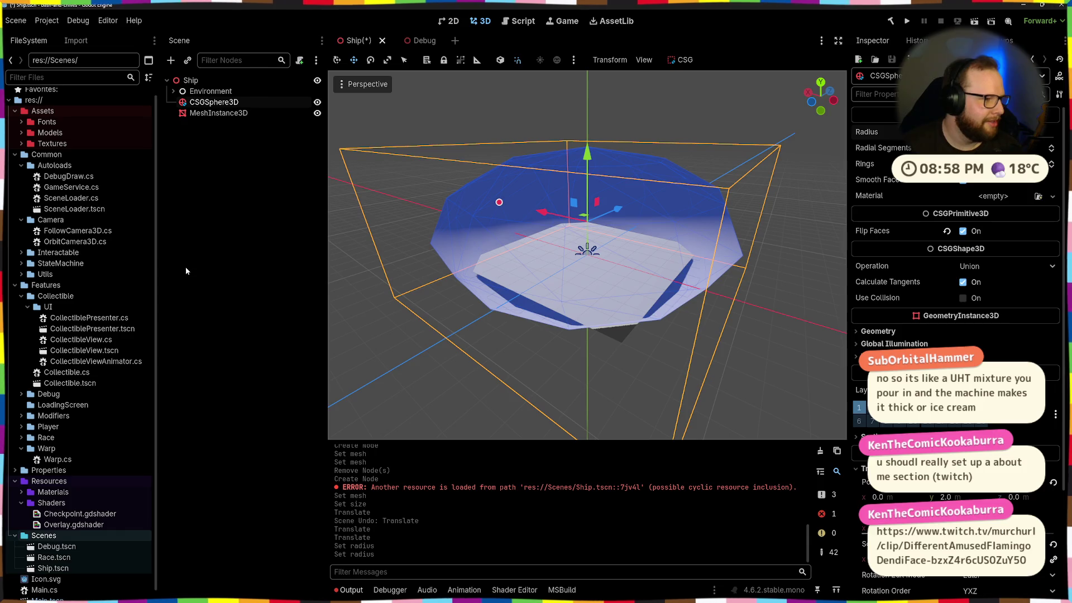
{"action": "mouse_move", "coordinate": [547, 198]}
{"action": "left_mouse_down"}
{"action": "mouse_move", "coordinate": [617, 190]}
{"action": "mouse_move", "coordinate": [565, 192]}
{"action": "mouse_move", "coordinate": [586, 192]}
{"action": "left_mouse_up"}
{"action": "mouse_move", "coordinate": [716, 173]}
{"action": "left_mouse_down"}
{"action": "mouse_move", "coordinate": [619, 182]}
{"action": "mouse_move", "coordinate": [694, 238]}
{"action": "left_mouse_up"}
{"action": "left_click", "coordinate": [619, 182]}
{"action": "scroll", "coordinate": [616, 320], "scroll_direction": "up", "scroll_amount": 5}
{"action": "left_click", "coordinate": [683, 306]}
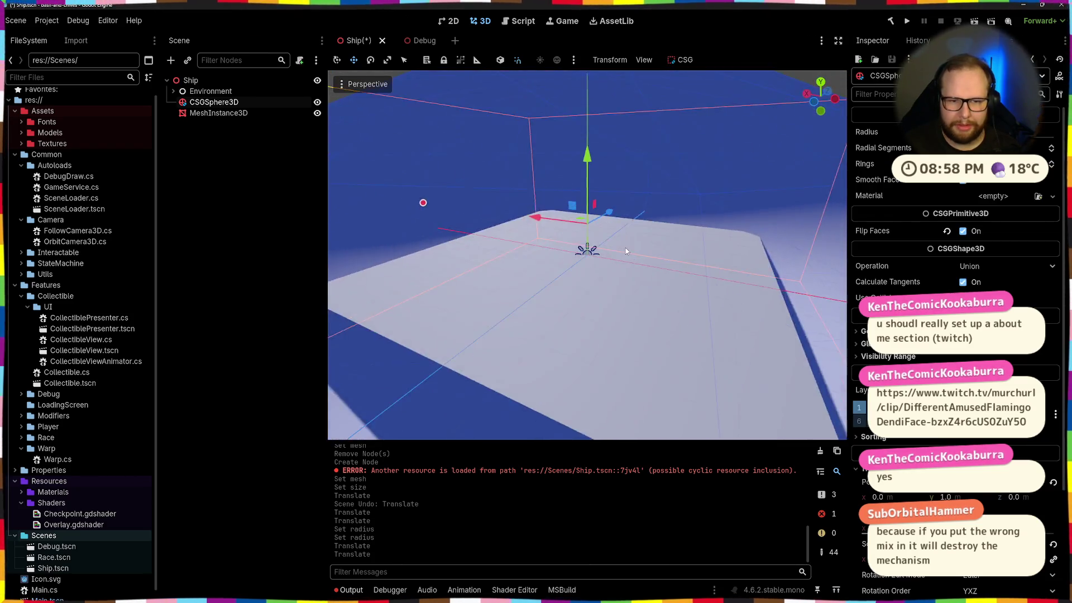
{"action": "scroll", "coordinate": [625, 251], "scroll_direction": "down", "scroll_amount": 5}
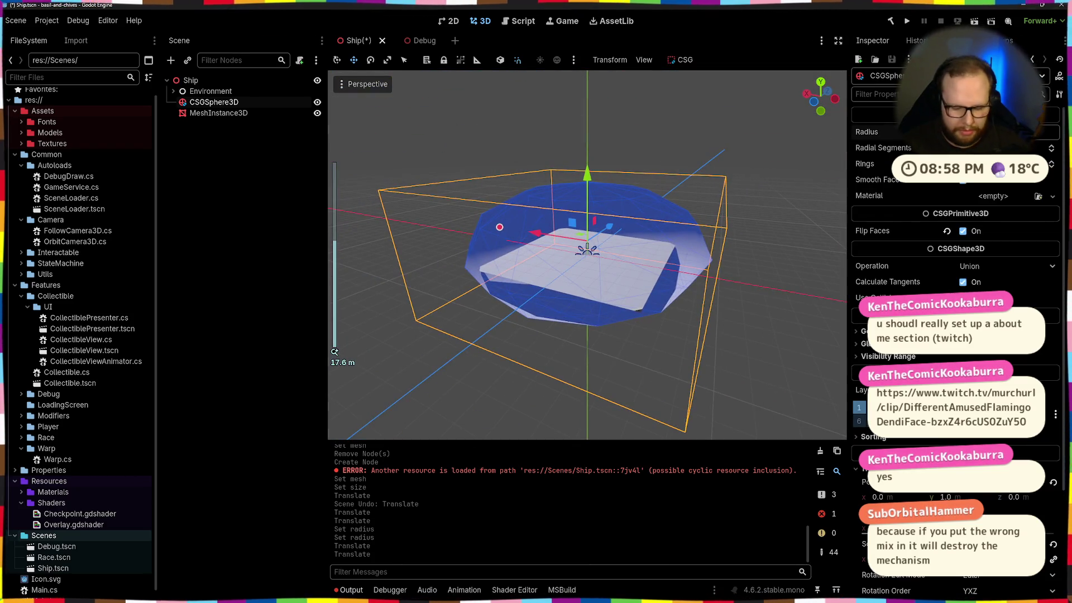
{"action": "left_click_drag", "start_coordinate": [499, 227], "coordinate": [495, 226]}
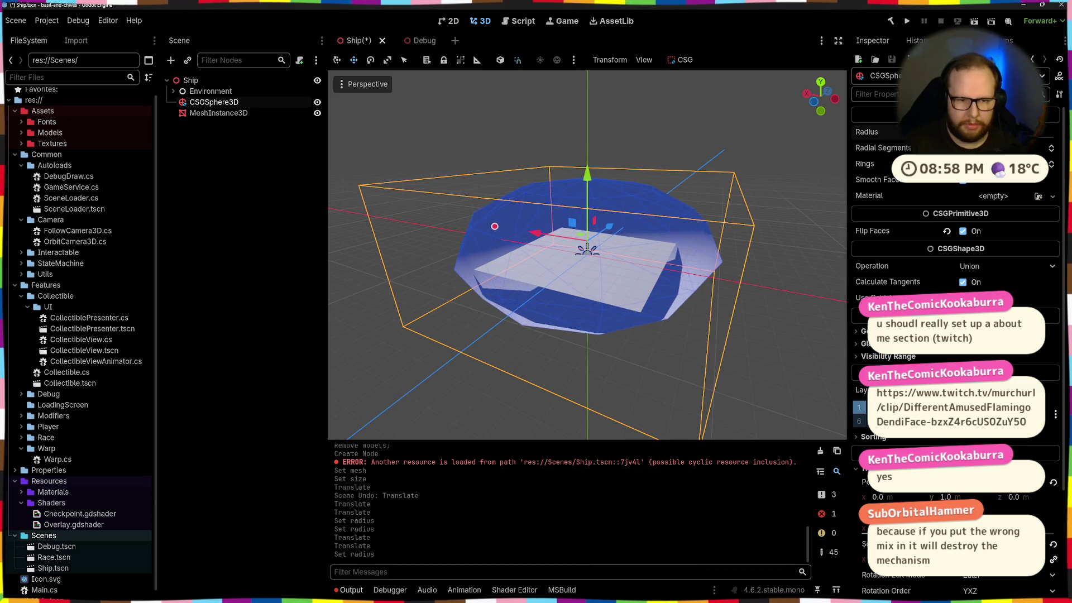
Step: Orbit around the plane to confirm it sits as a floor inside the dome
{"action": "left_click", "coordinate": [418, 158]}
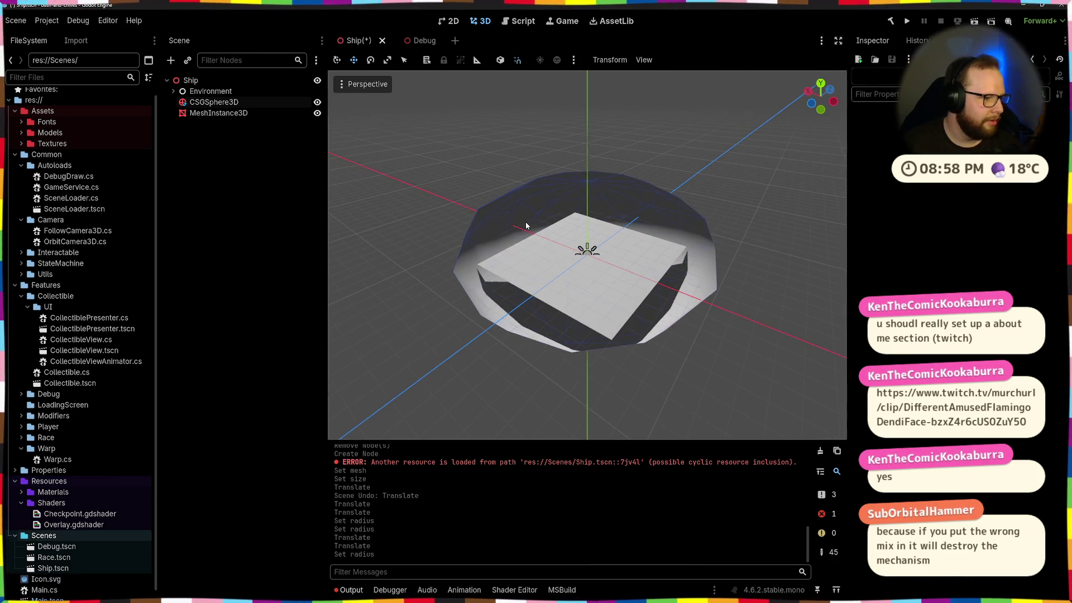
{"action": "scroll", "coordinate": [581, 209], "scroll_direction": "up", "scroll_amount": 5}
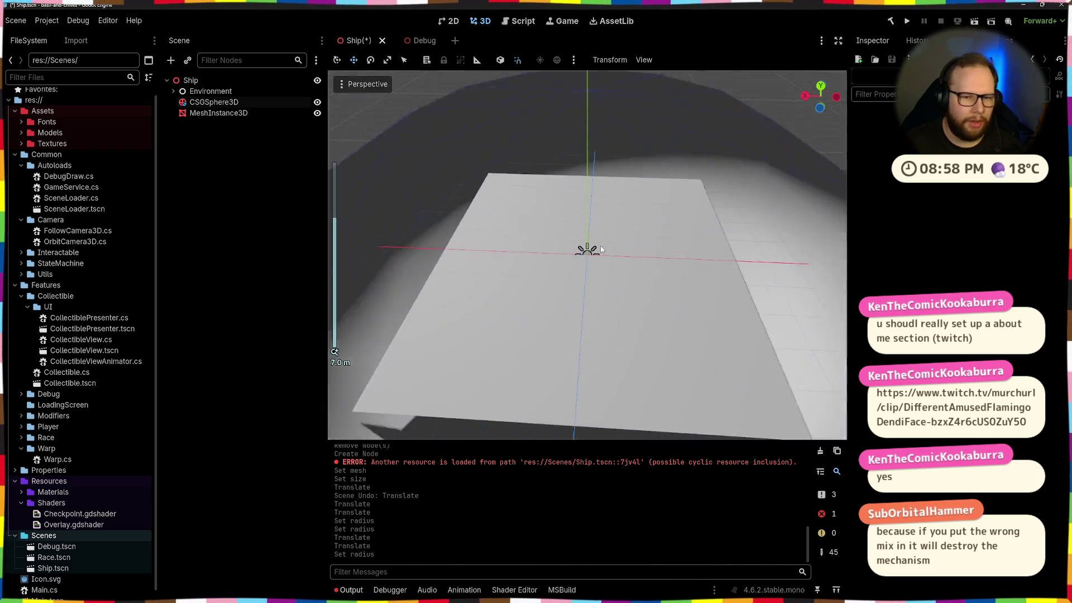
{"action": "mouse_move", "coordinate": [581, 208]}
{"action": "left_mouse_down"}
{"action": "mouse_move", "coordinate": [547, 236]}
{"action": "mouse_move", "coordinate": [537, 219]}
{"action": "mouse_move", "coordinate": [573, 290]}
{"action": "mouse_move", "coordinate": [549, 288]}
{"action": "mouse_move", "coordinate": [561, 245]}
{"action": "mouse_move", "coordinate": [484, 320]}
{"action": "mouse_move", "coordinate": [583, 303]}
{"action": "left_mouse_up"}
{"action": "scroll", "coordinate": [484, 315], "scroll_direction": "down", "scroll_amount": 6}
{"action": "left_click", "coordinate": [583, 303]}
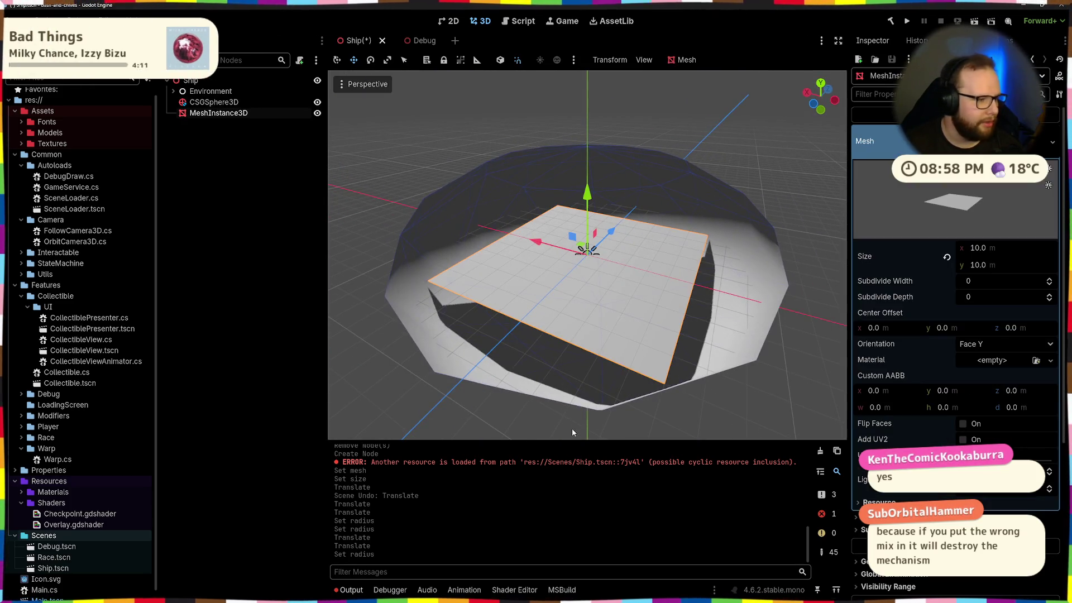
{"action": "scroll", "coordinate": [572, 428], "scroll_direction": "down", "scroll_amount": 10}
{"action": "scroll", "coordinate": [555, 398], "scroll_direction": "up", "scroll_amount": 10}
{"action": "mouse_move", "coordinate": [555, 398]}
{"action": "left_mouse_down"}
{"action": "mouse_move", "coordinate": [587, 435]}
{"action": "mouse_move", "coordinate": [592, 344]}
{"action": "mouse_move", "coordinate": [670, 347]}
{"action": "mouse_move", "coordinate": [663, 240]}
{"action": "mouse_move", "coordinate": [647, 254]}
{"action": "mouse_move", "coordinate": [636, 240]}
{"action": "mouse_move", "coordinate": [601, 293]}
{"action": "mouse_move", "coordinate": [571, 269]}
{"action": "mouse_move", "coordinate": [530, 282]}
{"action": "left_mouse_up"}
{"action": "left_click", "coordinate": [586, 436]}
{"action": "scroll", "coordinate": [636, 240], "scroll_direction": "up", "scroll_amount": 5}
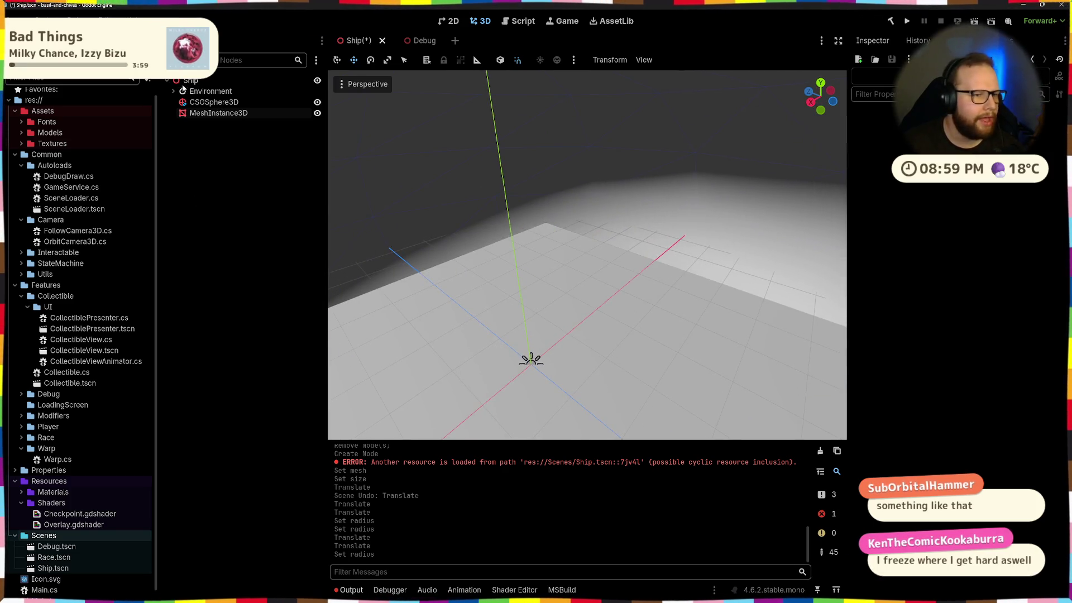
Step: Add a Warp node as a child of the Ship root
{"action": "left_click", "coordinate": [189, 81]}
{"action": "key", "text": "ctrl+a"}
{"action": "type", "text": "warp"}
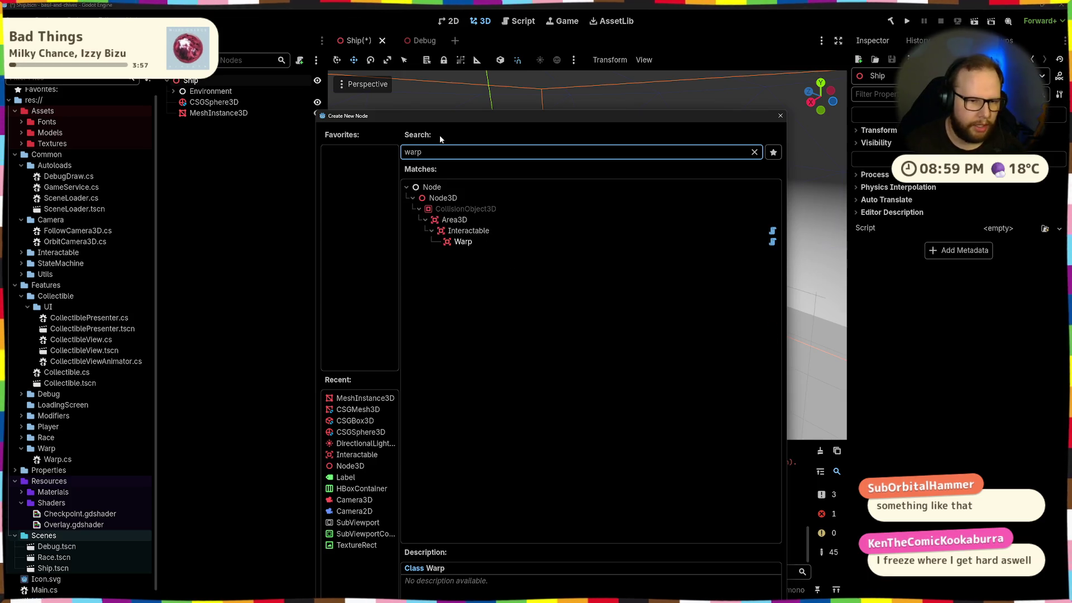
{"action": "key", "text": "Return"}
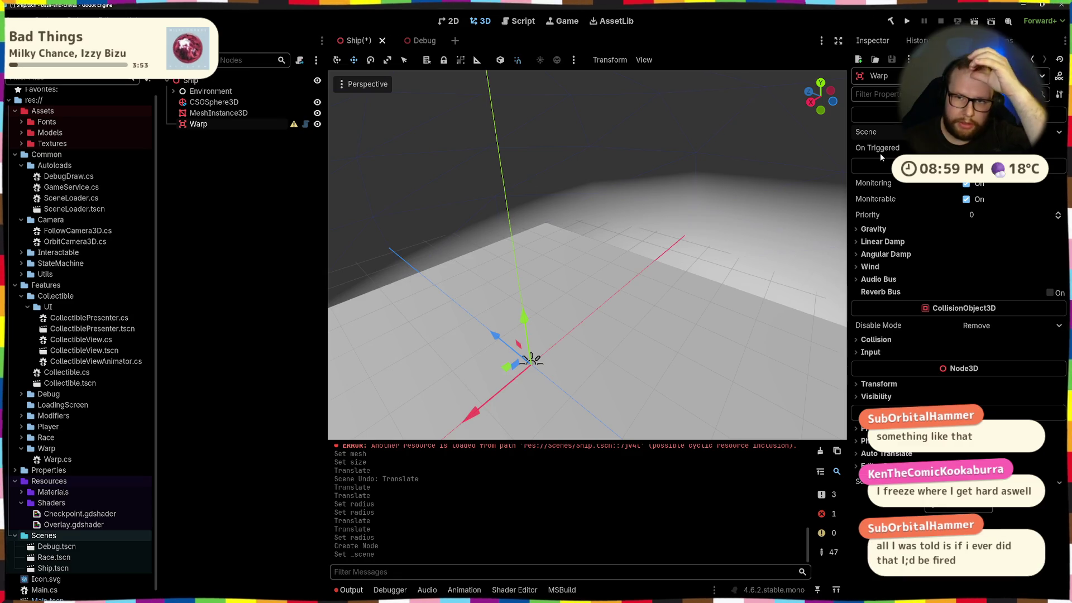
Step: Rebuild the C# project and choose the scene the Warp triggers
{"action": "key", "text": "alt+b"}
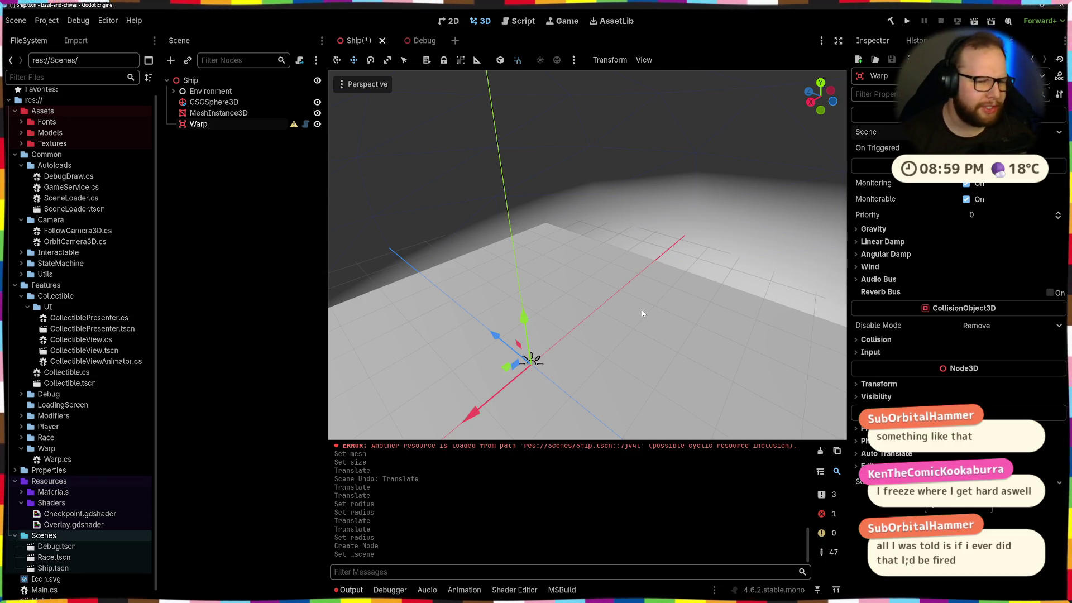
{"action": "scroll", "coordinate": [574, 273], "scroll_direction": "up", "scroll_amount": 3}
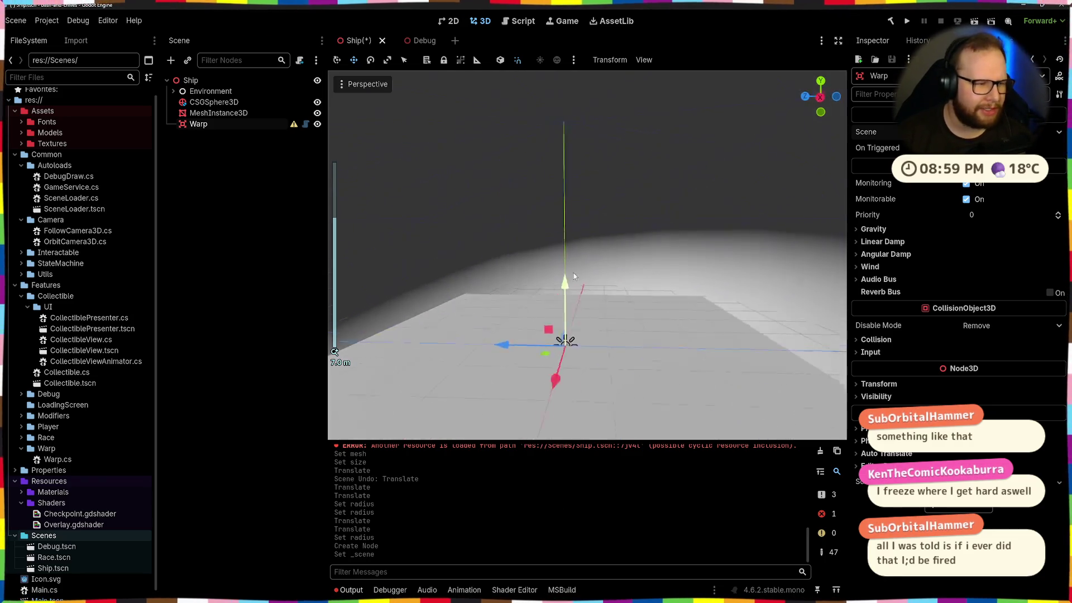
{"action": "scroll", "coordinate": [679, 246], "scroll_direction": "down", "scroll_amount": 5}
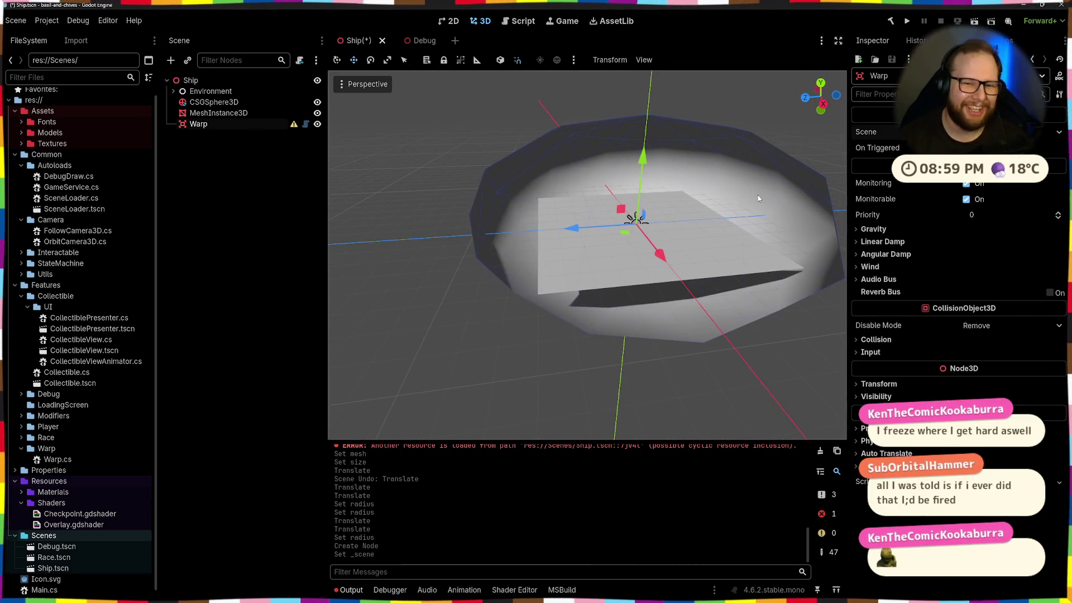
{"action": "scroll", "coordinate": [605, 227], "scroll_direction": "up", "scroll_amount": 4}
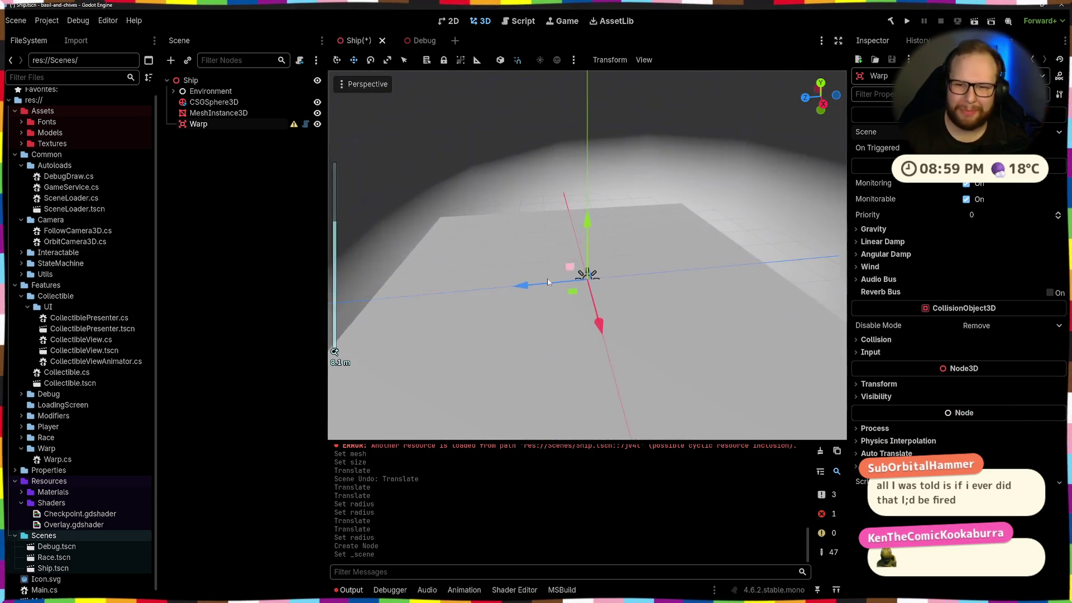
{"action": "left_click", "coordinate": [876, 166]}
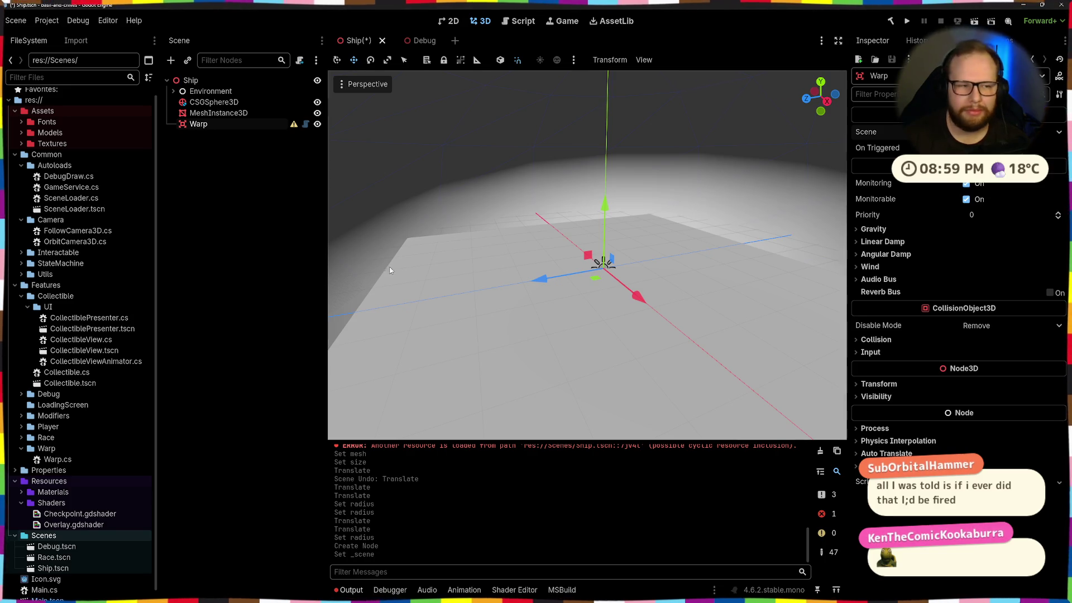
Step: Add a CollisionShape3D under Warp and save the Ship scene
{"action": "left_click", "coordinate": [218, 121]}
{"action": "key", "text": "ctrl+a"}
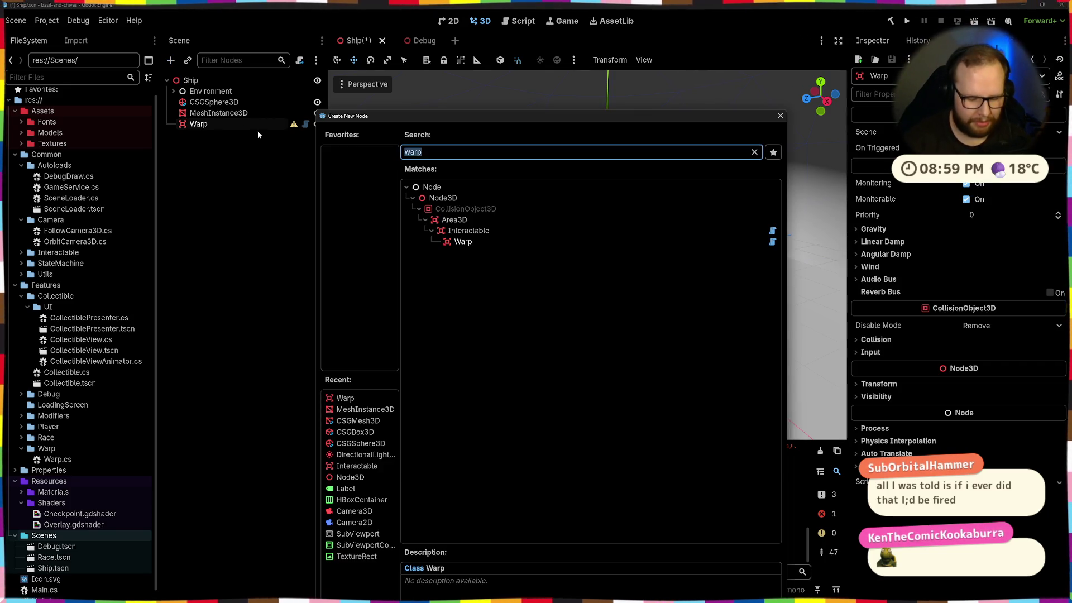
{"action": "type", "text": "collis"}
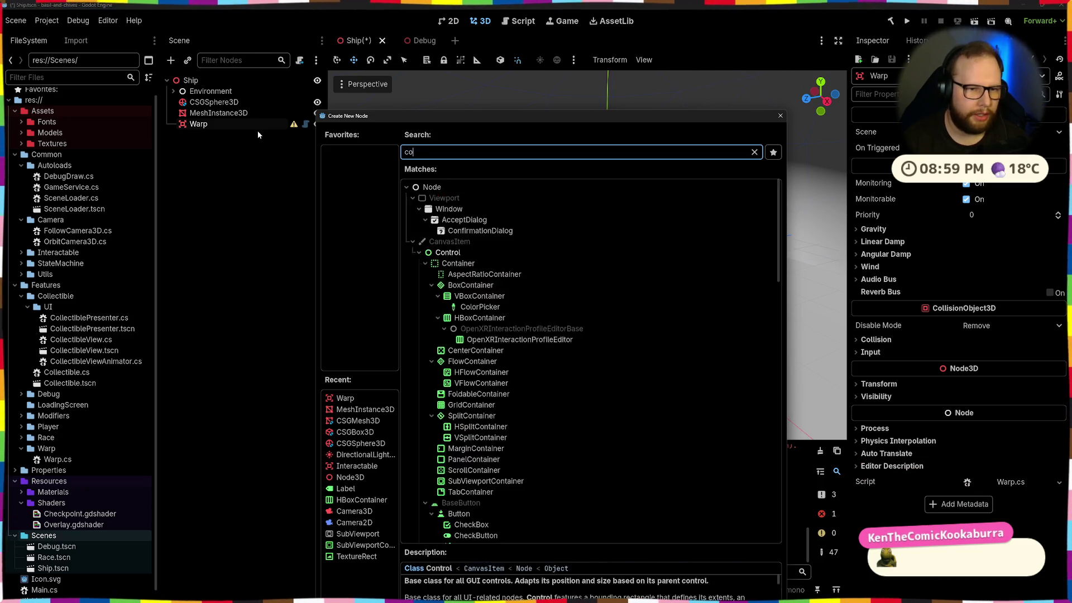
{"action": "key", "text": "Down"}
{"action": "key", "text": "Return"}
{"action": "key", "text": "ctrl+s"}
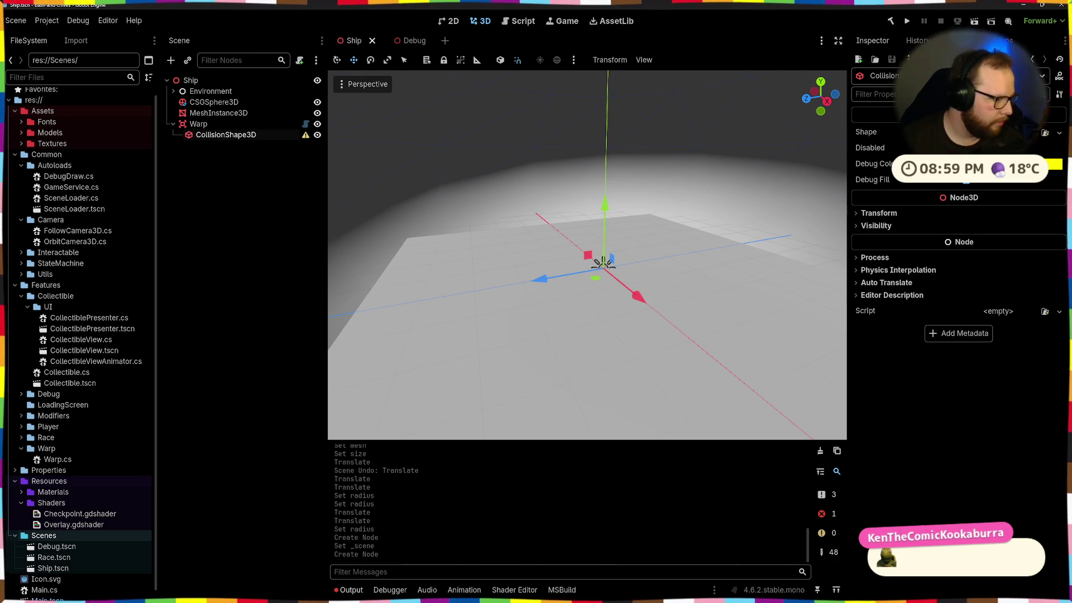
Step: Review the SceneLoader code in Visual Studio, then return to Godot
{"action": "key", "text": "ctrl+super+Right"}
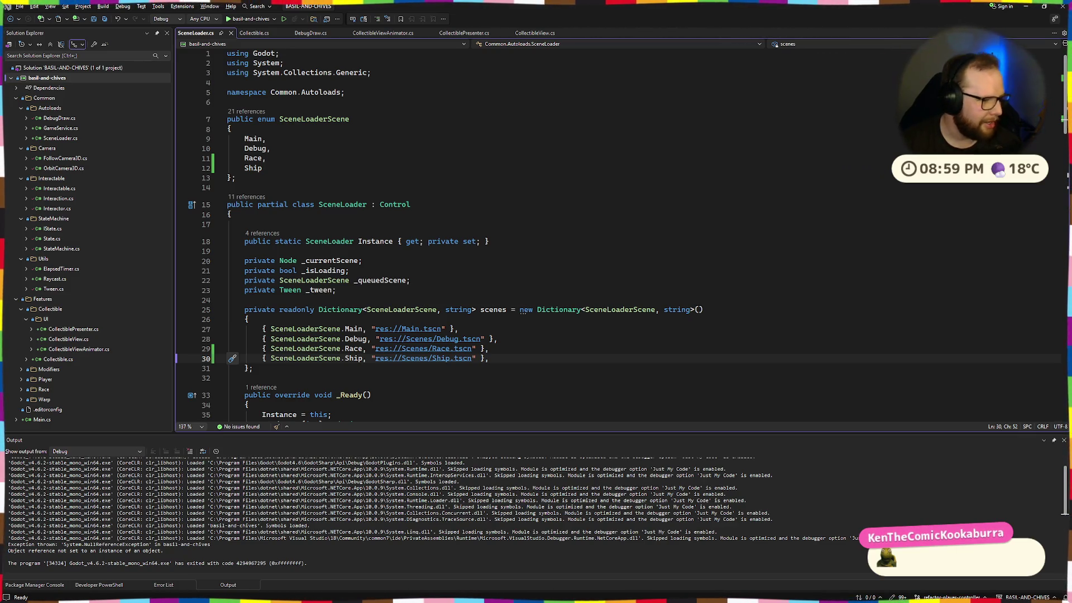
{"action": "left_click", "coordinate": [473, 224]}
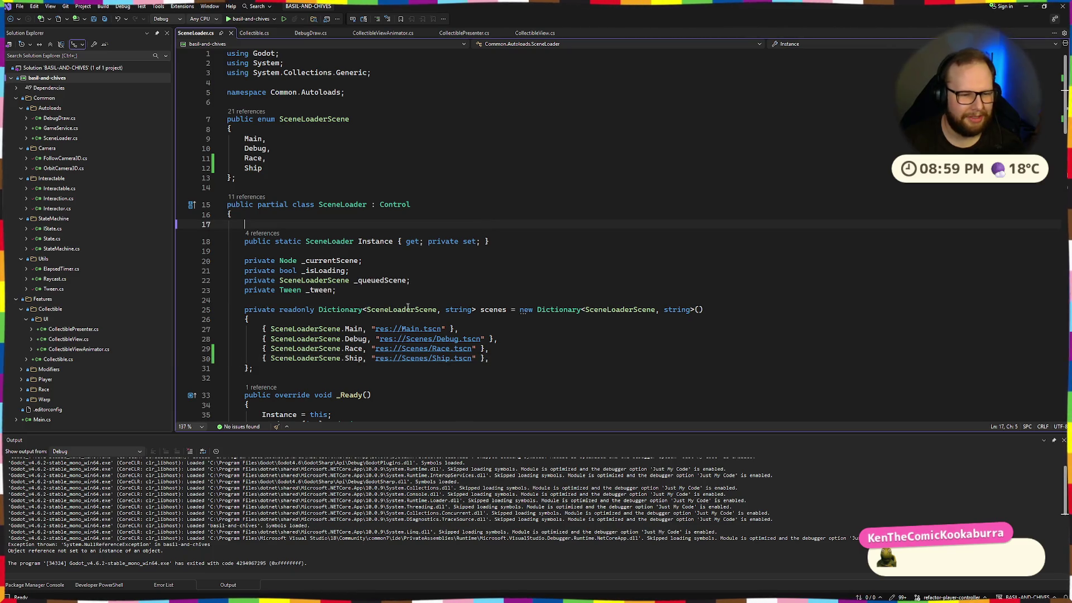
{"action": "scroll", "coordinate": [474, 222], "scroll_direction": "down", "scroll_amount": 4}
{"action": "key", "text": "ctrl+super+Right"}
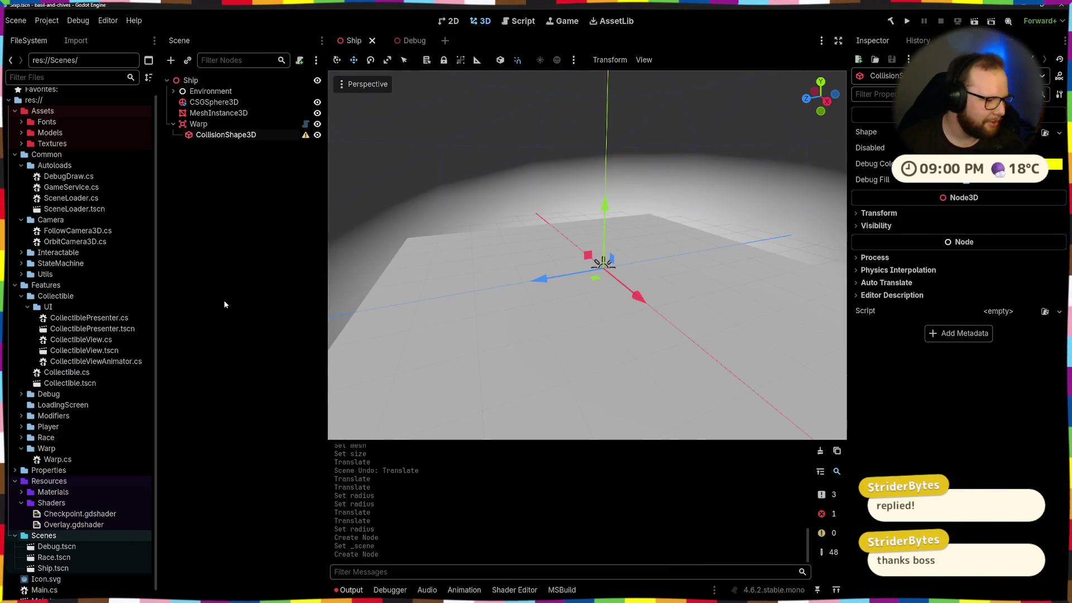
Step: Assign a new BoxShape3D to the Warp's CollisionShape3D
{"action": "scroll", "coordinate": [586, 287], "scroll_direction": "down", "scroll_amount": 5}
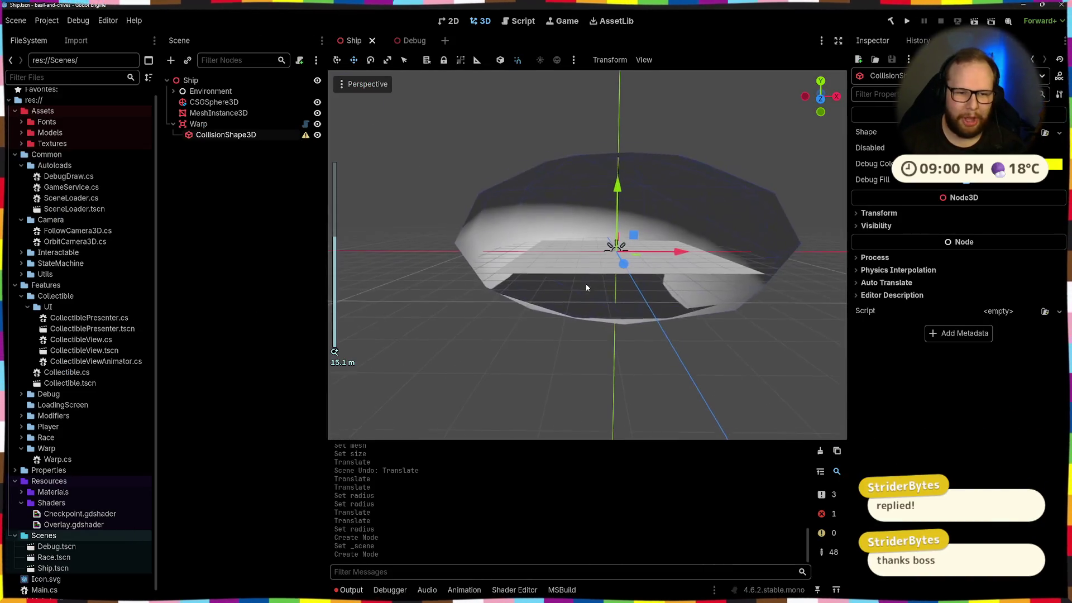
{"action": "mouse_move", "coordinate": [586, 287]}
{"action": "left_mouse_down"}
{"action": "mouse_move", "coordinate": [450, 340]}
{"action": "mouse_move", "coordinate": [524, 307]}
{"action": "mouse_move", "coordinate": [505, 337]}
{"action": "mouse_move", "coordinate": [507, 299]}
{"action": "mouse_move", "coordinate": [593, 360]}
{"action": "mouse_move", "coordinate": [578, 246]}
{"action": "mouse_move", "coordinate": [604, 294]}
{"action": "left_mouse_up"}
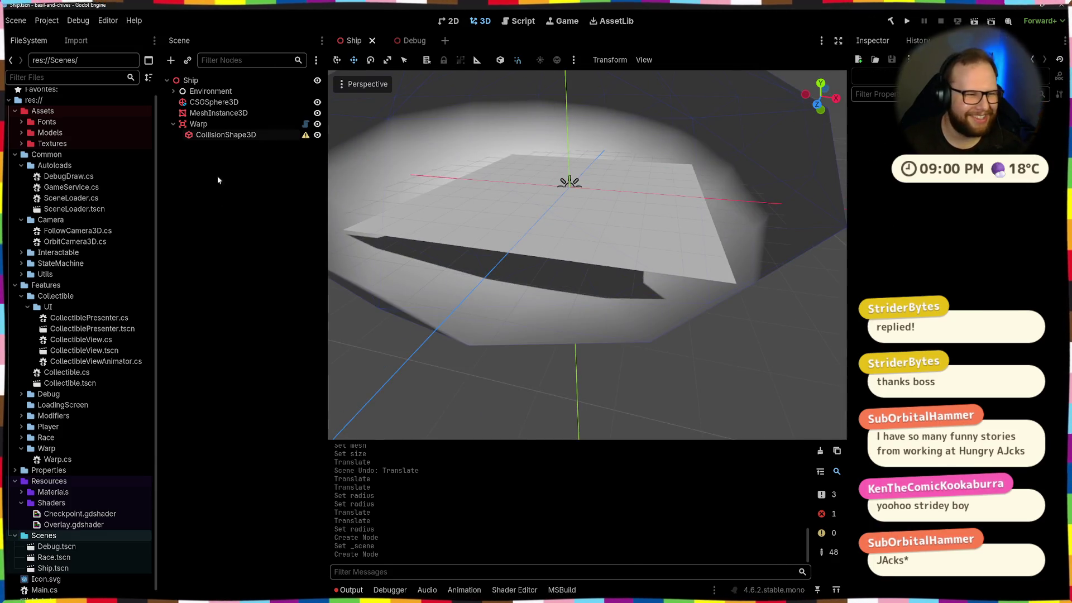
{"action": "left_click", "coordinate": [983, 132]}
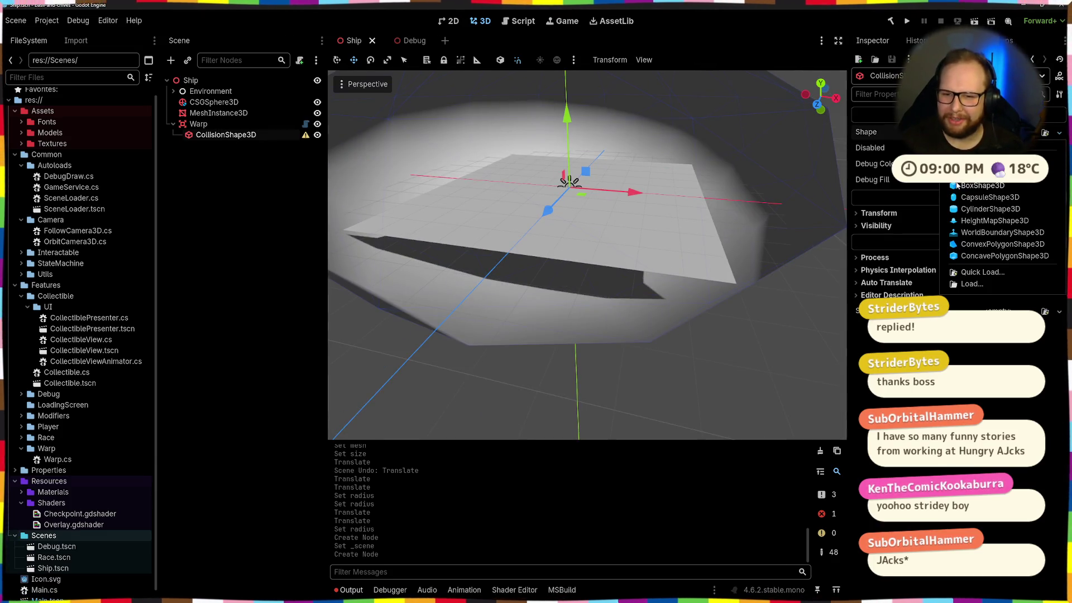
{"action": "left_click", "coordinate": [982, 198]}
{"action": "mouse_move", "coordinate": [599, 198]}
{"action": "left_mouse_down"}
{"action": "mouse_move", "coordinate": [617, 204]}
{"action": "mouse_move", "coordinate": [577, 269]}
{"action": "mouse_move", "coordinate": [594, 303]}
{"action": "left_mouse_up"}
{"action": "scroll", "coordinate": [625, 239], "scroll_direction": "up", "scroll_amount": 3}
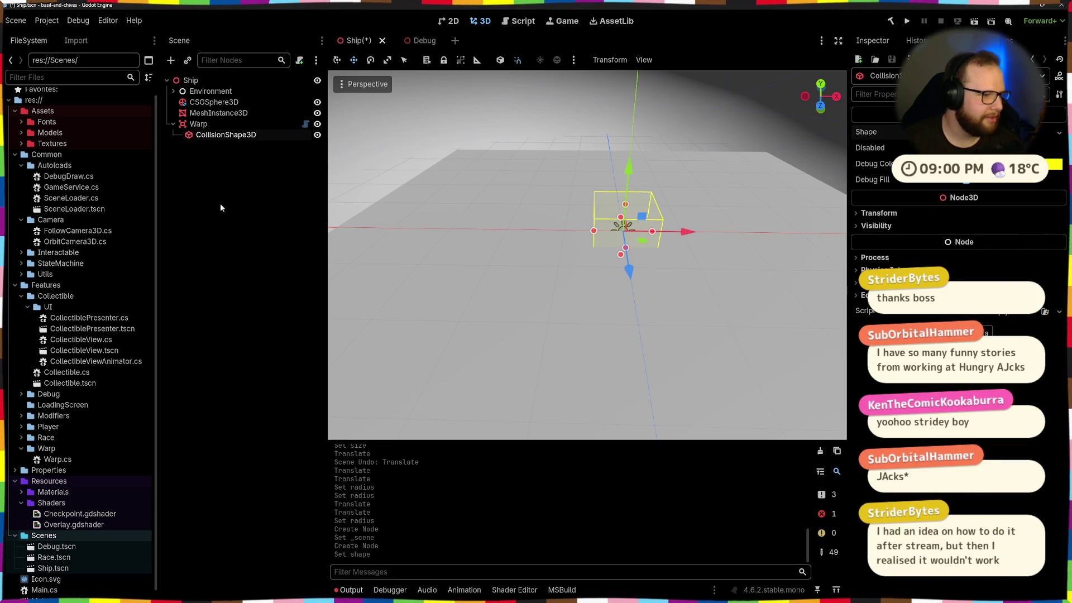
Step: Select the Warp node and bring up the Create New Node dialog
{"action": "left_click", "coordinate": [244, 166]}
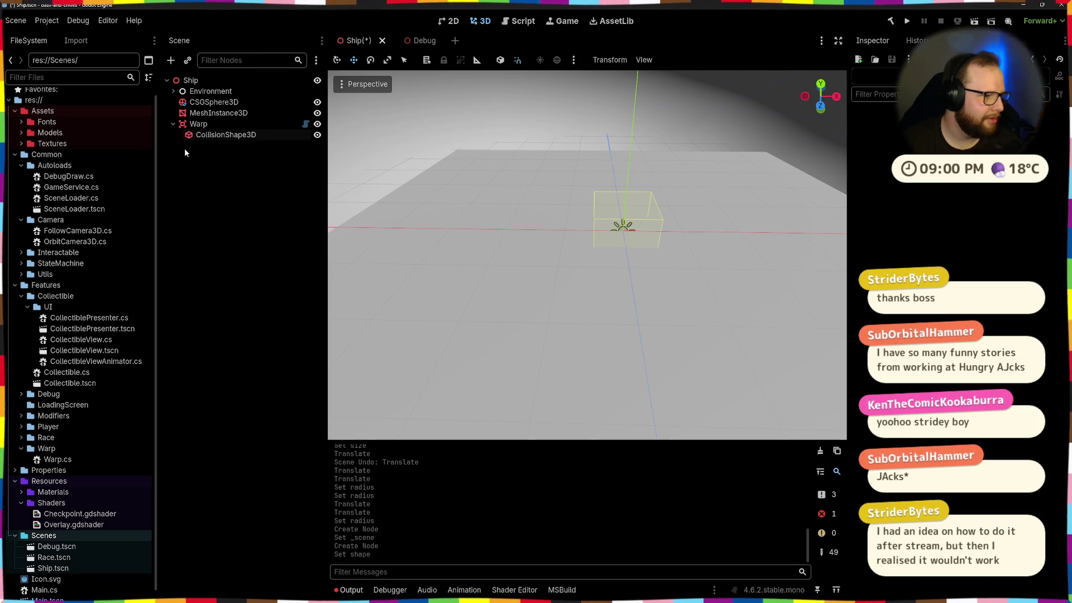
{"action": "mouse_move", "coordinate": [678, 194]}
{"action": "left_mouse_down"}
{"action": "mouse_move", "coordinate": [662, 168]}
{"action": "mouse_move", "coordinate": [734, 160]}
{"action": "mouse_move", "coordinate": [658, 273]}
{"action": "mouse_move", "coordinate": [597, 291]}
{"action": "mouse_move", "coordinate": [728, 174]}
{"action": "mouse_move", "coordinate": [721, 202]}
{"action": "left_mouse_up"}
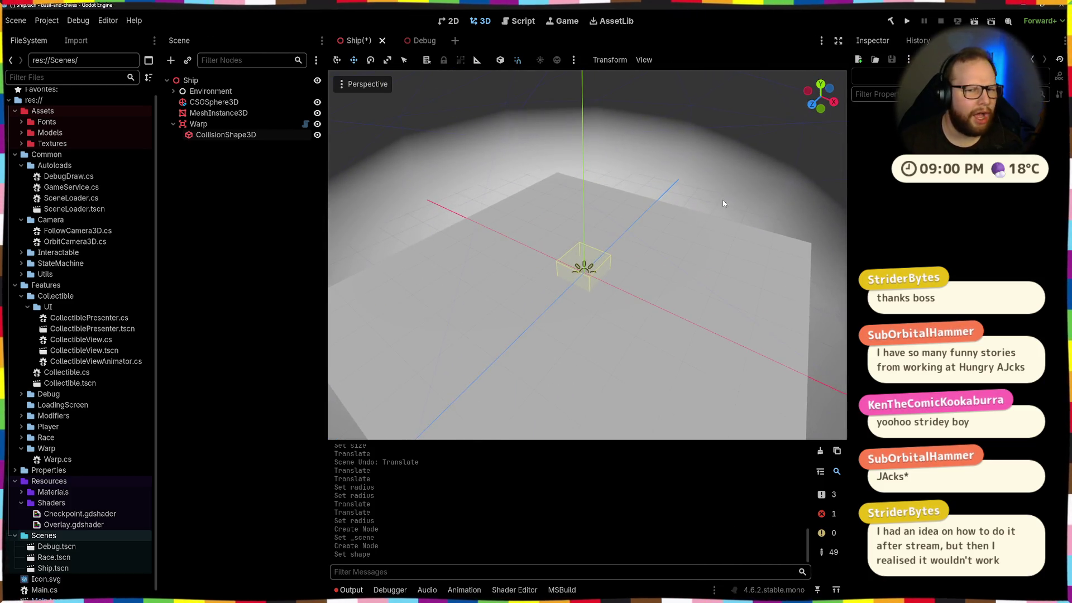
{"action": "left_click", "coordinate": [189, 128]}
{"action": "key", "text": "ctrl+a"}
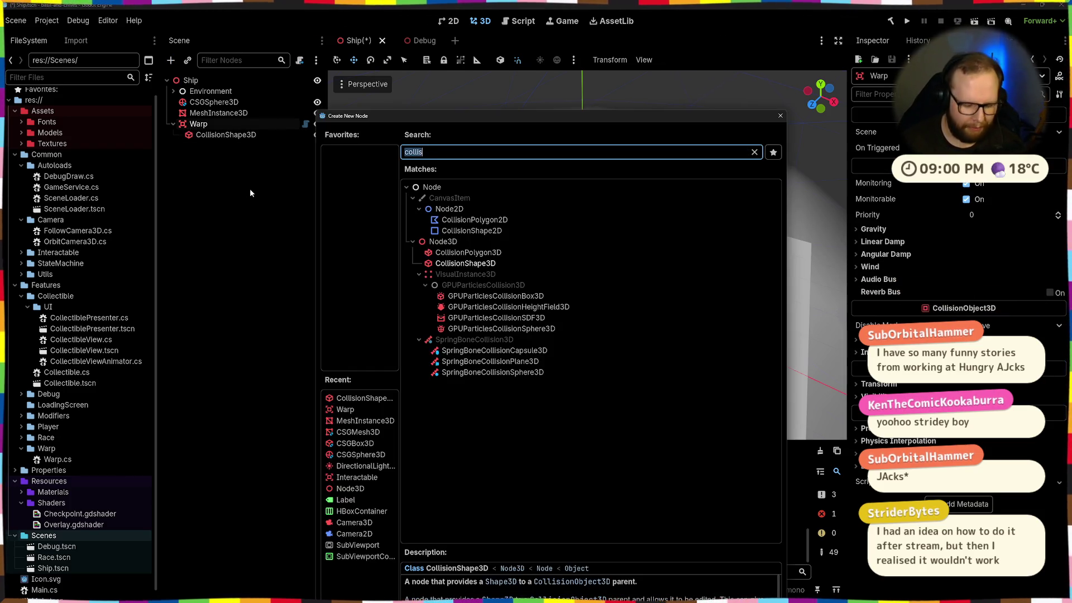
Step: Add a MeshInstance3D under Warp and give it a new PlaneMesh
{"action": "type", "text": "mesh"}
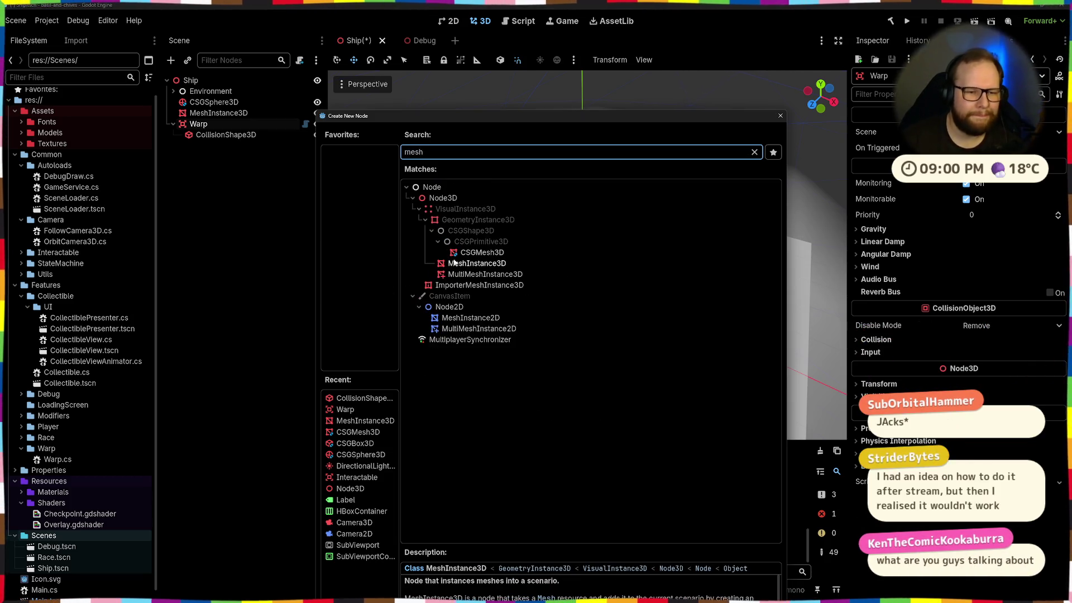
{"action": "double_click", "coordinate": [454, 263]}
{"action": "left_click", "coordinate": [1058, 133]}
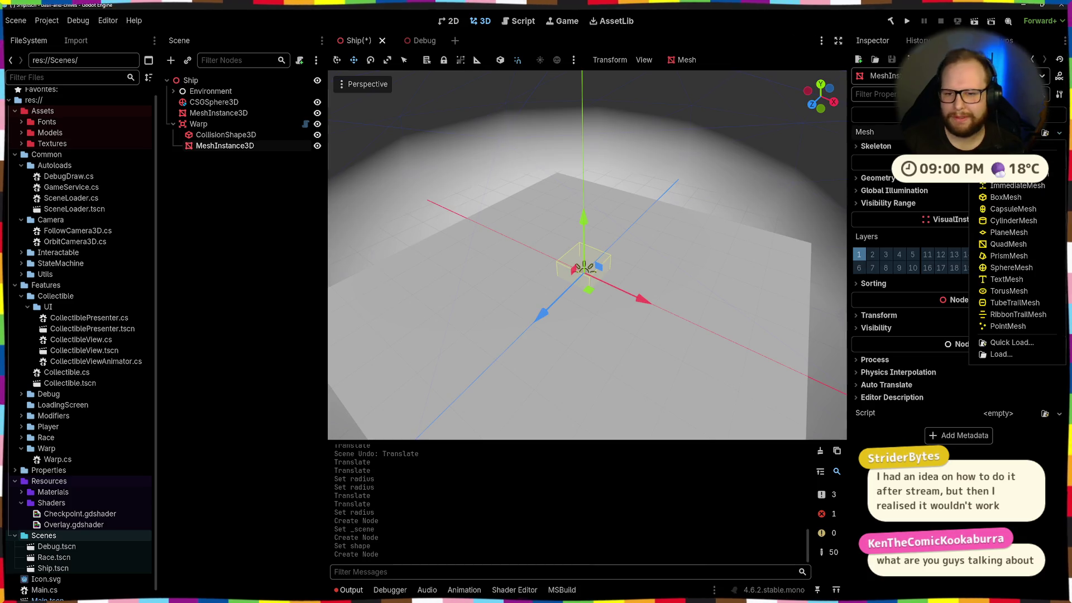
{"action": "left_click", "coordinate": [1008, 233]}
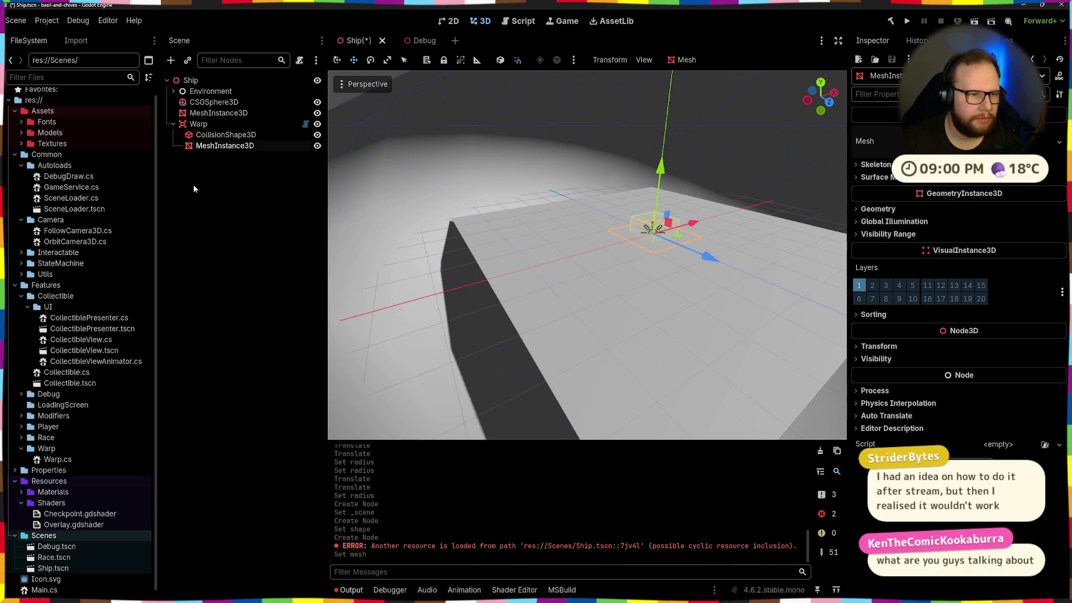
{"action": "left_click", "coordinate": [1002, 403]}
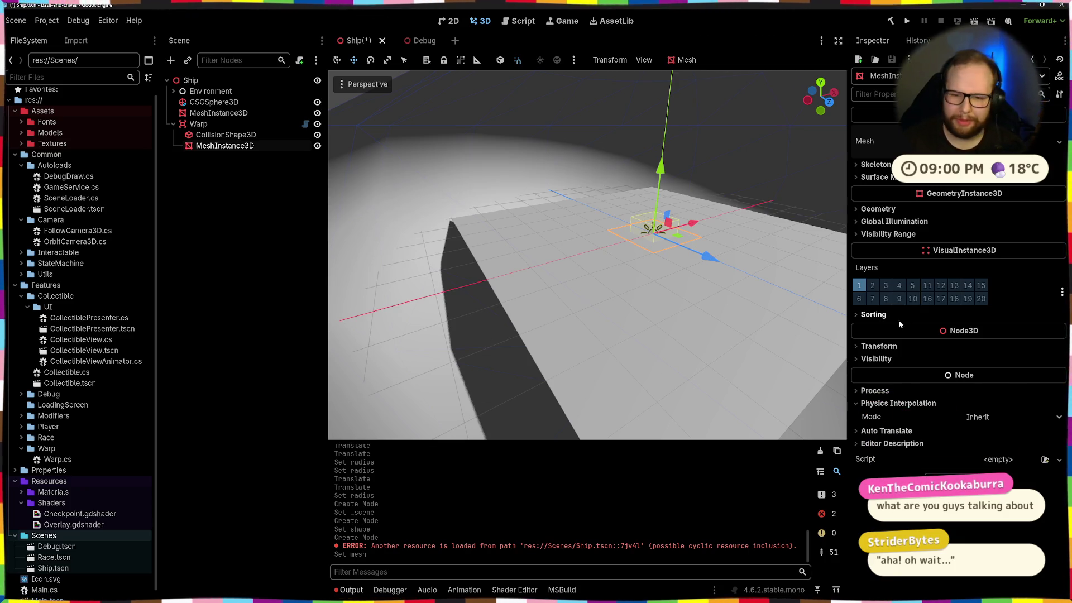
{"action": "left_click", "coordinate": [865, 404]}
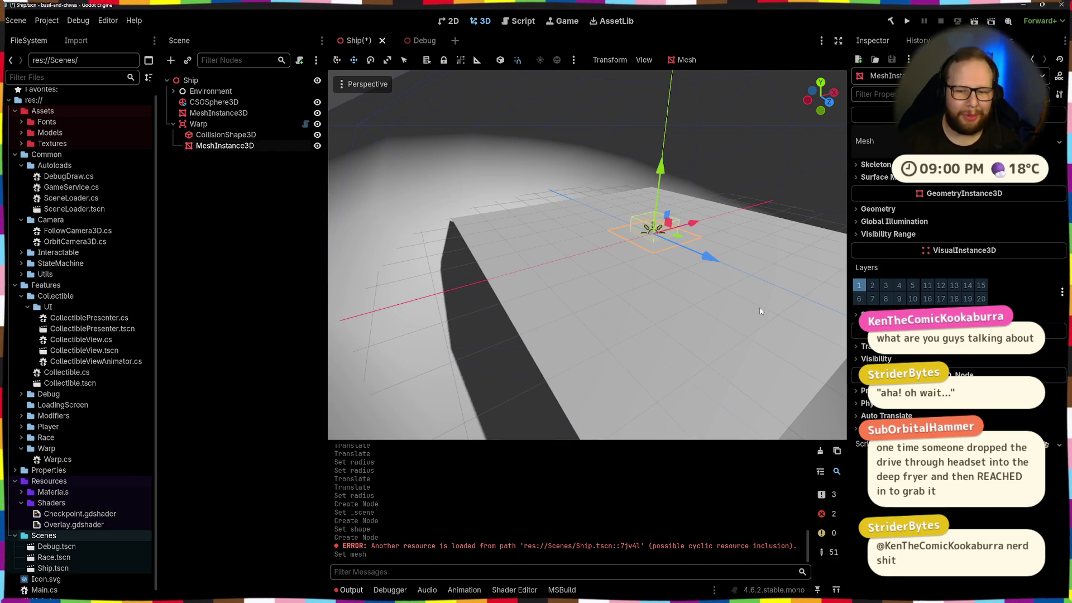
{"action": "left_click", "coordinate": [876, 346]}
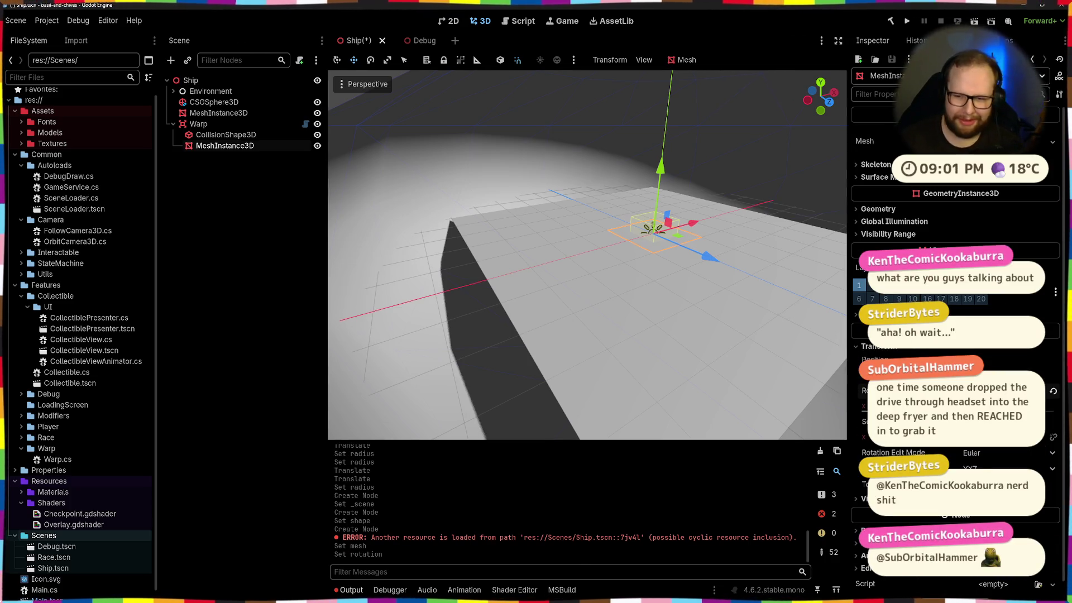
Step: Clear the Output log and rotate the plane 90° around X to stand upright
{"action": "mouse_move", "coordinate": [625, 362]}
{"action": "left_mouse_down"}
{"action": "mouse_move", "coordinate": [590, 302]}
{"action": "mouse_move", "coordinate": [287, 227]}
{"action": "left_mouse_up"}
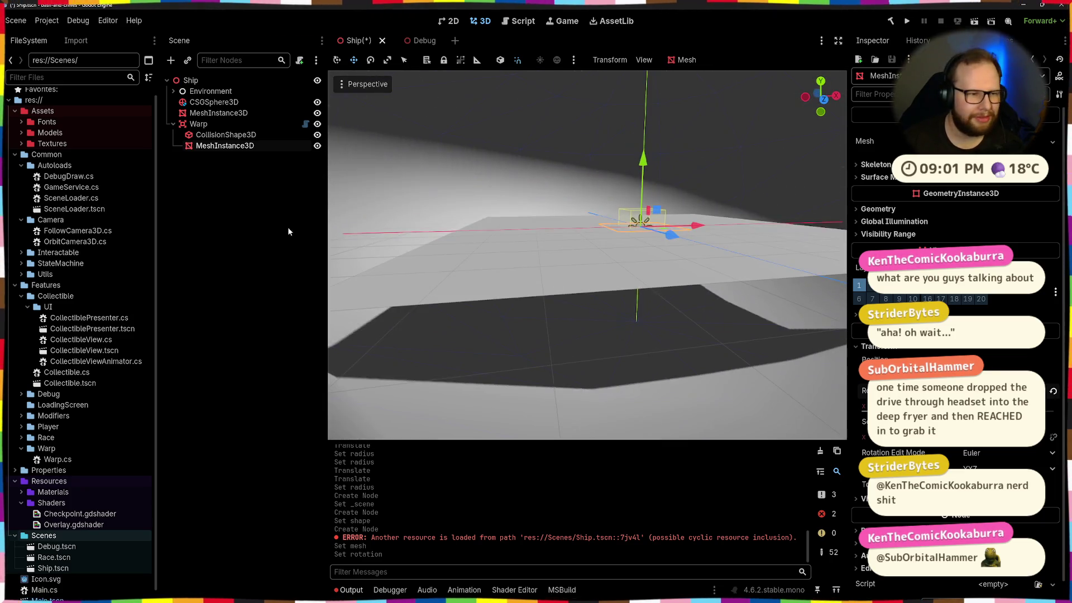
{"action": "left_click", "coordinate": [820, 451]}
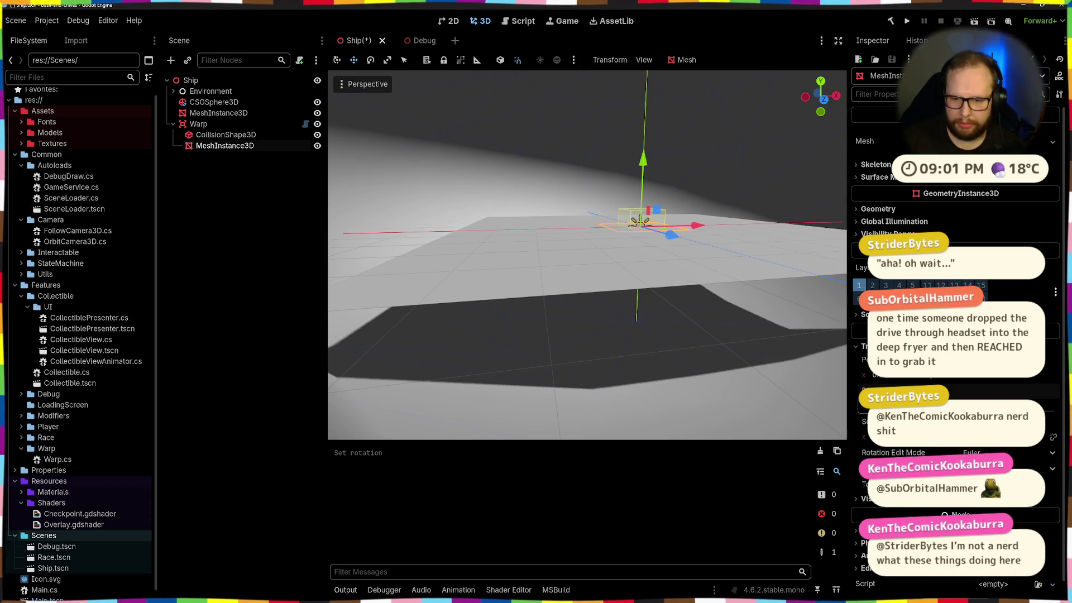
{"action": "mouse_move", "coordinate": [725, 290]}
{"action": "left_mouse_down"}
{"action": "mouse_move", "coordinate": [623, 341]}
{"action": "mouse_move", "coordinate": [569, 334]}
{"action": "mouse_move", "coordinate": [549, 344]}
{"action": "left_mouse_up"}
{"action": "scroll", "coordinate": [550, 344], "scroll_direction": "down", "scroll_amount": 5}
{"action": "scroll", "coordinate": [537, 346], "scroll_direction": "up", "scroll_amount": 5}
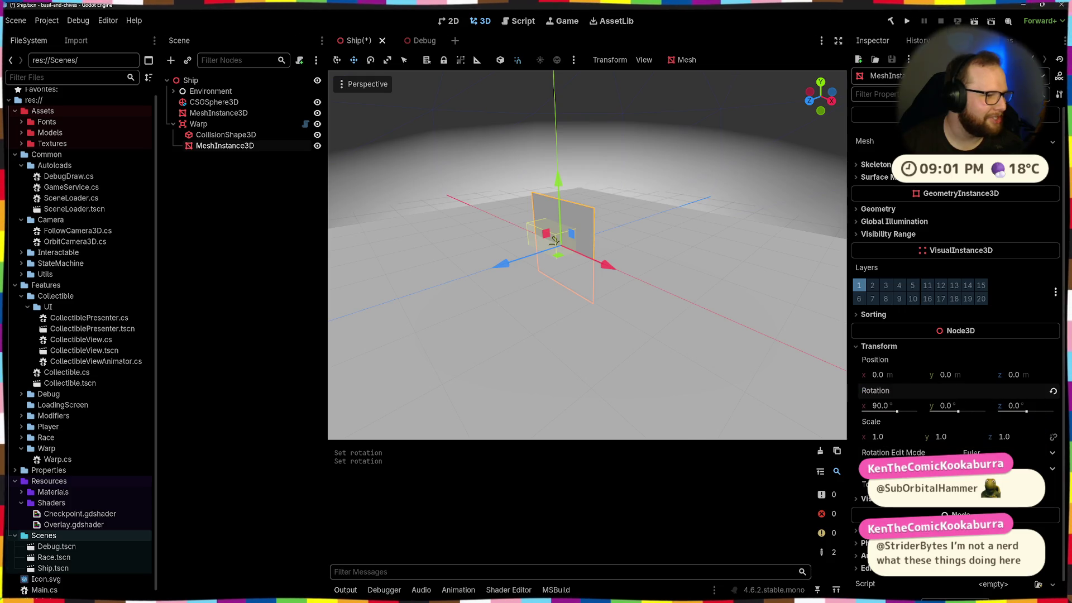
Step: Inspect the upright plane from a low angle and reselect it in the Scene tree
{"action": "mouse_move", "coordinate": [358, 243]}
{"action": "left_mouse_down"}
{"action": "mouse_move", "coordinate": [524, 223]}
{"action": "mouse_move", "coordinate": [642, 193]}
{"action": "left_mouse_up"}
{"action": "scroll", "coordinate": [611, 244], "scroll_direction": "up", "scroll_amount": 3}
{"action": "scroll", "coordinate": [611, 244], "scroll_direction": "down", "scroll_amount": 5}
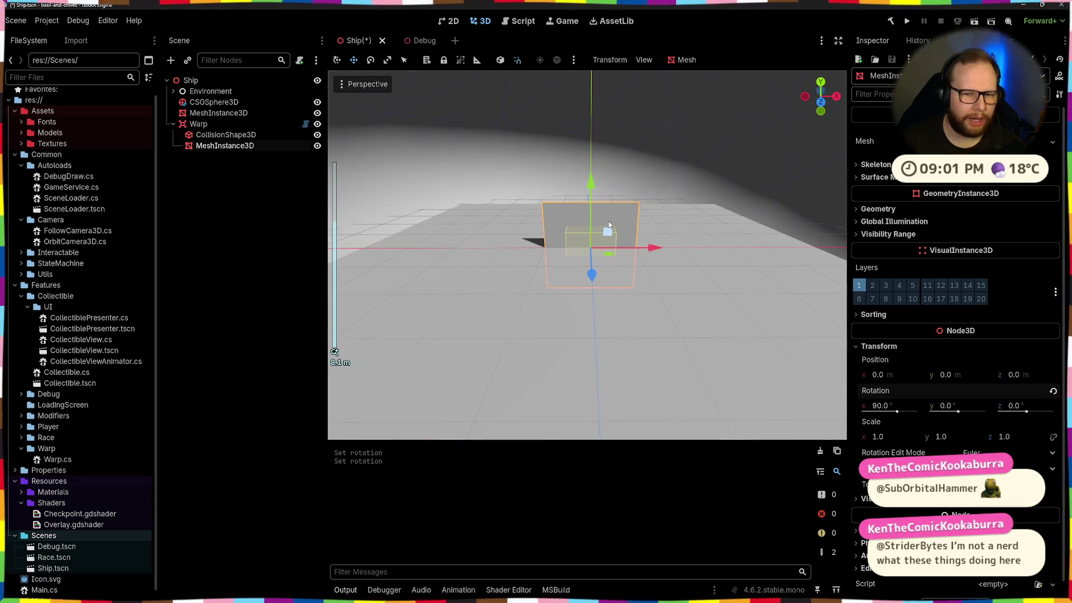
{"action": "scroll", "coordinate": [609, 225], "scroll_direction": "down", "scroll_amount": 2}
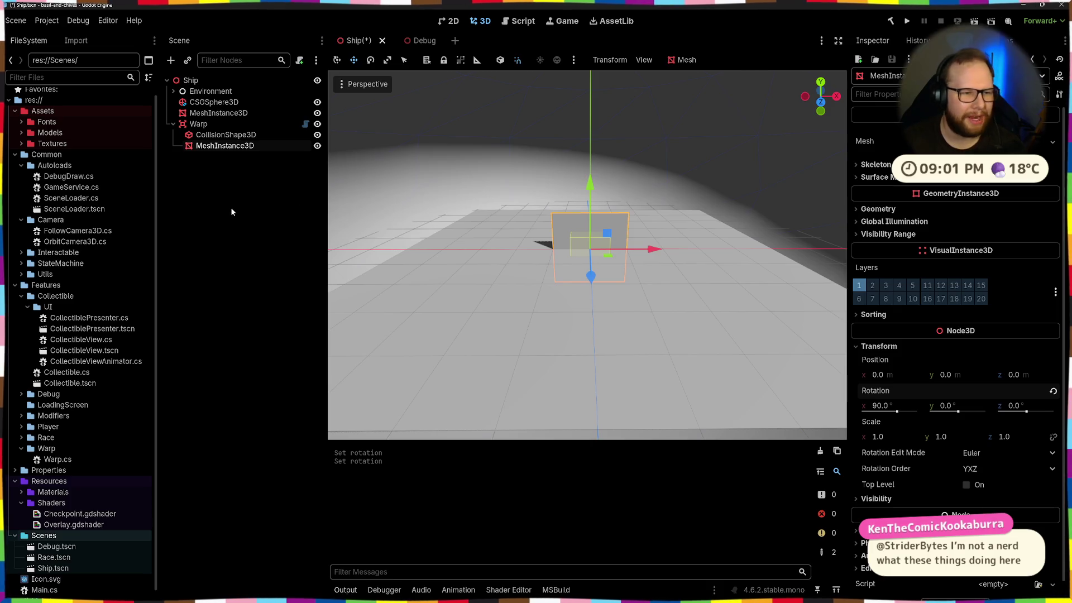
{"action": "left_click", "coordinate": [225, 135]}
{"action": "left_click", "coordinate": [235, 146]}
{"action": "left_click_drag", "start_coordinate": [720, 216], "coordinate": [695, 211]}
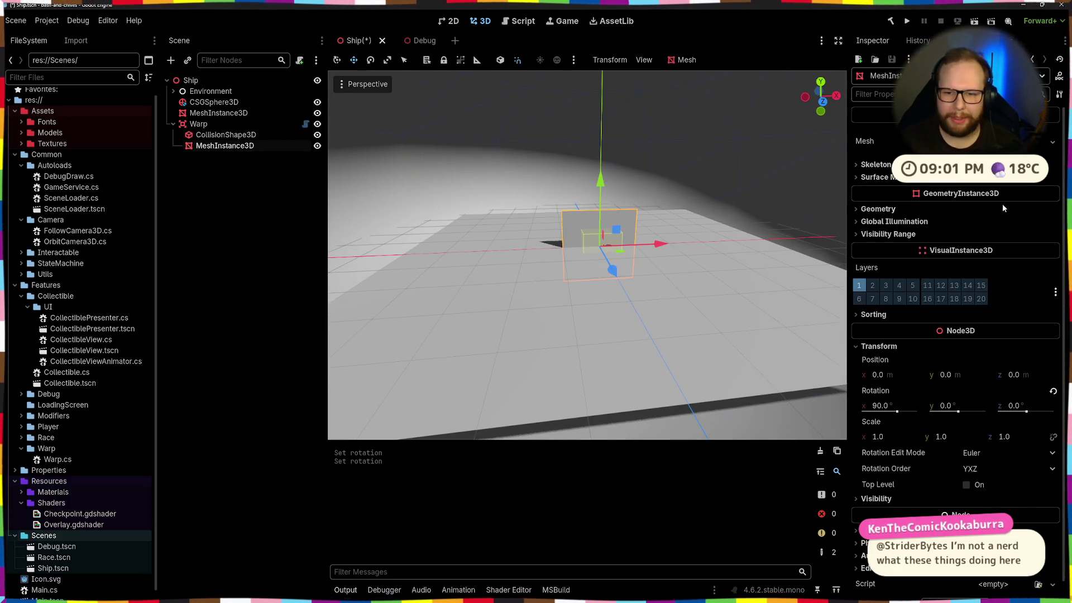
{"action": "left_click", "coordinate": [879, 178]}
{"action": "left_click", "coordinate": [878, 177]}
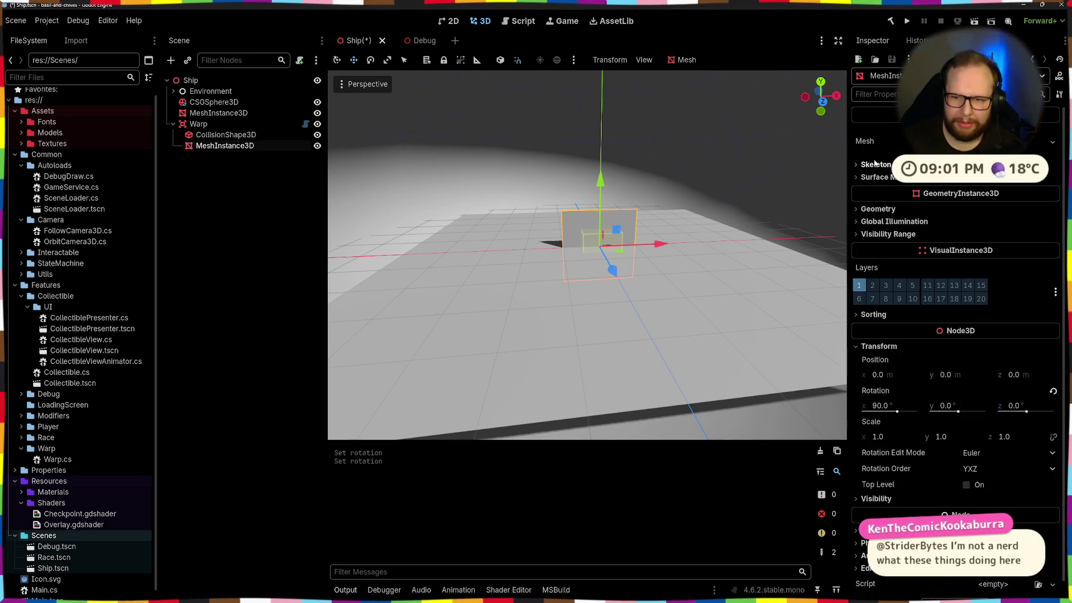
Step: Give the plane a new StandardMaterial3D override with albedo colour 000000
{"action": "left_click", "coordinate": [878, 209]}
{"action": "left_click", "coordinate": [1005, 232]}
{"action": "left_click", "coordinate": [1013, 248]}
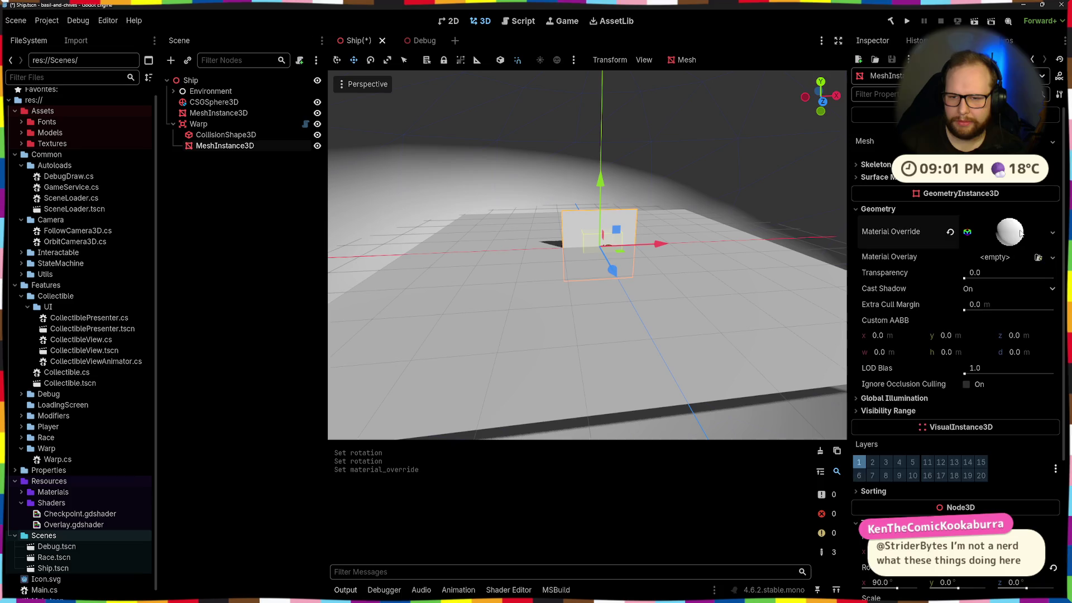
{"action": "left_click", "coordinate": [1019, 234]}
{"action": "left_click", "coordinate": [882, 374]}
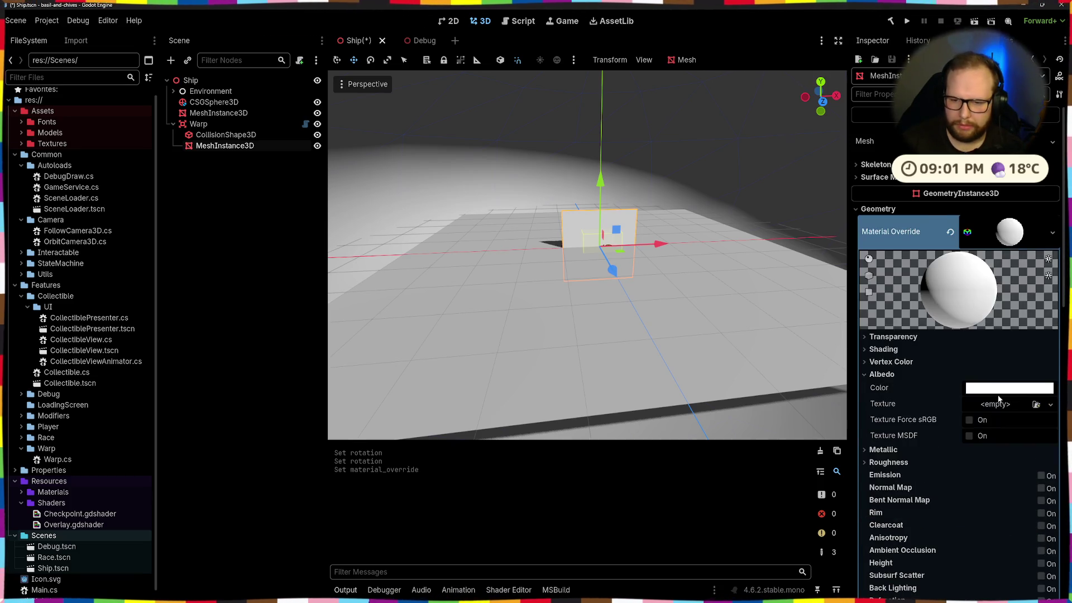
{"action": "left_click", "coordinate": [999, 389]}
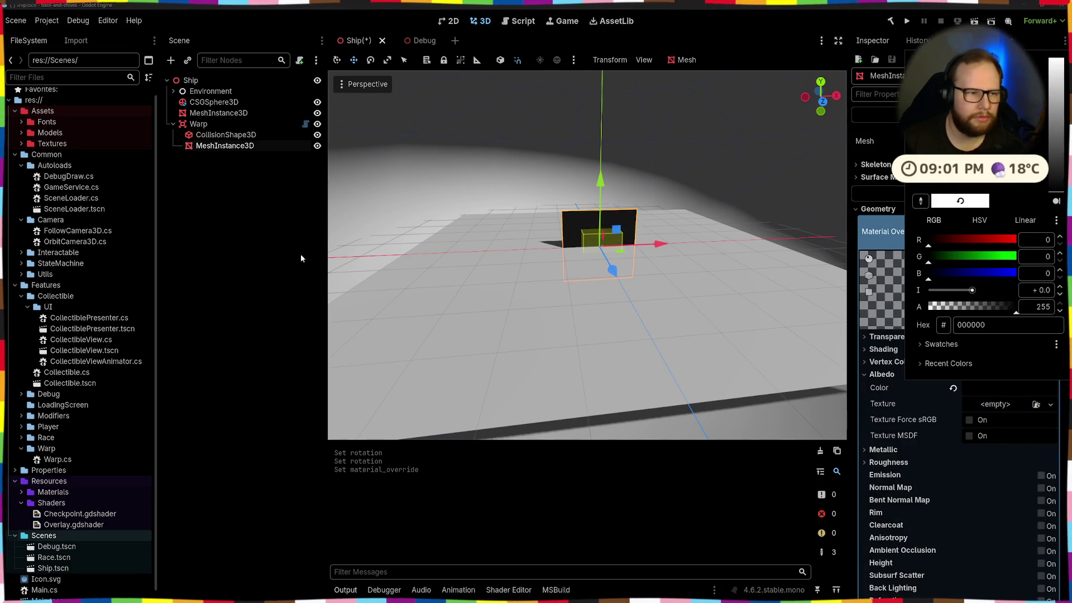
{"action": "left_click", "coordinate": [301, 258]}
{"action": "left_click_drag", "start_coordinate": [502, 251], "coordinate": [732, 248]}
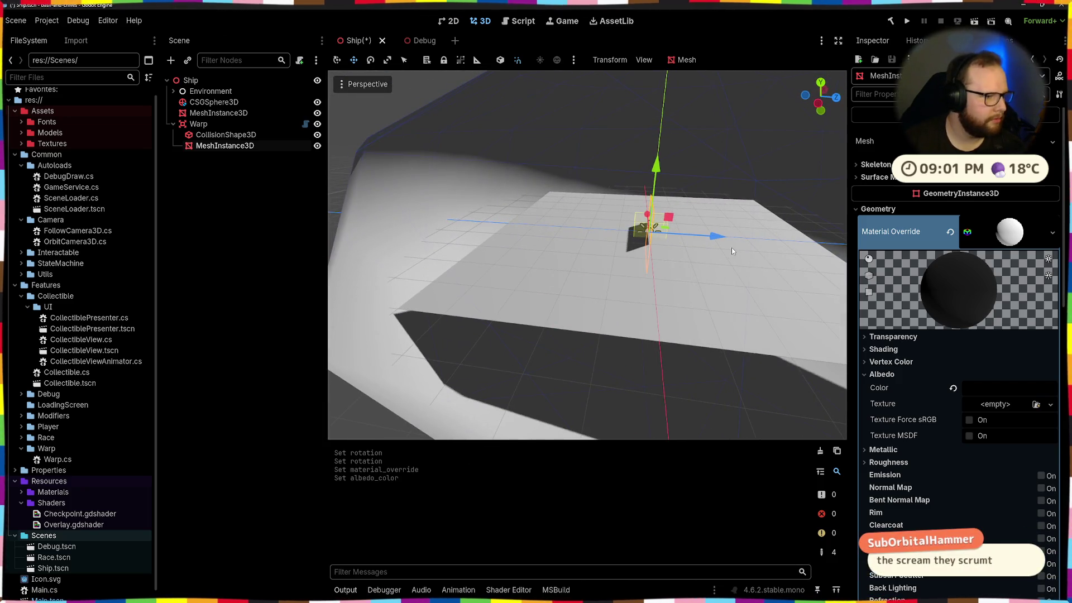
{"action": "mouse_move", "coordinate": [639, 243]}
{"action": "left_mouse_down"}
{"action": "mouse_move", "coordinate": [663, 239]}
{"action": "mouse_move", "coordinate": [672, 272]}
{"action": "mouse_move", "coordinate": [557, 267]}
{"action": "mouse_move", "coordinate": [519, 229]}
{"action": "mouse_move", "coordinate": [595, 217]}
{"action": "mouse_move", "coordinate": [532, 252]}
{"action": "left_mouse_up"}
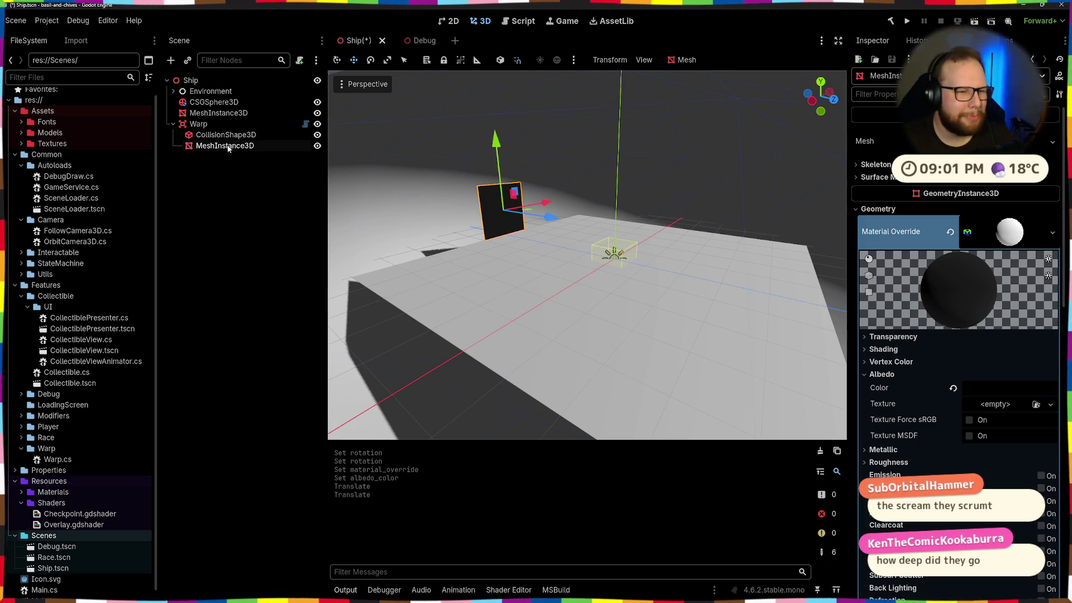
Step: Select the collision box, frame it from the front, and undo a trial gizmo resize
{"action": "key", "text": "Up"}
{"action": "key", "text": "ctrl+z"}
{"action": "key", "text": "ctrl+z"}
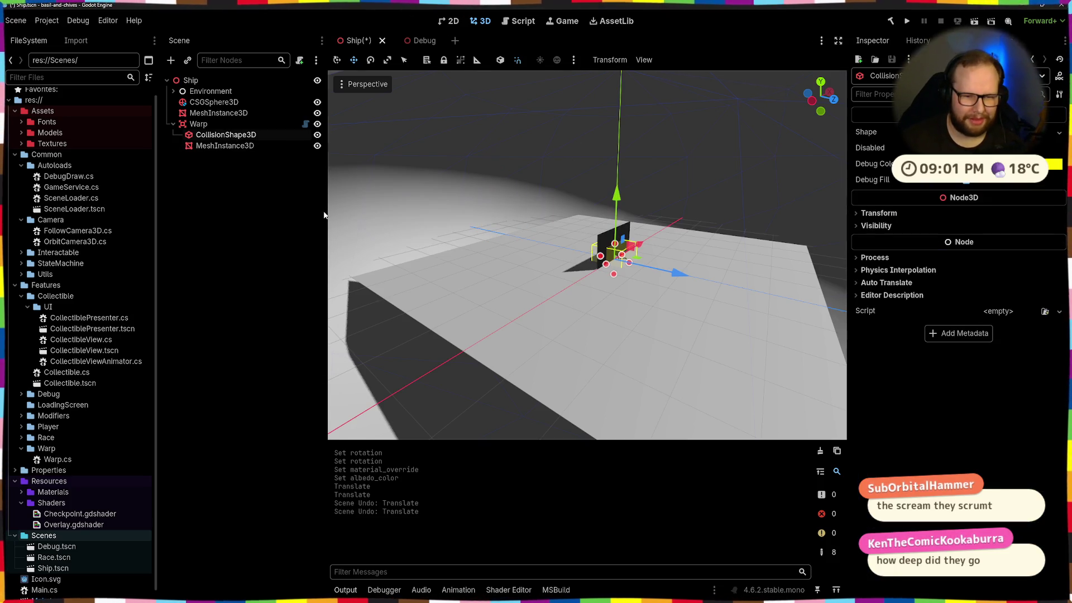
{"action": "key", "text": "KP_1"}
{"action": "key", "text": "f"}
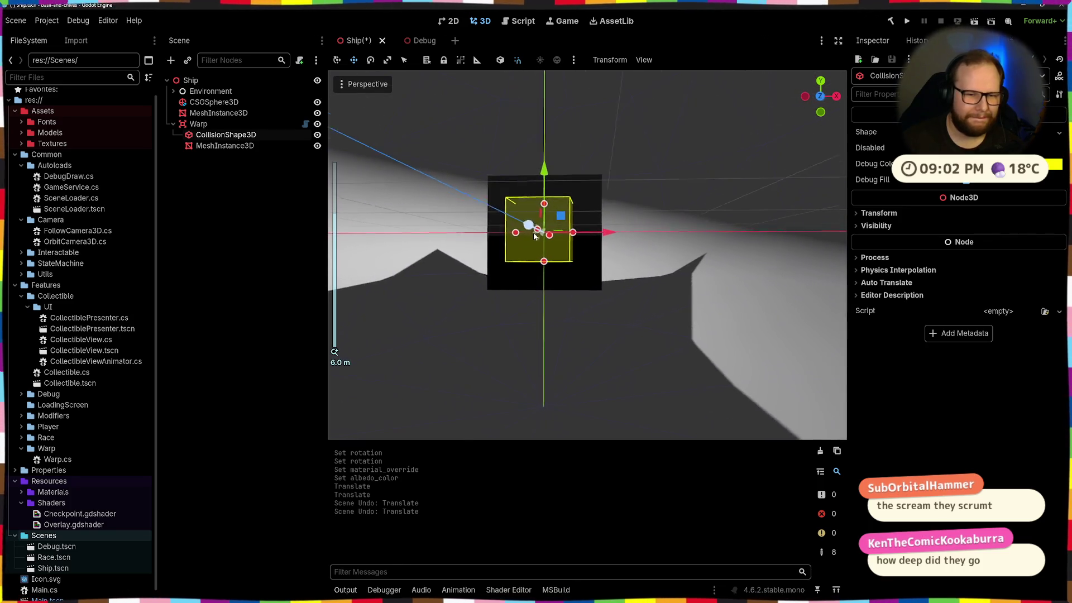
{"action": "left_click_drag", "start_coordinate": [575, 233], "coordinate": [633, 233]}
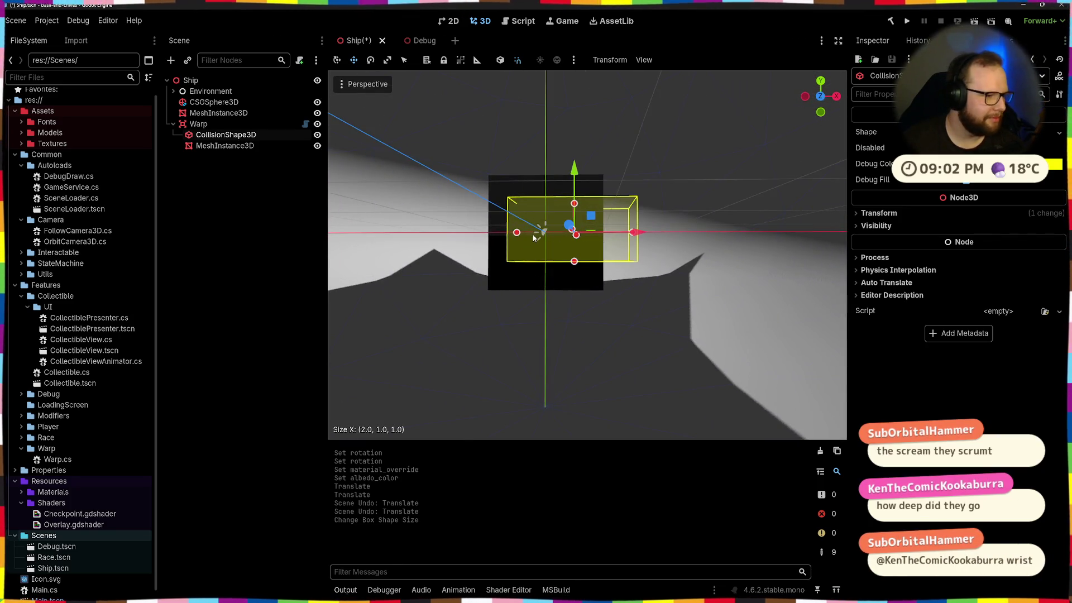
{"action": "mouse_move", "coordinate": [660, 233]}
{"action": "left_mouse_down"}
{"action": "mouse_move", "coordinate": [575, 233]}
{"action": "mouse_move", "coordinate": [656, 233]}
{"action": "left_mouse_up"}
{"action": "key", "text": "KP_1"}
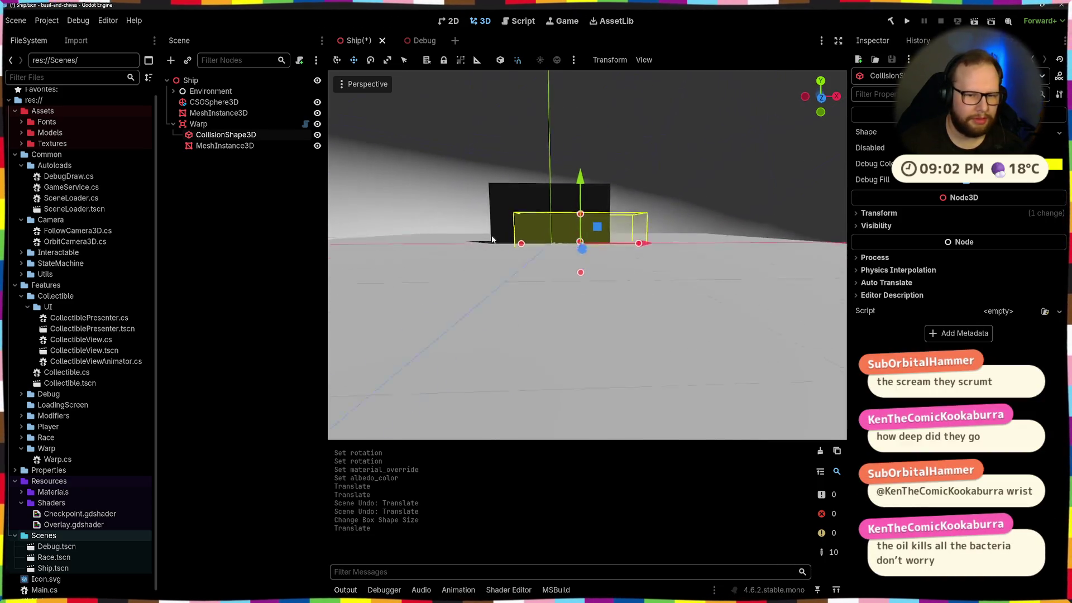
{"action": "key", "text": "ctrl+z"}
{"action": "key", "text": "ctrl+z"}
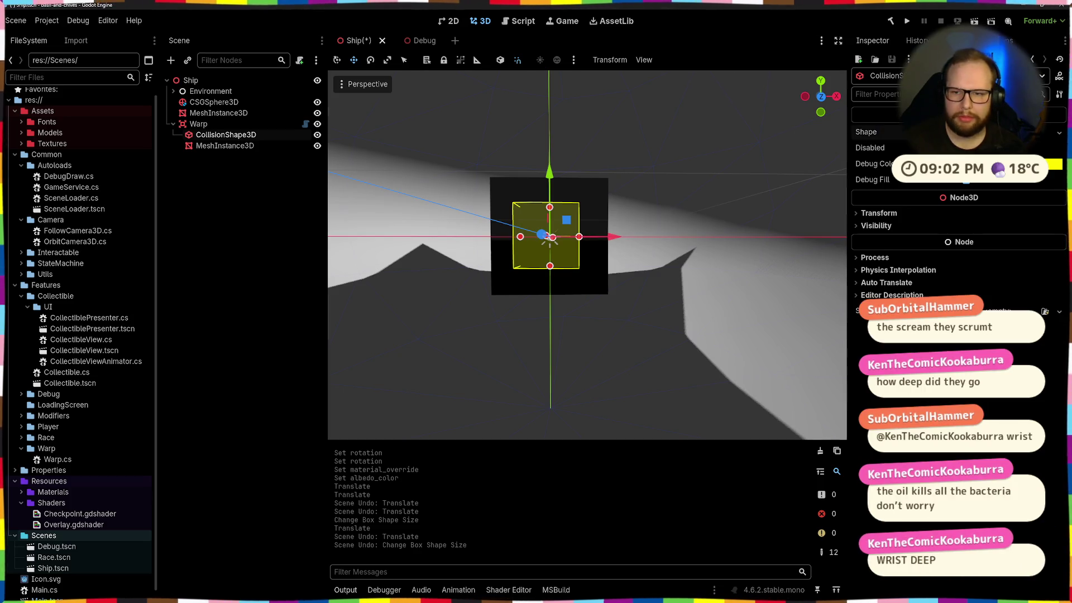
Step: Set the collision box's Size x to 2 m
{"action": "left_click", "coordinate": [870, 132]}
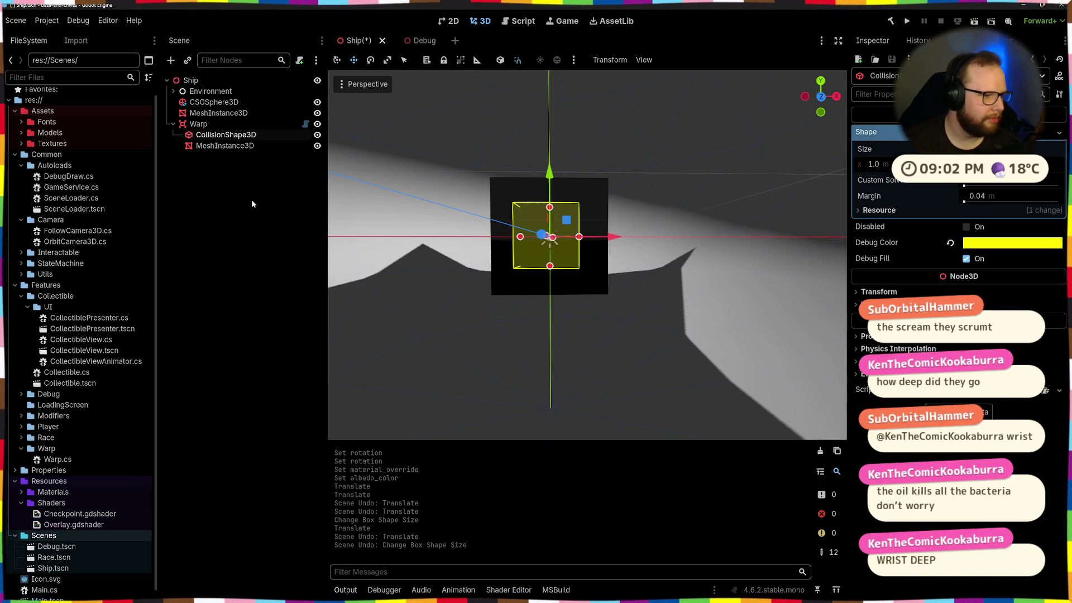
{"action": "mouse_move", "coordinate": [535, 281]}
{"action": "left_mouse_down"}
{"action": "mouse_move", "coordinate": [571, 262]}
{"action": "mouse_move", "coordinate": [633, 268]}
{"action": "mouse_move", "coordinate": [641, 301]}
{"action": "left_mouse_up"}
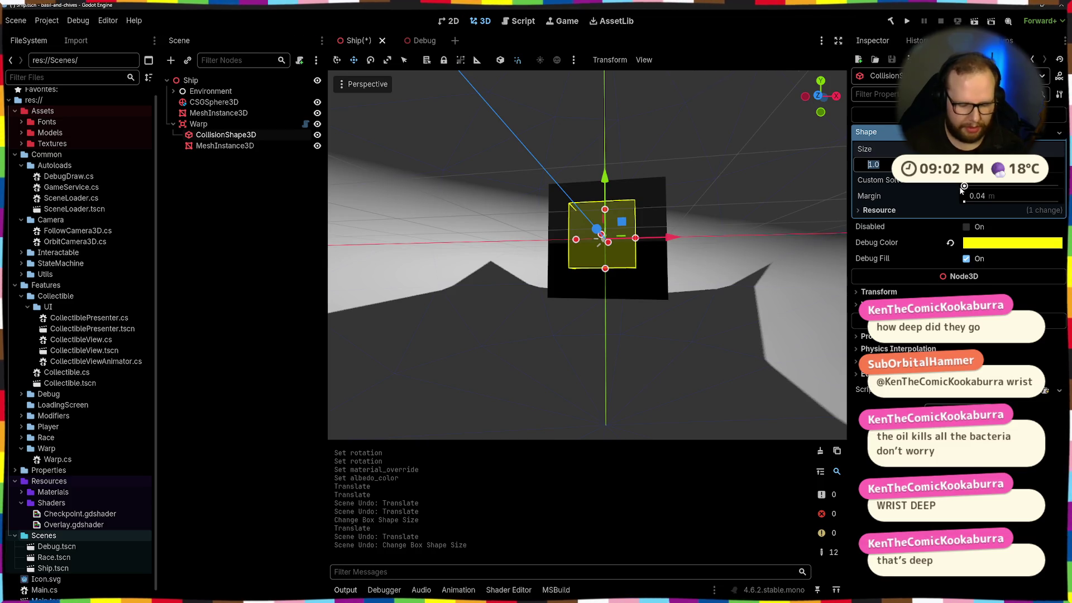
{"action": "type", "text": "2"}
{"action": "key", "text": "Return"}
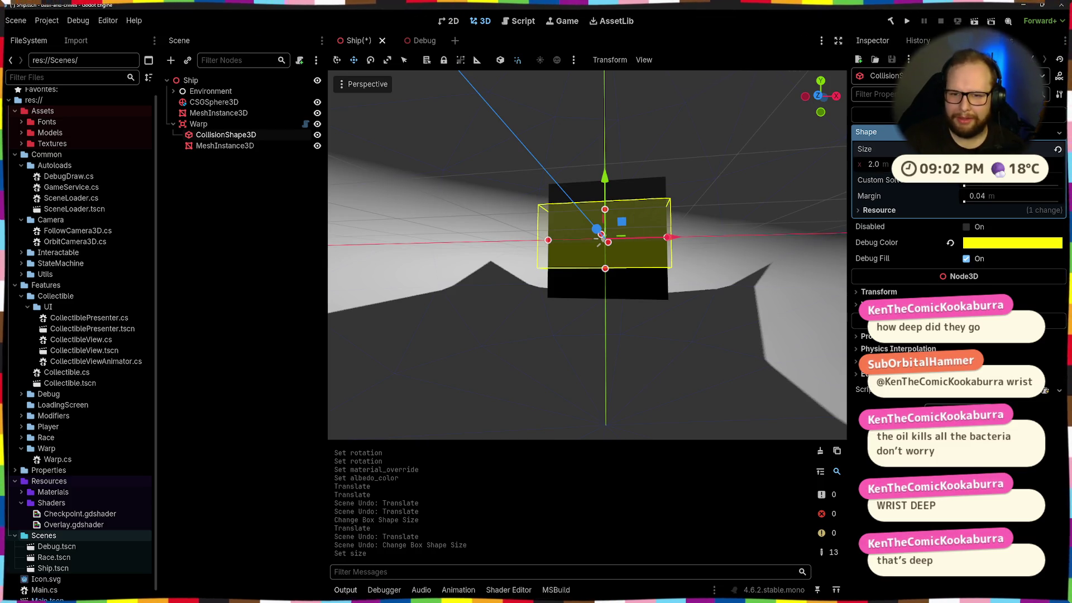
{"action": "scroll", "coordinate": [598, 240], "scroll_direction": "down", "scroll_amount": 3}
{"action": "left_click_drag", "start_coordinate": [598, 240], "coordinate": [624, 195]}
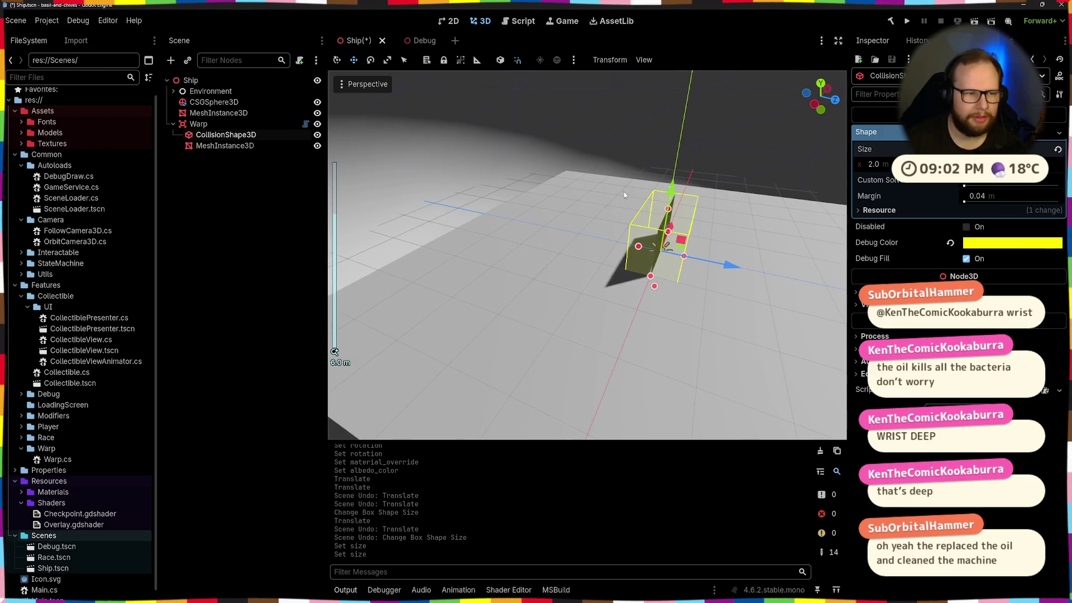
Step: Move the Warp along Z out toward the dome wall
{"action": "left_click", "coordinate": [658, 229]}
{"action": "left_click_drag", "start_coordinate": [726, 266], "coordinate": [517, 236]}
{"action": "mouse_move", "coordinate": [424, 212]}
{"action": "left_mouse_down"}
{"action": "mouse_move", "coordinate": [558, 184]}
{"action": "mouse_move", "coordinate": [613, 156]}
{"action": "mouse_move", "coordinate": [519, 149]}
{"action": "mouse_move", "coordinate": [578, 183]}
{"action": "mouse_move", "coordinate": [604, 259]}
{"action": "mouse_move", "coordinate": [688, 244]}
{"action": "mouse_move", "coordinate": [600, 265]}
{"action": "left_mouse_up"}
{"action": "scroll", "coordinate": [602, 252], "scroll_direction": "up", "scroll_amount": 5}
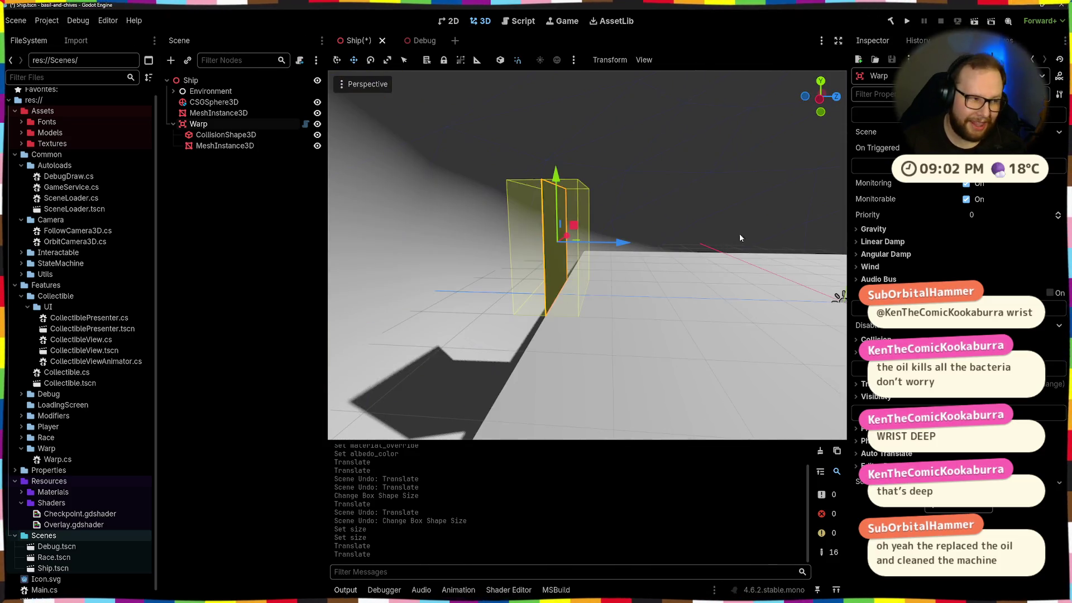
{"action": "mouse_move", "coordinate": [739, 238]}
{"action": "left_mouse_down"}
{"action": "mouse_move", "coordinate": [692, 242]}
{"action": "mouse_move", "coordinate": [591, 284]}
{"action": "mouse_move", "coordinate": [642, 251]}
{"action": "mouse_move", "coordinate": [716, 281]}
{"action": "mouse_move", "coordinate": [608, 252]}
{"action": "mouse_move", "coordinate": [645, 269]}
{"action": "mouse_move", "coordinate": [614, 263]}
{"action": "mouse_move", "coordinate": [638, 251]}
{"action": "mouse_move", "coordinate": [336, 272]}
{"action": "mouse_move", "coordinate": [572, 253]}
{"action": "left_mouse_up"}
{"action": "scroll", "coordinate": [692, 243], "scroll_direction": "down", "scroll_amount": 10}
{"action": "scroll", "coordinate": [657, 293], "scroll_direction": "up", "scroll_amount": 6}
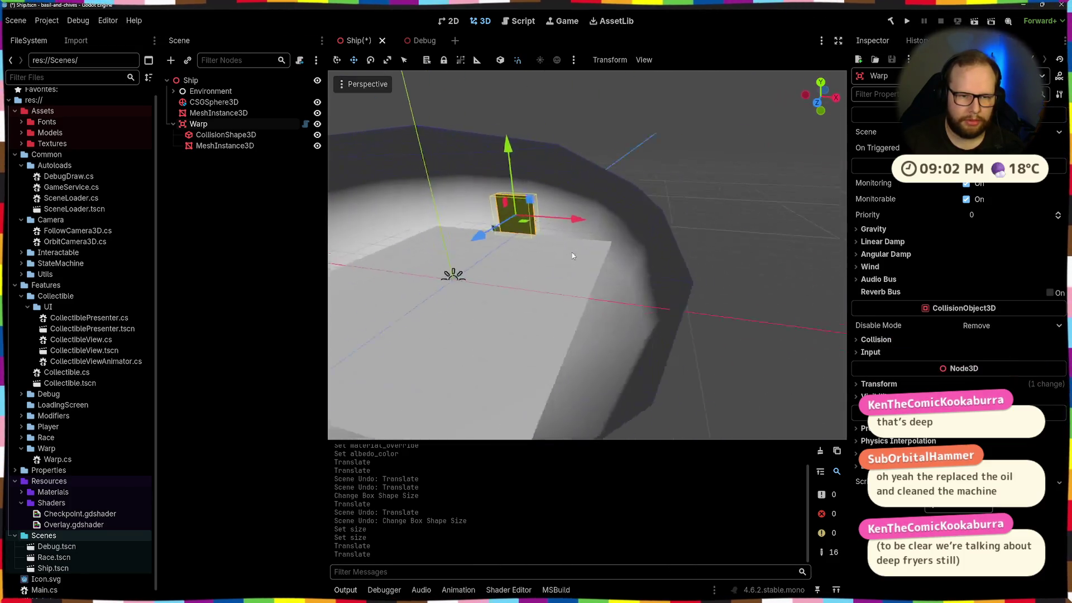
{"action": "left_click_drag", "start_coordinate": [490, 258], "coordinate": [490, 335]}
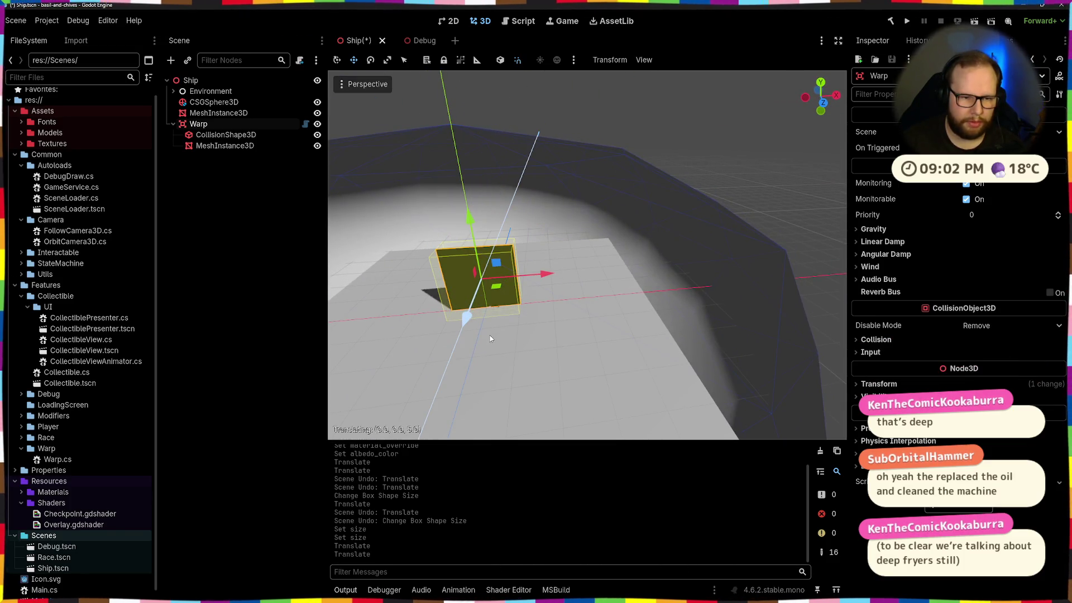
{"action": "mouse_move", "coordinate": [535, 276]}
{"action": "left_mouse_down"}
{"action": "mouse_move", "coordinate": [681, 272]}
{"action": "mouse_move", "coordinate": [619, 294]}
{"action": "mouse_move", "coordinate": [638, 282]}
{"action": "mouse_move", "coordinate": [660, 290]}
{"action": "left_mouse_up"}
{"action": "key", "text": "e"}
{"action": "scroll", "coordinate": [647, 268], "scroll_direction": "down", "scroll_amount": 5}
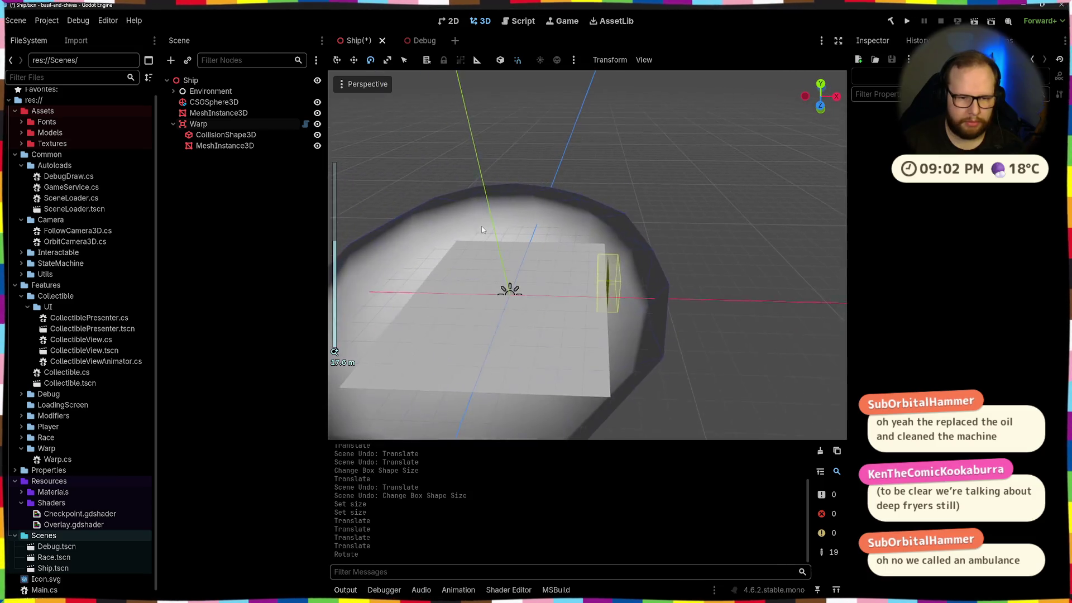
{"action": "mouse_move", "coordinate": [482, 230]}
{"action": "left_mouse_down"}
{"action": "mouse_move", "coordinate": [528, 214]}
{"action": "mouse_move", "coordinate": [494, 203]}
{"action": "mouse_move", "coordinate": [448, 218]}
{"action": "left_mouse_up"}
{"action": "key", "text": "ctrl+z"}
{"action": "key", "text": "ctrl+z"}
{"action": "key", "text": "ctrl+z"}
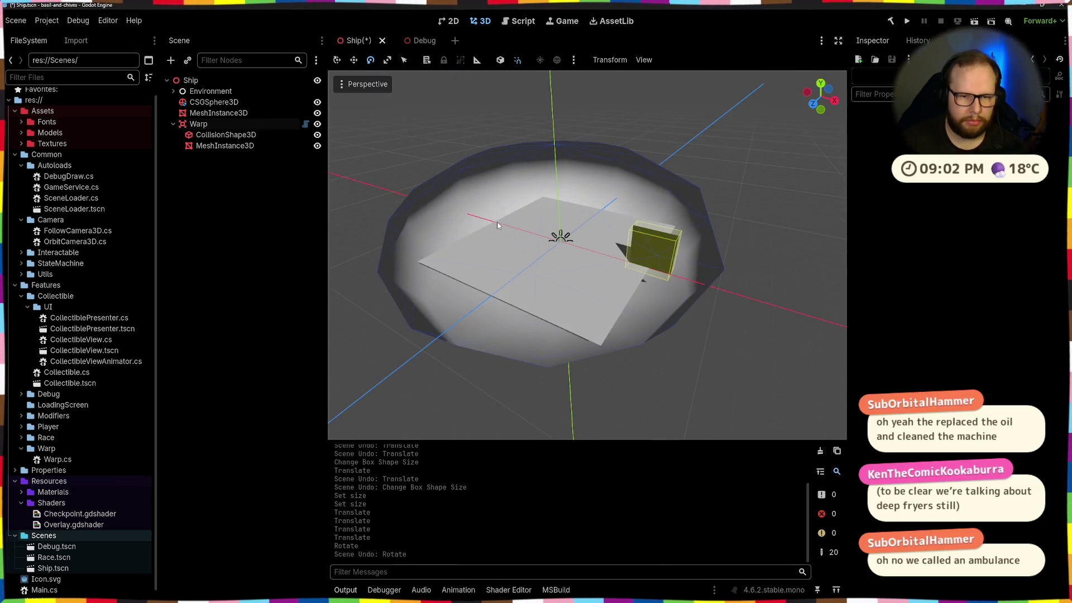
{"action": "scroll", "coordinate": [530, 190], "scroll_direction": "up", "scroll_amount": 5}
{"action": "scroll", "coordinate": [530, 190], "scroll_direction": "down", "scroll_amount": 4}
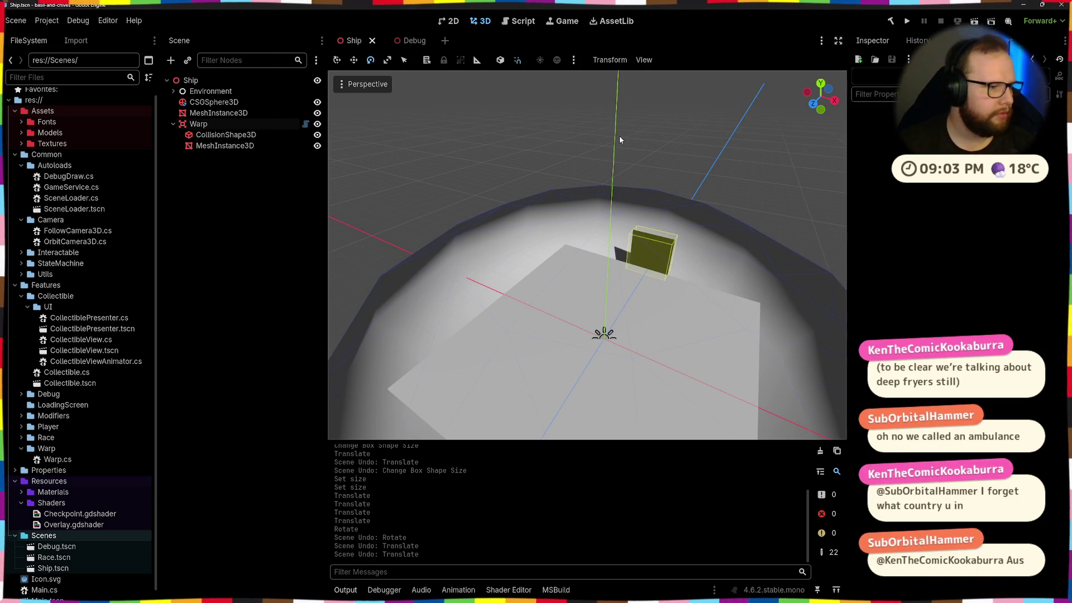
{"action": "mouse_move", "coordinate": [686, 199]}
{"action": "left_mouse_down"}
{"action": "mouse_move", "coordinate": [670, 152]}
{"action": "mouse_move", "coordinate": [690, 195]}
{"action": "left_mouse_up"}
{"action": "left_click", "coordinate": [199, 123]}
{"action": "left_click", "coordinate": [219, 135]}
{"action": "left_click", "coordinate": [225, 146]}
{"action": "left_click", "coordinate": [250, 292]}
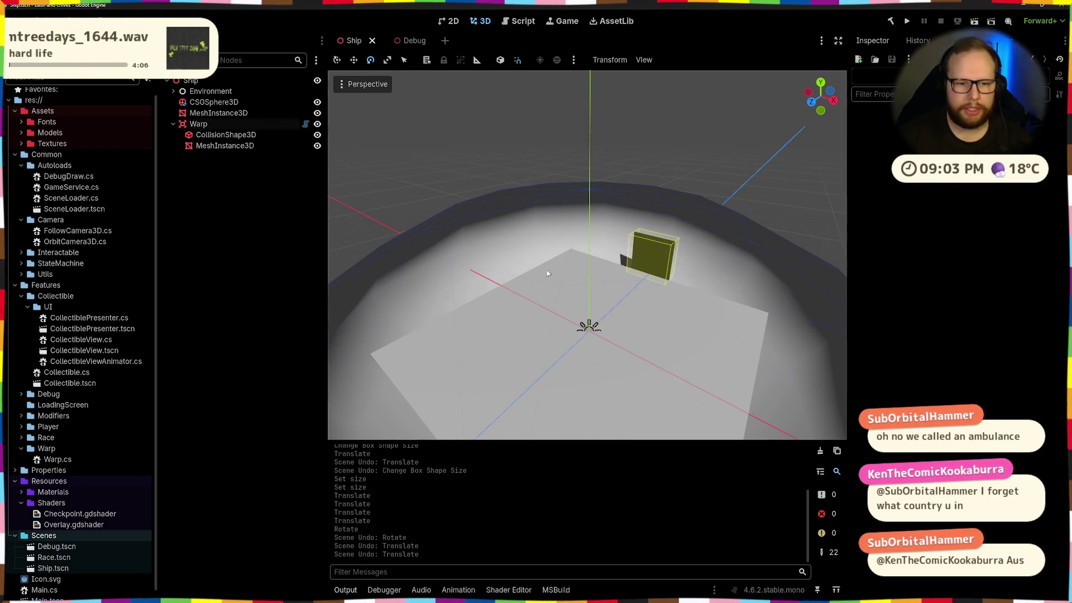
{"action": "scroll", "coordinate": [547, 269], "scroll_direction": "down", "scroll_amount": 5}
{"action": "scroll", "coordinate": [530, 266], "scroll_direction": "up", "scroll_amount": 5}
{"action": "scroll", "coordinate": [554, 266], "scroll_direction": "down", "scroll_amount": 6}
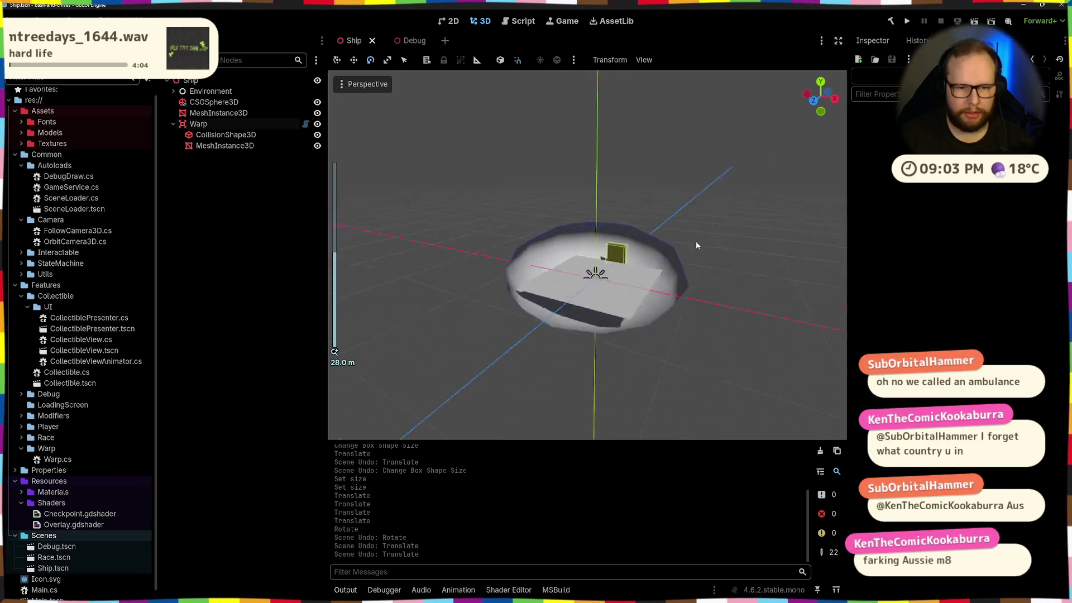
{"action": "left_click", "coordinate": [654, 297]}
{"action": "scroll", "coordinate": [611, 305], "scroll_direction": "up", "scroll_amount": 5}
{"action": "mouse_move", "coordinate": [611, 305]}
{"action": "left_mouse_down"}
{"action": "mouse_move", "coordinate": [692, 257]}
{"action": "mouse_move", "coordinate": [743, 204]}
{"action": "left_mouse_up"}
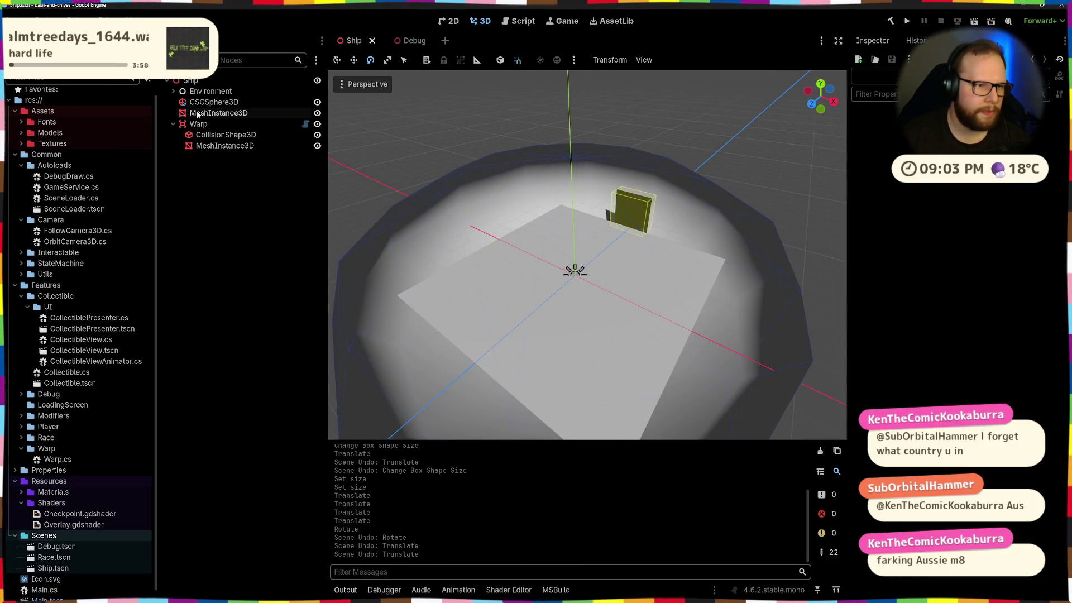
{"action": "key", "text": "ctrl+a"}
Step: Cancel the add-node dialog and create a Static Body Child collision shape for the floor mesh
{"action": "type", "text": "st"}
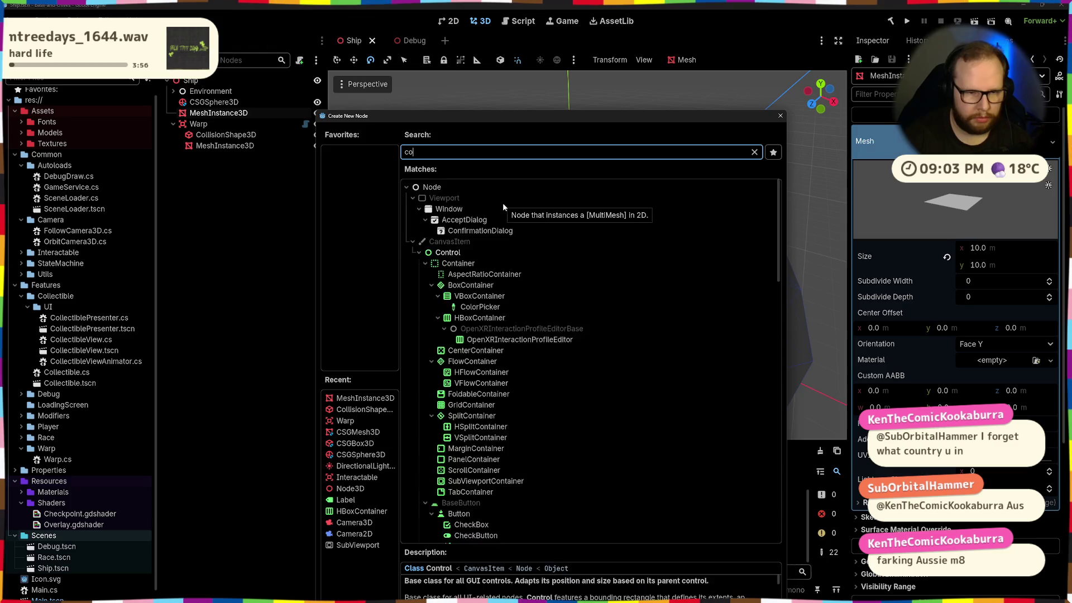
{"action": "key", "text": "Escape"}
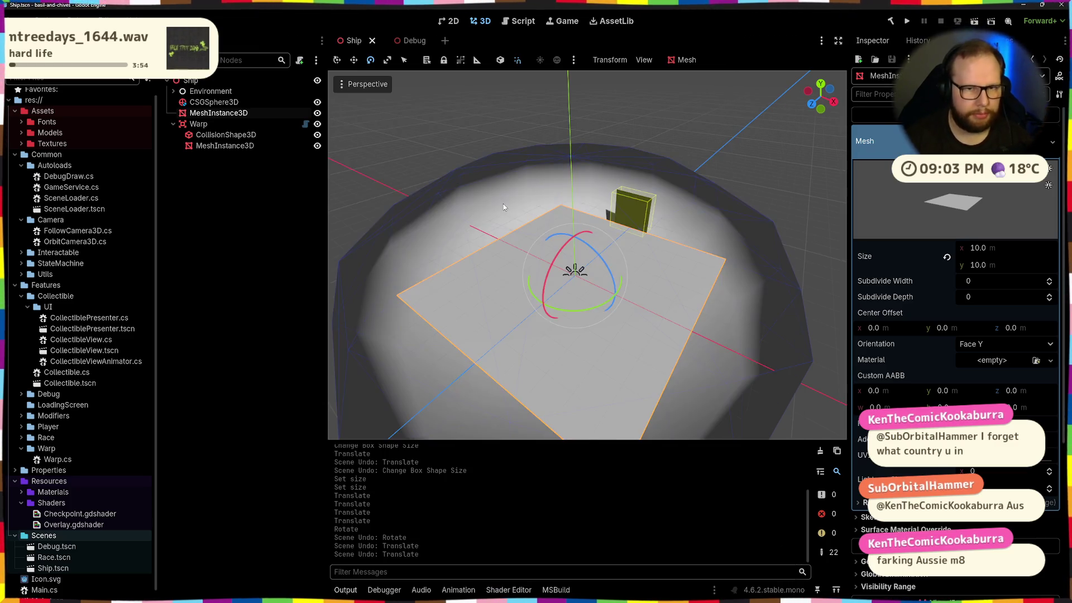
{"action": "left_click", "coordinate": [682, 59]}
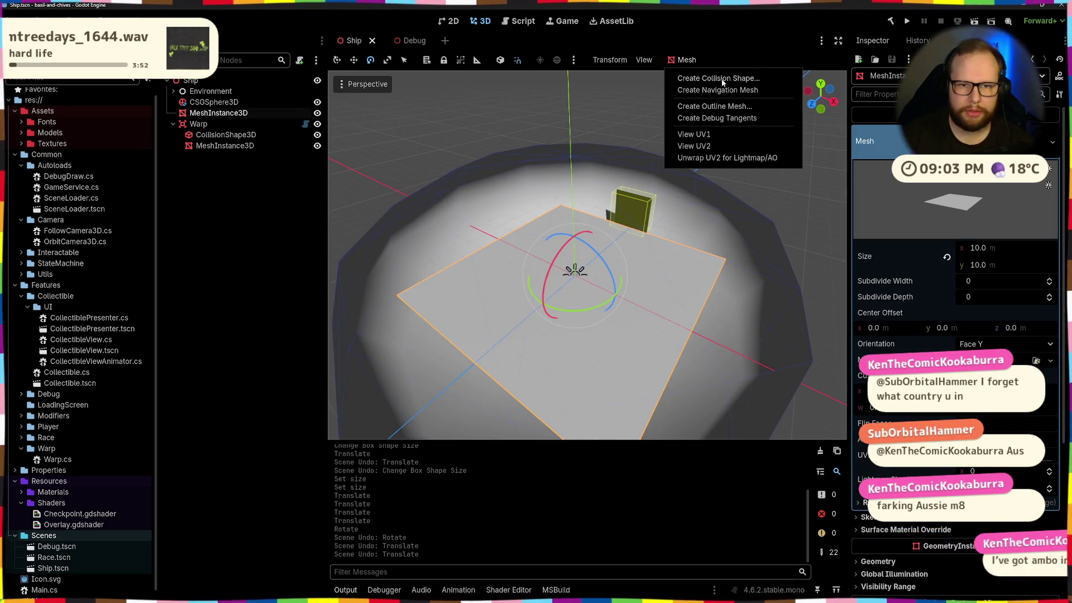
{"action": "left_click", "coordinate": [720, 77]}
{"action": "left_click", "coordinate": [536, 299]}
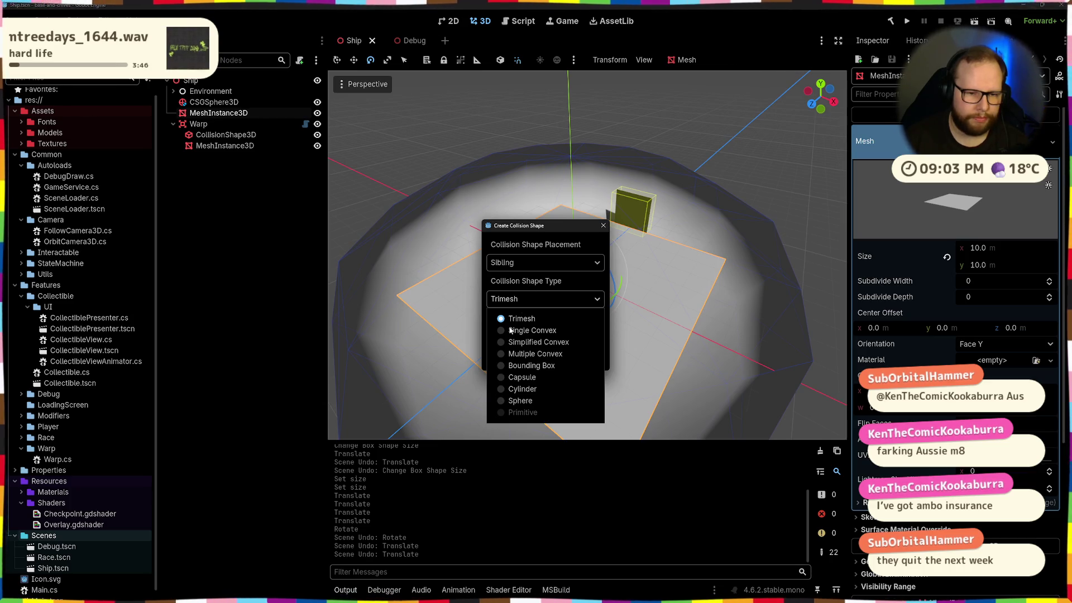
{"action": "left_click", "coordinate": [515, 262]}
{"action": "left_click", "coordinate": [514, 263]}
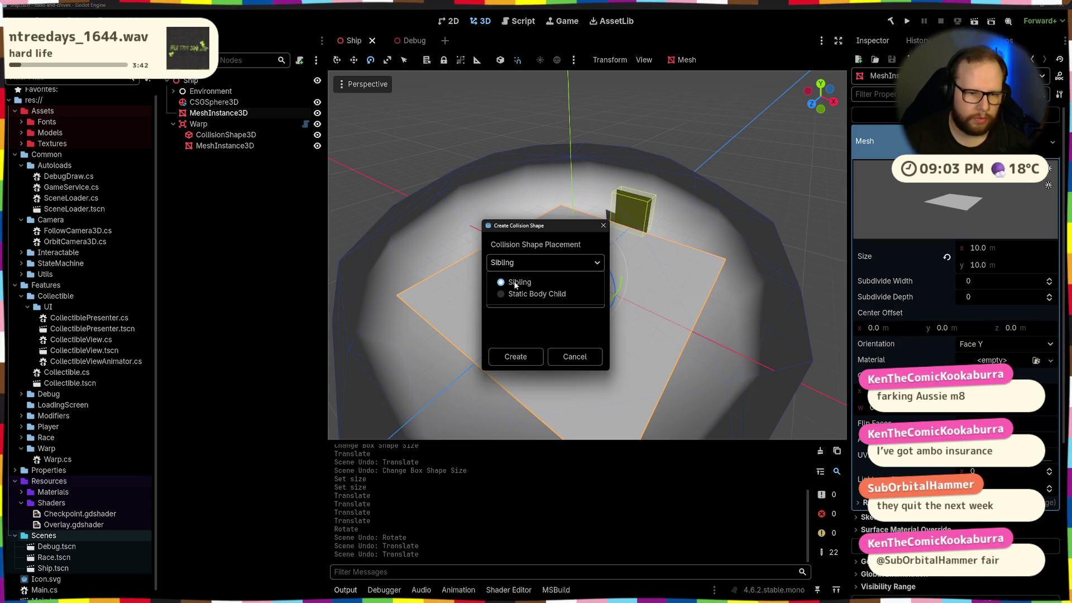
{"action": "left_click", "coordinate": [513, 295]}
{"action": "left_click", "coordinate": [514, 299]}
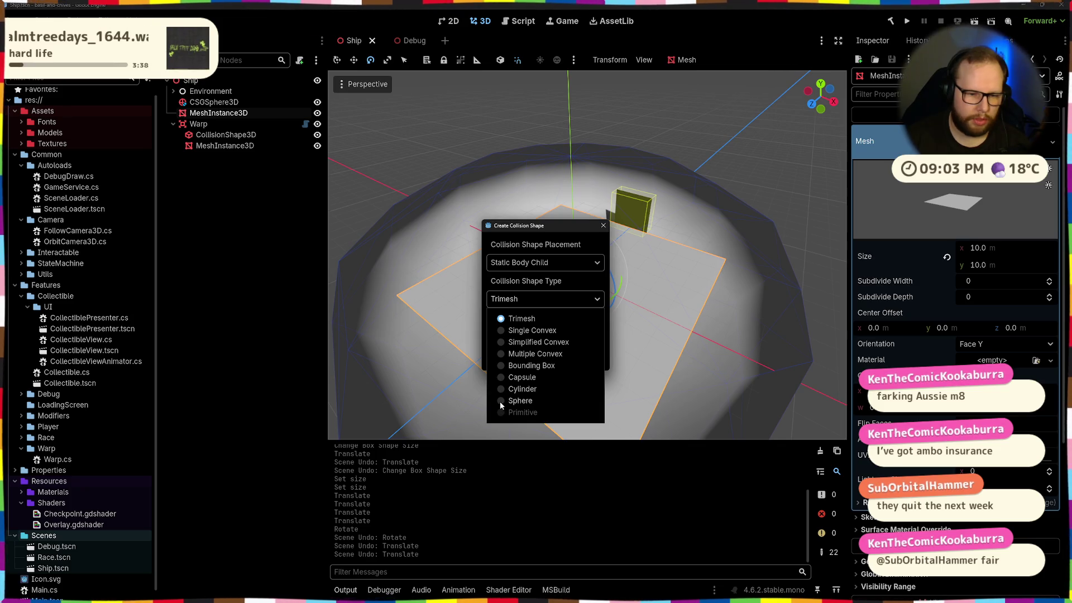
{"action": "left_click", "coordinate": [500, 401]}
{"action": "left_click", "coordinate": [501, 364]}
Step: Replace the collision node's sphere shape with a WorldBoundaryShape3D
{"action": "left_click", "coordinate": [226, 137]}
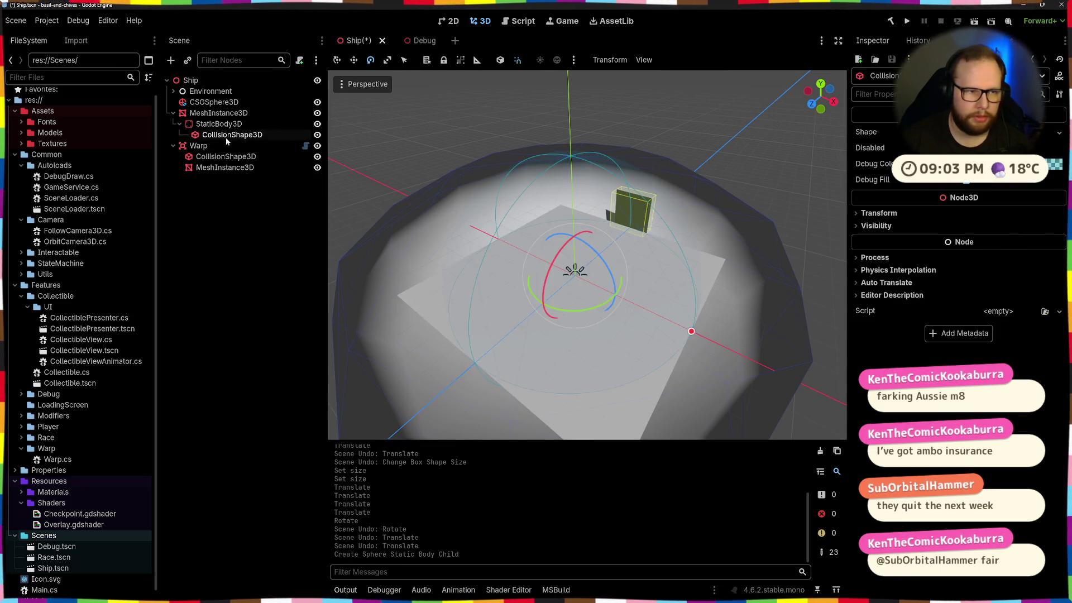
{"action": "left_click", "coordinate": [949, 132]}
{"action": "left_click", "coordinate": [982, 133]}
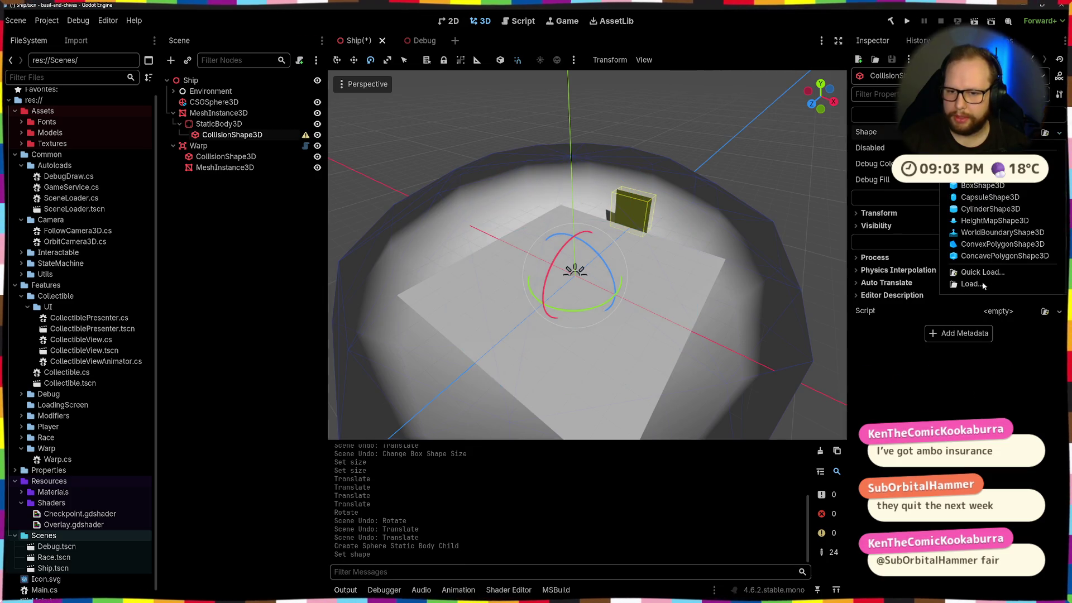
{"action": "left_click", "coordinate": [986, 238]}
{"action": "scroll", "coordinate": [651, 167], "scroll_direction": "down", "scroll_amount": 8}
{"action": "scroll", "coordinate": [683, 244], "scroll_direction": "up", "scroll_amount": 2}
{"action": "mouse_move", "coordinate": [673, 219]}
{"action": "left_mouse_down"}
{"action": "mouse_move", "coordinate": [656, 203]}
{"action": "mouse_move", "coordinate": [614, 224]}
{"action": "left_mouse_up"}
{"action": "scroll", "coordinate": [602, 229], "scroll_direction": "up", "scroll_amount": 5}
{"action": "scroll", "coordinate": [707, 201], "scroll_direction": "down", "scroll_amount": 6}
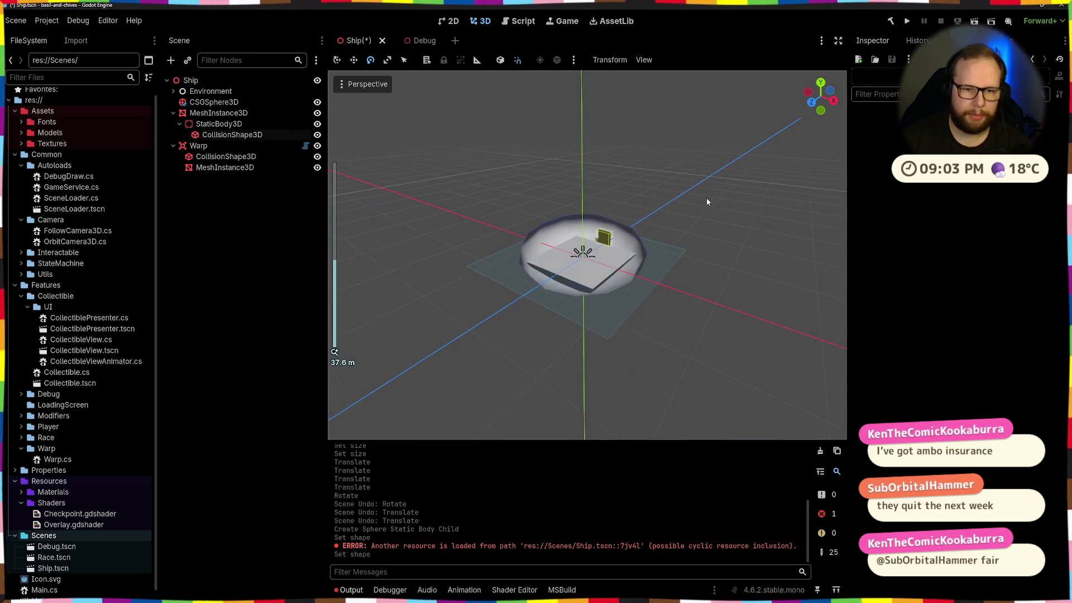
{"action": "scroll", "coordinate": [707, 201], "scroll_direction": "up", "scroll_amount": 6}
{"action": "left_click_drag", "start_coordinate": [706, 186], "coordinate": [651, 129]}
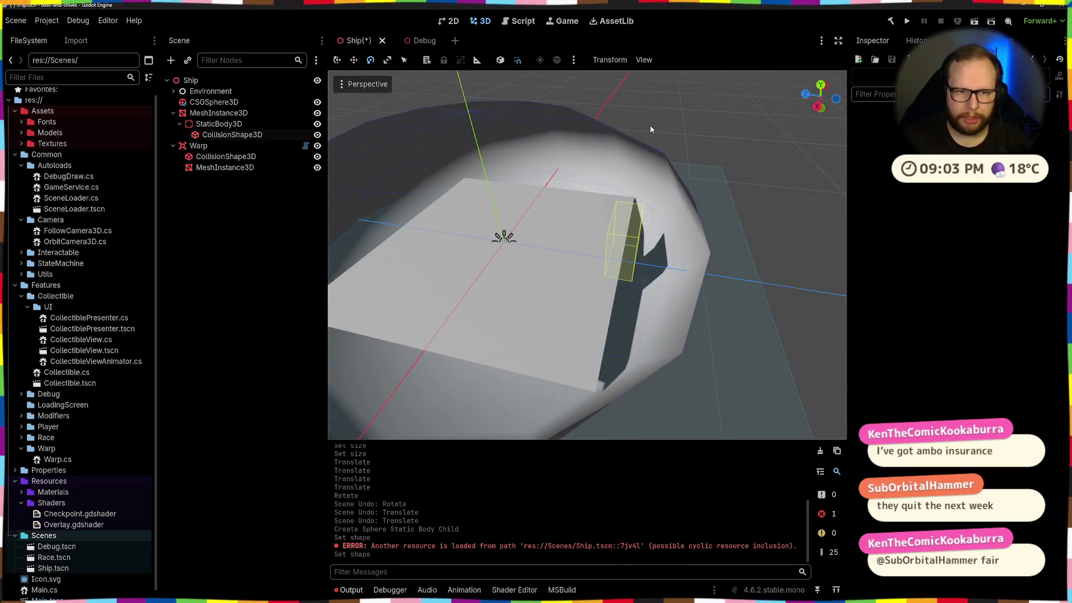
Step: Save the Ship scene and collapse the floor mesh's children
{"action": "key", "text": "ctrl+s"}
{"action": "scroll", "coordinate": [681, 124], "scroll_direction": "down", "scroll_amount": 5}
{"action": "mouse_move", "coordinate": [595, 181]}
{"action": "left_mouse_down"}
{"action": "mouse_move", "coordinate": [628, 175]}
{"action": "mouse_move", "coordinate": [618, 172]}
{"action": "left_mouse_up"}
{"action": "scroll", "coordinate": [628, 175], "scroll_direction": "up", "scroll_amount": 5}
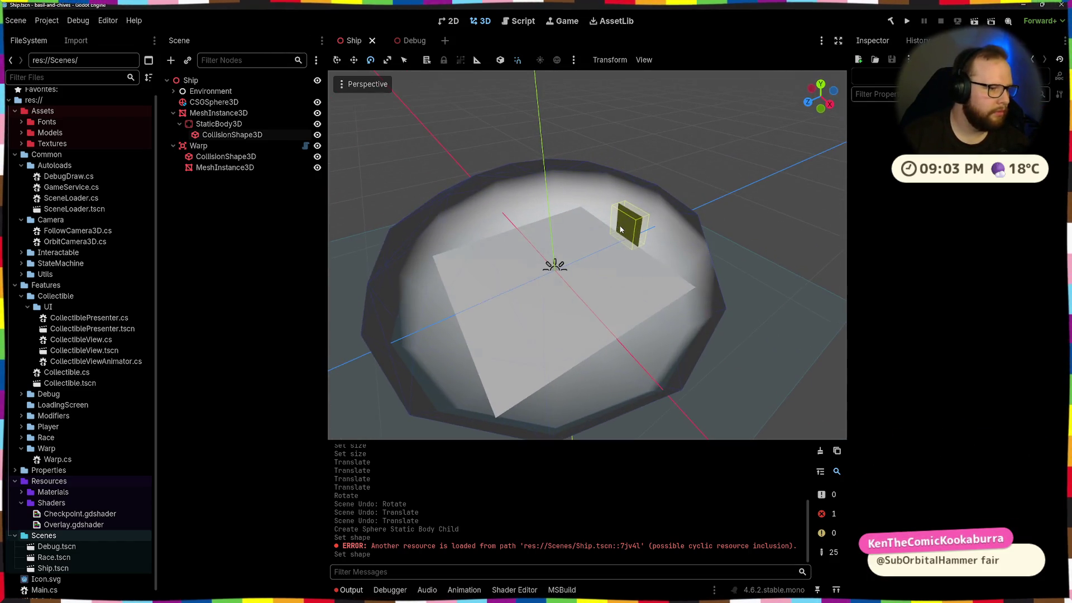
{"action": "scroll", "coordinate": [578, 242], "scroll_direction": "down", "scroll_amount": 2}
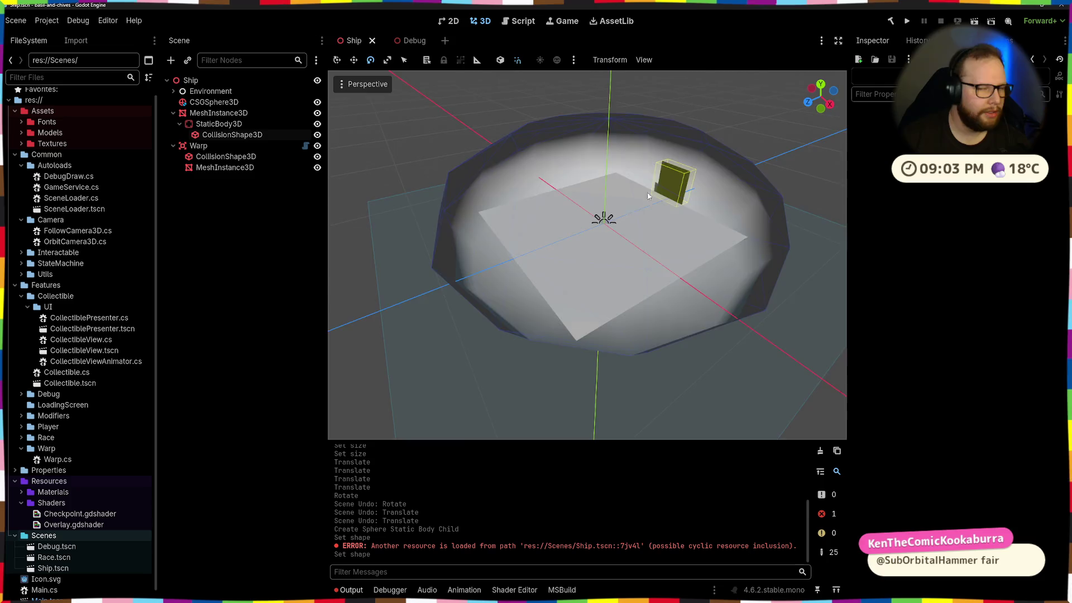
{"action": "scroll", "coordinate": [648, 196], "scroll_direction": "down", "scroll_amount": 3}
{"action": "scroll", "coordinate": [648, 196], "scroll_direction": "up", "scroll_amount": 3}
{"action": "mouse_move", "coordinate": [648, 196]}
{"action": "left_mouse_down"}
{"action": "mouse_move", "coordinate": [694, 199]}
{"action": "mouse_move", "coordinate": [619, 213]}
{"action": "left_mouse_up"}
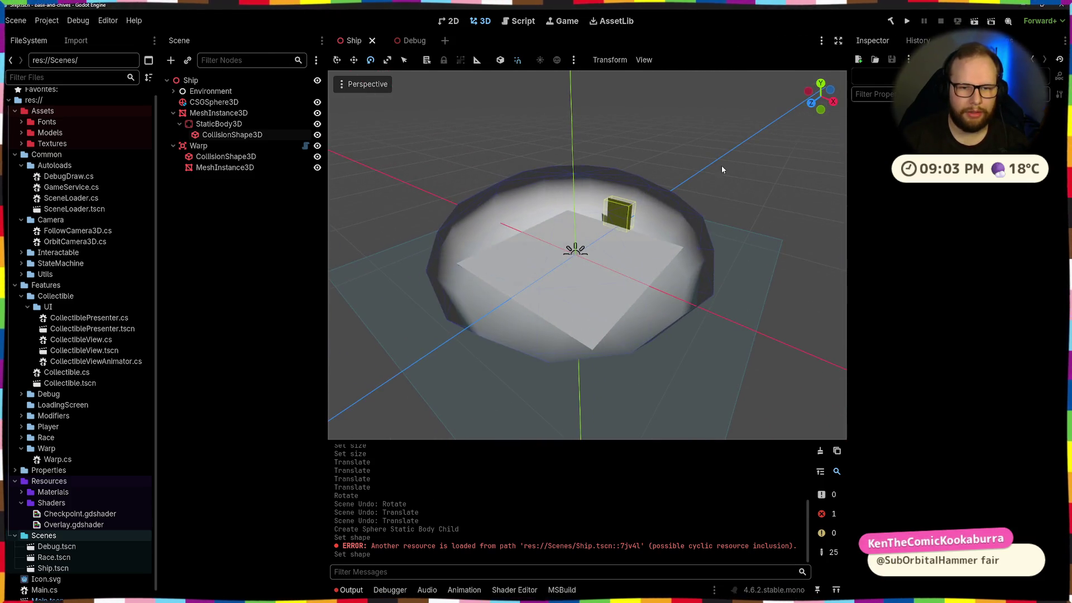
{"action": "left_click", "coordinate": [173, 113]}
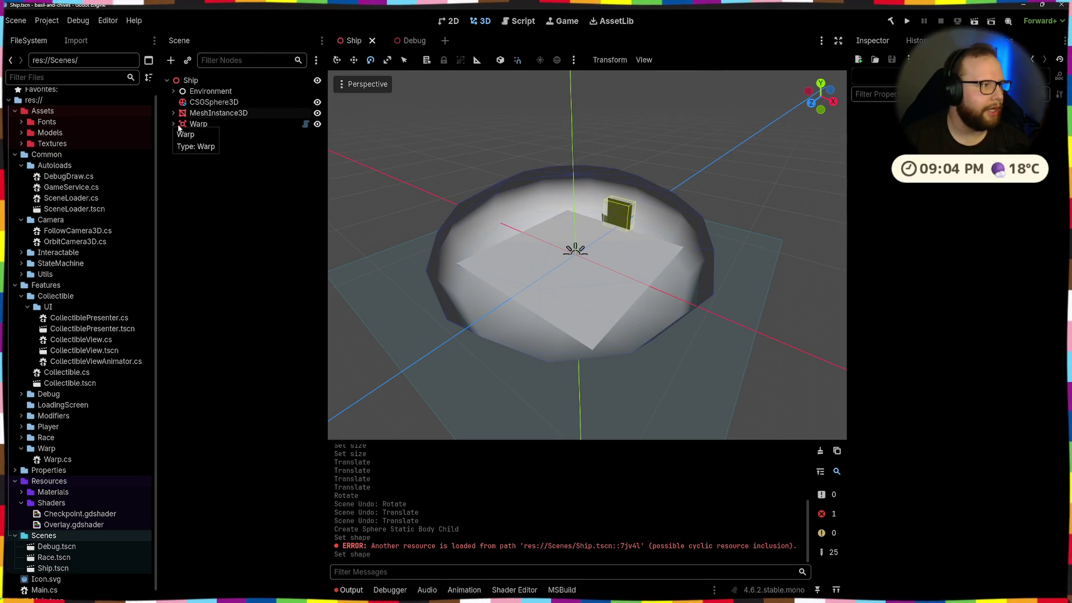
Step: Expand the Warp and floor mesh children, clear the Output log, and save Ship
{"action": "left_click", "coordinate": [173, 124]}
{"action": "left_click", "coordinate": [173, 113]}
{"action": "left_click", "coordinate": [179, 124]}
{"action": "mouse_move", "coordinate": [472, 209]}
{"action": "left_mouse_down"}
{"action": "mouse_move", "coordinate": [613, 182]}
{"action": "mouse_move", "coordinate": [695, 228]}
{"action": "mouse_move", "coordinate": [479, 226]}
{"action": "mouse_move", "coordinate": [574, 206]}
{"action": "left_mouse_up"}
{"action": "left_click", "coordinate": [820, 451]}
{"action": "left_click_drag", "start_coordinate": [697, 358], "coordinate": [620, 288]}
{"action": "key", "text": "ctrl+s"}
Step: Select the Warp in the Debug scene, then return to Ship and open the Command Palette
{"action": "mouse_move", "coordinate": [688, 184]}
{"action": "left_mouse_down"}
{"action": "mouse_move", "coordinate": [692, 245]}
{"action": "mouse_move", "coordinate": [703, 210]}
{"action": "left_mouse_up"}
{"action": "left_click", "coordinate": [411, 40]}
{"action": "scroll", "coordinate": [586, 251], "scroll_direction": "down", "scroll_amount": 5}
{"action": "scroll", "coordinate": [531, 191], "scroll_direction": "up", "scroll_amount": 6}
{"action": "scroll", "coordinate": [631, 212], "scroll_direction": "down", "scroll_amount": 4}
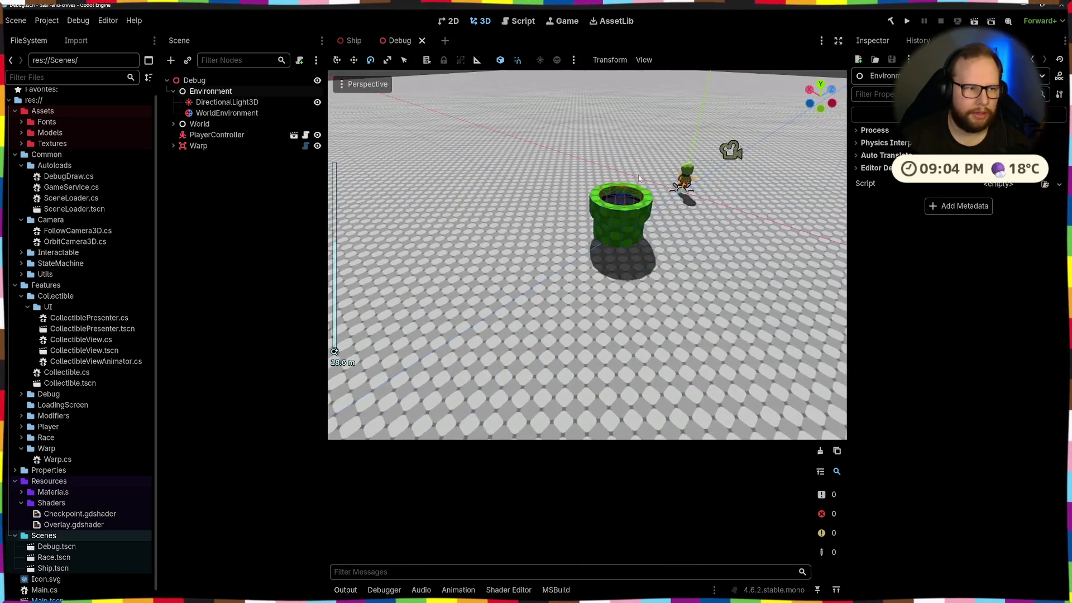
{"action": "left_click", "coordinate": [201, 147]}
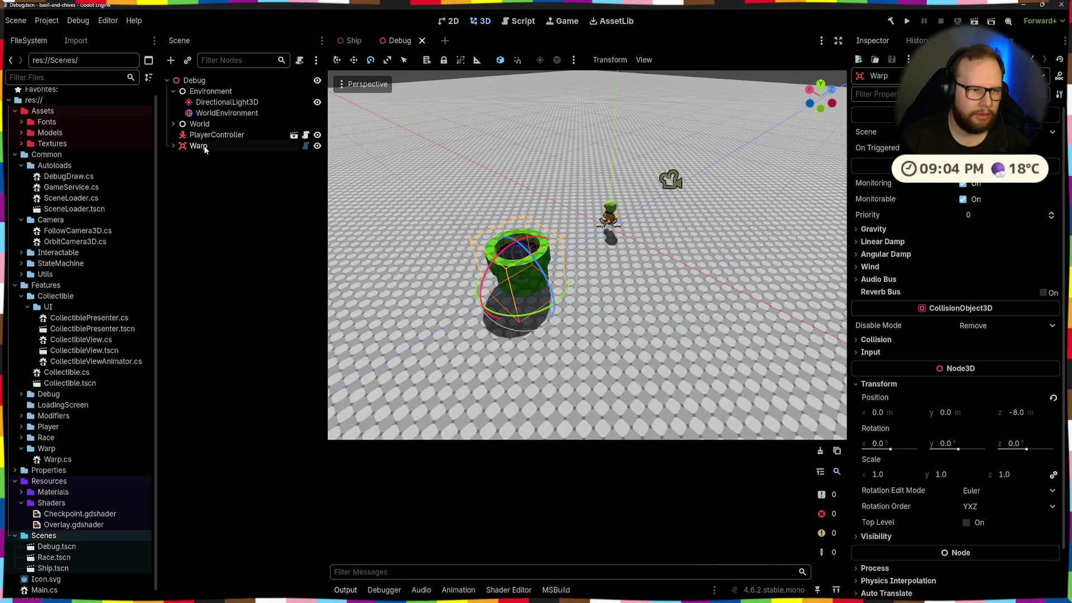
{"action": "scroll", "coordinate": [605, 187], "scroll_direction": "up", "scroll_amount": 2}
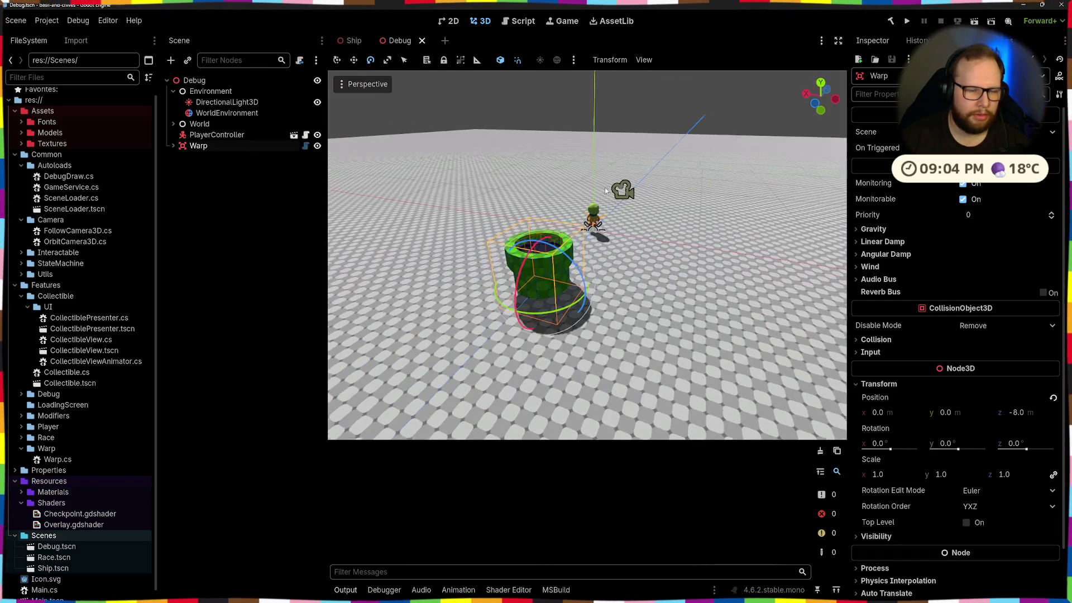
{"action": "key", "text": "ctrl+Tab"}
{"action": "key", "text": "ctrl+shift+p"}
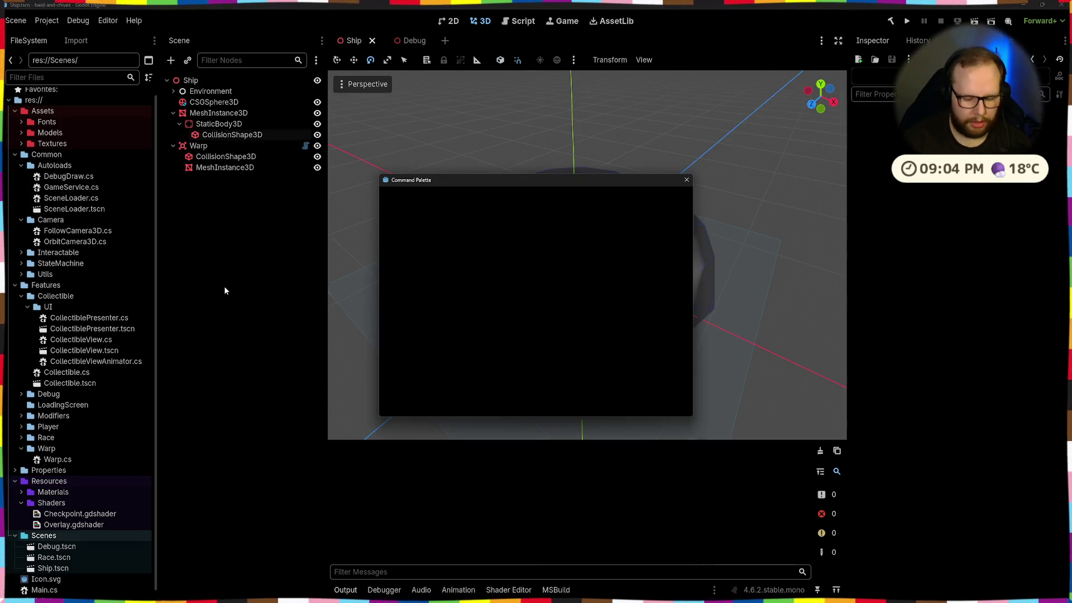
{"action": "key", "text": "Escape"}
{"action": "key", "text": "ctrl+shift+o"}
{"action": "type", "text": "race"}
{"action": "key", "text": "Return"}
{"action": "left_click_drag", "start_coordinate": [357, 363], "coordinate": [288, 263]}
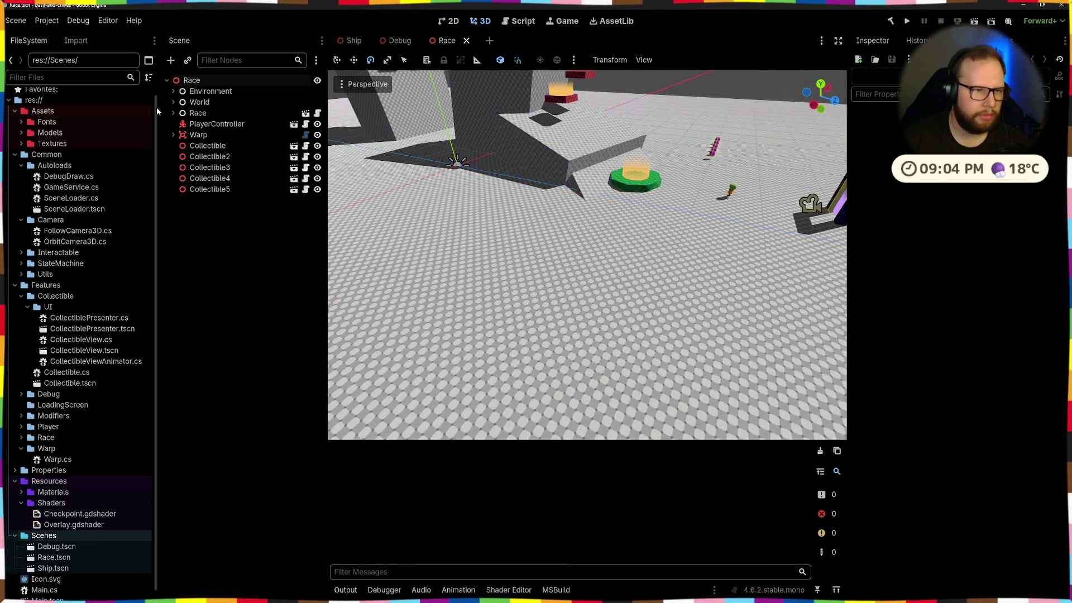
{"action": "key", "text": "ctrl+a"}
{"action": "type", "text": "mesh3d"}
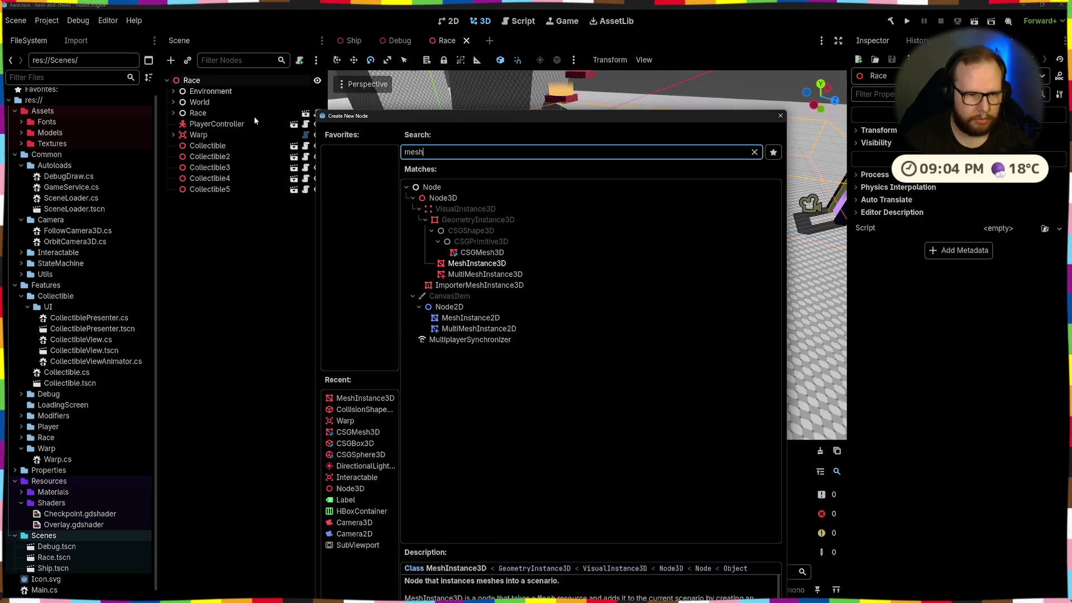
{"action": "key", "text": "Escape"}
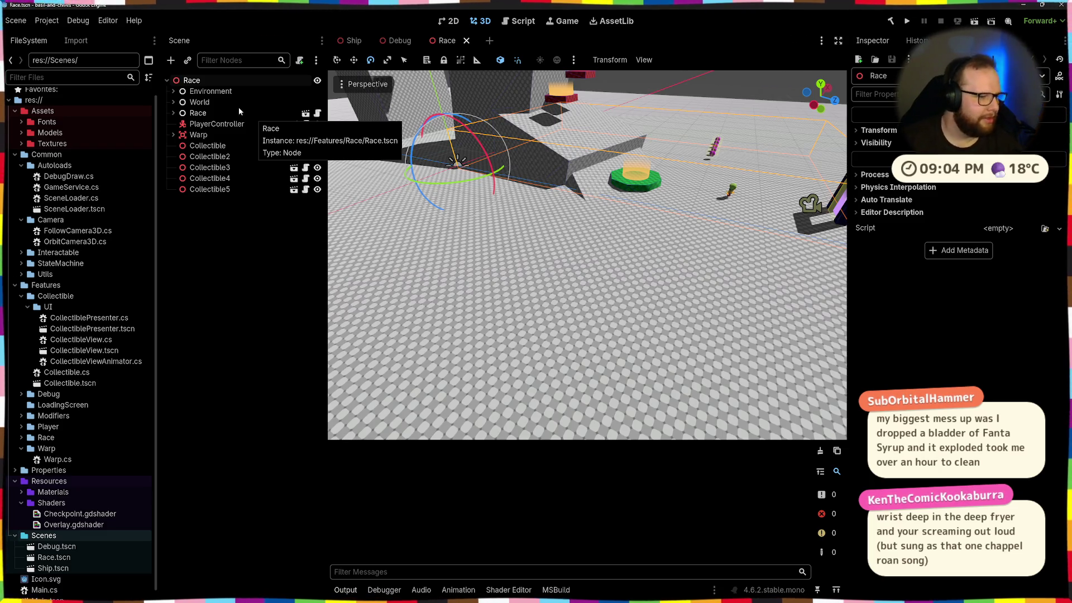
{"action": "scroll", "coordinate": [534, 169], "scroll_direction": "up", "scroll_amount": 2}
{"action": "scroll", "coordinate": [533, 166], "scroll_direction": "up", "scroll_amount": 5}
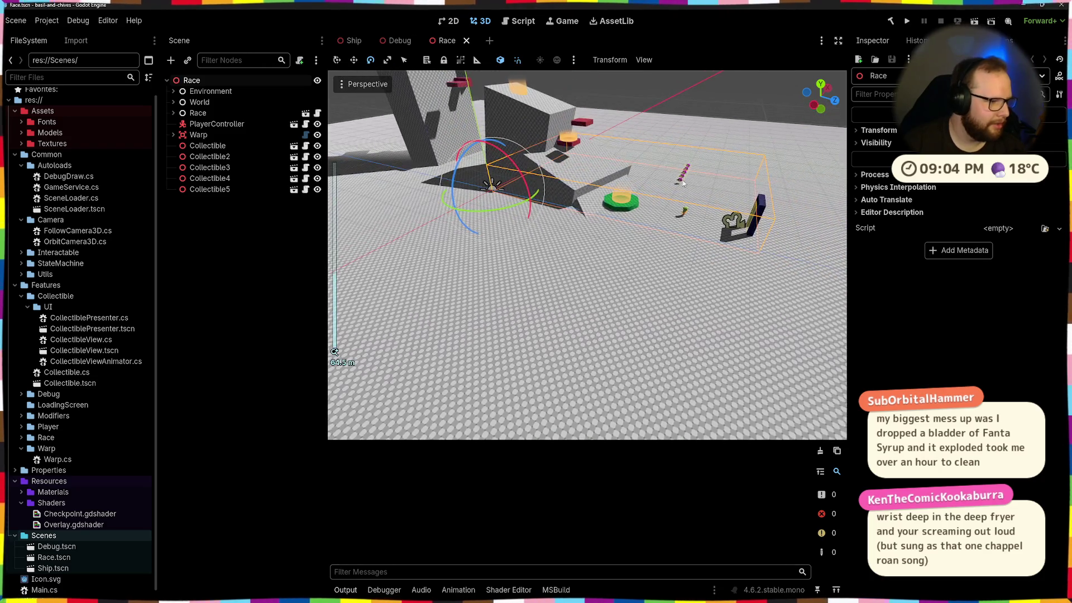
{"action": "mouse_move", "coordinate": [489, 129]}
{"action": "left_mouse_down"}
{"action": "mouse_move", "coordinate": [696, 188]}
{"action": "mouse_move", "coordinate": [589, 216]}
{"action": "left_mouse_up"}
{"action": "left_click", "coordinate": [213, 254]}
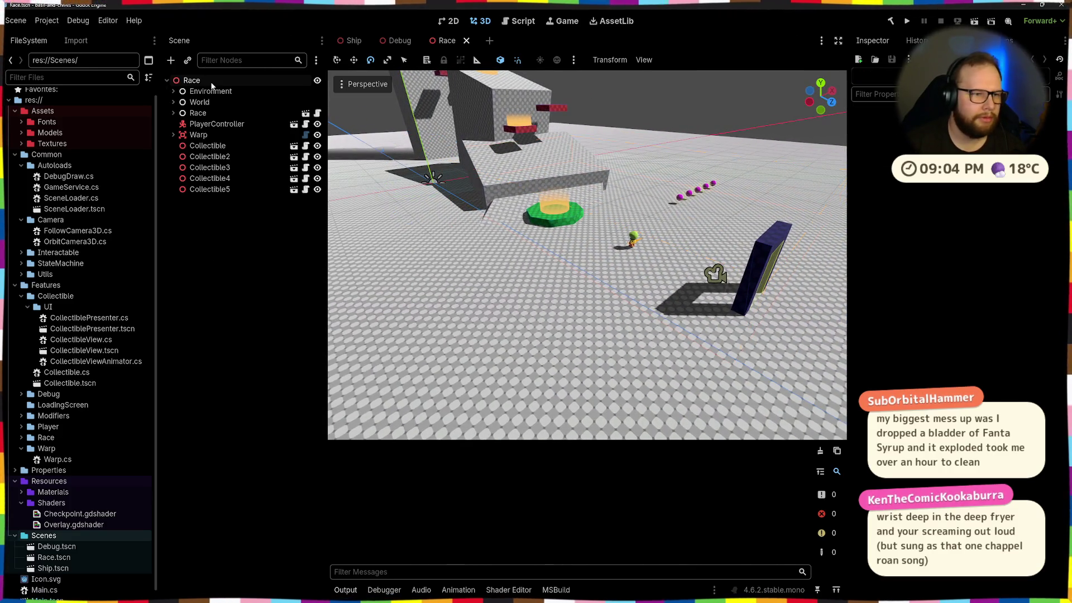
Step: Add a CSGSphere3D node under the Race root
{"action": "left_click", "coordinate": [211, 83]}
{"action": "key", "text": "ctrl+a"}
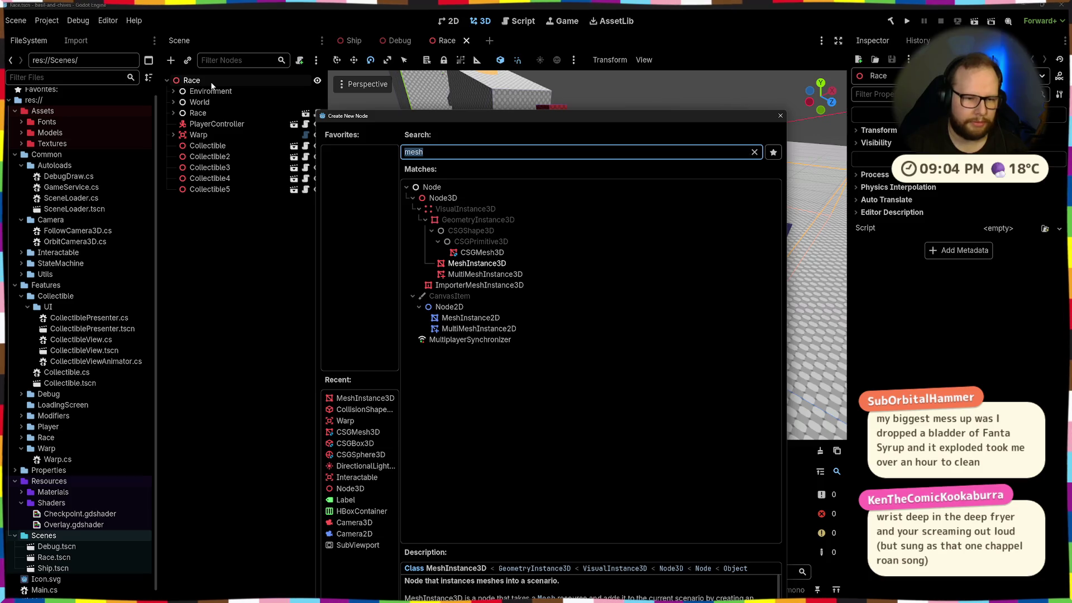
{"action": "type", "text": "mesh"}
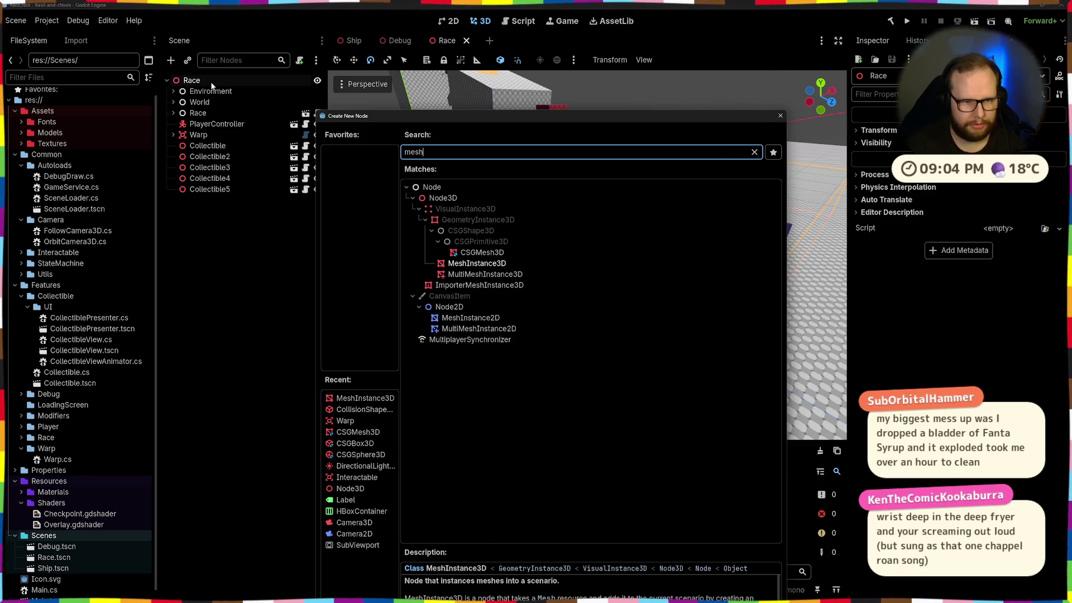
{"action": "key", "text": "BackSpace"}
{"action": "key", "text": "BackSpace"}
{"action": "key", "text": "BackSpace"}
{"action": "type", "text": "cs"}
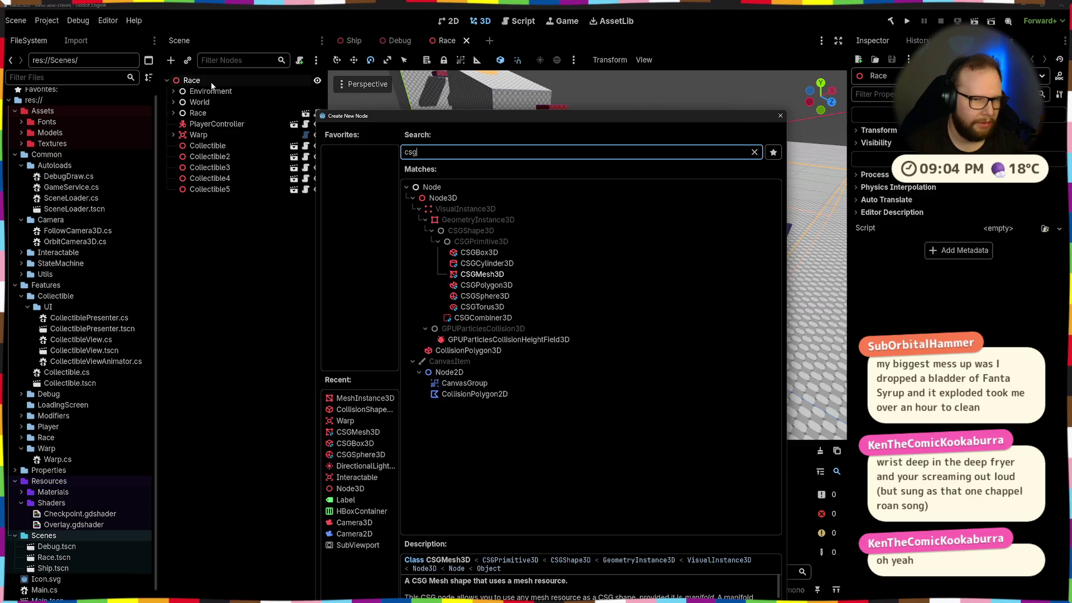
{"action": "type", "text": "g"}
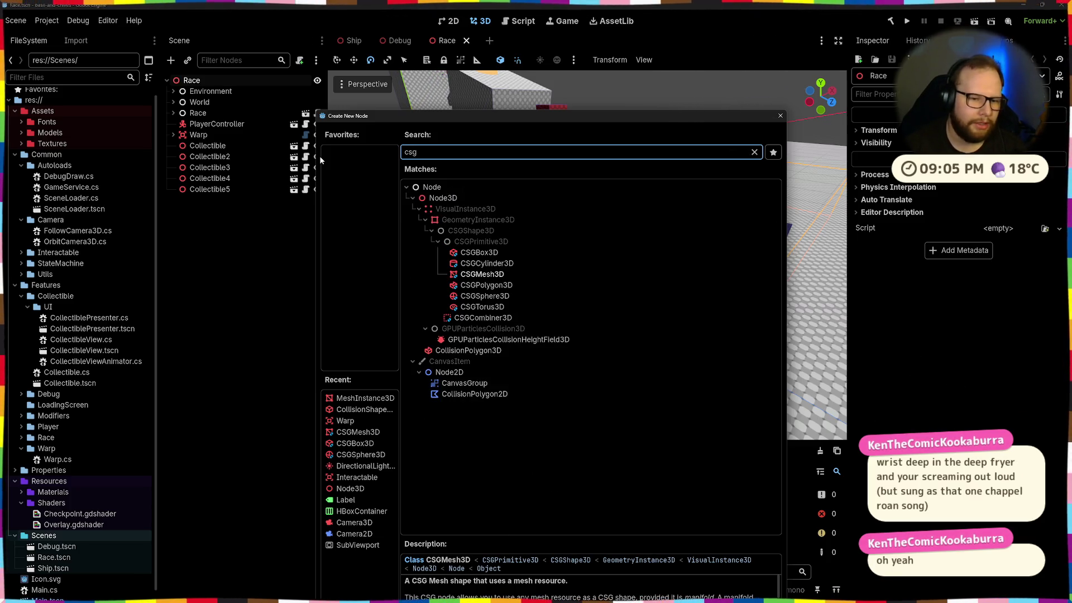
{"action": "mouse_move", "coordinate": [399, 293]}
{"action": "left_mouse_down"}
{"action": "mouse_move", "coordinate": [551, 251]}
{"action": "mouse_move", "coordinate": [542, 234]}
{"action": "left_mouse_up"}
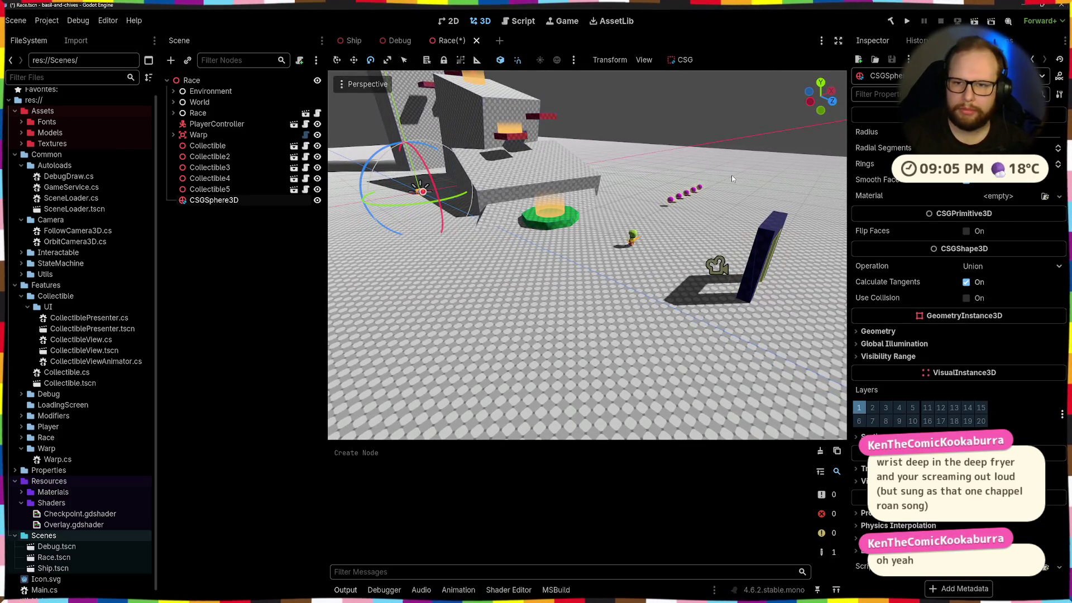
Step: Enlarge the sphere's radius, flatten it on Y, and raise it above the ground
{"action": "left_click_drag", "start_coordinate": [423, 191], "coordinate": [441, 188]}
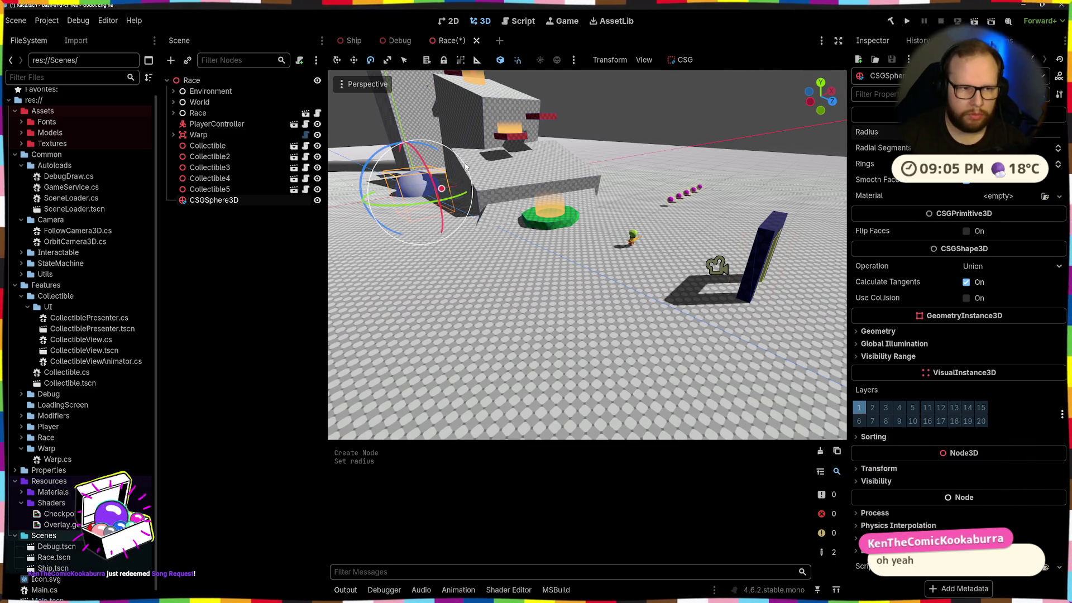
{"action": "key", "text": "r"}
{"action": "left_click_drag", "start_coordinate": [406, 148], "coordinate": [411, 146]}
{"action": "key", "text": "w"}
{"action": "left_click_drag", "start_coordinate": [425, 187], "coordinate": [558, 257]}
{"action": "left_click_drag", "start_coordinate": [561, 200], "coordinate": [558, 117]}
{"action": "key", "text": "r"}
{"action": "left_click_drag", "start_coordinate": [575, 80], "coordinate": [577, 92]}
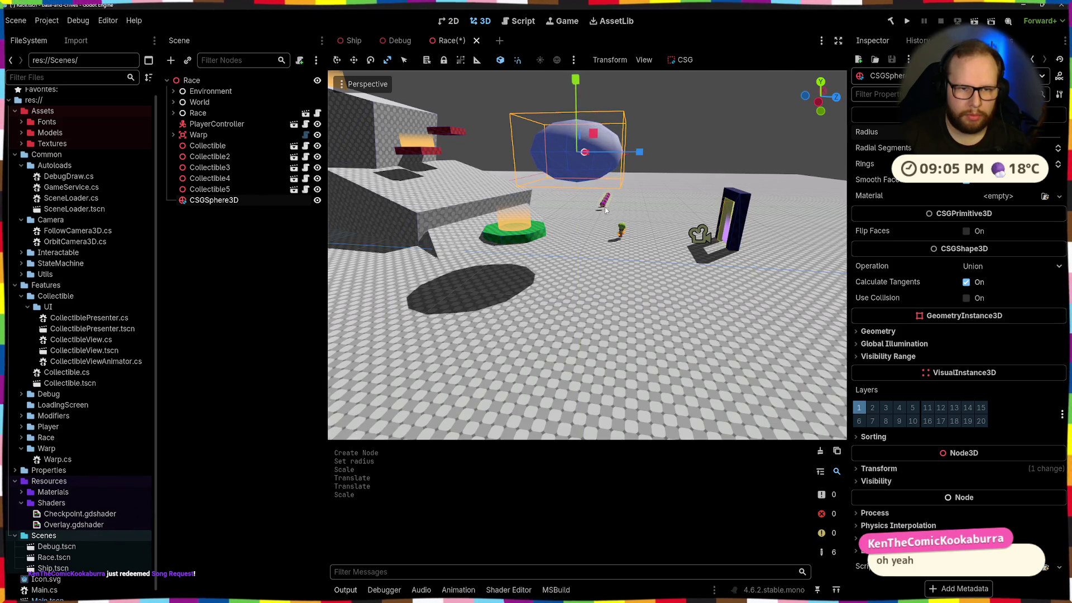
{"action": "left_click", "coordinate": [703, 115]}
Step: Reselect the sphere and undo two accidental radius changes
{"action": "scroll", "coordinate": [648, 113], "scroll_direction": "up", "scroll_amount": 5}
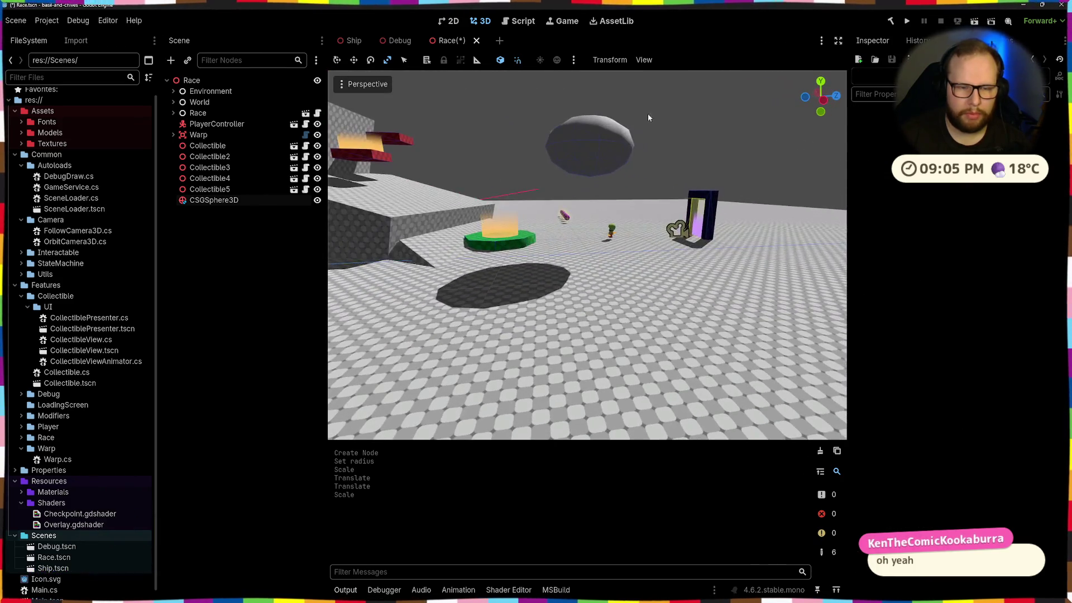
{"action": "left_click", "coordinate": [214, 200]}
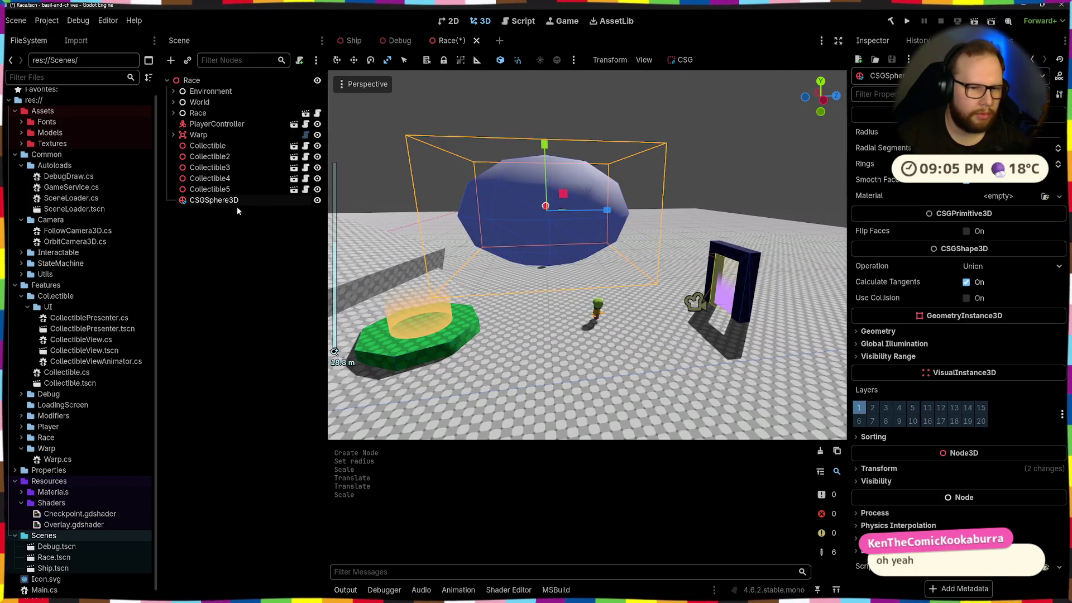
{"action": "mouse_move", "coordinate": [753, 250]}
{"action": "left_mouse_down"}
{"action": "mouse_move", "coordinate": [835, 236]}
{"action": "mouse_move", "coordinate": [726, 195]}
{"action": "mouse_move", "coordinate": [681, 153]}
{"action": "mouse_move", "coordinate": [625, 301]}
{"action": "mouse_move", "coordinate": [486, 329]}
{"action": "mouse_move", "coordinate": [582, 306]}
{"action": "mouse_move", "coordinate": [542, 318]}
{"action": "mouse_move", "coordinate": [599, 271]}
{"action": "mouse_move", "coordinate": [623, 285]}
{"action": "mouse_move", "coordinate": [631, 316]}
{"action": "left_mouse_up"}
{"action": "key", "text": "ctrl+z"}
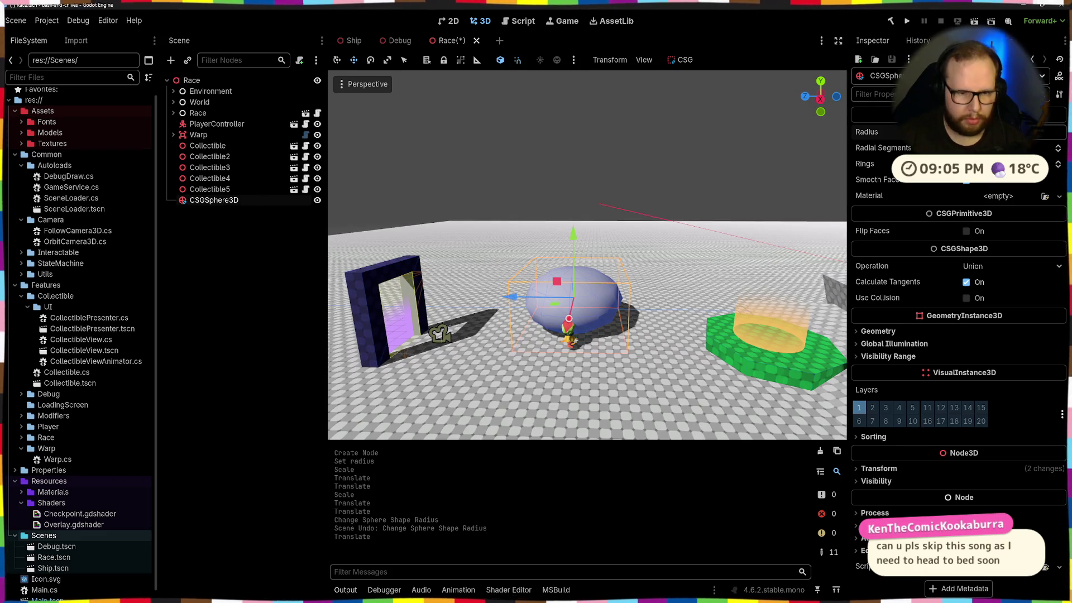
{"action": "mouse_move", "coordinate": [568, 319]}
{"action": "left_mouse_down"}
{"action": "mouse_move", "coordinate": [575, 335]}
{"action": "mouse_move", "coordinate": [726, 322]}
{"action": "mouse_move", "coordinate": [604, 277]}
{"action": "mouse_move", "coordinate": [732, 295]}
{"action": "left_mouse_up"}
{"action": "key", "text": "ctrl+z"}
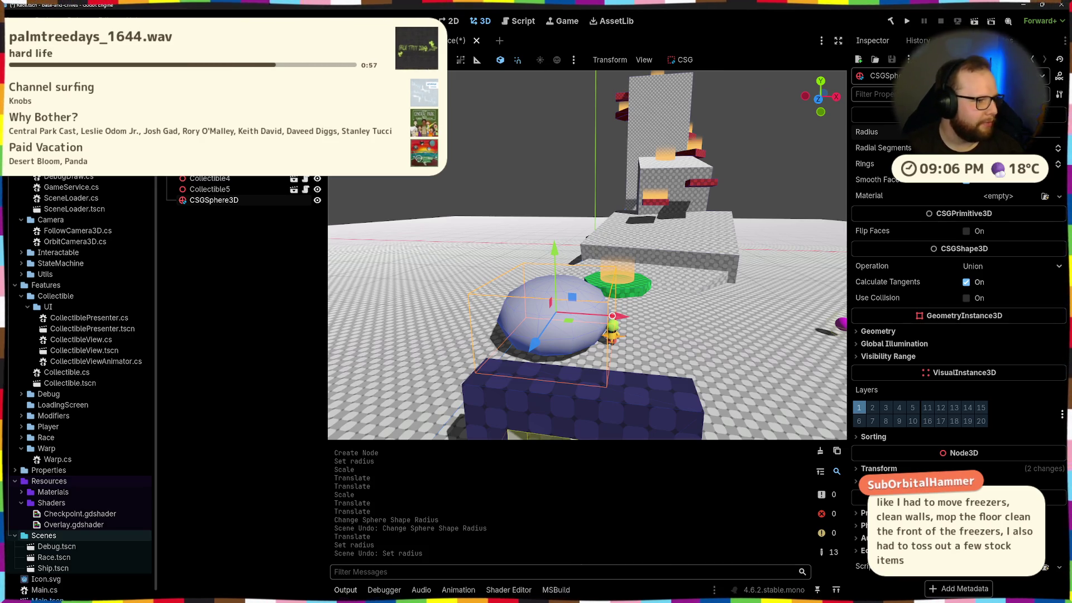
Step: Move the sphere up and to the left, higher above the track
{"action": "left_click_drag", "start_coordinate": [417, 329], "coordinate": [386, 307]}
{"action": "left_click_drag", "start_coordinate": [628, 316], "coordinate": [497, 333]}
{"action": "left_click_drag", "start_coordinate": [421, 339], "coordinate": [420, 255]}
{"action": "left_click", "coordinate": [422, 255]}
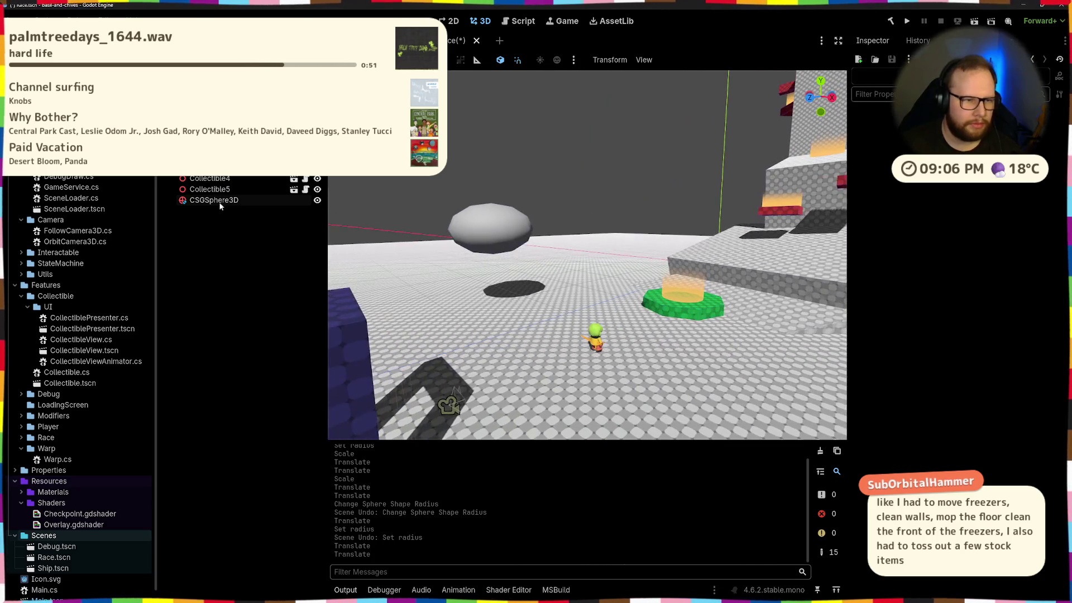
Step: Add a CSGBox3D as a child of the flattened sphere
{"action": "key", "text": "ctrl+a"}
{"action": "type", "text": "b"}
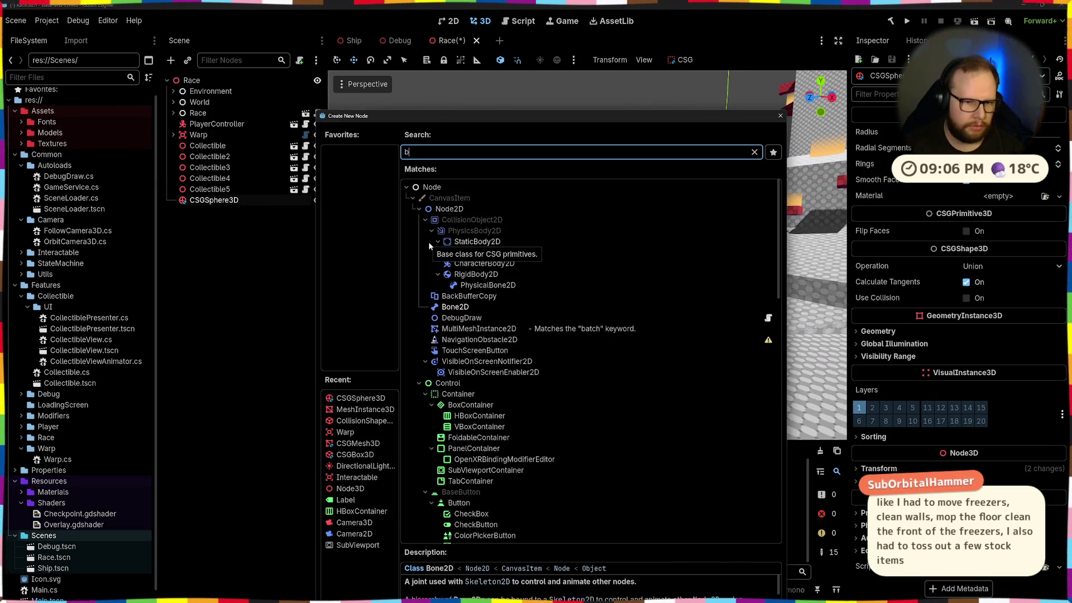
{"action": "type", "text": "ox"}
{"action": "key", "text": "BackSpace"}
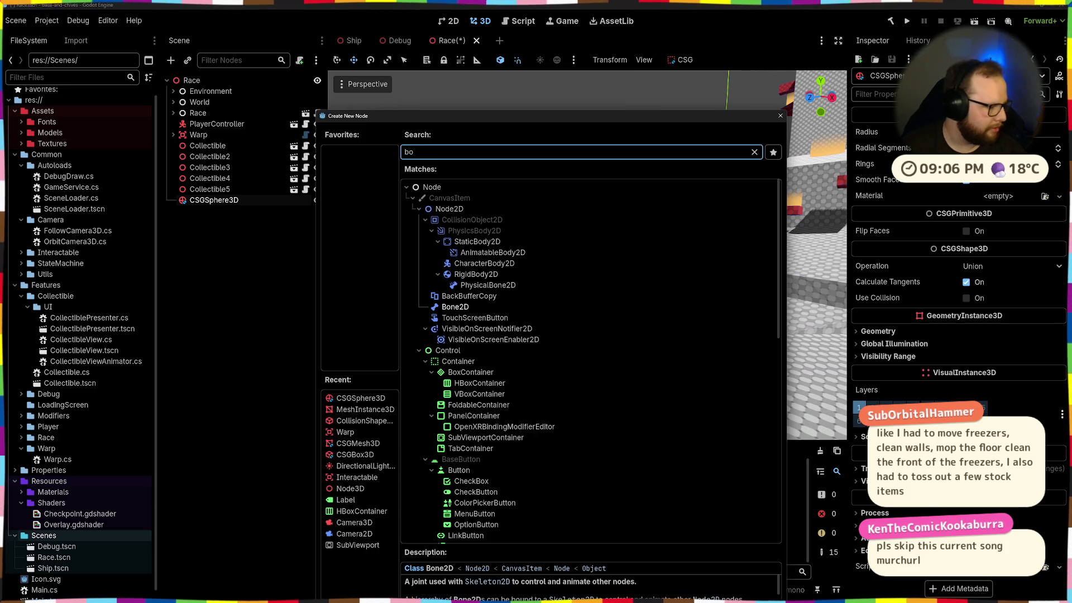
{"action": "key", "text": "alt+Tab"}
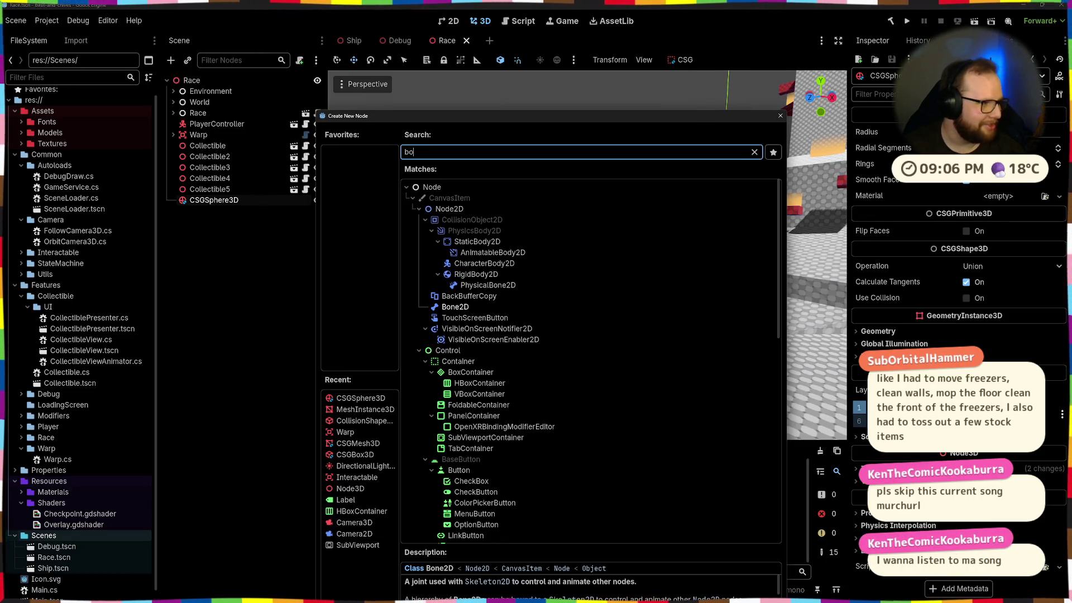
{"action": "type", "text": "x"}
{"action": "key", "text": "Return"}
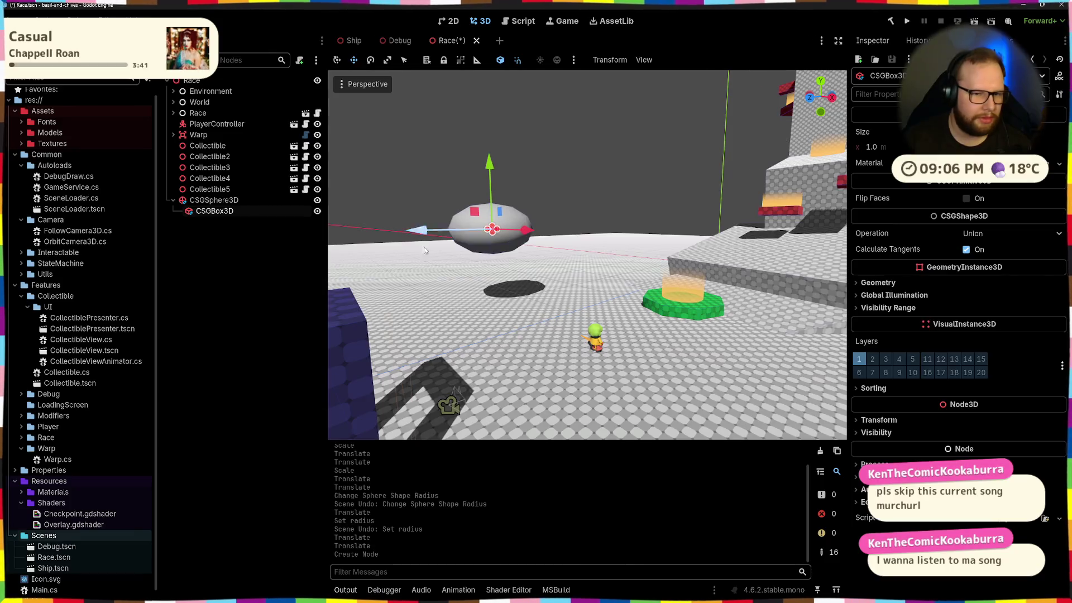
Step: Slide the box along X to the sphere's side and frame both in view
{"action": "mouse_move", "coordinate": [535, 260]}
{"action": "left_mouse_down"}
{"action": "mouse_move", "coordinate": [542, 241]}
{"action": "mouse_move", "coordinate": [528, 231]}
{"action": "left_mouse_up"}
{"action": "key", "text": "ctrl+z"}
{"action": "left_click_drag", "start_coordinate": [454, 239], "coordinate": [547, 237]}
{"action": "key", "text": "ctrl+z"}
{"action": "left_click_drag", "start_coordinate": [469, 233], "coordinate": [532, 235]}
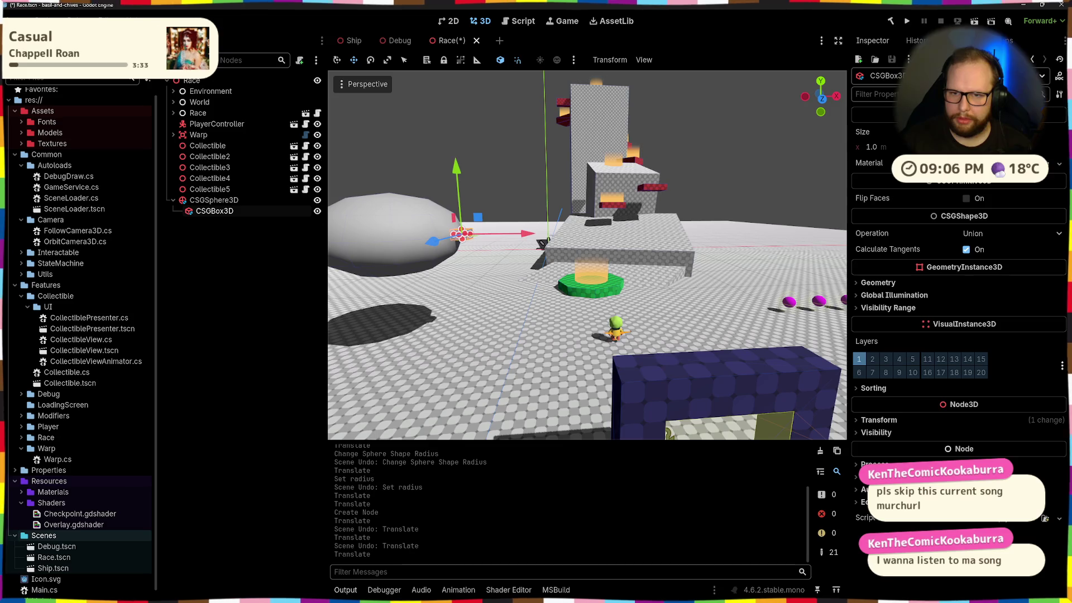
{"action": "key", "text": "f"}
{"action": "left_click", "coordinate": [215, 200]}
{"action": "left_click", "coordinate": [235, 211]}
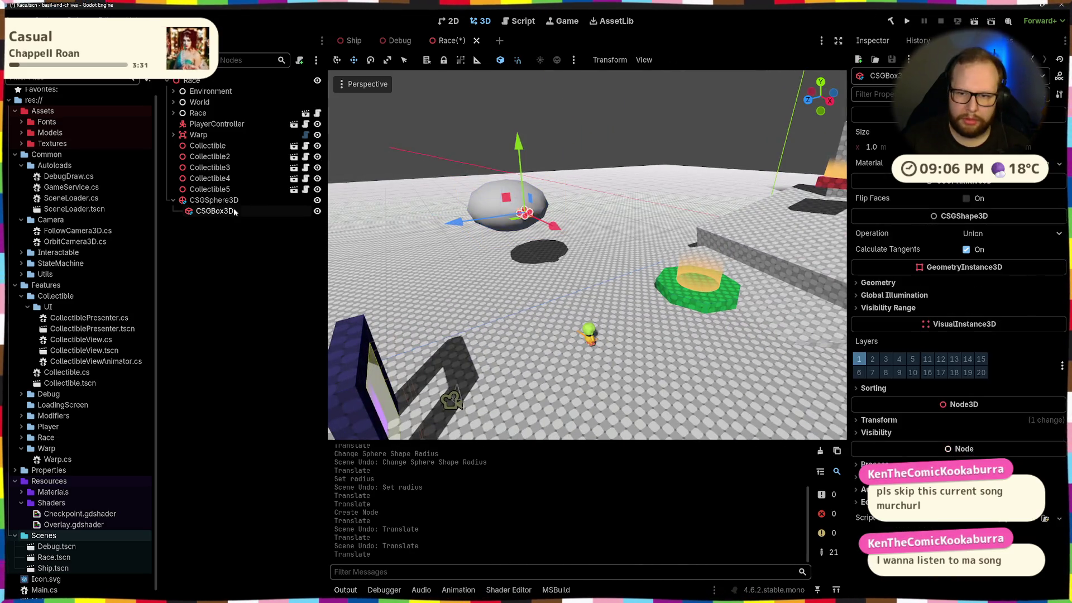
{"action": "left_click", "coordinate": [971, 233]}
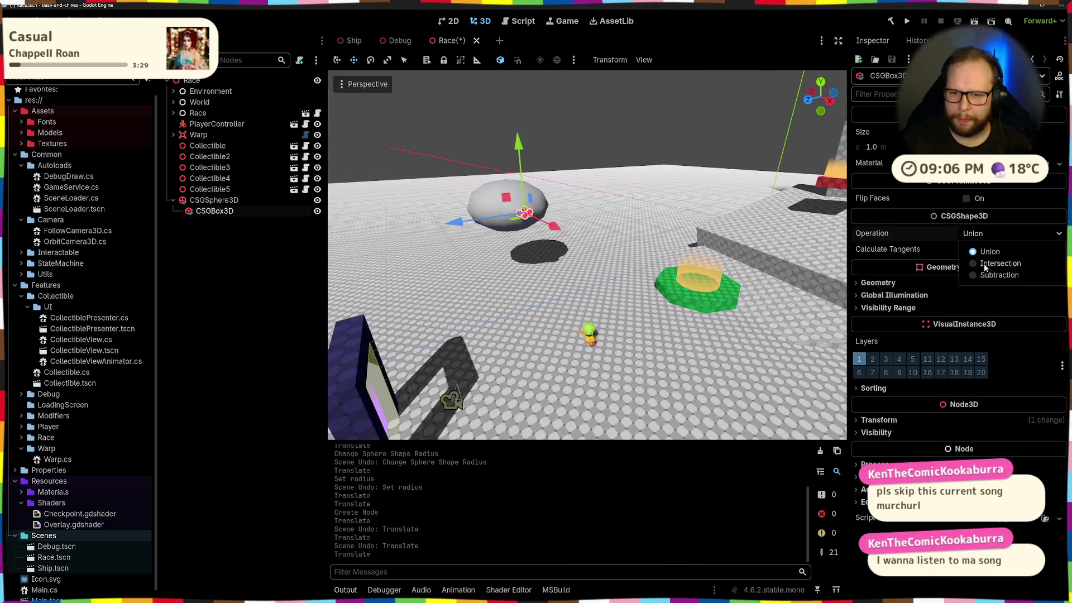
Step: Set the CSGBox3D operation to Subtraction
{"action": "left_click", "coordinate": [982, 273]}
{"action": "scroll", "coordinate": [465, 229], "scroll_direction": "up", "scroll_amount": 5}
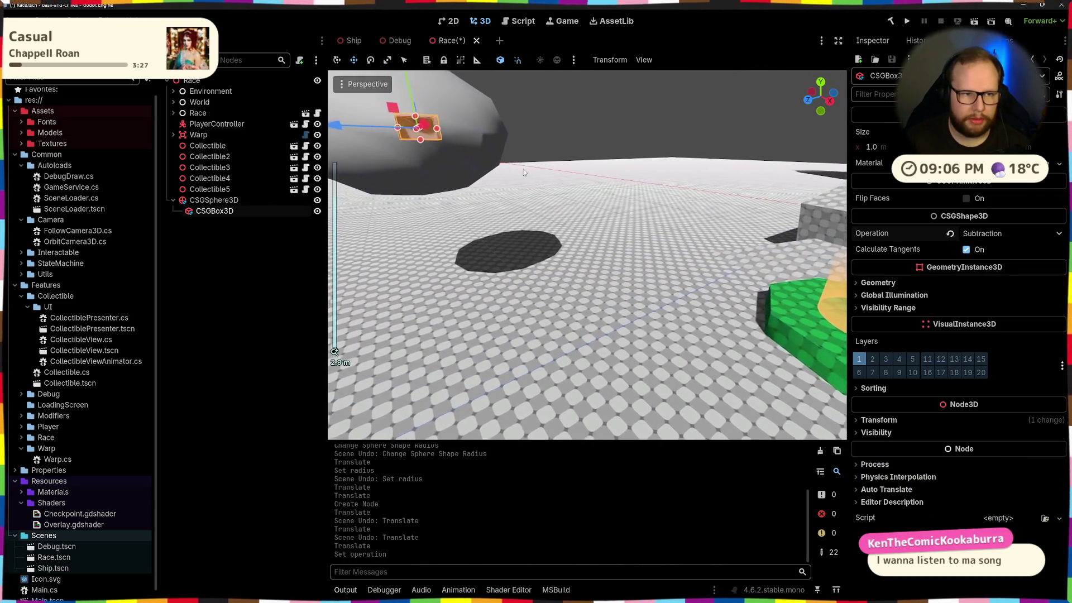
{"action": "scroll", "coordinate": [443, 174], "scroll_direction": "down", "scroll_amount": 5}
Step: Resize the box in the Inspector to be wider, flatter and taller
{"action": "left_click", "coordinate": [871, 147]}
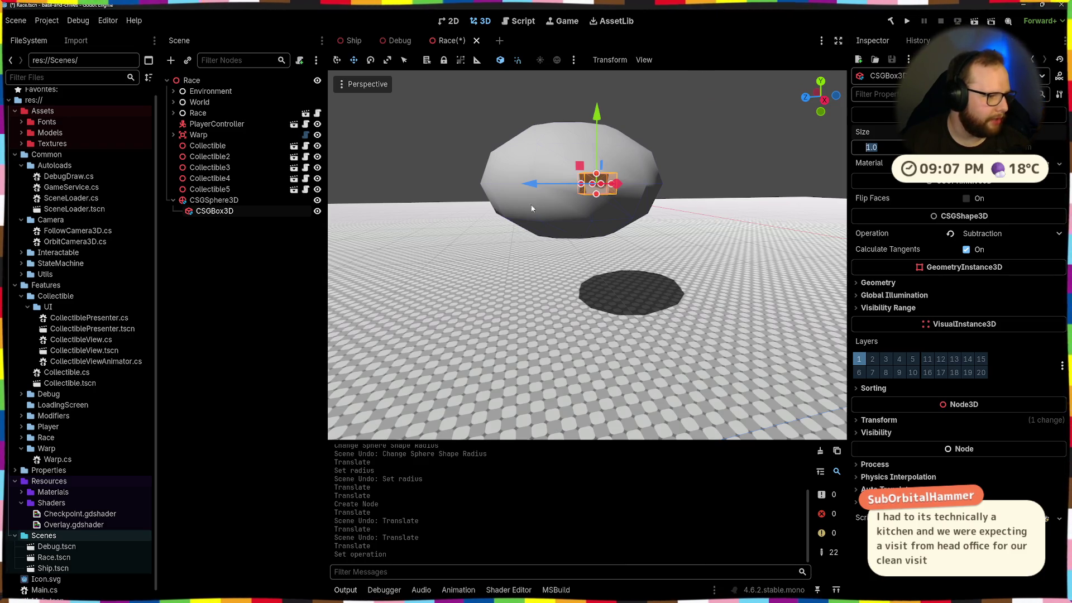
{"action": "scroll", "coordinate": [520, 236], "scroll_direction": "up", "scroll_amount": 5}
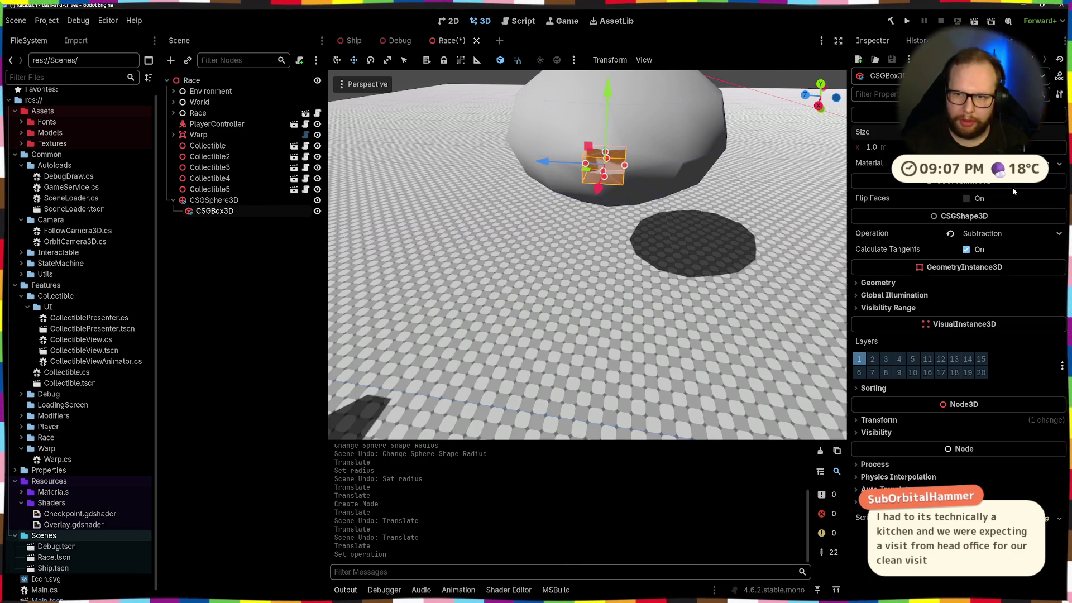
{"action": "key", "text": "Return"}
{"action": "scroll", "coordinate": [842, 145], "scroll_direction": "down", "scroll_amount": 3}
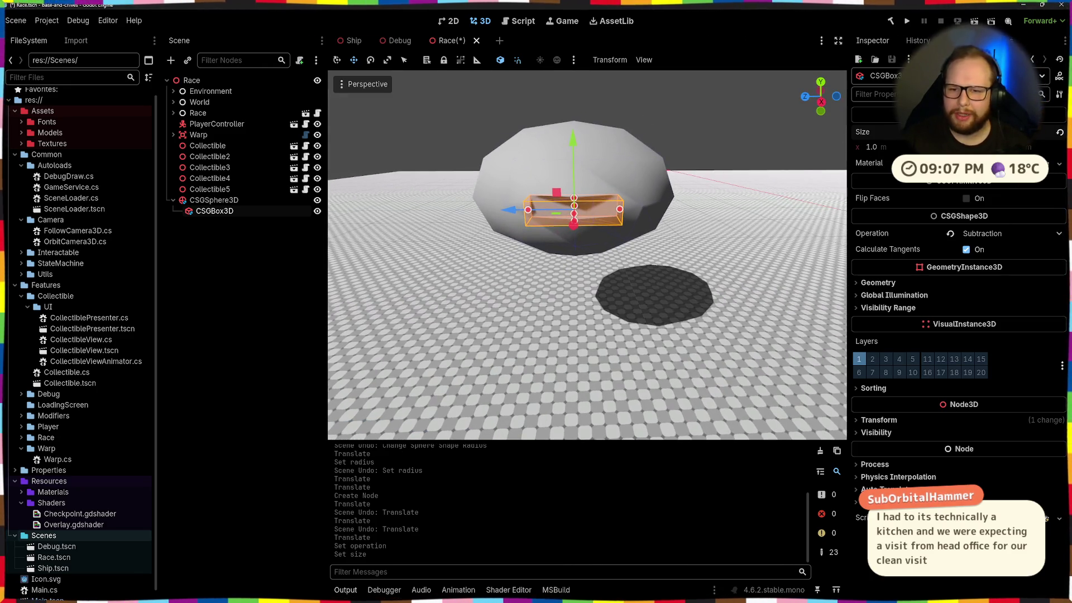
{"action": "key", "text": "Return"}
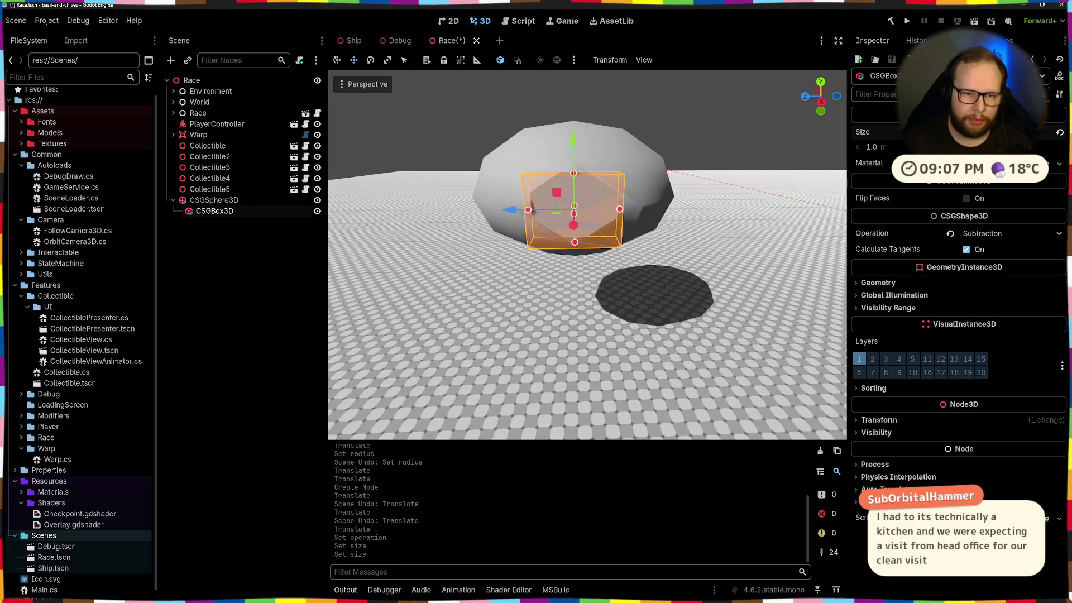
{"action": "scroll", "coordinate": [567, 175], "scroll_direction": "up", "scroll_amount": 5}
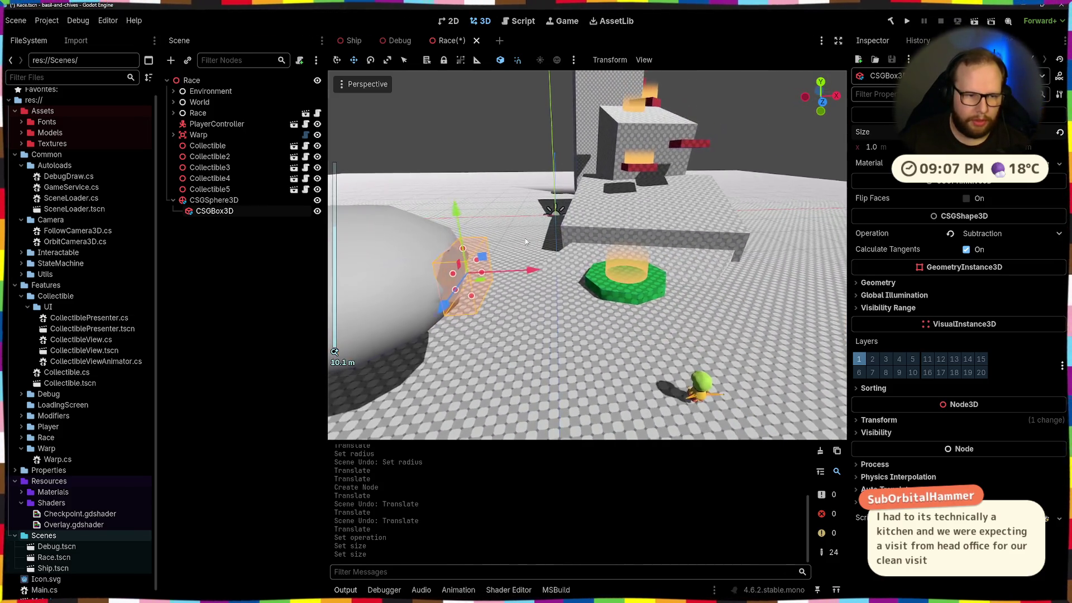
Step: Move the box to the sphere's edge and select the sphere
{"action": "left_click_drag", "start_coordinate": [514, 249], "coordinate": [513, 279]}
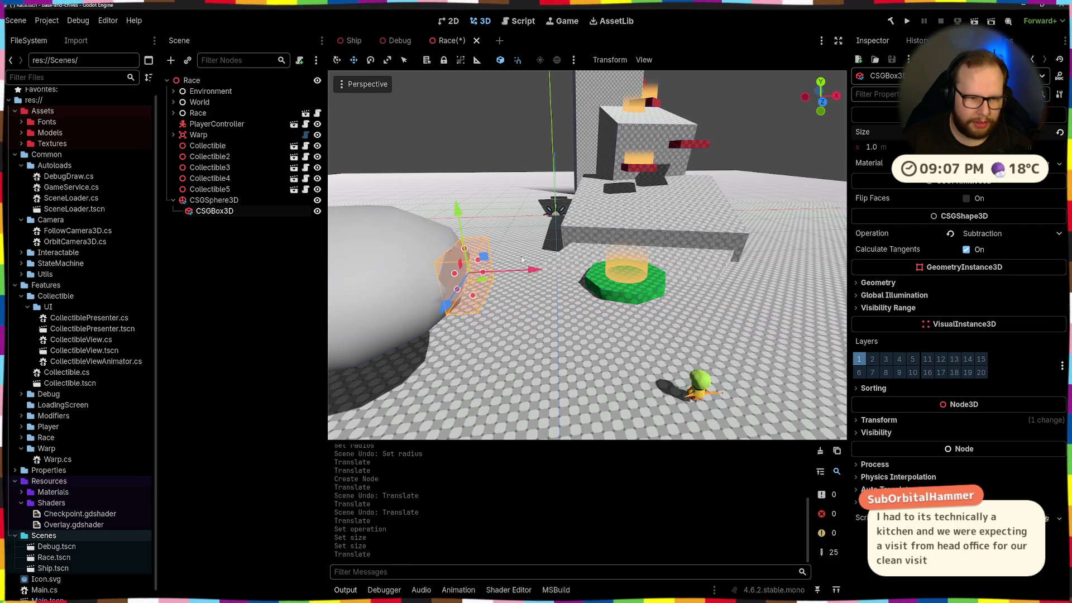
{"action": "scroll", "coordinate": [484, 243], "scroll_direction": "up", "scroll_amount": 5}
{"action": "scroll", "coordinate": [454, 233], "scroll_direction": "down", "scroll_amount": 6}
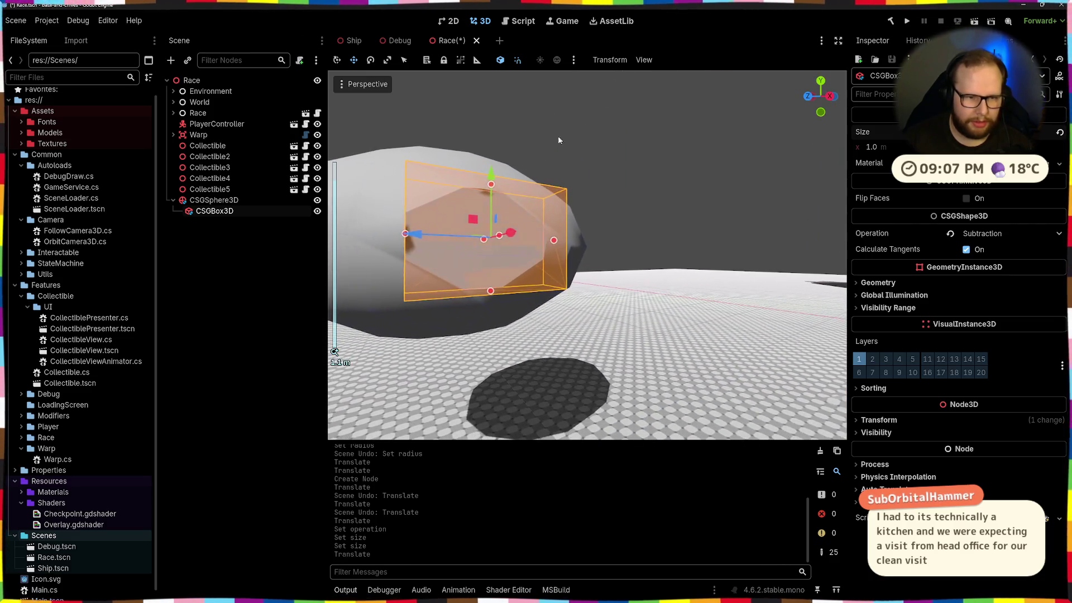
{"action": "left_click", "coordinate": [496, 195]}
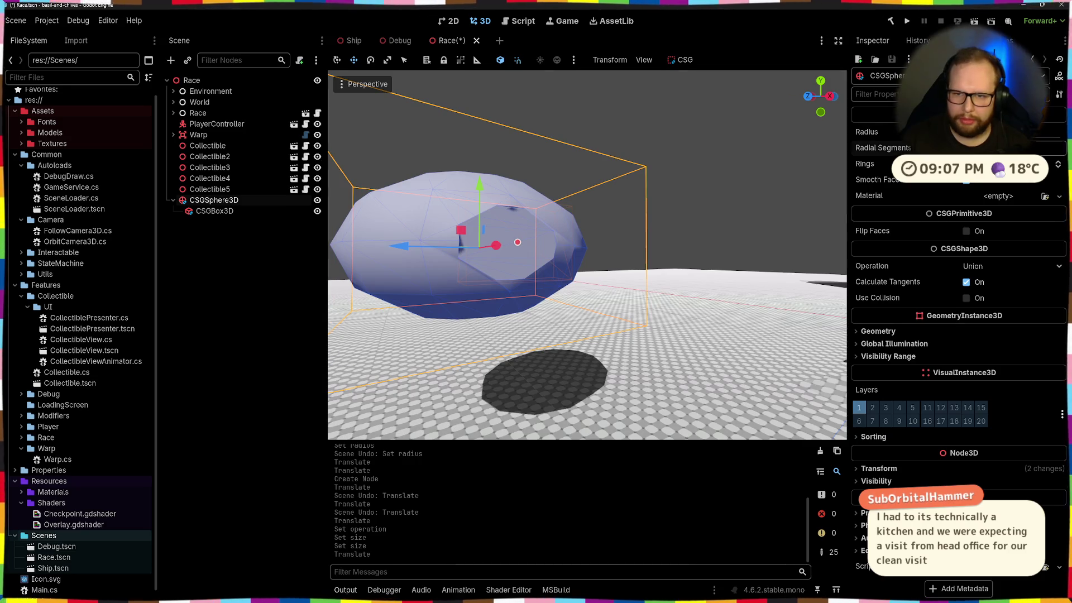
Step: Reduce the sphere's radial segments and move the box down and along X into its side
{"action": "left_click_drag", "start_coordinate": [983, 147], "coordinate": [993, 148]}
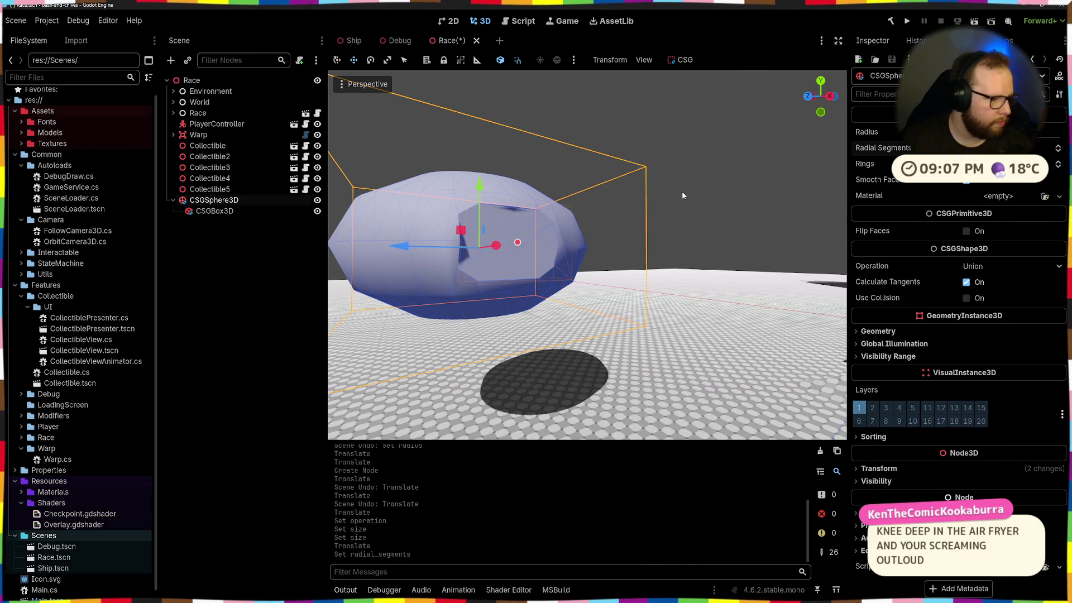
{"action": "scroll", "coordinate": [562, 239], "scroll_direction": "down", "scroll_amount": 2}
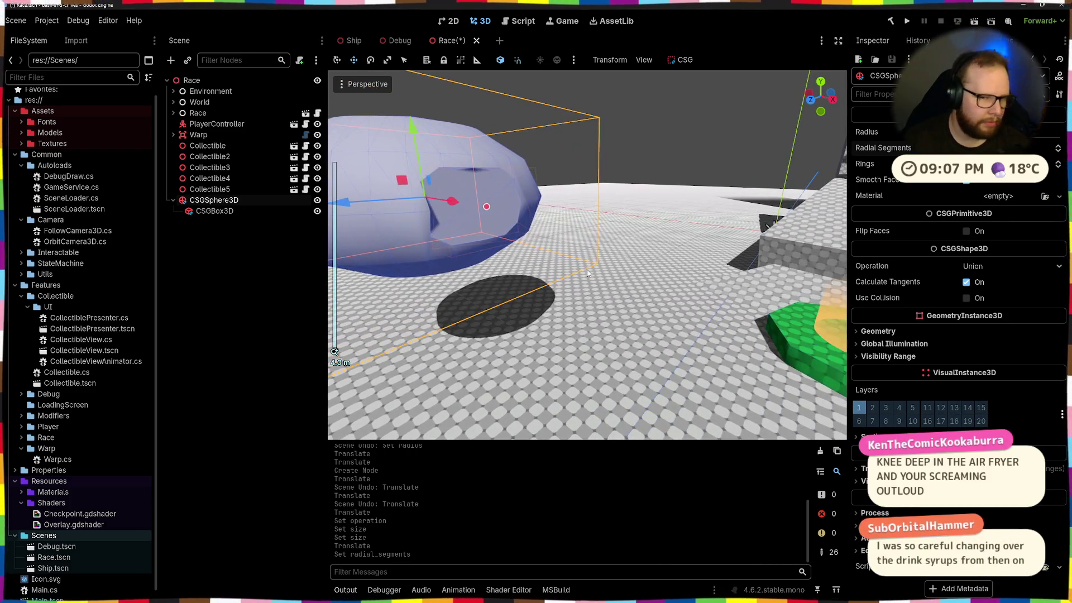
{"action": "left_click", "coordinate": [474, 194]}
{"action": "left_click_drag", "start_coordinate": [482, 140], "coordinate": [476, 184]}
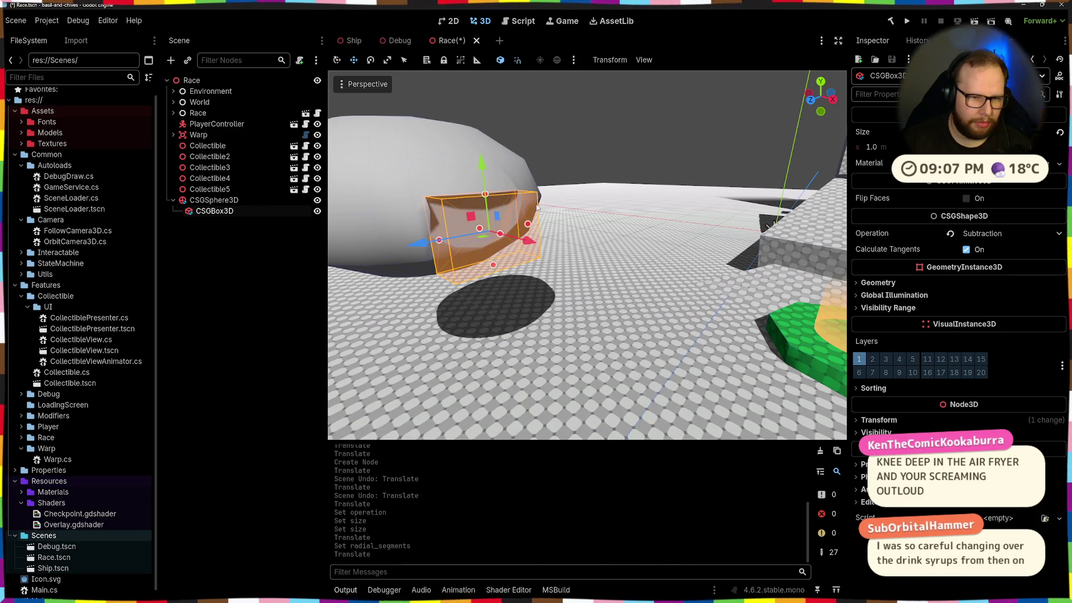
{"action": "mouse_move", "coordinate": [480, 248]}
{"action": "left_mouse_down"}
{"action": "mouse_move", "coordinate": [461, 251]}
{"action": "mouse_move", "coordinate": [492, 240]}
{"action": "left_mouse_up"}
{"action": "scroll", "coordinate": [442, 221], "scroll_direction": "down", "scroll_amount": 3}
{"action": "scroll", "coordinate": [576, 241], "scroll_direction": "up", "scroll_amount": 5}
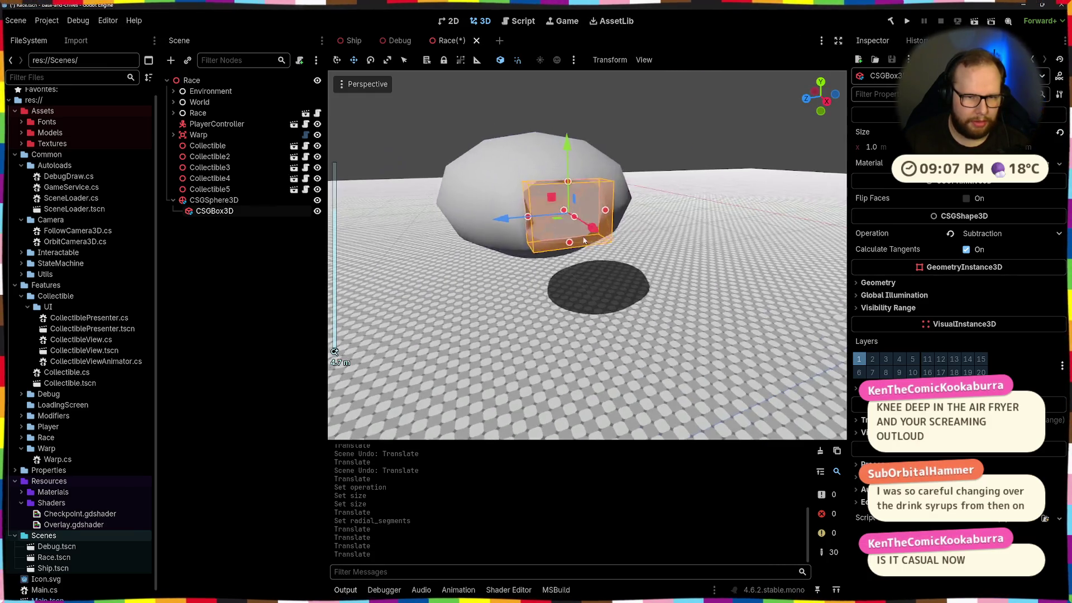
{"action": "scroll", "coordinate": [780, 287], "scroll_direction": "up", "scroll_amount": 5}
{"action": "mouse_move", "coordinate": [744, 295]}
{"action": "left_mouse_down"}
{"action": "mouse_move", "coordinate": [670, 262]}
{"action": "mouse_move", "coordinate": [662, 241]}
{"action": "left_mouse_up"}
{"action": "scroll", "coordinate": [724, 269], "scroll_direction": "up", "scroll_amount": 8}
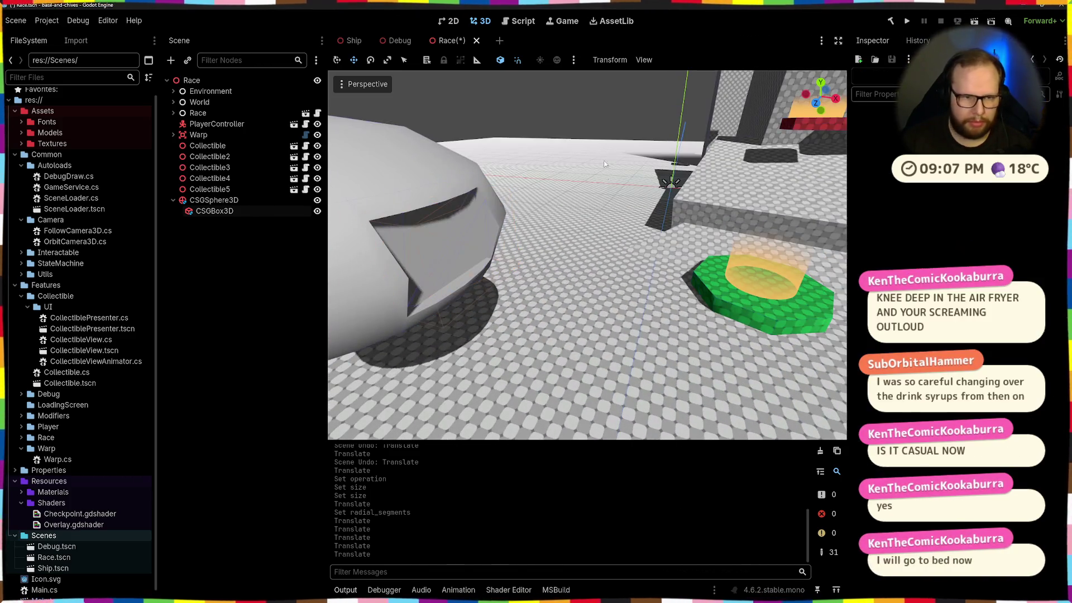
Step: Adjust the box's Position value in the Transform section
{"action": "left_click", "coordinate": [458, 260]}
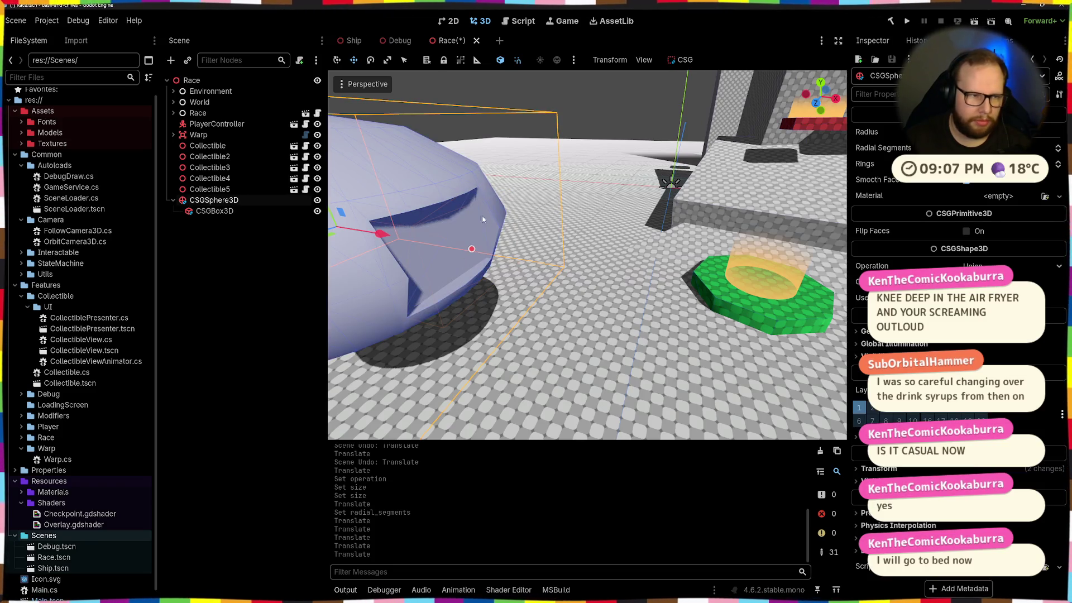
{"action": "left_click", "coordinate": [214, 211]}
{"action": "left_click", "coordinate": [879, 419]}
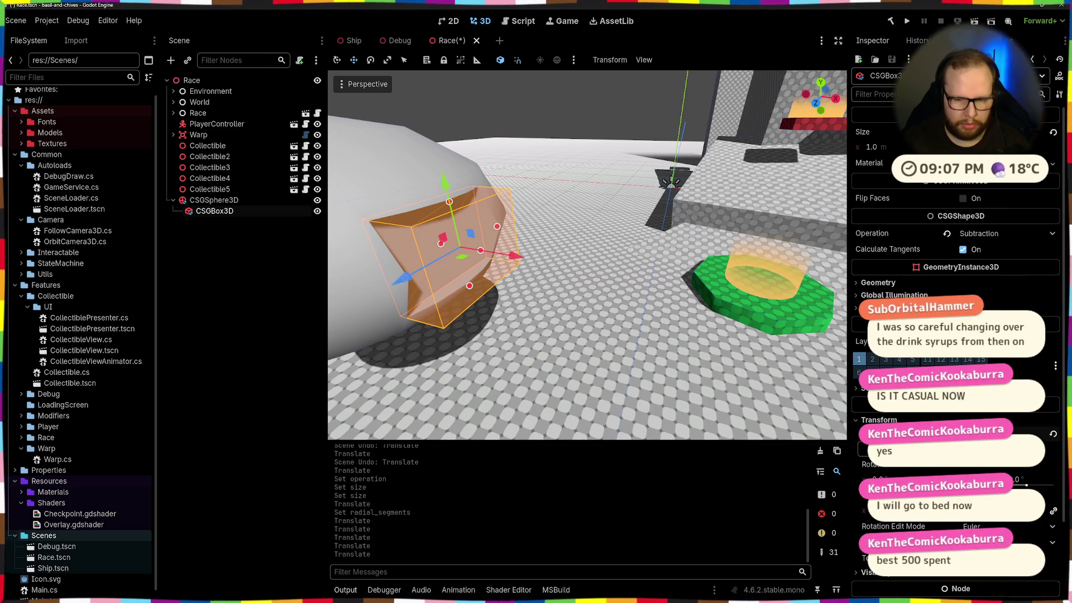
{"action": "key", "text": "Return"}
Step: Orbit the view to inspect the window cut into the sphere
{"action": "left_click", "coordinate": [625, 305]}
{"action": "mouse_move", "coordinate": [625, 305]}
{"action": "left_mouse_down"}
{"action": "mouse_move", "coordinate": [689, 276]}
{"action": "mouse_move", "coordinate": [603, 288]}
{"action": "mouse_move", "coordinate": [561, 253]}
{"action": "mouse_move", "coordinate": [559, 226]}
{"action": "left_mouse_up"}
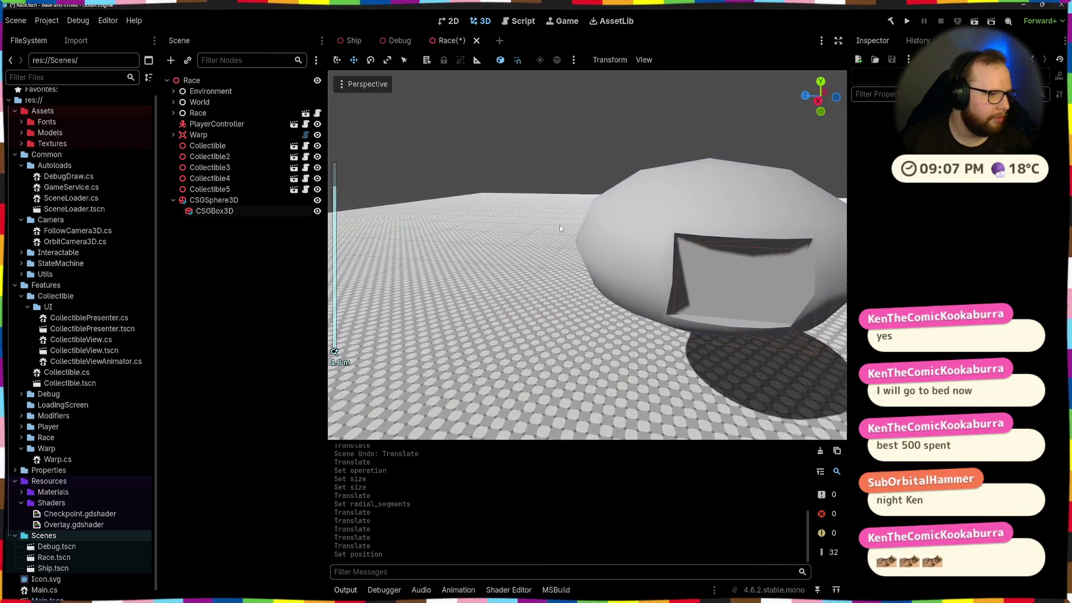
{"action": "scroll", "coordinate": [709, 241], "scroll_direction": "down", "scroll_amount": 2}
{"action": "left_click_drag", "start_coordinate": [665, 264], "coordinate": [433, 225]}
{"action": "scroll", "coordinate": [433, 225], "scroll_direction": "up", "scroll_amount": 3}
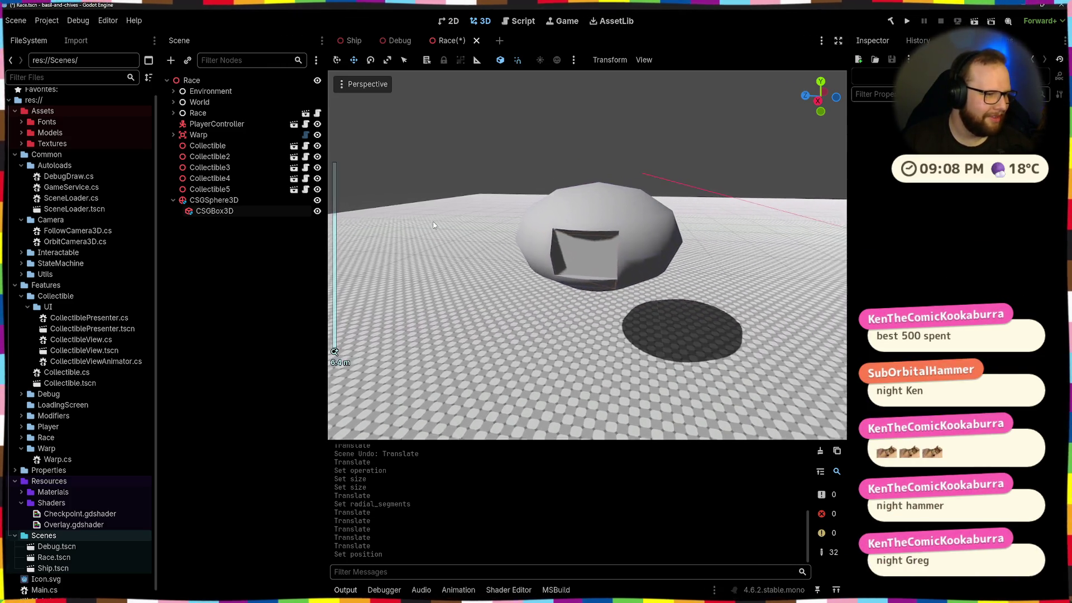
{"action": "left_click", "coordinate": [214, 202]}
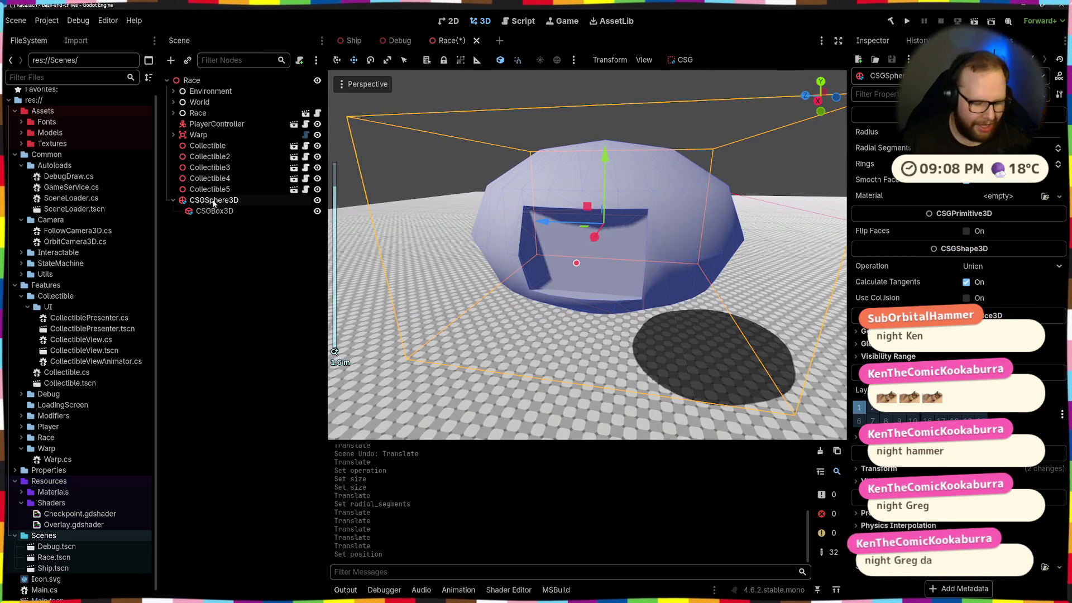
Step: Add a MeshInstance3D node to the scene
{"action": "key", "text": "ctrl+a"}
{"action": "type", "text": "mesh"}
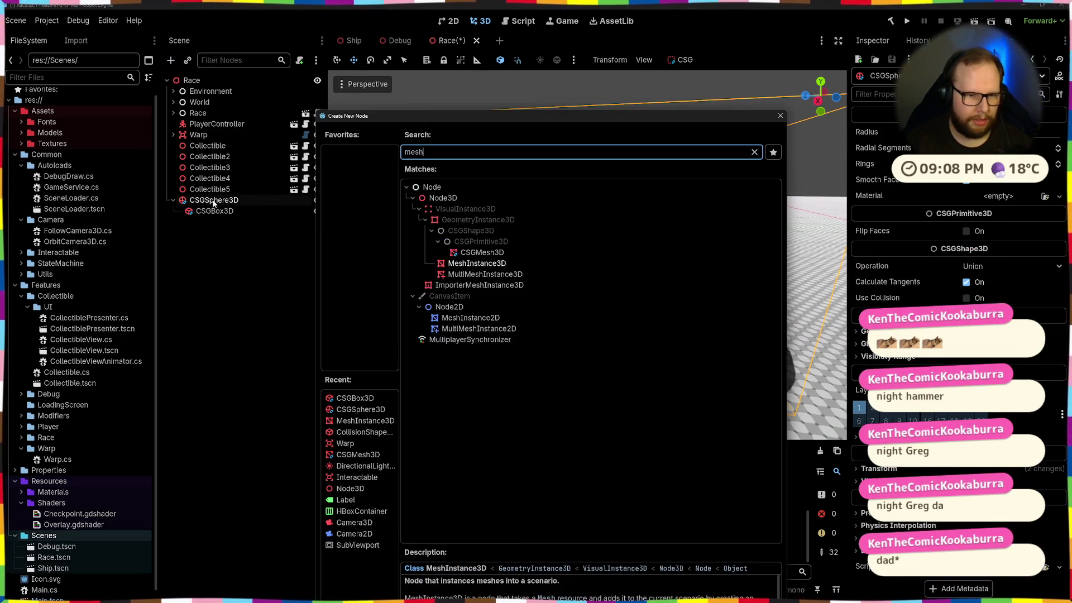
{"action": "left_click", "coordinate": [452, 253]}
{"action": "left_click", "coordinate": [463, 263]}
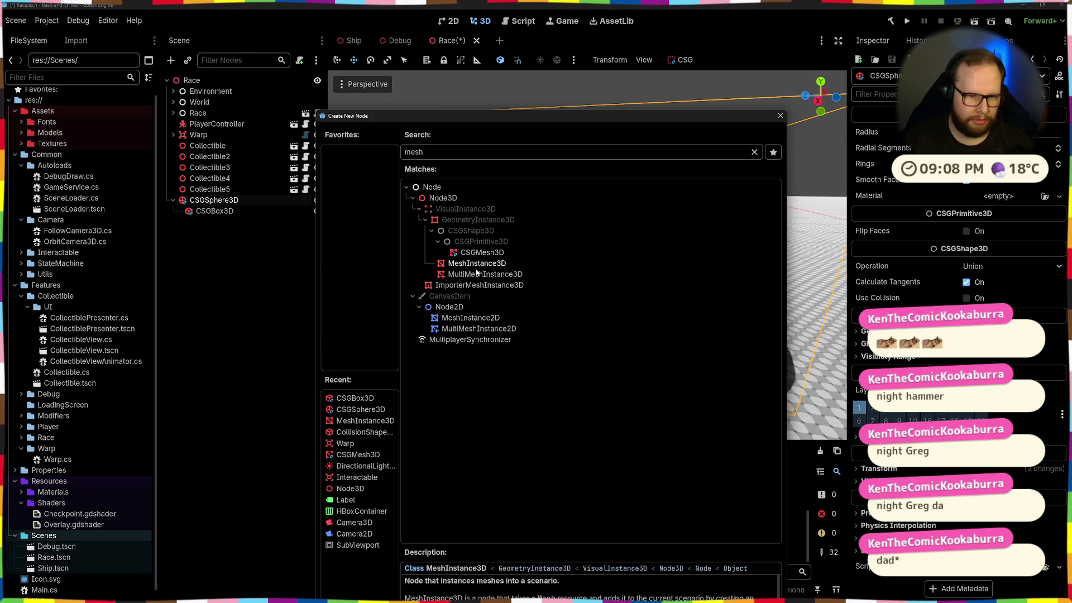
{"action": "double_click", "coordinate": [472, 263]}
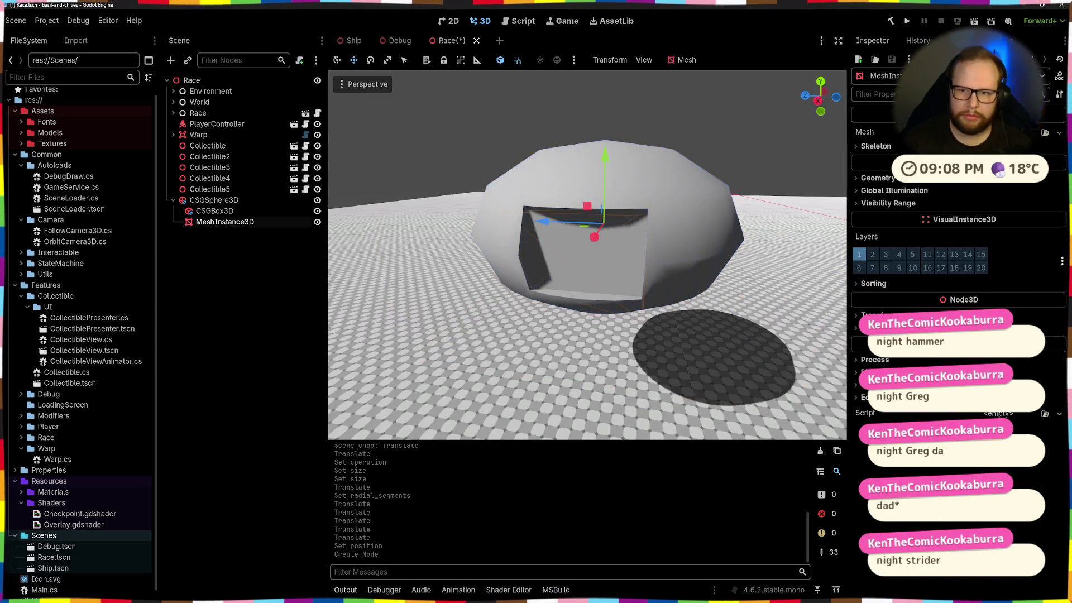
Step: Give the mesh a PlaneMesh and a new material with black albedo
{"action": "left_click", "coordinate": [1059, 133]}
{"action": "left_click", "coordinate": [1005, 232]}
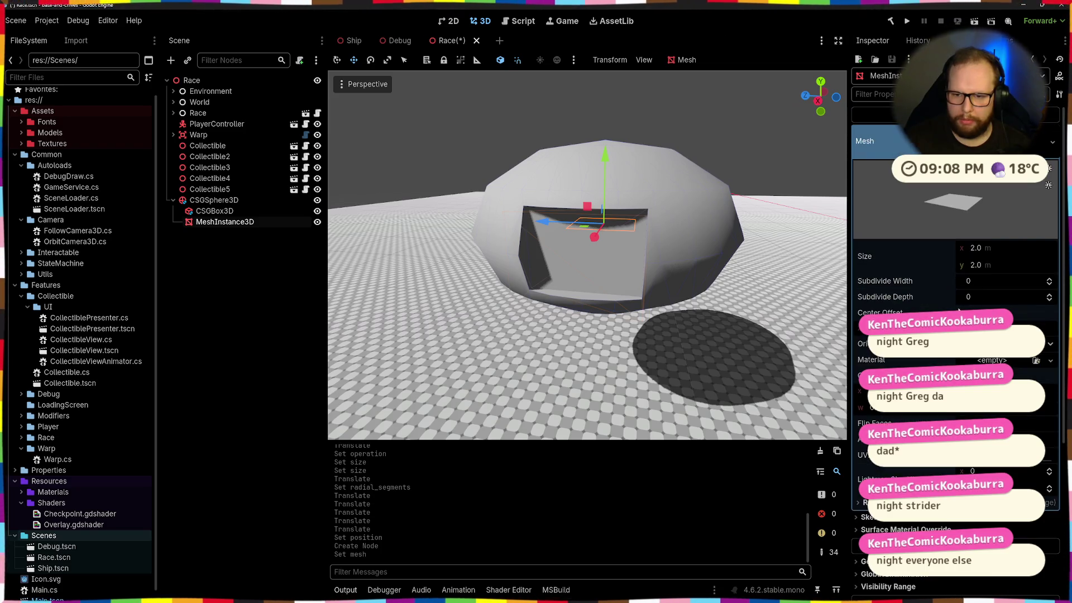
{"action": "left_click", "coordinate": [996, 413]}
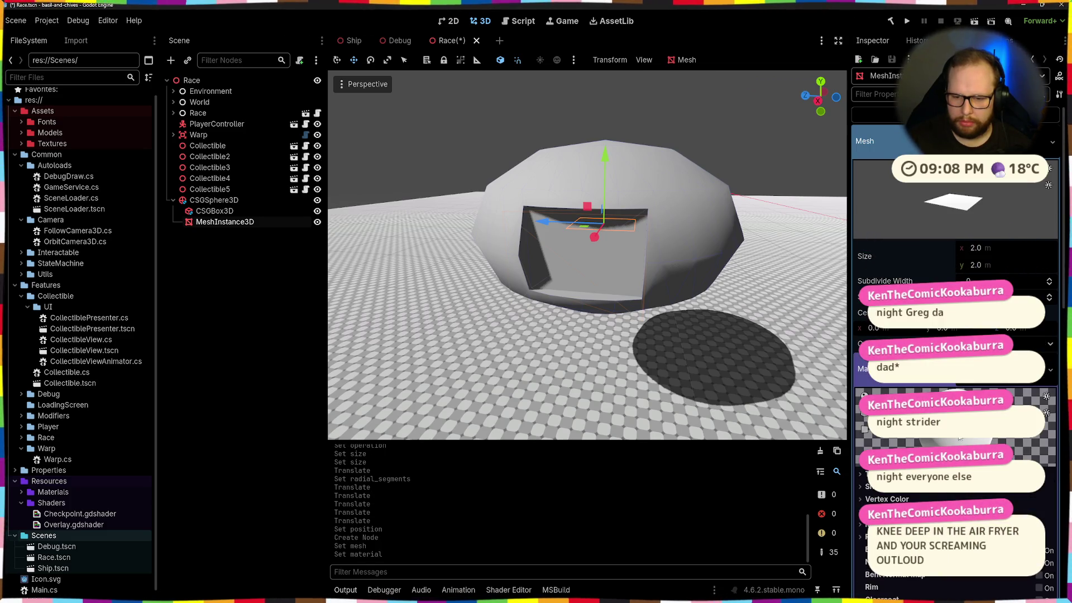
{"action": "scroll", "coordinate": [959, 439], "scroll_direction": "down", "scroll_amount": 4}
{"action": "left_click", "coordinate": [1033, 403]}
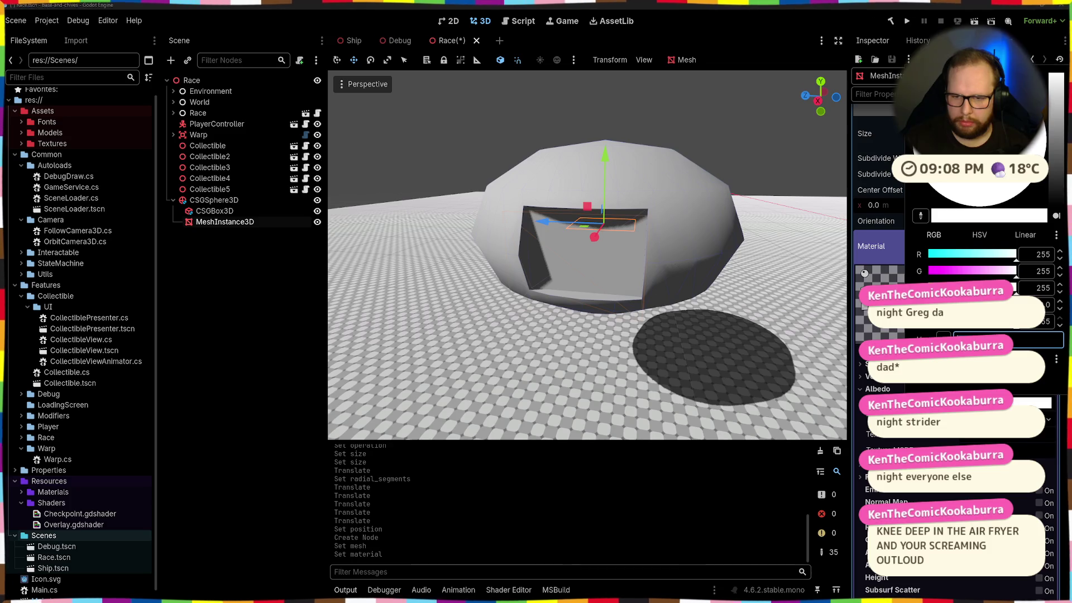
{"action": "left_click", "coordinate": [1058, 197]}
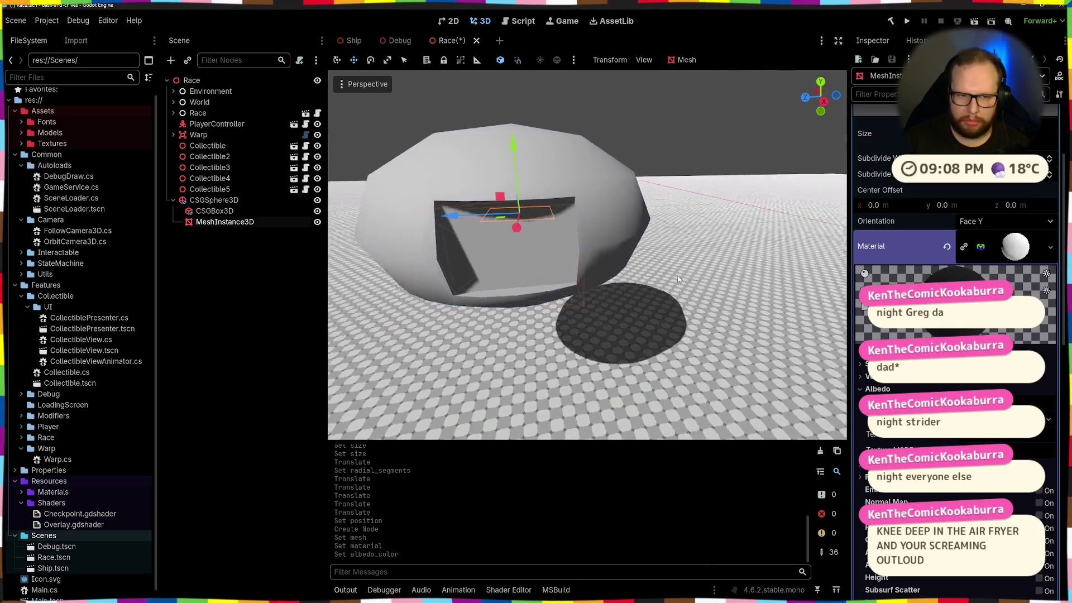
Step: Move the plane 4 units along X and rotate it -90° to stand upright
{"action": "left_click_drag", "start_coordinate": [446, 274], "coordinate": [482, 344]}
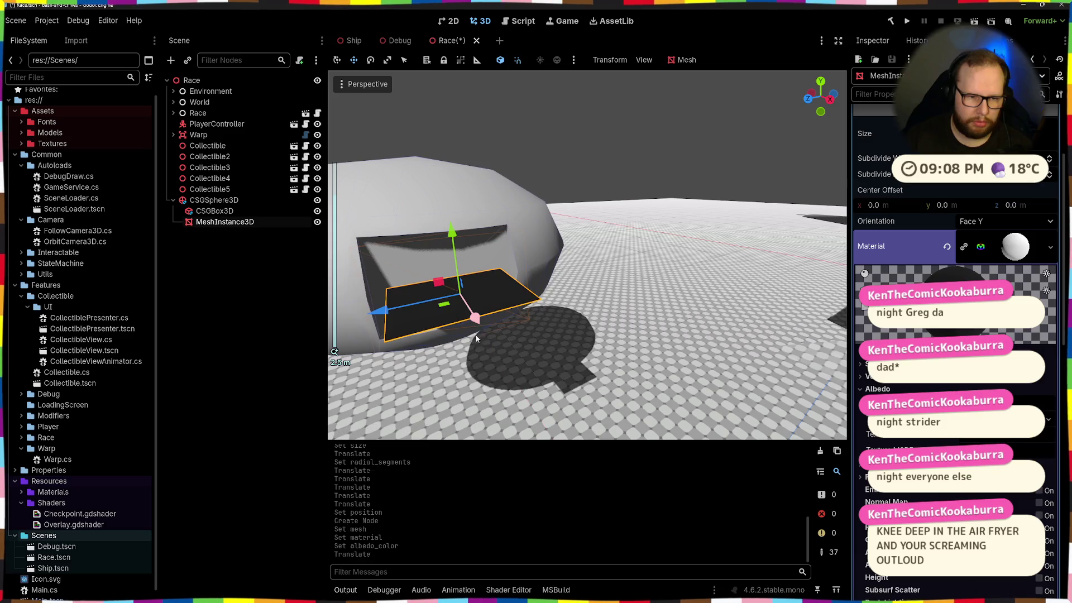
{"action": "key", "text": "ctrl+z"}
{"action": "mouse_move", "coordinate": [448, 270]}
{"action": "left_mouse_down"}
{"action": "mouse_move", "coordinate": [485, 336]}
{"action": "mouse_move", "coordinate": [471, 308]}
{"action": "left_mouse_up"}
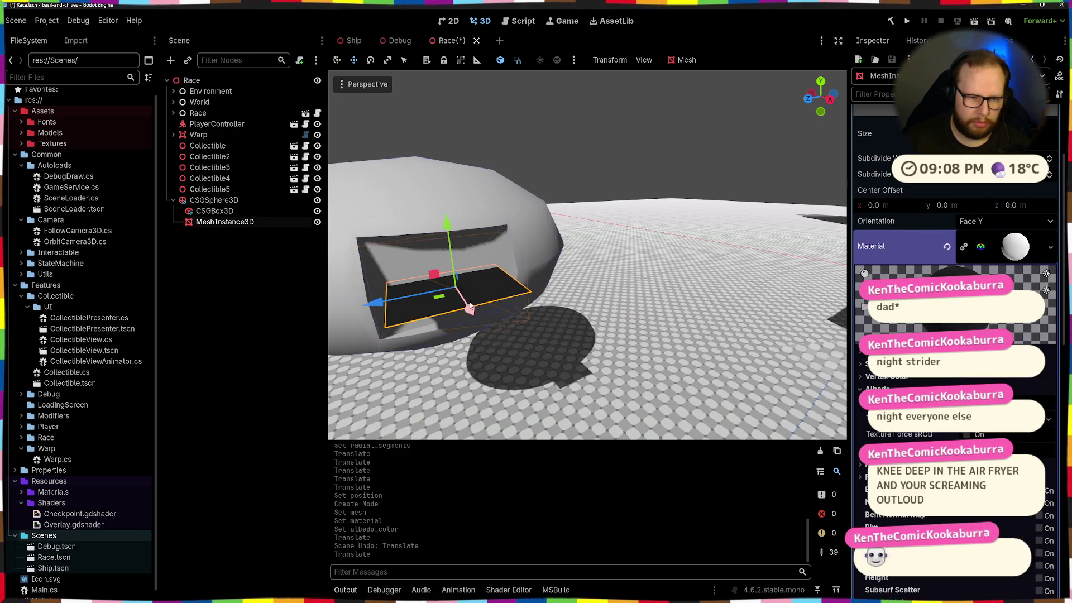
{"action": "key", "text": "q"}
{"action": "left_click_drag", "start_coordinate": [464, 274], "coordinate": [463, 291]}
{"action": "scroll", "coordinate": [525, 244], "scroll_direction": "down", "scroll_amount": 3}
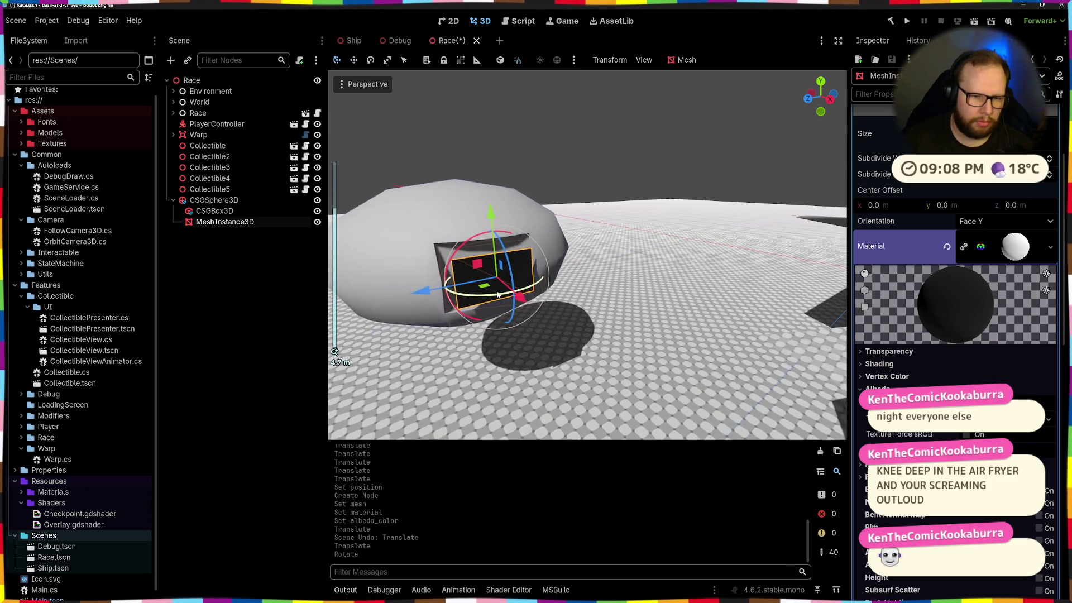
{"action": "key", "text": "f"}
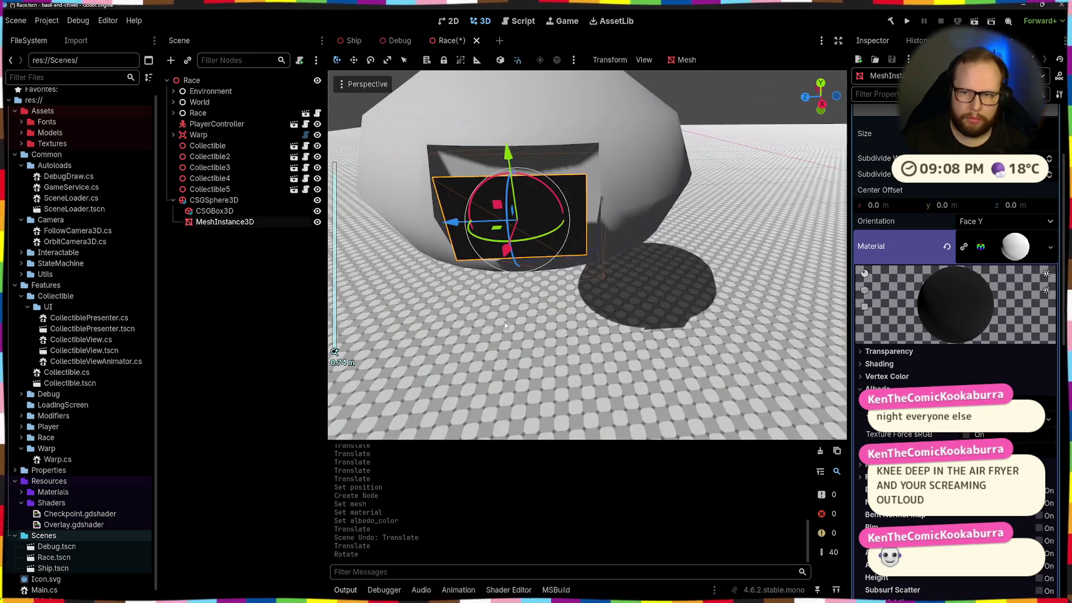
{"action": "scroll", "coordinate": [641, 280], "scroll_direction": "down", "scroll_amount": 15}
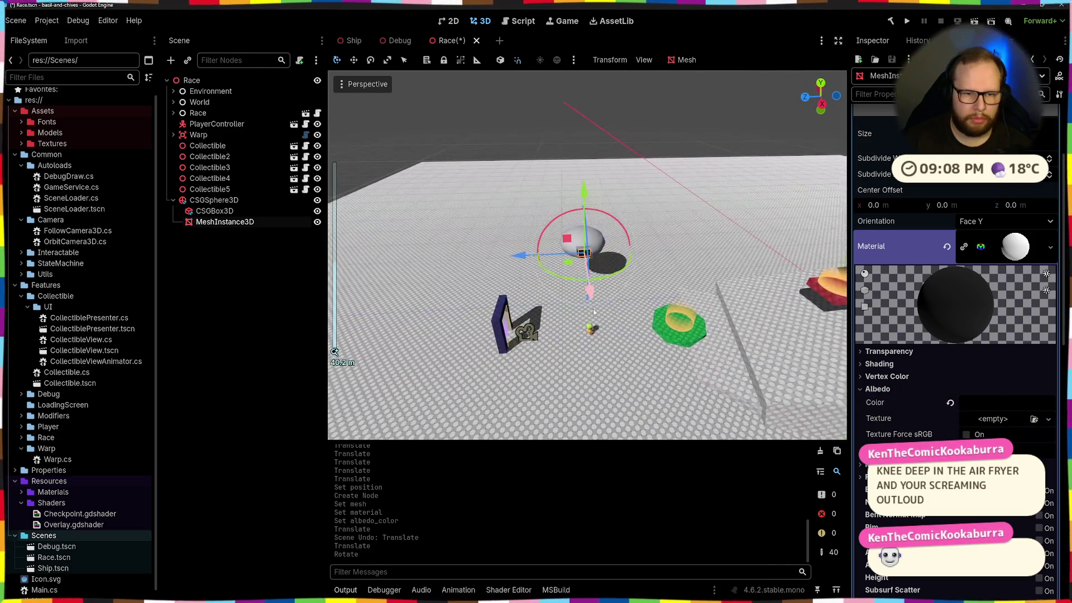
{"action": "scroll", "coordinate": [575, 281], "scroll_direction": "up", "scroll_amount": 20}
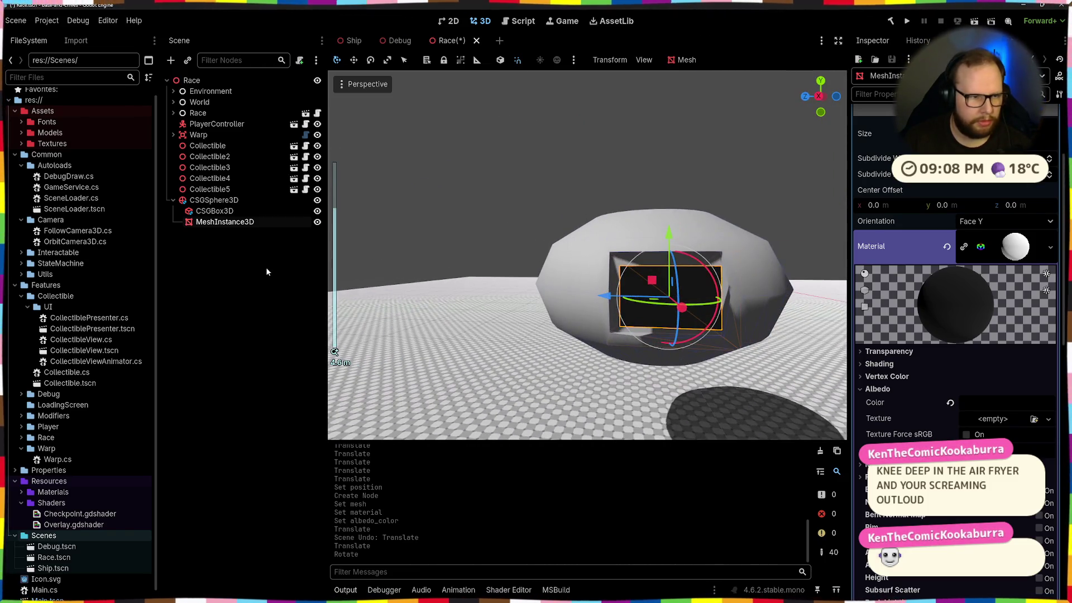
Step: Move the plane node out from under the sphere to sit directly under Race
{"action": "left_click", "coordinate": [215, 211]}
{"action": "left_click", "coordinate": [216, 224]}
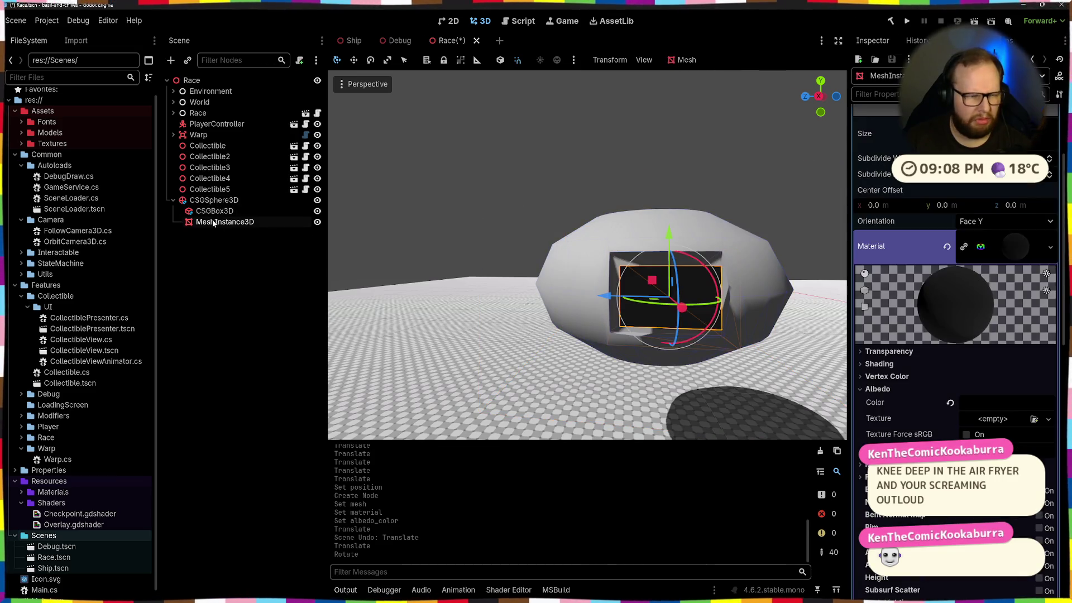
{"action": "scroll", "coordinate": [944, 303], "scroll_direction": "down", "scroll_amount": 5}
{"action": "scroll", "coordinate": [923, 367], "scroll_direction": "down", "scroll_amount": 5}
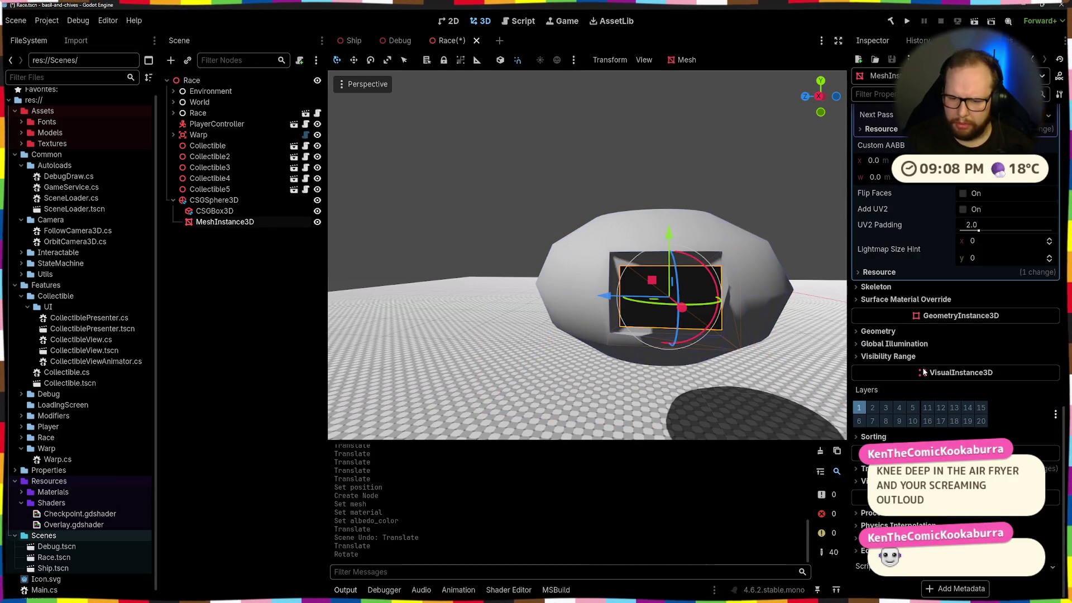
{"action": "left_click", "coordinate": [897, 469]}
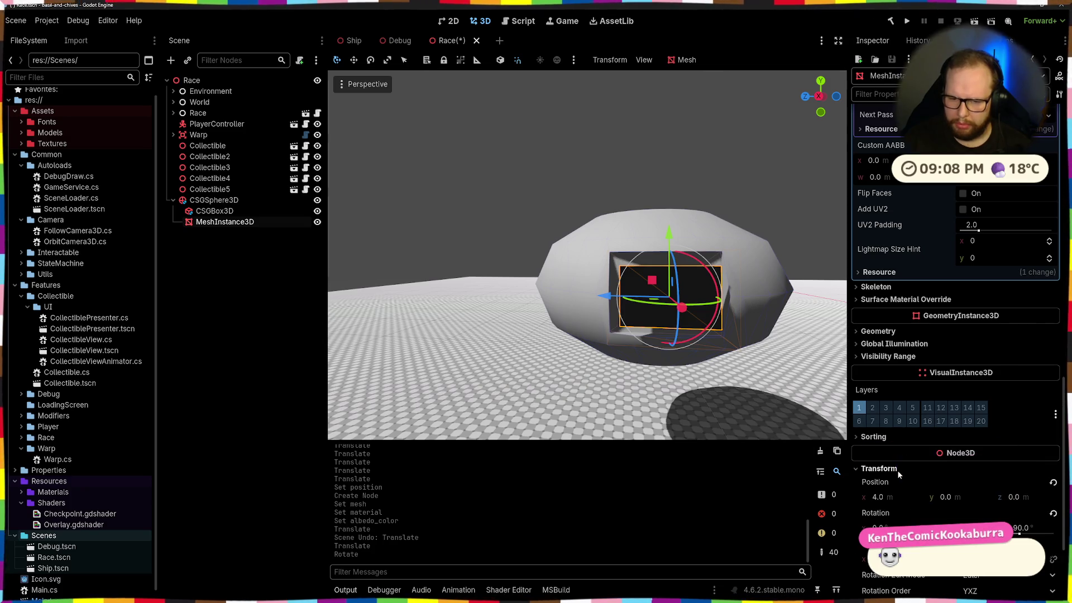
{"action": "scroll", "coordinate": [900, 470], "scroll_direction": "down", "scroll_amount": 3}
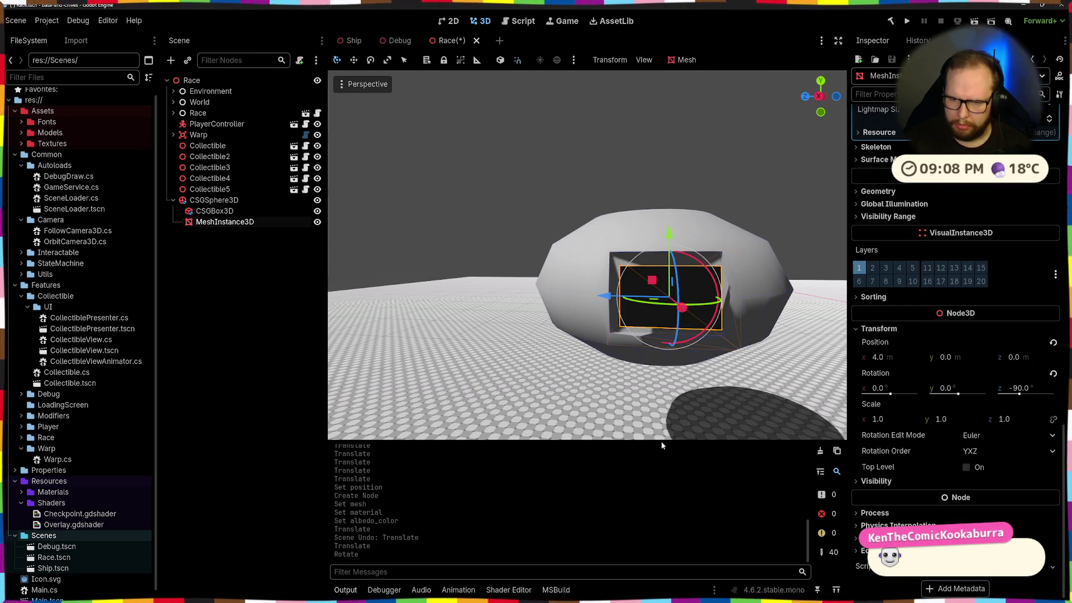
{"action": "left_click_drag", "start_coordinate": [608, 348], "coordinate": [664, 359]}
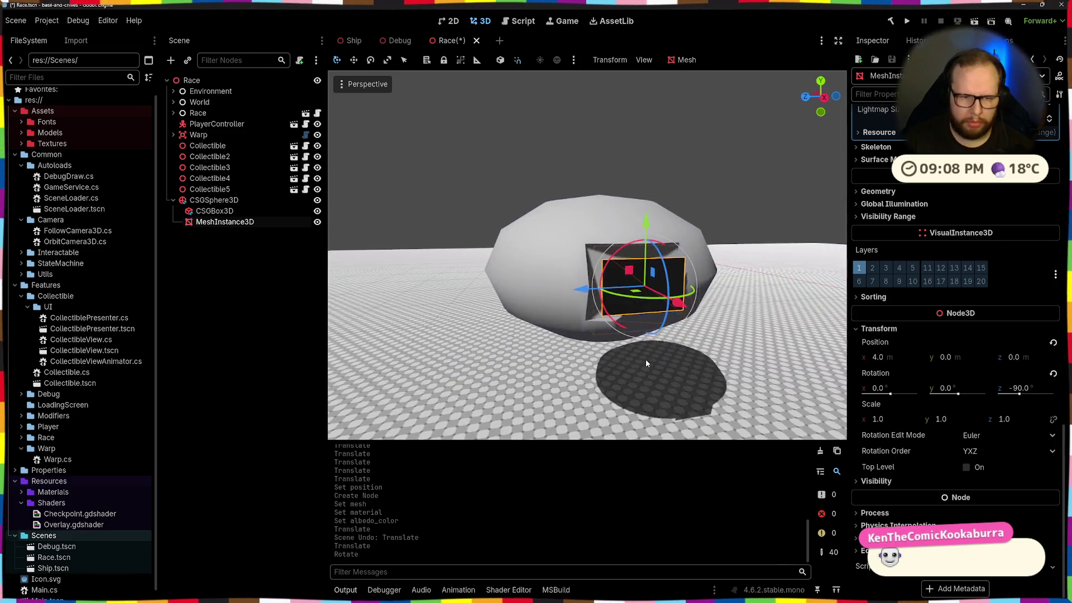
{"action": "left_click_drag", "start_coordinate": [223, 221], "coordinate": [222, 195]}
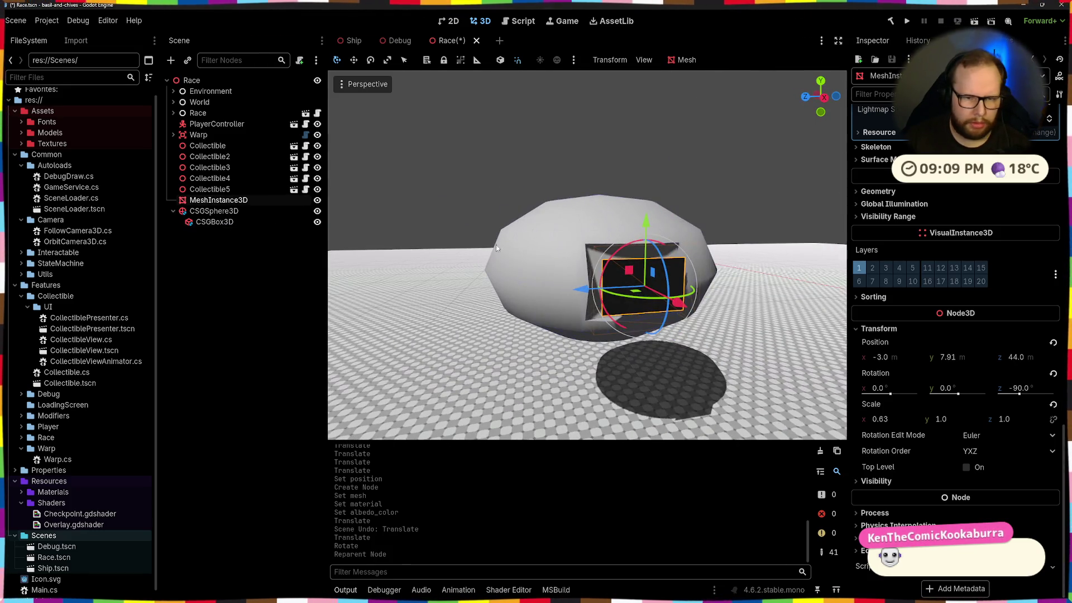
Step: Reset the plane's X scale to 1.0
{"action": "scroll", "coordinate": [496, 244], "scroll_direction": "down", "scroll_amount": 3}
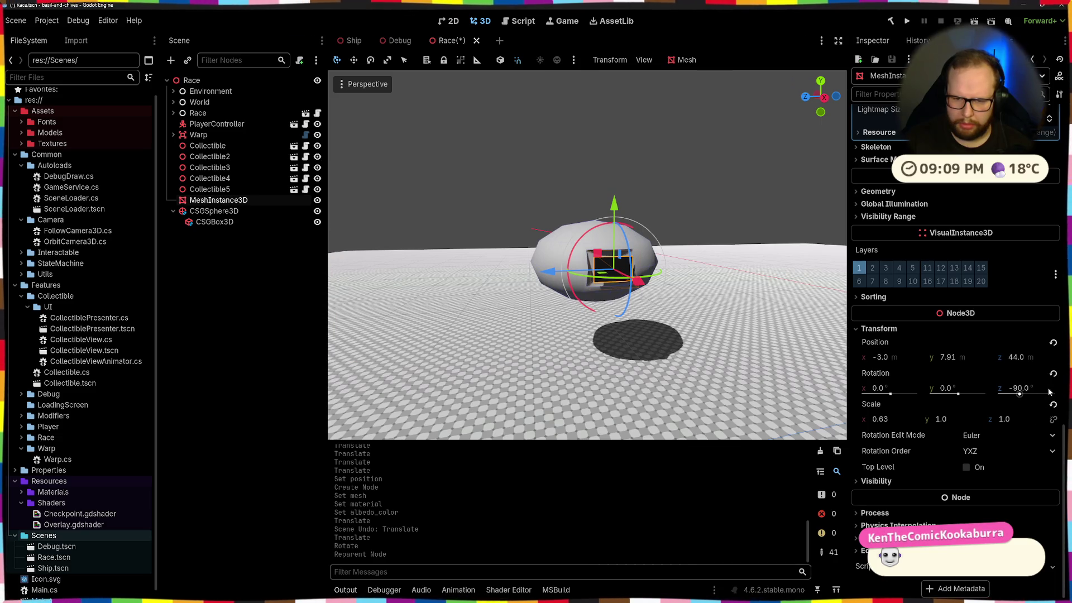
{"action": "left_click", "coordinate": [1053, 405]}
{"action": "scroll", "coordinate": [708, 357], "scroll_direction": "down", "scroll_amount": 5}
{"action": "scroll", "coordinate": [591, 349], "scroll_direction": "up", "scroll_amount": 5}
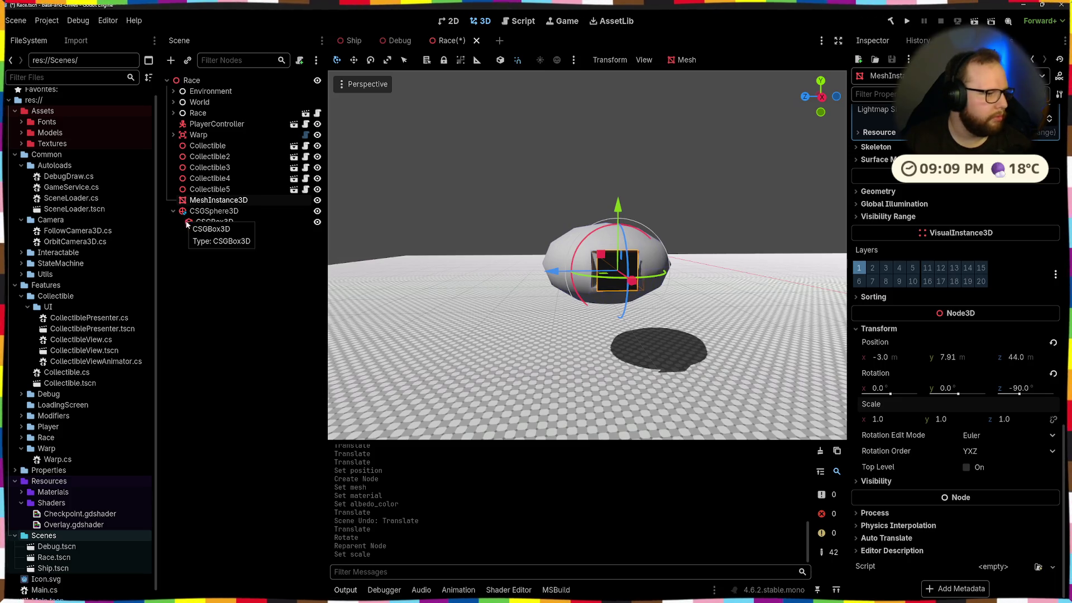
{"action": "left_click", "coordinate": [234, 226]}
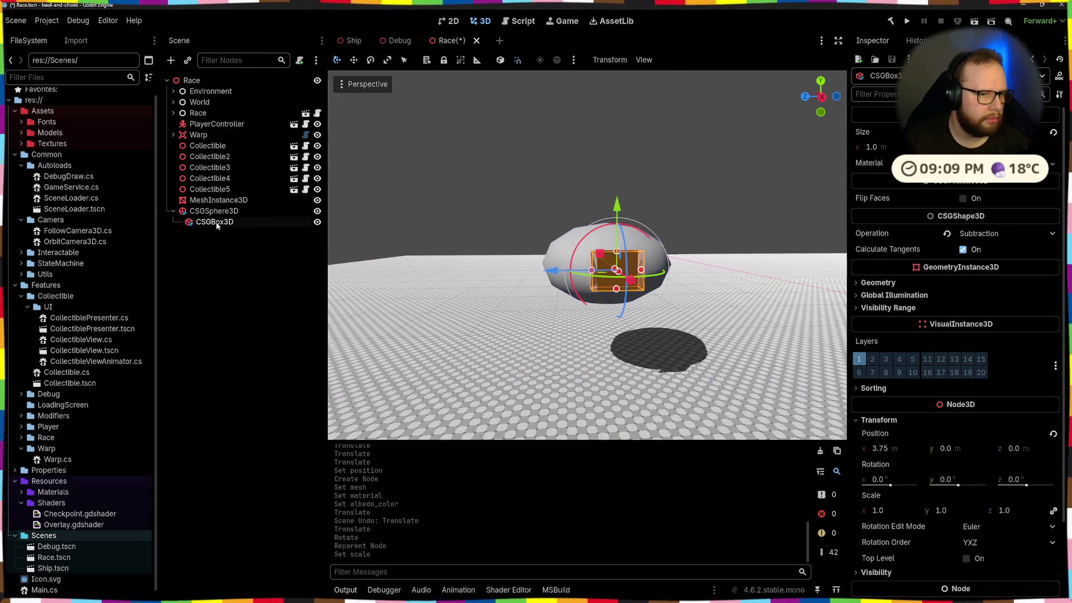
Step: Move the box under Race, reset its Y scale to 1.0, and reduce its height
{"action": "left_click_drag", "start_coordinate": [215, 222], "coordinate": [207, 211]}
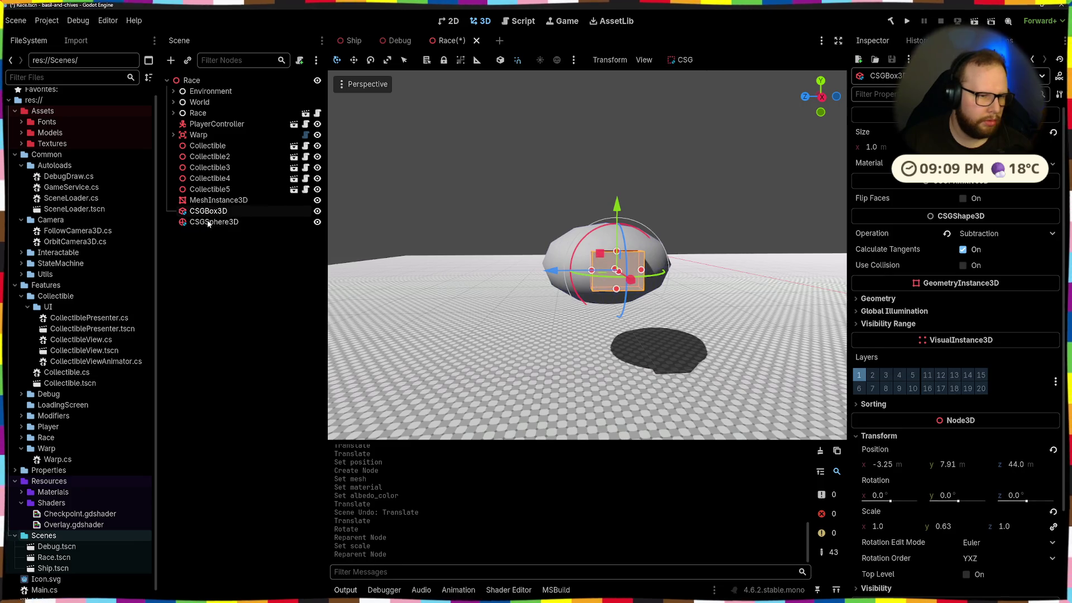
{"action": "scroll", "coordinate": [1008, 337], "scroll_direction": "down", "scroll_amount": 3}
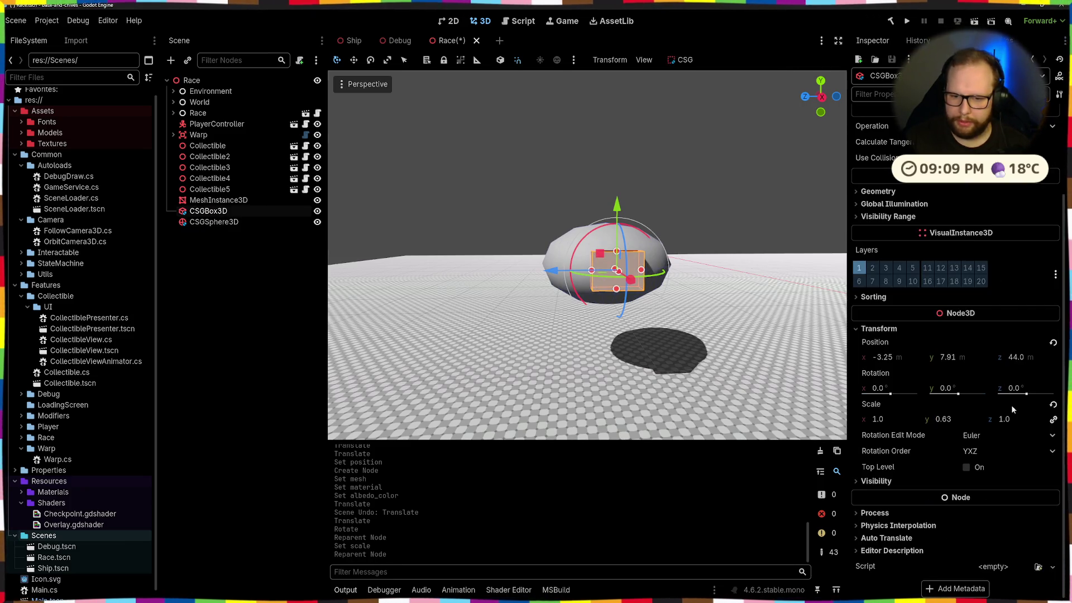
{"action": "left_click", "coordinate": [1053, 404]}
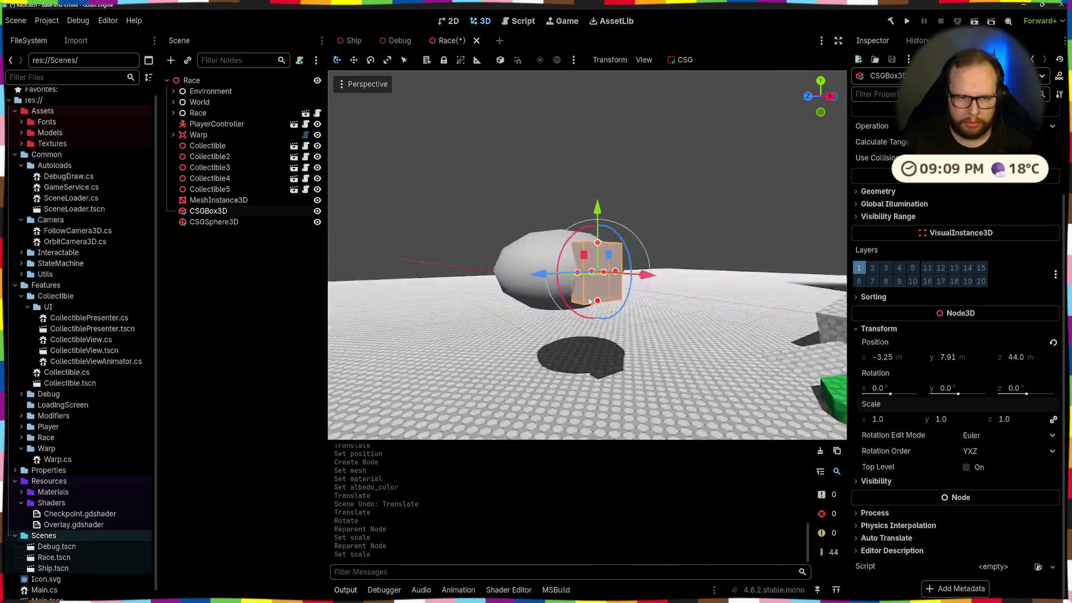
{"action": "scroll", "coordinate": [670, 279], "scroll_direction": "up", "scroll_amount": 3}
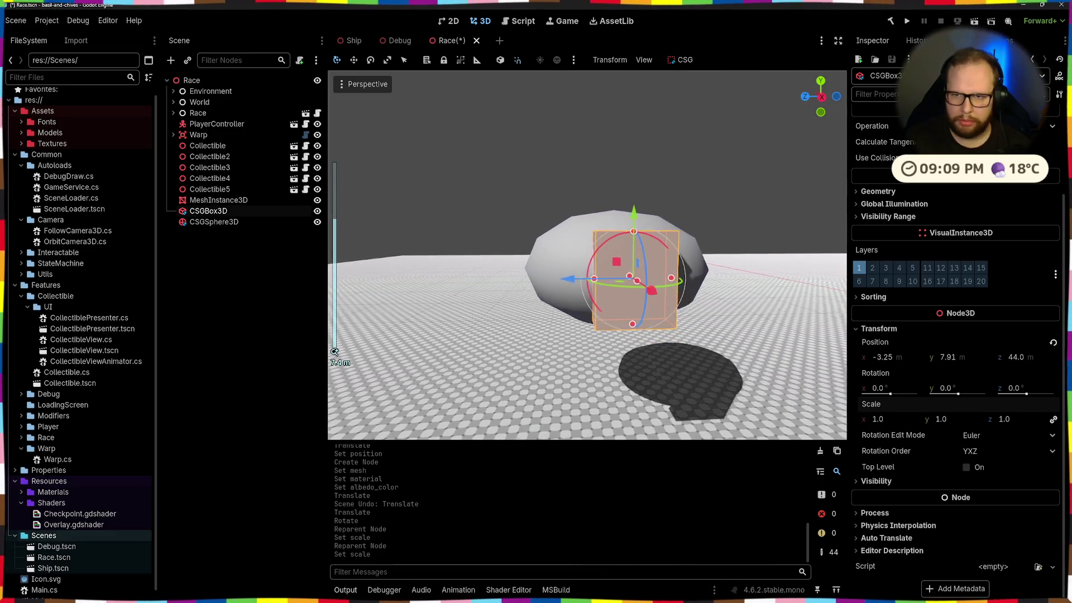
{"action": "scroll", "coordinate": [955, 335], "scroll_direction": "up", "scroll_amount": 3}
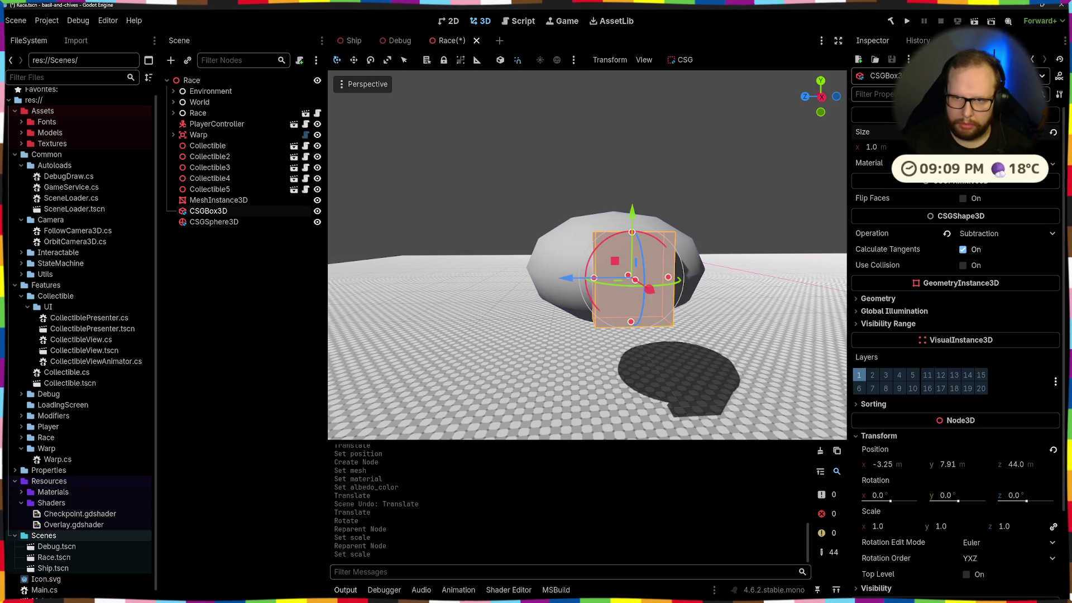
{"action": "key", "text": "Return"}
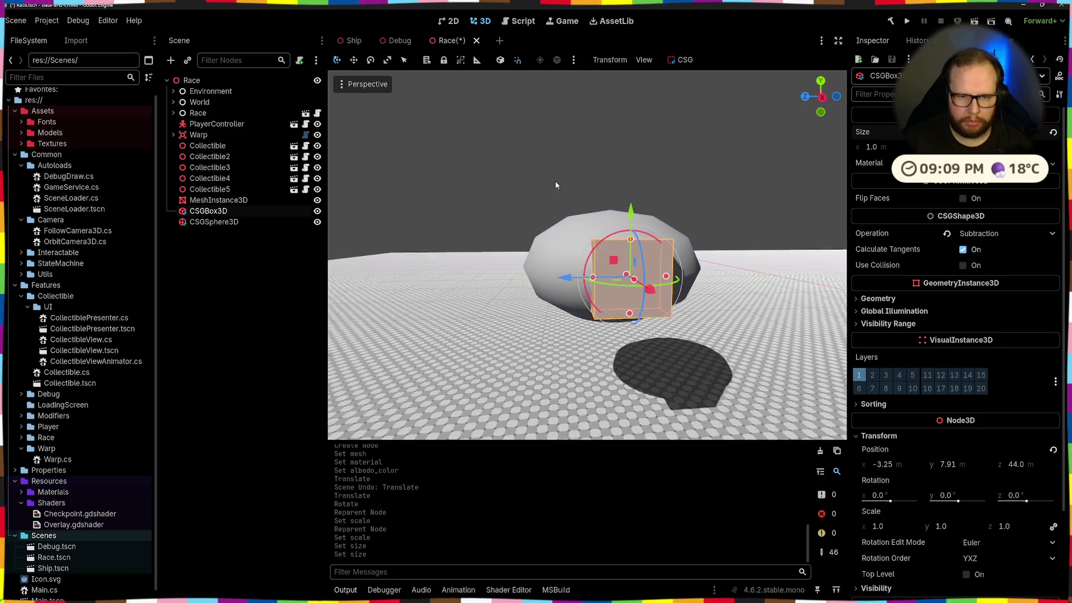
{"action": "left_click", "coordinate": [616, 163]}
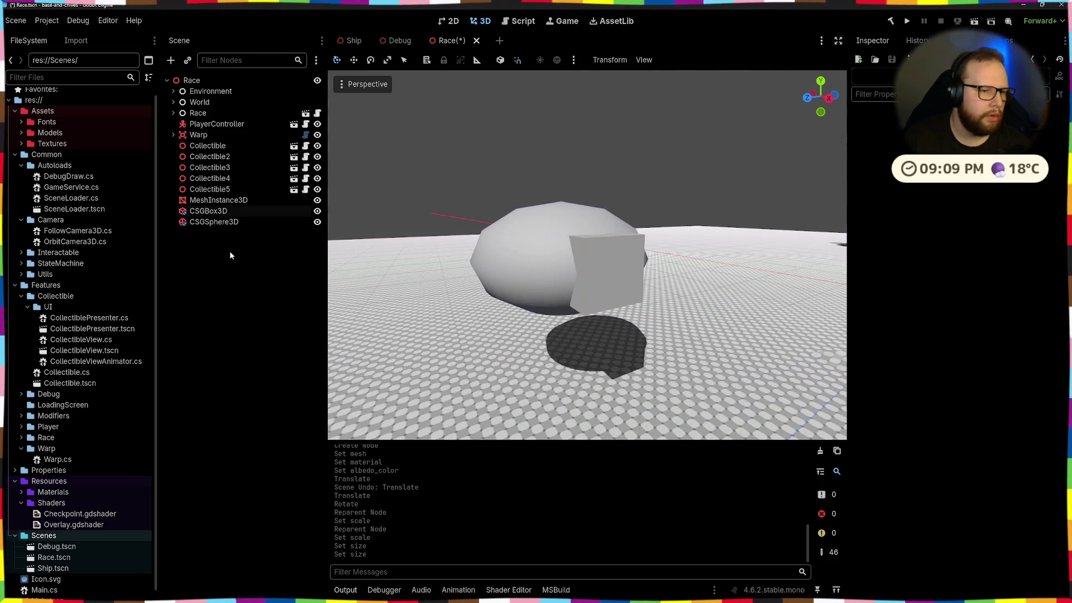
Step: Add a CSGCombiner3D and move CSGSphere3D inside it
{"action": "key", "text": "ctrl+a"}
{"action": "type", "text": "csg"}
{"action": "key", "text": "Down"}
{"action": "key", "text": "Down"}
{"action": "key", "text": "Down"}
{"action": "key", "text": "Return"}
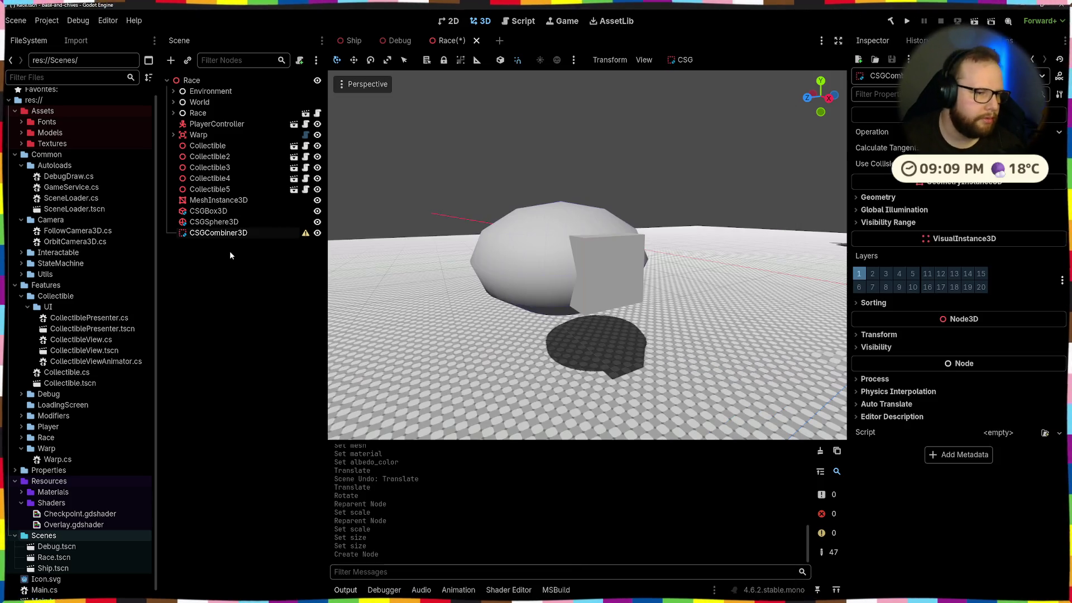
{"action": "left_click_drag", "start_coordinate": [212, 224], "coordinate": [223, 236]}
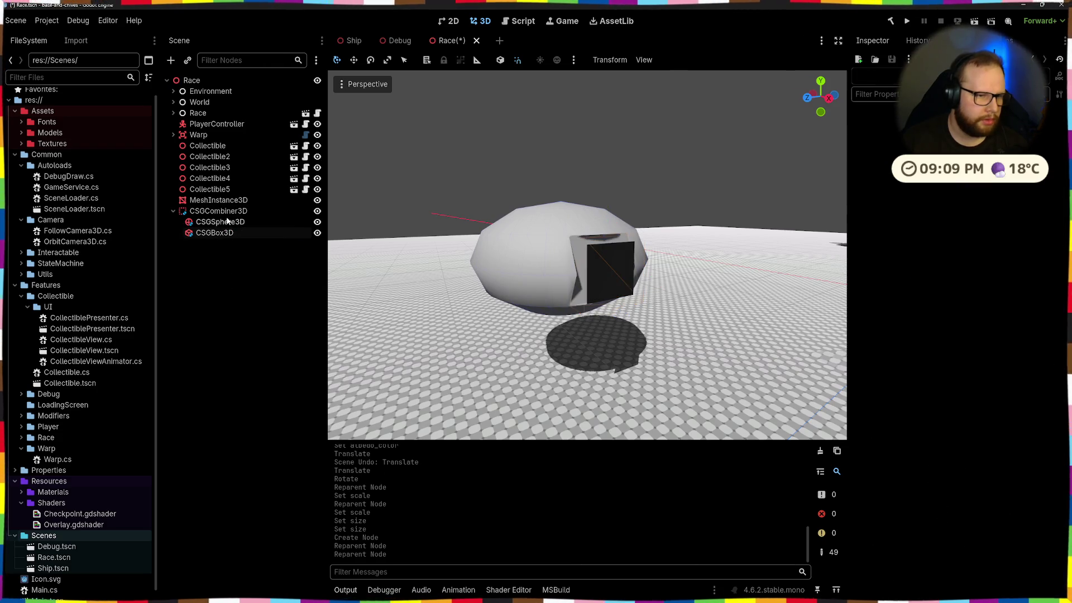
Step: Slide the black plane along X into the window
{"action": "left_click", "coordinate": [541, 221]}
{"action": "scroll", "coordinate": [540, 219], "scroll_direction": "up", "scroll_amount": 3}
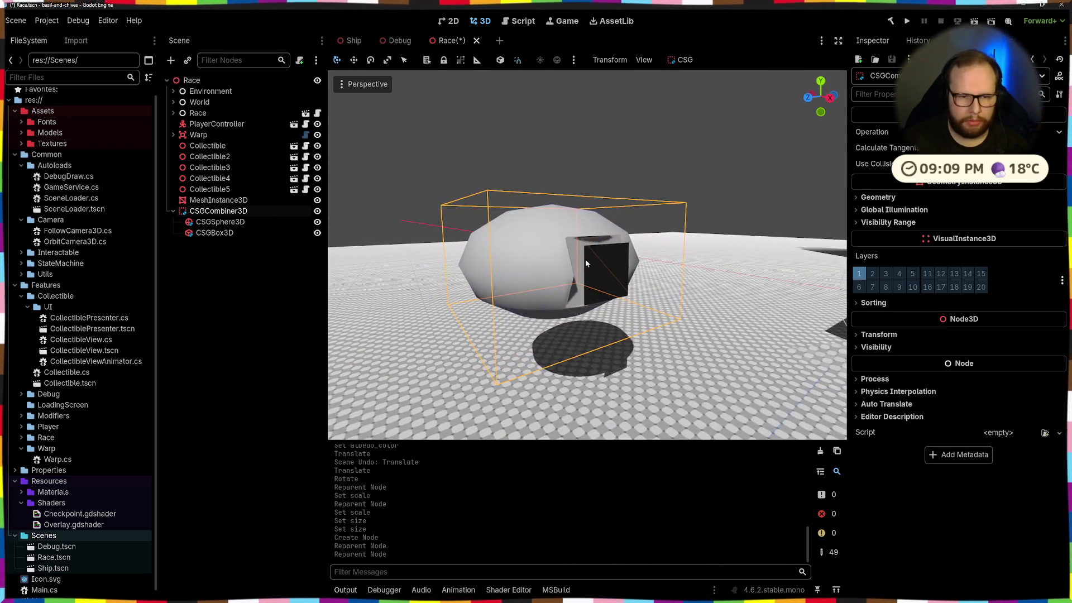
{"action": "left_click", "coordinate": [585, 259]}
{"action": "mouse_move", "coordinate": [590, 264]}
{"action": "left_mouse_down"}
{"action": "mouse_move", "coordinate": [608, 271]}
{"action": "mouse_move", "coordinate": [596, 265]}
{"action": "left_mouse_up"}
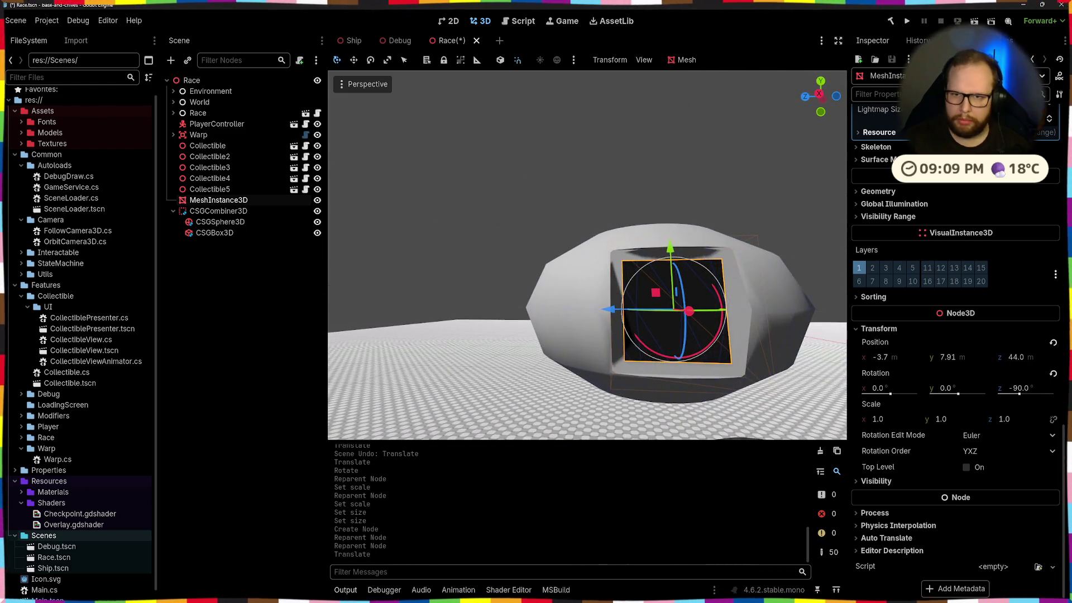
Step: Resize the MeshInstance3D plane mesh to 2.5 × 2.5 m in the Inspector
{"action": "scroll", "coordinate": [907, 229], "scroll_direction": "up", "scroll_amount": 8}
{"action": "scroll", "coordinate": [927, 247], "scroll_direction": "up", "scroll_amount": 10}
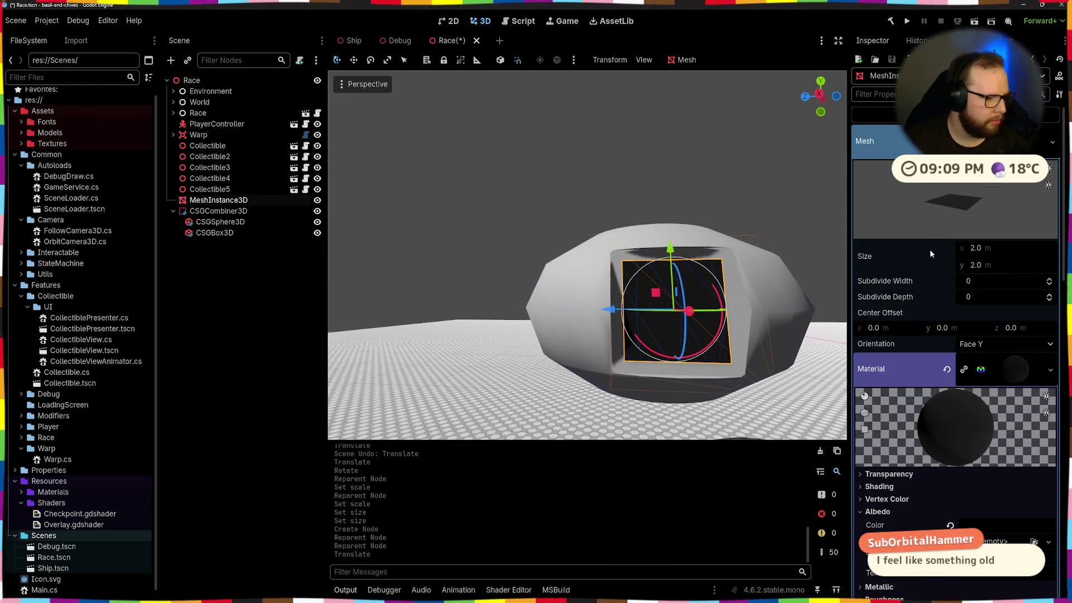
{"action": "left_click", "coordinate": [433, 246]}
{"action": "left_click", "coordinate": [217, 201]}
{"action": "left_click", "coordinate": [216, 210]}
{"action": "left_click", "coordinate": [218, 199]}
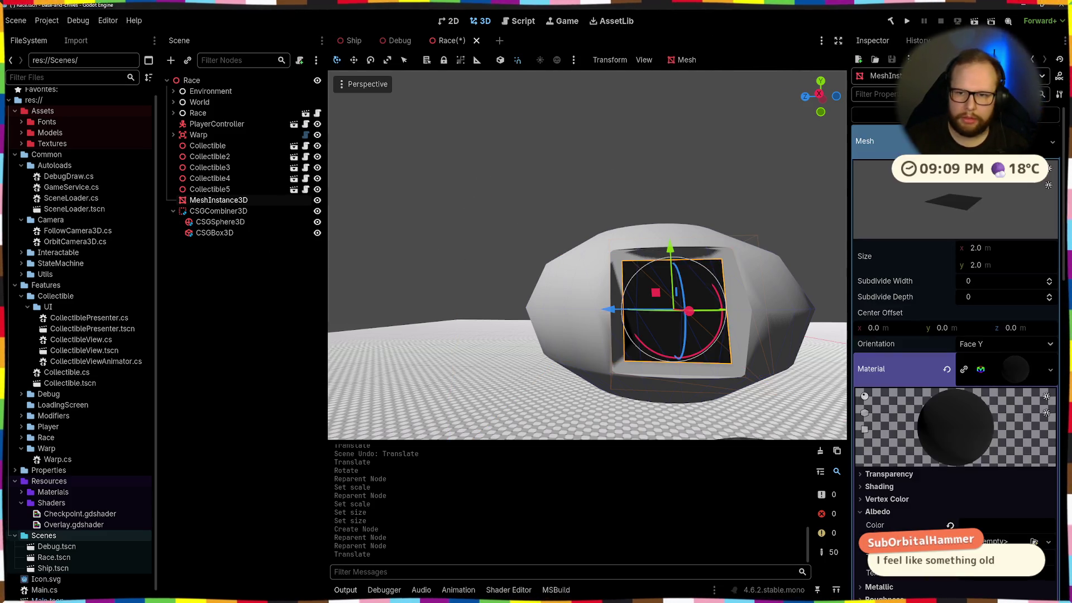
{"action": "left_click", "coordinate": [1005, 252]}
{"action": "type", "text": "2.25"}
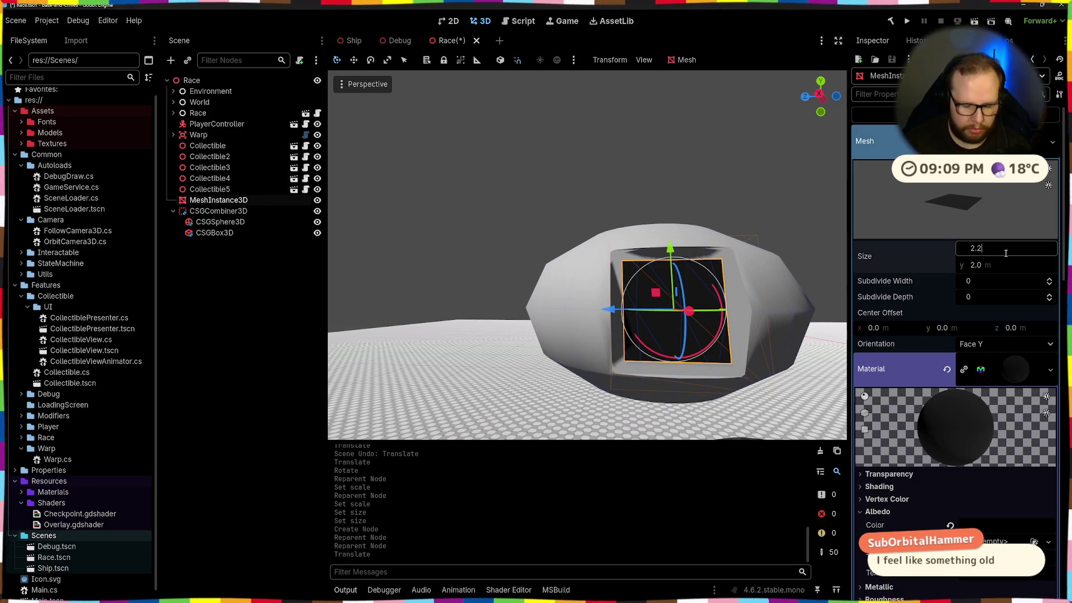
{"action": "key", "text": "Return"}
{"action": "type", "text": "2.5"}
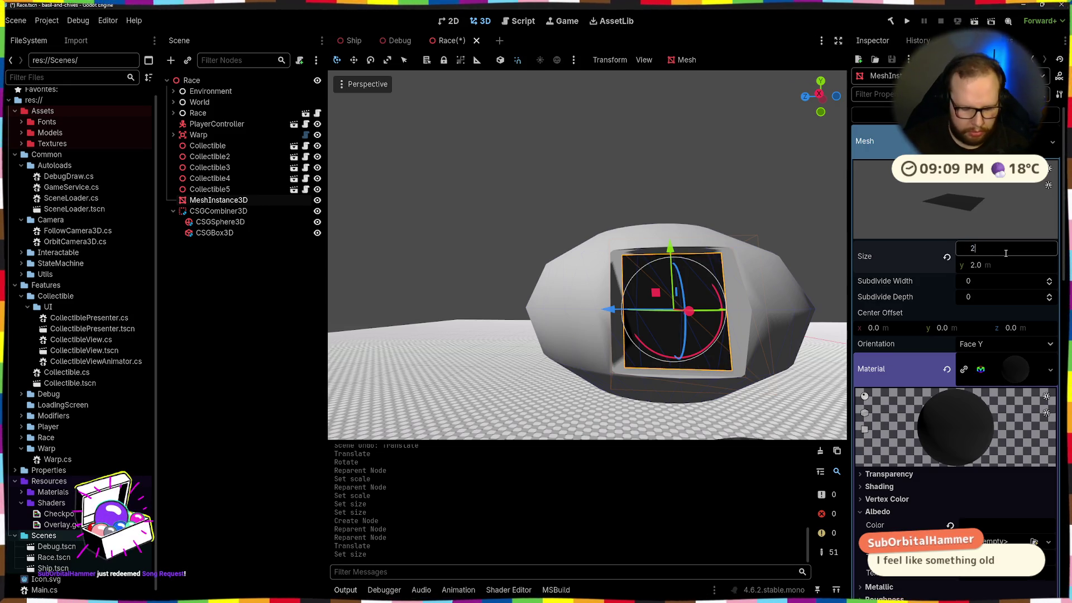
{"action": "left_click", "coordinate": [1002, 265]}
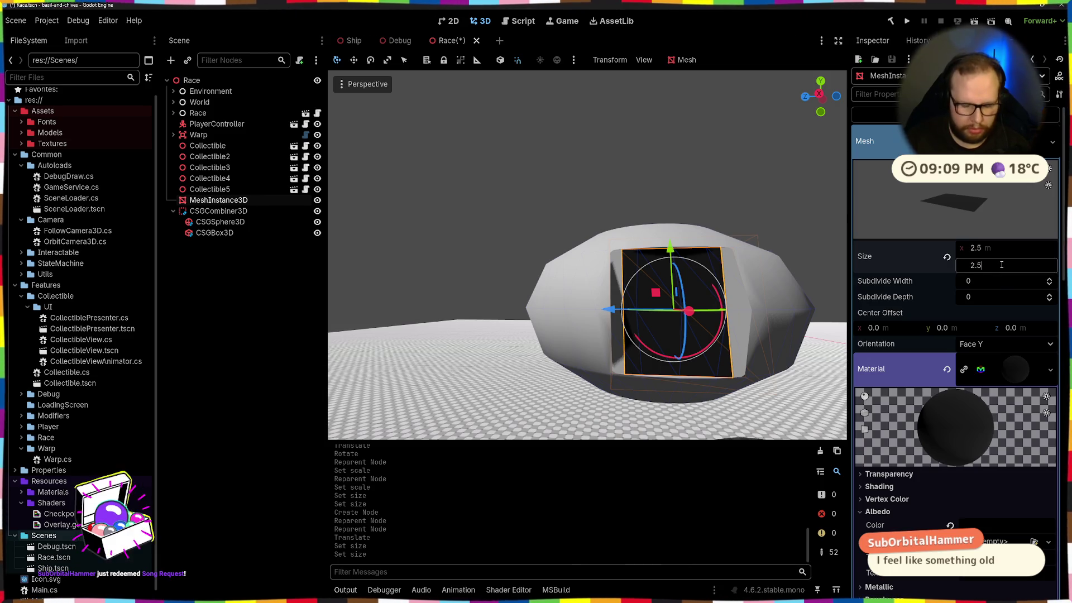
{"action": "type", "text": "2.5"}
{"action": "key", "text": "Return"}
Step: Leave the CSGBox3D cutter unmoved and nudge the black plane into place over the window
{"action": "left_click", "coordinate": [622, 160]}
{"action": "scroll", "coordinate": [752, 225], "scroll_direction": "down", "scroll_amount": 5}
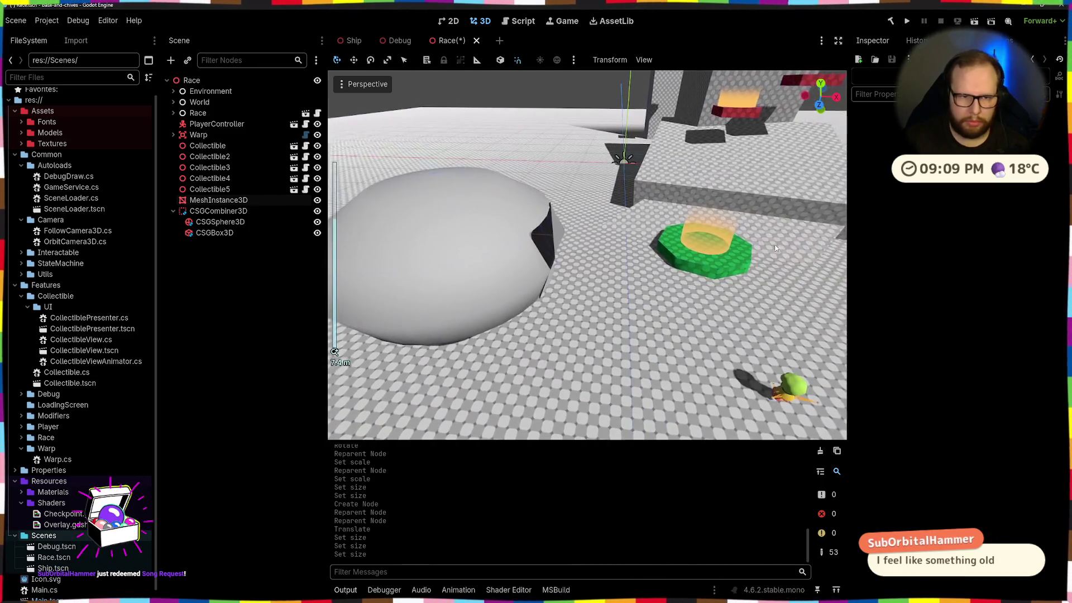
{"action": "scroll", "coordinate": [648, 168], "scroll_direction": "up", "scroll_amount": 8}
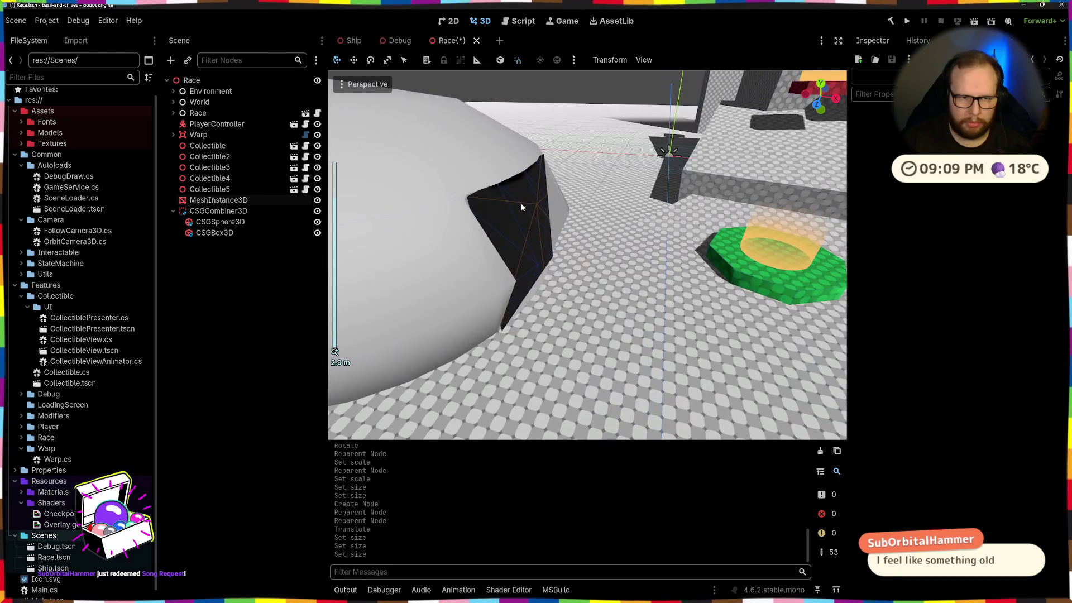
{"action": "left_click", "coordinate": [521, 207]}
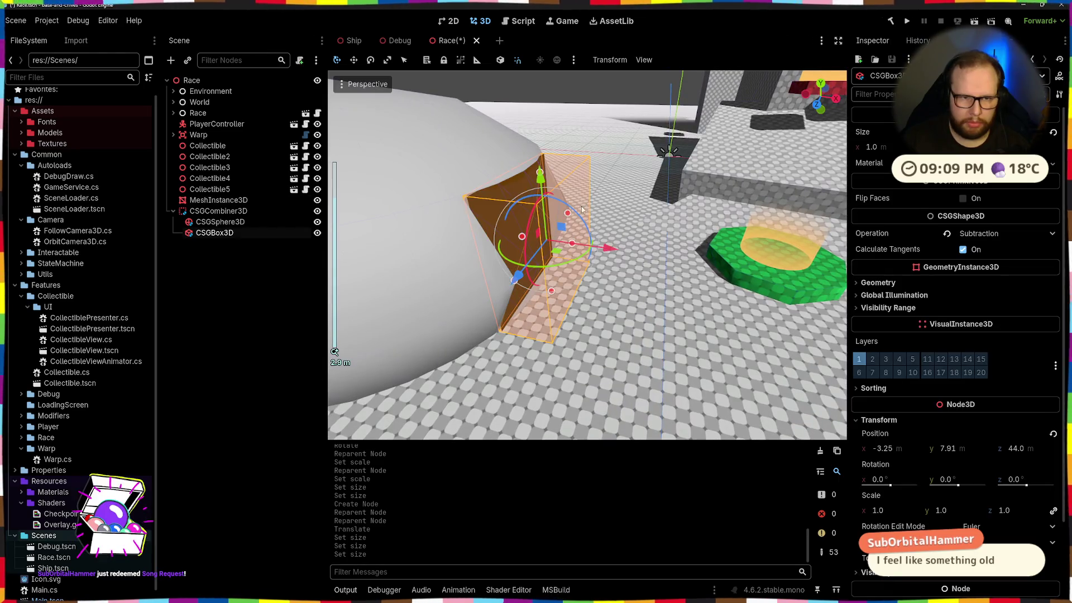
{"action": "mouse_move", "coordinate": [609, 246]}
{"action": "left_mouse_down"}
{"action": "mouse_move", "coordinate": [578, 233]}
{"action": "mouse_move", "coordinate": [608, 241]}
{"action": "left_mouse_up"}
{"action": "key", "text": "ctrl+z"}
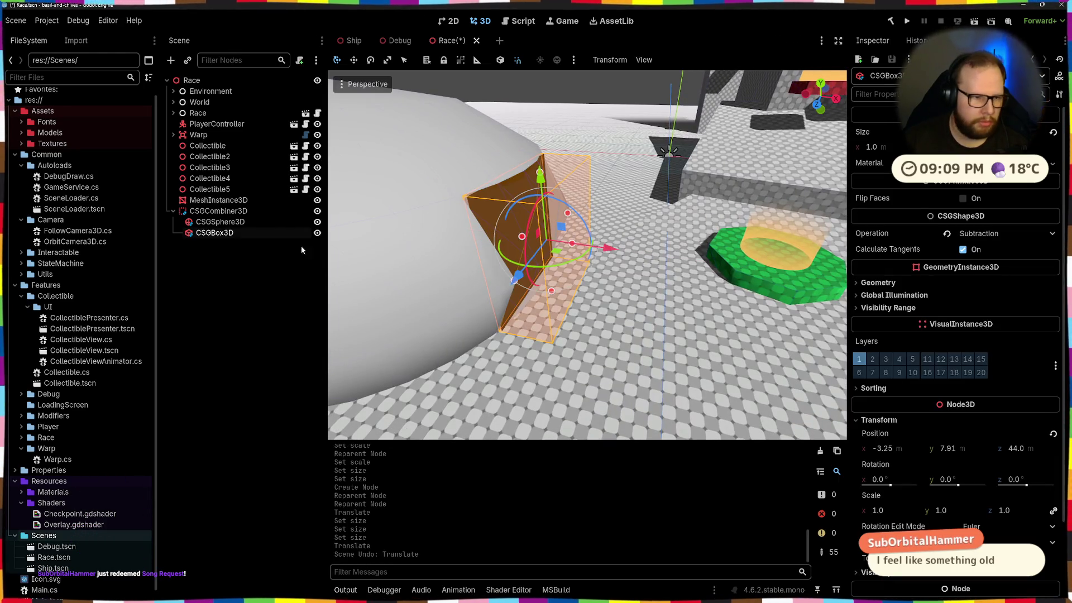
{"action": "left_click", "coordinate": [584, 247]}
{"action": "left_click", "coordinate": [583, 248]}
{"action": "left_click", "coordinate": [580, 245]}
{"action": "left_click", "coordinate": [577, 246]}
{"action": "left_click", "coordinate": [584, 249]}
{"action": "left_click", "coordinate": [584, 249]}
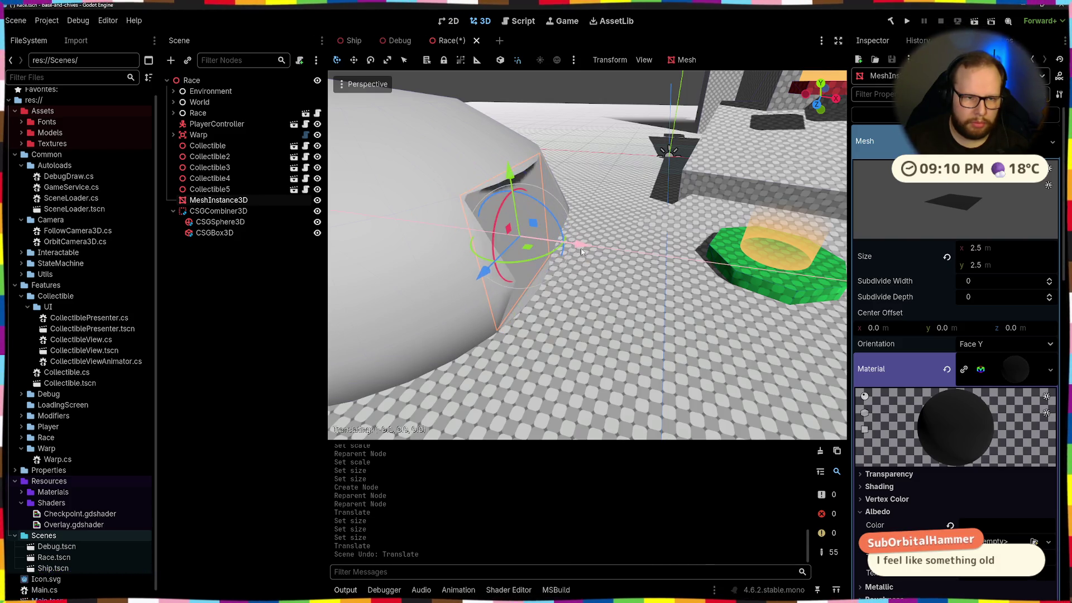
{"action": "left_click", "coordinate": [603, 180]}
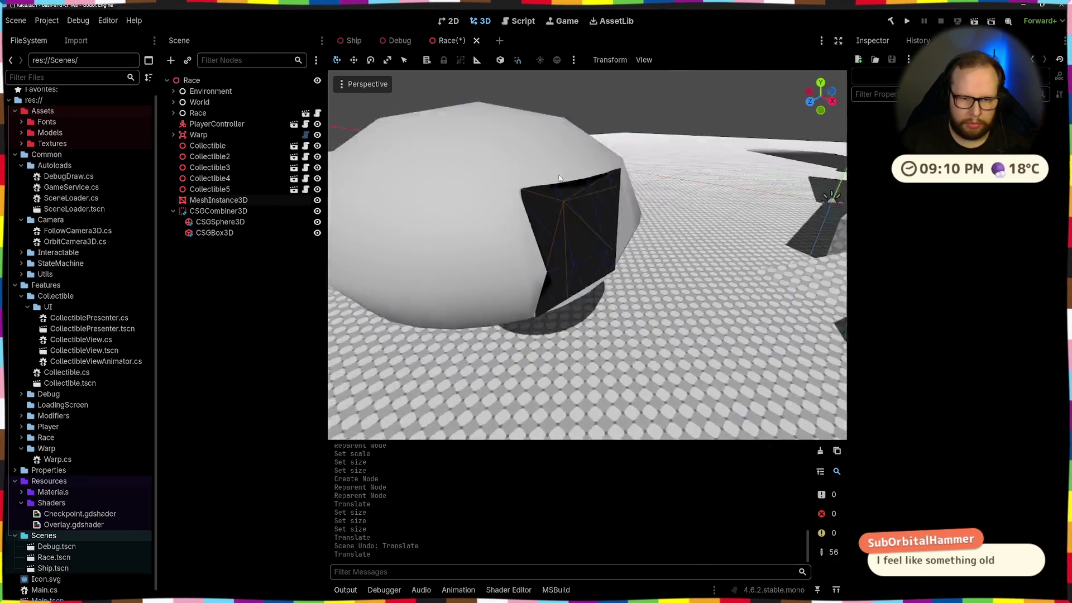
Step: Add a new Node3D as a child of the Race root node
{"action": "scroll", "coordinate": [540, 193], "scroll_direction": "down", "scroll_amount": 3}
{"action": "left_click_drag", "start_coordinate": [540, 193], "coordinate": [574, 149]}
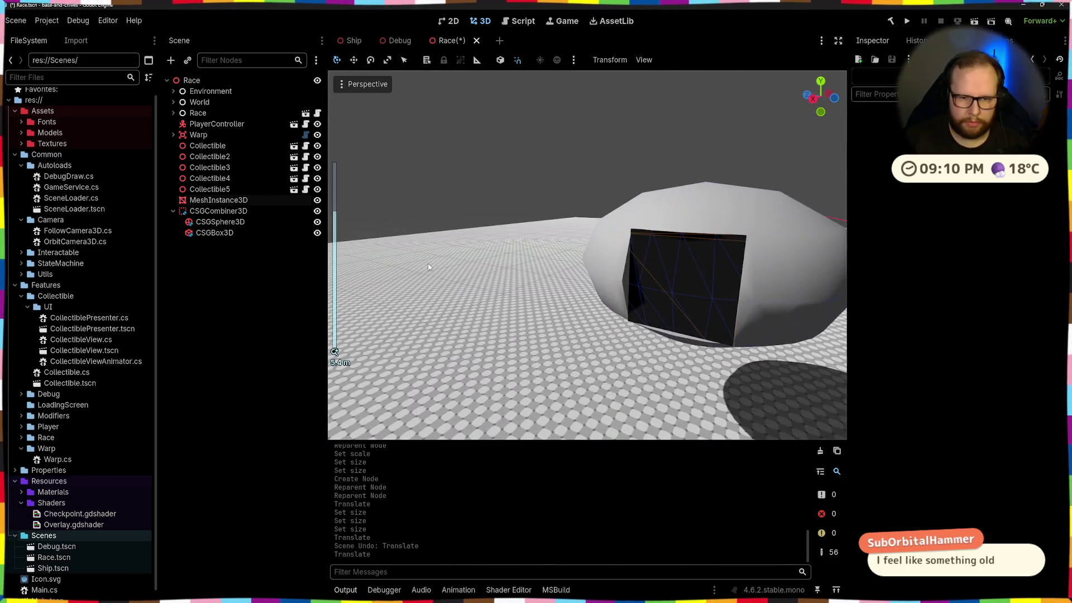
{"action": "scroll", "coordinate": [625, 218], "scroll_direction": "up", "scroll_amount": 3}
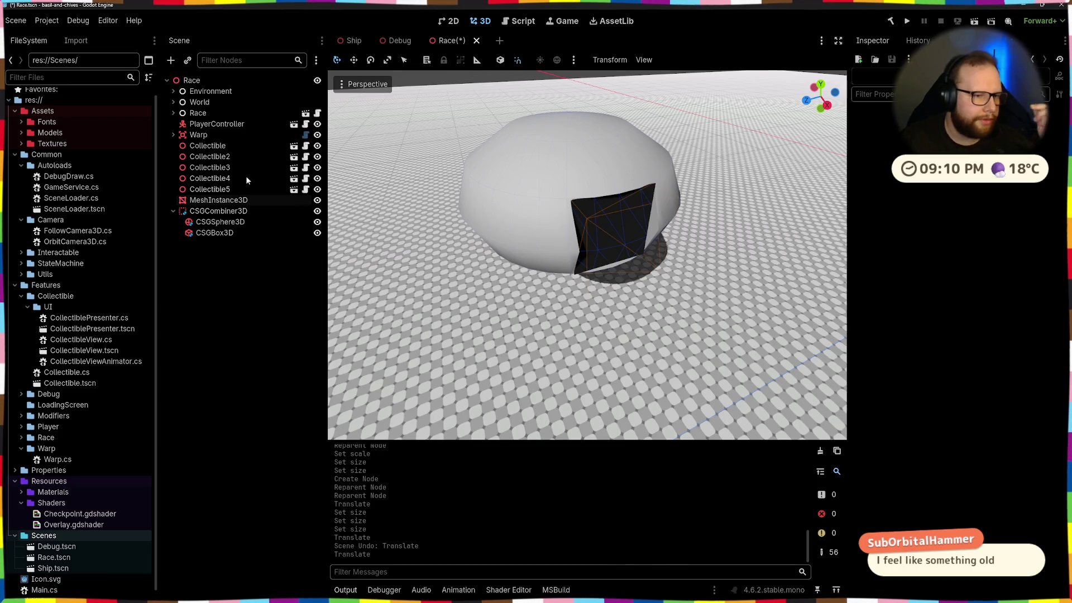
{"action": "right_click", "coordinate": [206, 80]}
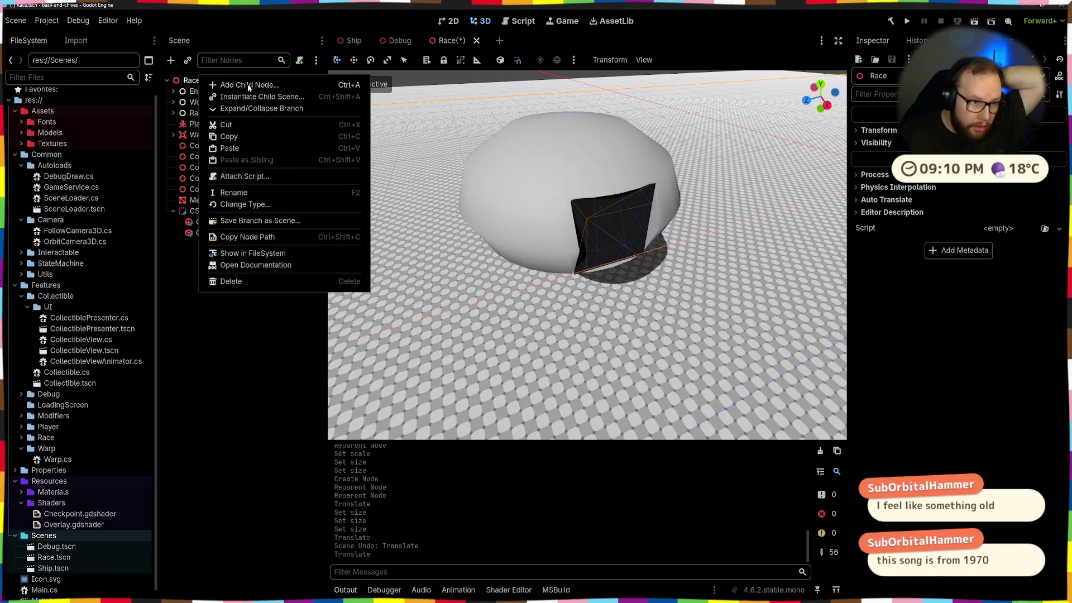
{"action": "left_click", "coordinate": [246, 84]}
{"action": "type", "text": "node3d"}
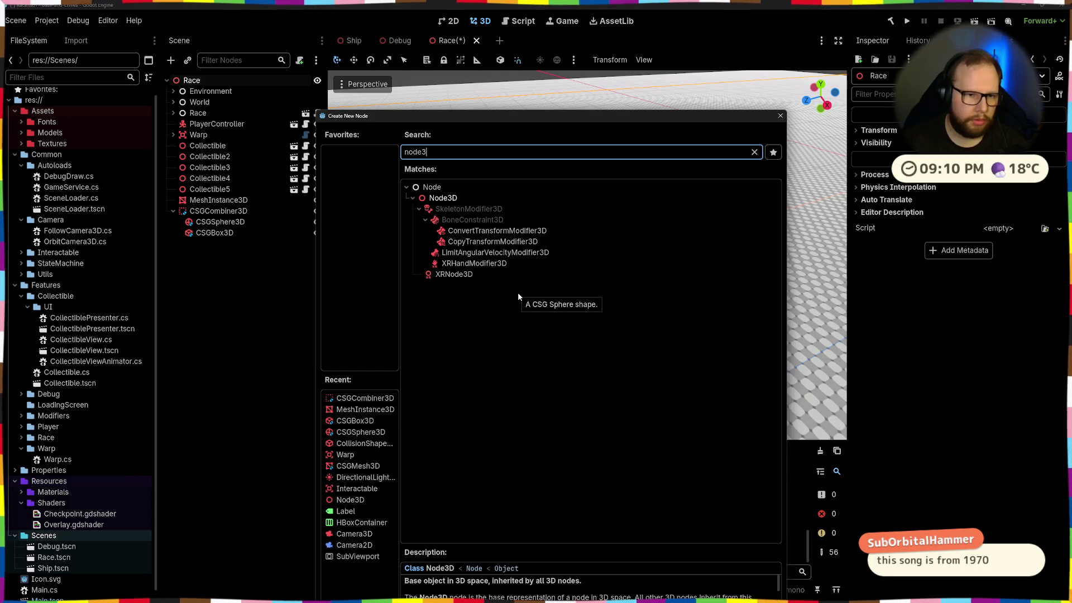
{"action": "key", "text": "Return"}
Step: Move CSGCombiner3D inside the new Node3D in the Scene tree
{"action": "left_click_drag", "start_coordinate": [216, 211], "coordinate": [218, 244]}
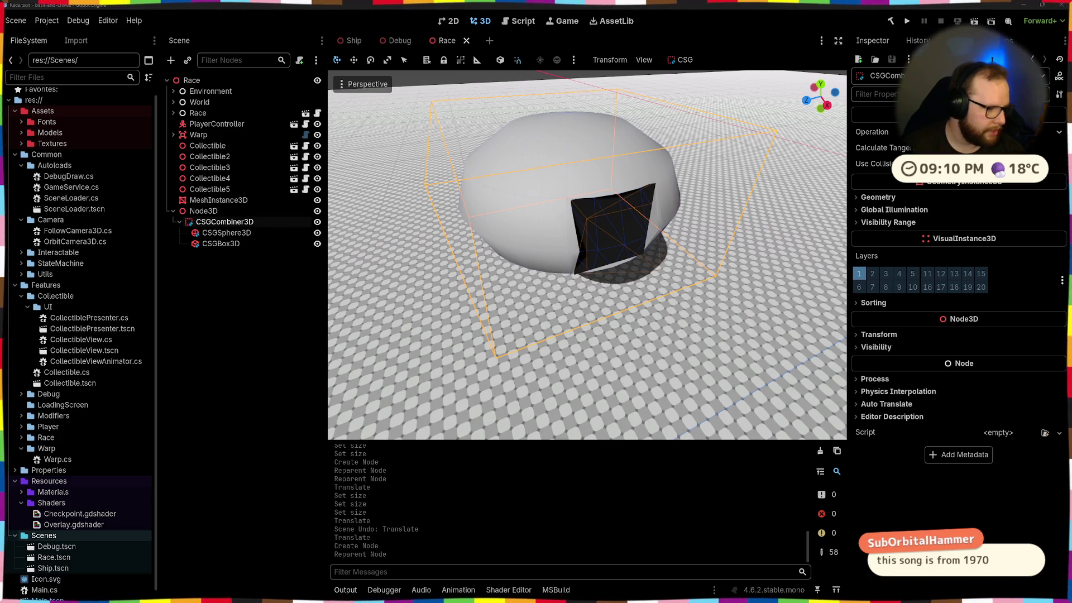
{"action": "left_click", "coordinate": [220, 329]}
{"action": "mouse_move", "coordinate": [484, 190]}
{"action": "left_mouse_down"}
{"action": "mouse_move", "coordinate": [580, 159]}
{"action": "mouse_move", "coordinate": [545, 178]}
{"action": "left_mouse_up"}
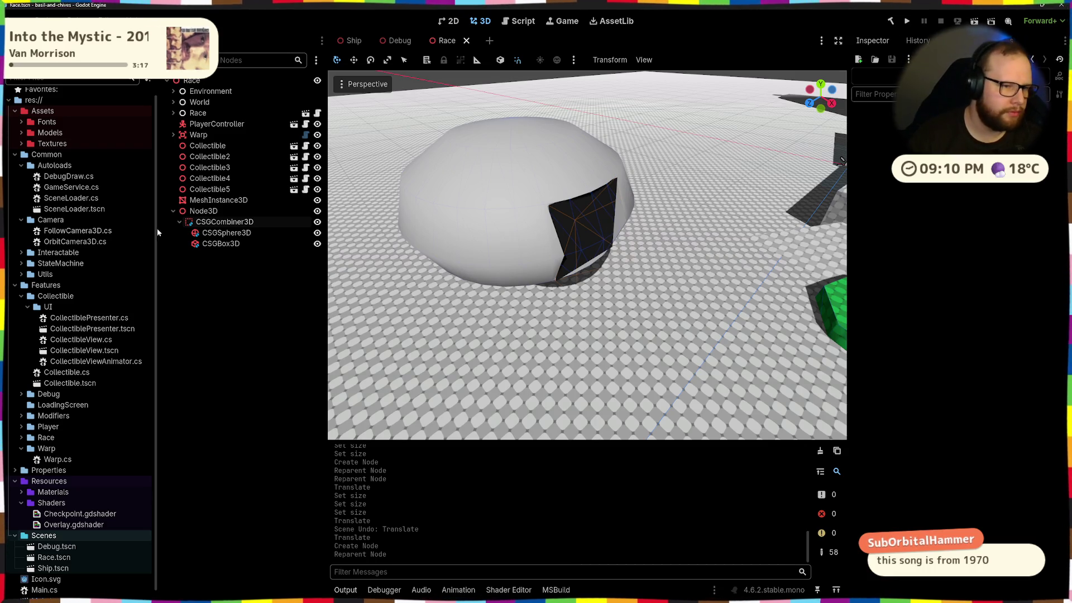
Step: Drag the MeshInstance3D plane inside Node3D alongside the CSGCombiner3D
{"action": "left_click", "coordinate": [179, 222]}
{"action": "left_click_drag", "start_coordinate": [218, 200], "coordinate": [234, 218]}
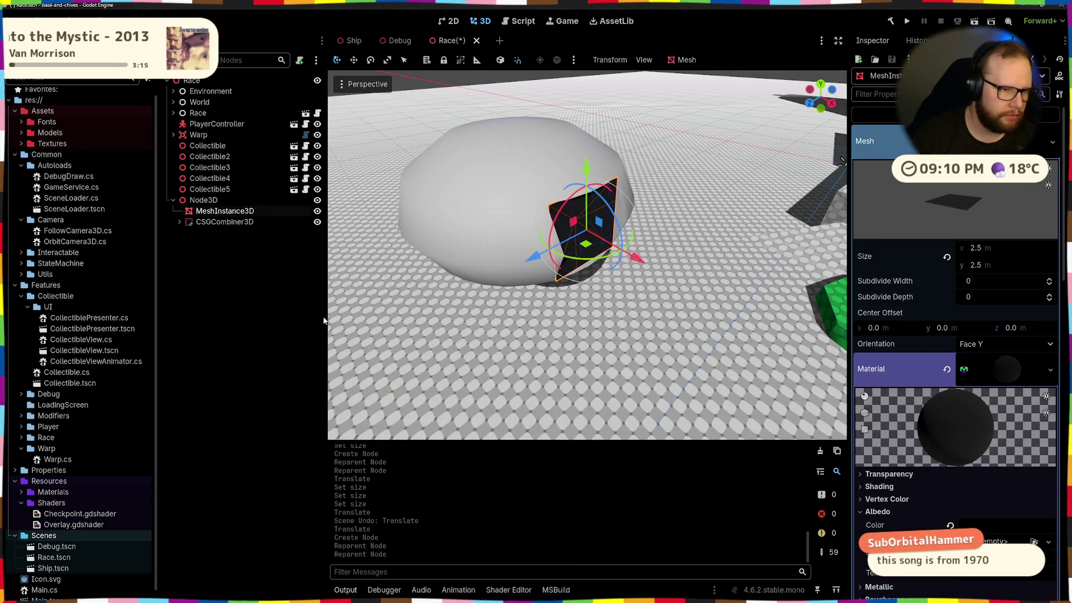
{"action": "scroll", "coordinate": [377, 347], "scroll_direction": "up", "scroll_amount": 5}
Step: Orbit around the dome to check the covered window from above and below
{"action": "mouse_move", "coordinate": [378, 347]}
{"action": "left_mouse_down"}
{"action": "mouse_move", "coordinate": [660, 266]}
{"action": "mouse_move", "coordinate": [639, 153]}
{"action": "mouse_move", "coordinate": [615, 257]}
{"action": "mouse_move", "coordinate": [609, 175]}
{"action": "mouse_move", "coordinate": [612, 302]}
{"action": "mouse_move", "coordinate": [615, 243]}
{"action": "mouse_move", "coordinate": [541, 257]}
{"action": "left_mouse_up"}
{"action": "scroll", "coordinate": [581, 306], "scroll_direction": "down", "scroll_amount": 3}
{"action": "left_click", "coordinate": [590, 259]}
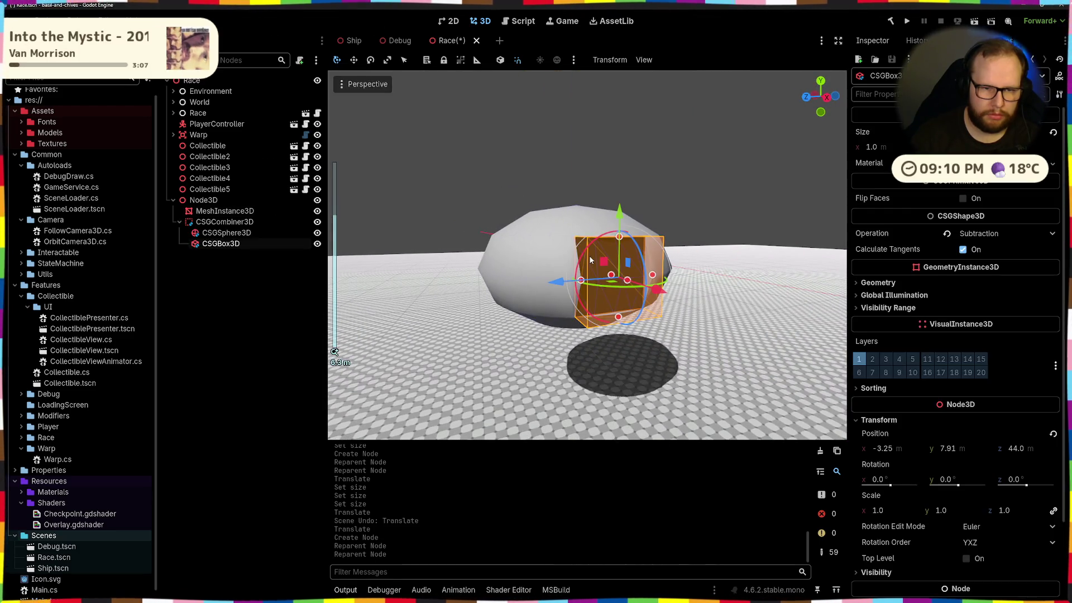
{"action": "left_click_drag", "start_coordinate": [529, 295], "coordinate": [506, 299]}
{"action": "scroll", "coordinate": [506, 296], "scroll_direction": "down", "scroll_amount": 3}
{"action": "mouse_move", "coordinate": [390, 340]}
{"action": "left_mouse_down"}
{"action": "mouse_move", "coordinate": [448, 320]}
{"action": "mouse_move", "coordinate": [501, 203]}
{"action": "mouse_move", "coordinate": [524, 348]}
{"action": "mouse_move", "coordinate": [478, 343]}
{"action": "left_mouse_up"}
{"action": "scroll", "coordinate": [478, 344], "scroll_direction": "up", "scroll_amount": 5}
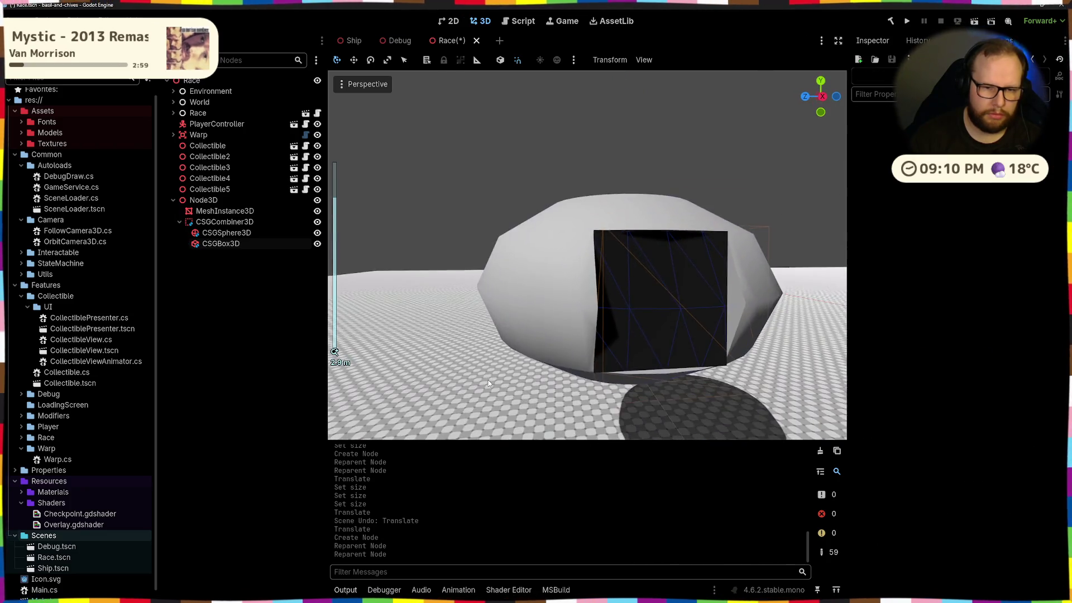
{"action": "scroll", "coordinate": [488, 383], "scroll_direction": "down", "scroll_amount": 2}
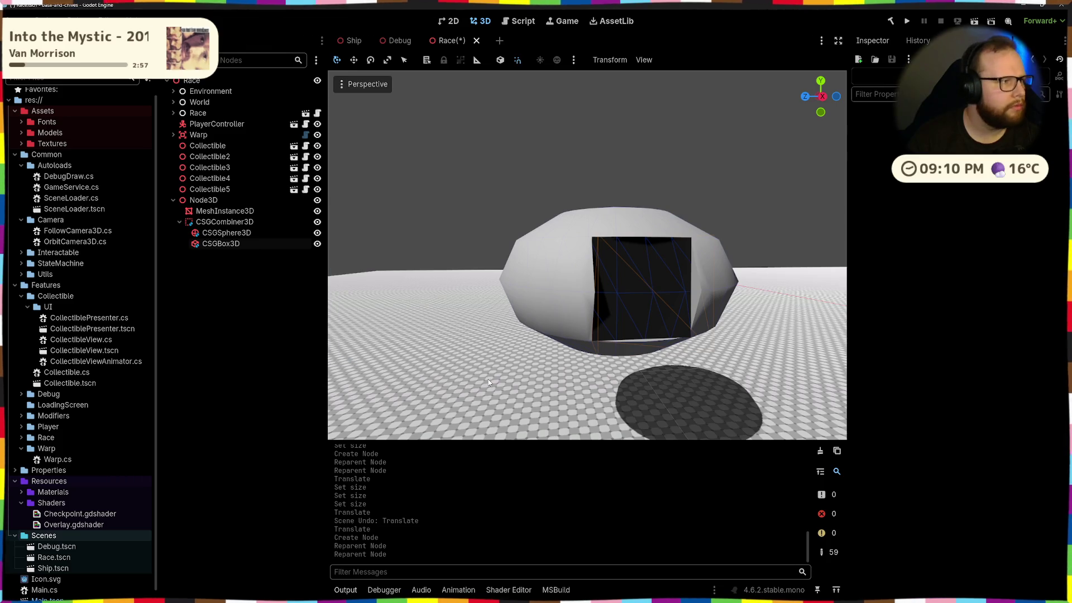
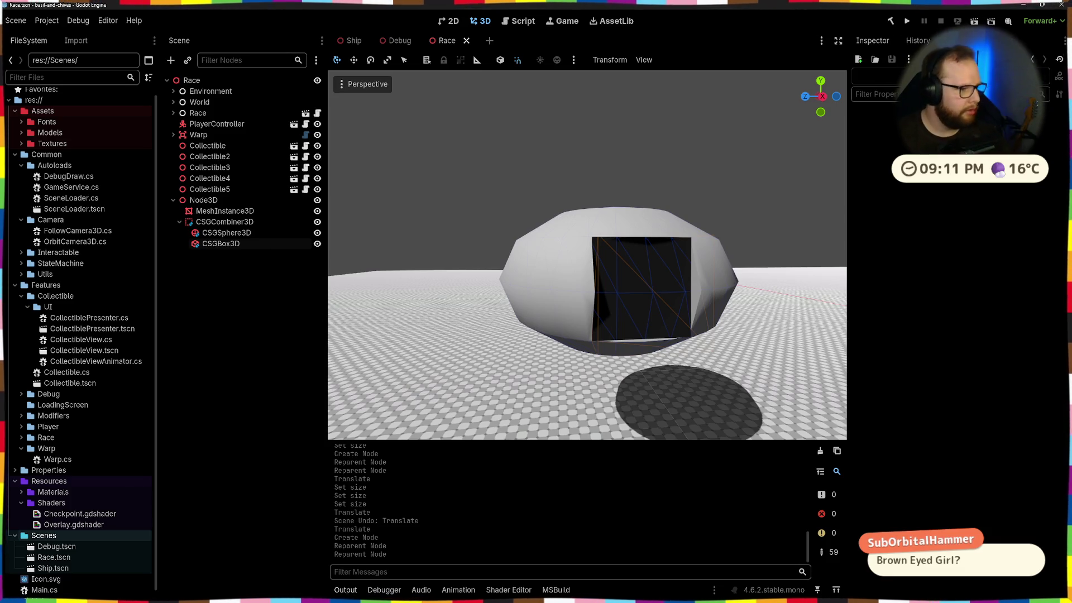
Step: Orbit around the egg-shaped CSG object and select the CSGCombiner3D
{"action": "mouse_move", "coordinate": [581, 283]}
{"action": "left_mouse_down"}
{"action": "mouse_move", "coordinate": [720, 280]}
{"action": "mouse_move", "coordinate": [633, 255]}
{"action": "left_mouse_up"}
{"action": "scroll", "coordinate": [577, 313], "scroll_direction": "down", "scroll_amount": 3}
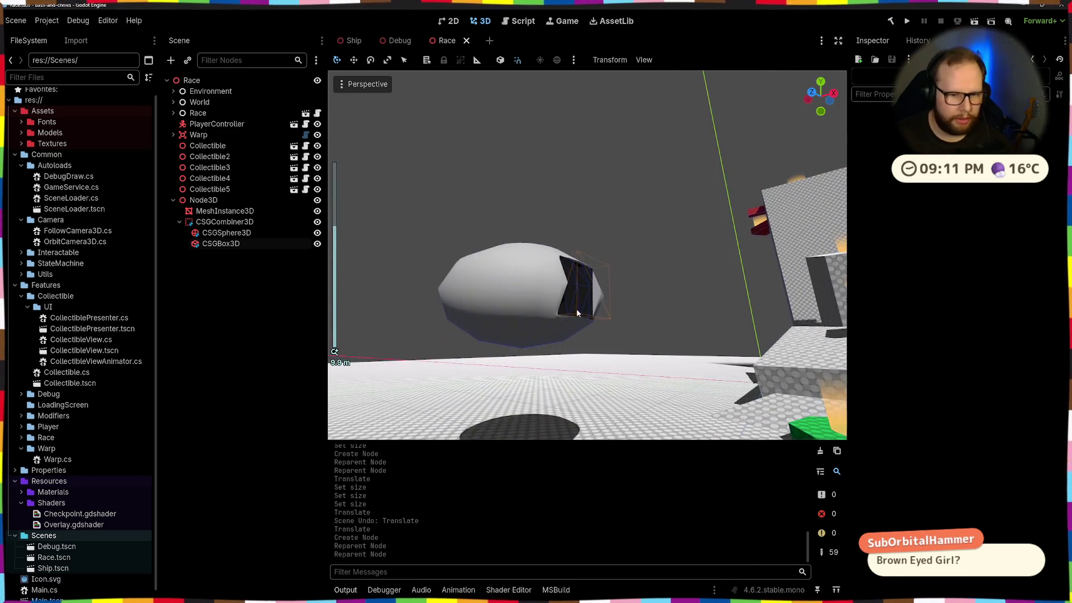
{"action": "scroll", "coordinate": [578, 314], "scroll_direction": "up", "scroll_amount": 2}
{"action": "mouse_move", "coordinate": [577, 313]}
{"action": "left_mouse_down"}
{"action": "mouse_move", "coordinate": [630, 299]}
{"action": "mouse_move", "coordinate": [617, 163]}
{"action": "mouse_move", "coordinate": [544, 307]}
{"action": "mouse_move", "coordinate": [613, 294]}
{"action": "left_mouse_up"}
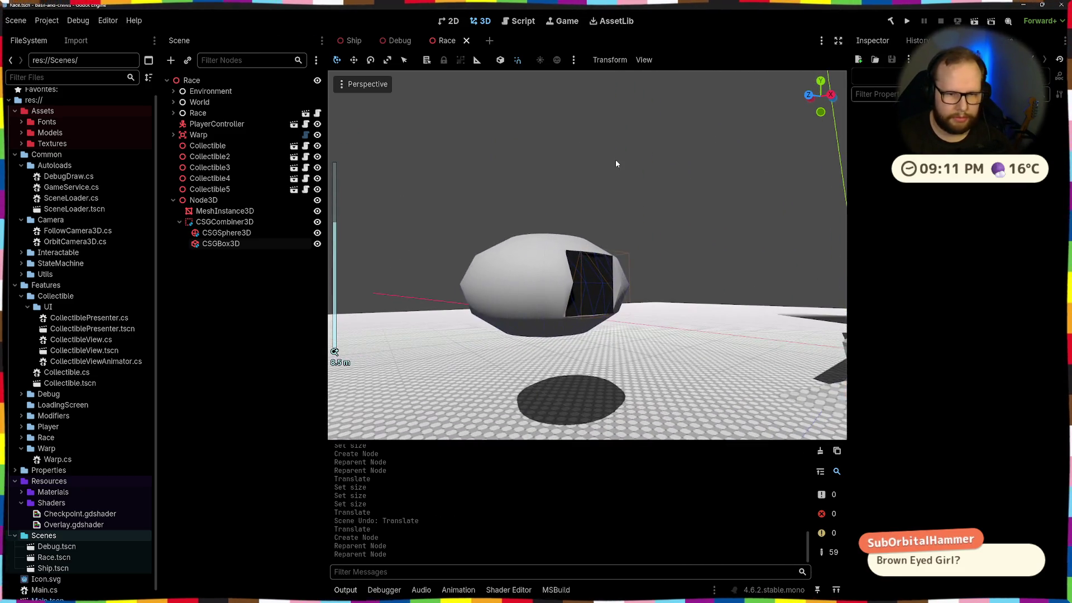
{"action": "left_click_drag", "start_coordinate": [519, 279], "coordinate": [563, 268]}
{"action": "left_click", "coordinate": [223, 222]}
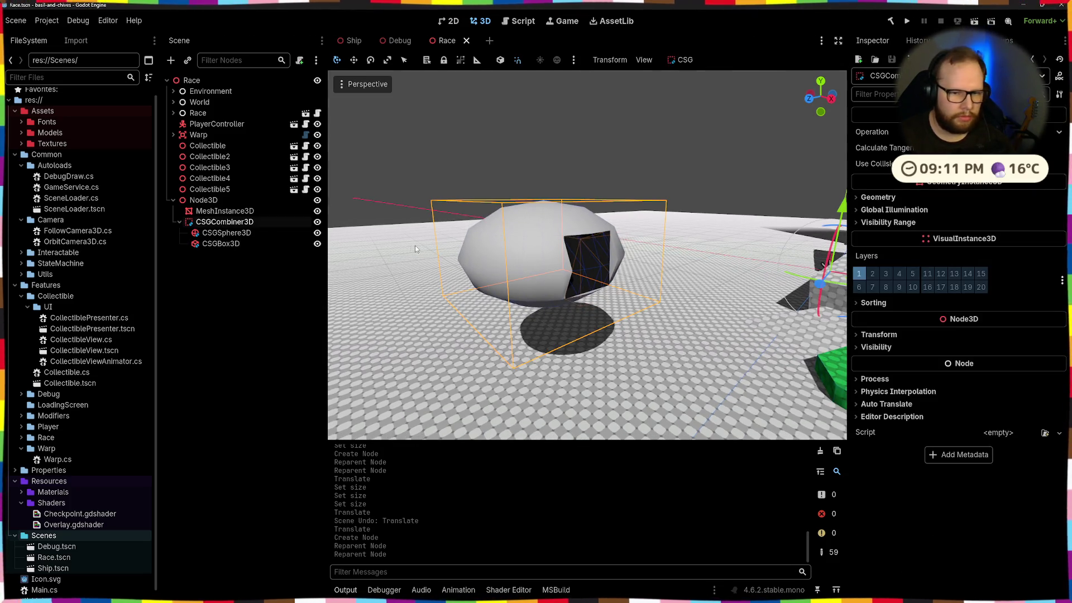
Step: Add a CSGBox3D as a child of Node3D, searching 'csg' in the Create dialog
{"action": "left_click", "coordinate": [207, 201]}
{"action": "key", "text": "ctrl+a"}
{"action": "type", "text": "cs"}
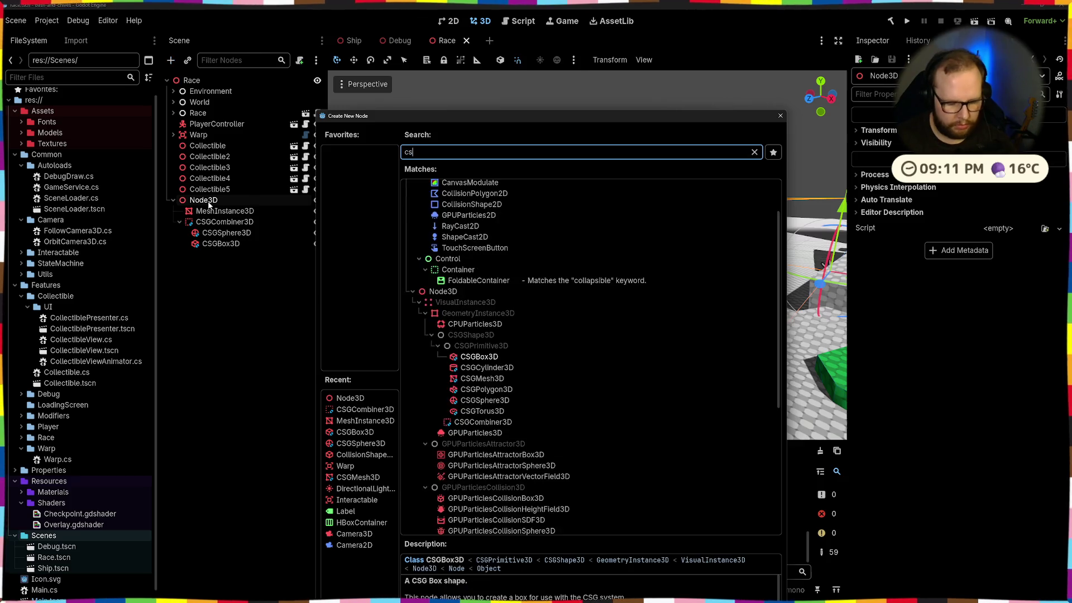
{"action": "type", "text": "g"}
{"action": "key", "text": "Down"}
{"action": "key", "text": "Up"}
{"action": "key", "text": "Return"}
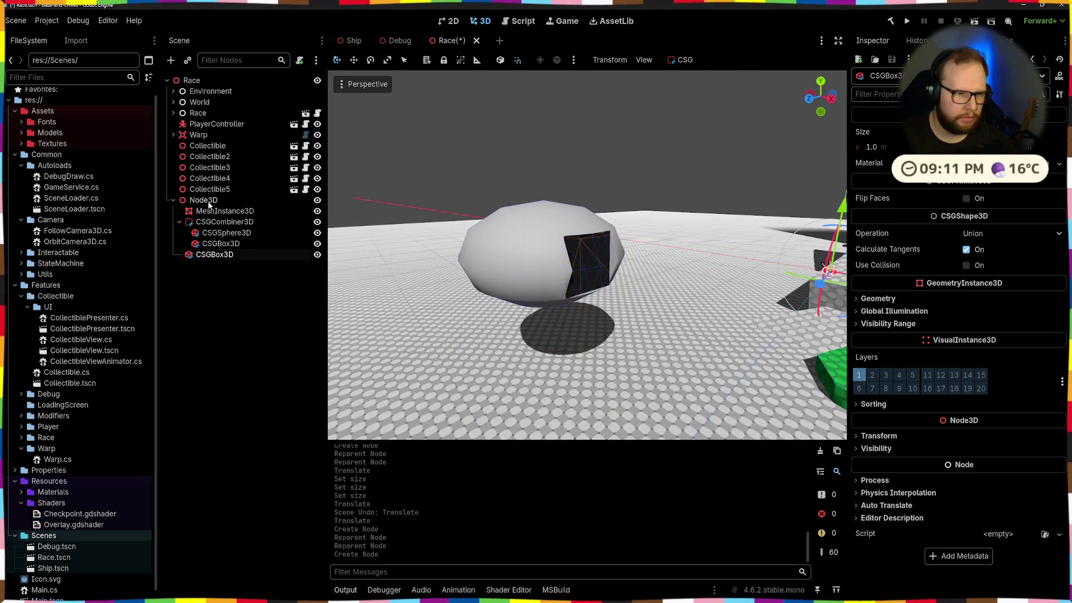
Step: Frame the CSGCombiner3D and enable Use Collision on it
{"action": "left_click", "coordinate": [223, 221]}
{"action": "key", "text": "f"}
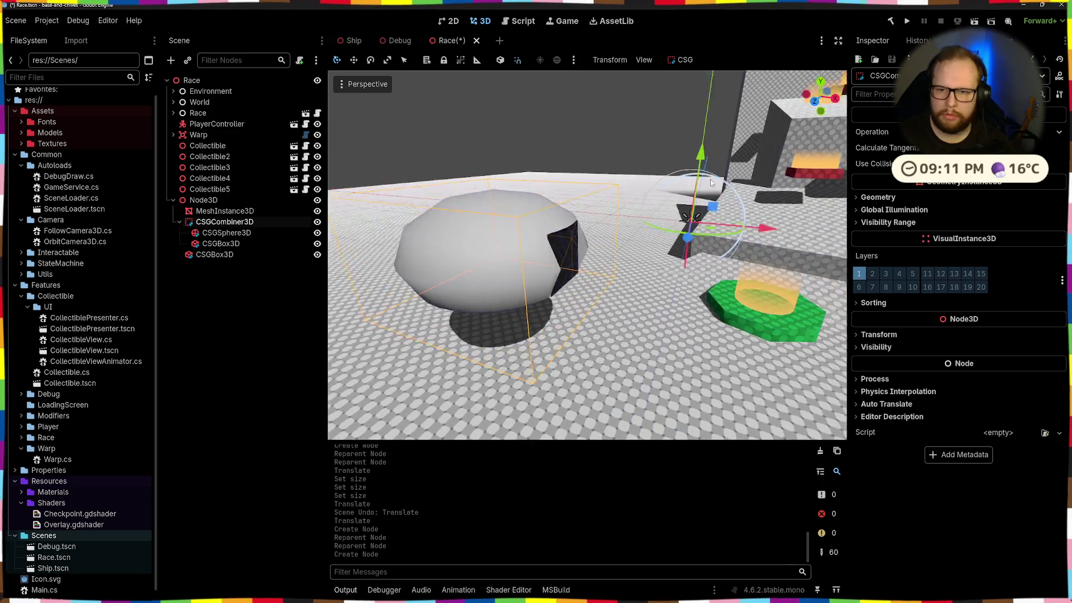
{"action": "key", "text": "f"}
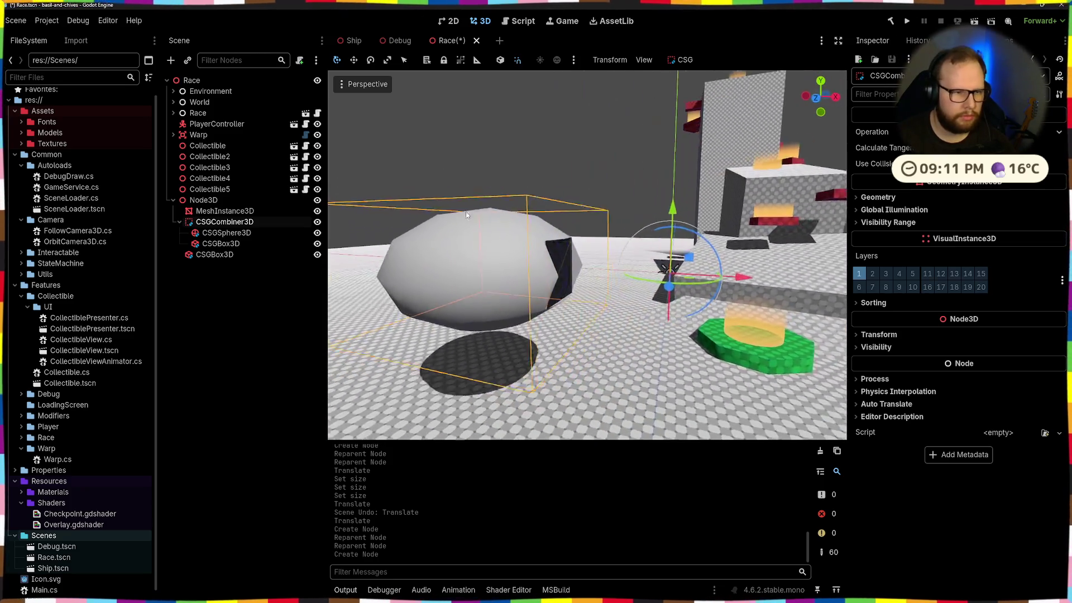
{"action": "left_click", "coordinate": [979, 164]}
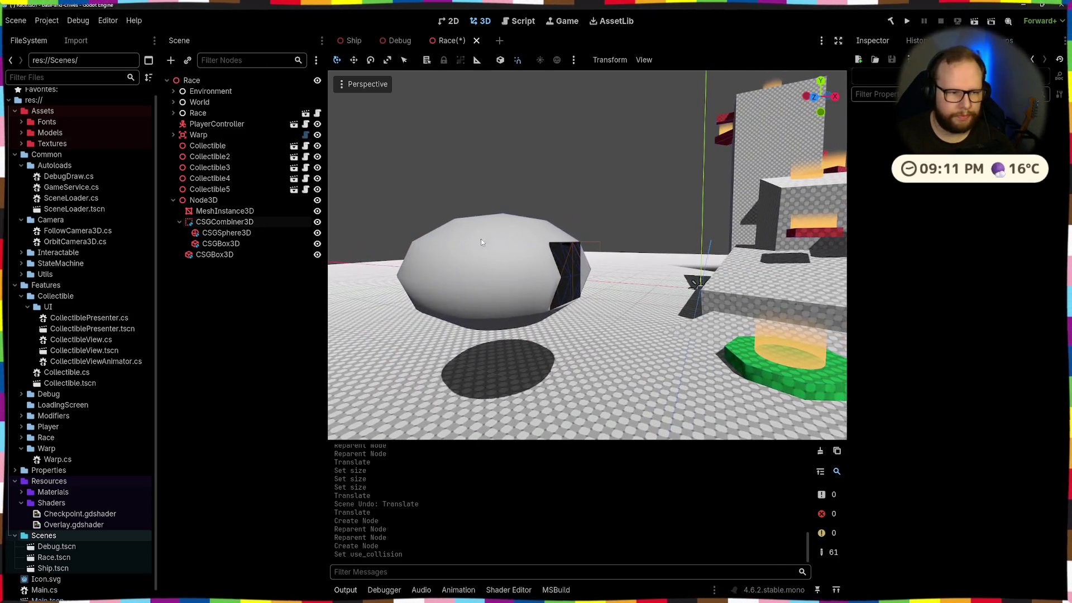
Step: Frame the new CSGBox3D and review its transform alongside the mesh and inner box
{"action": "left_click", "coordinate": [215, 255]}
{"action": "double_click", "coordinate": [215, 255]}
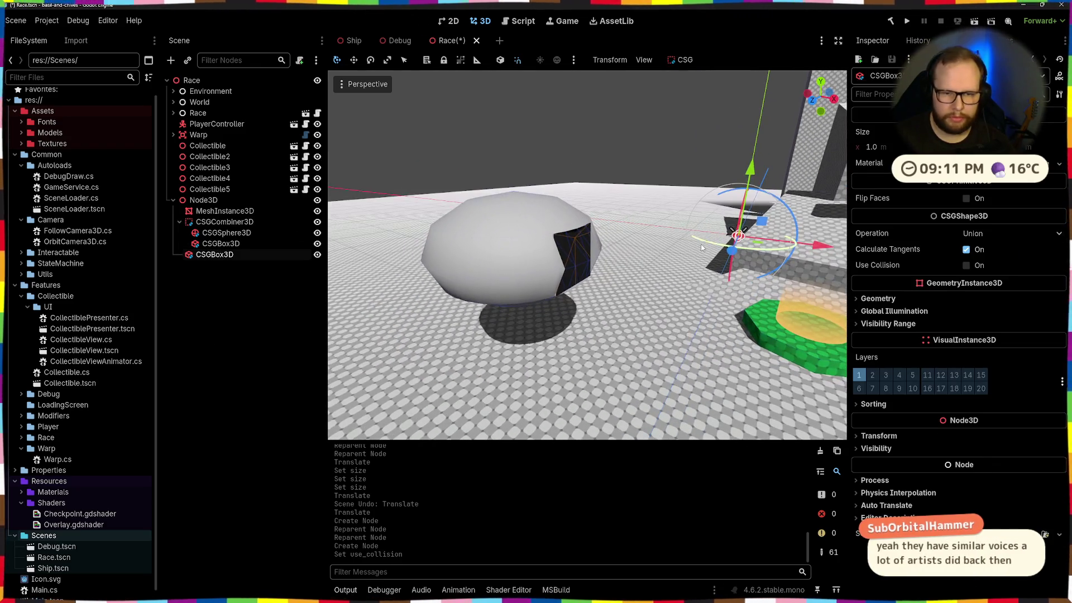
{"action": "left_click", "coordinate": [234, 212]}
{"action": "left_click", "coordinate": [215, 244]}
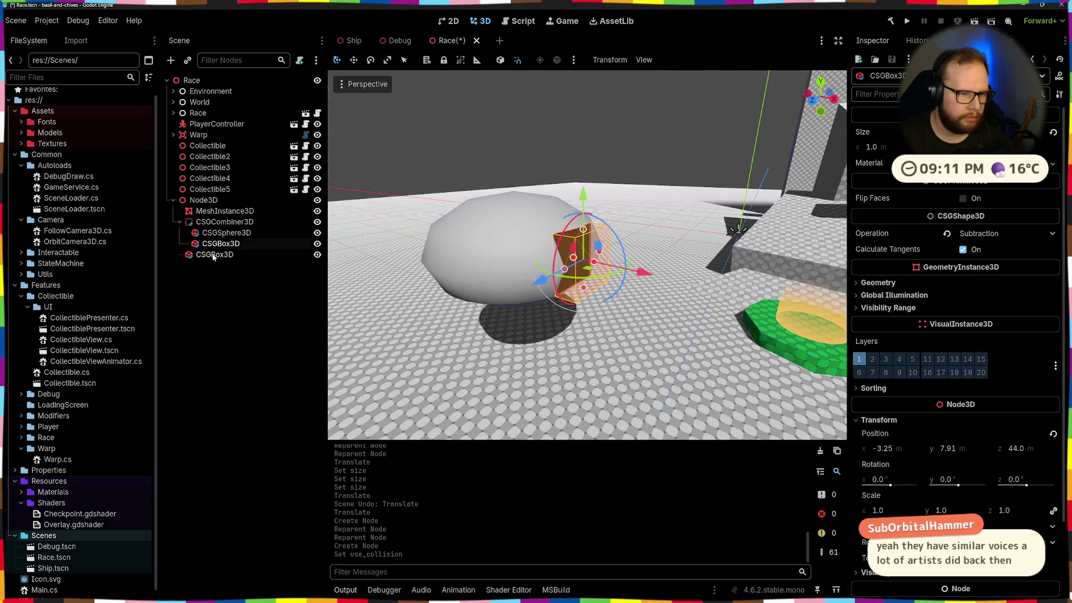
{"action": "left_click", "coordinate": [215, 254]}
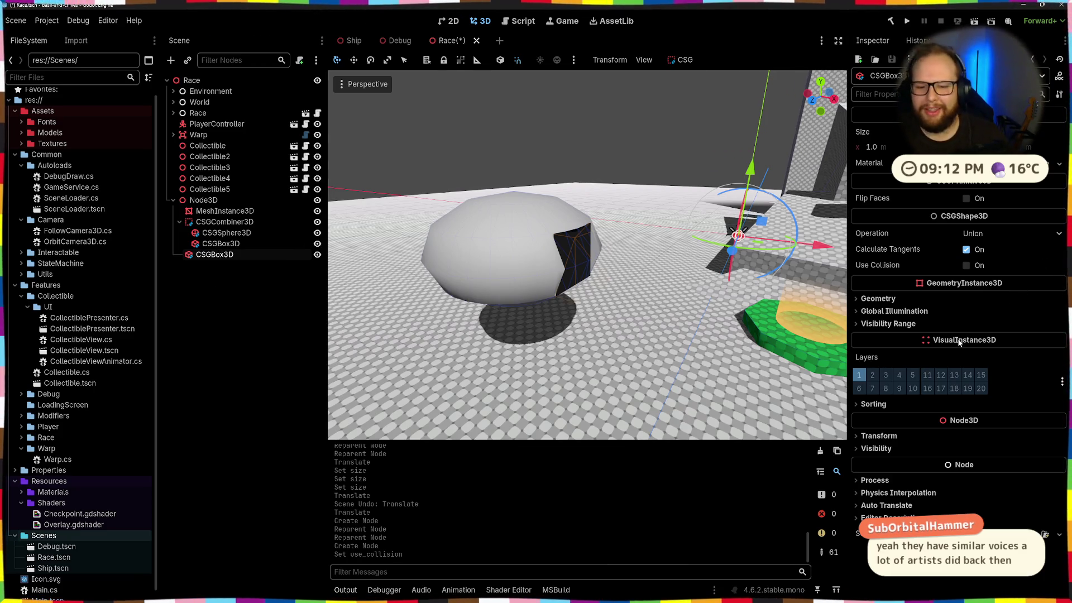
{"action": "left_click", "coordinate": [858, 435]}
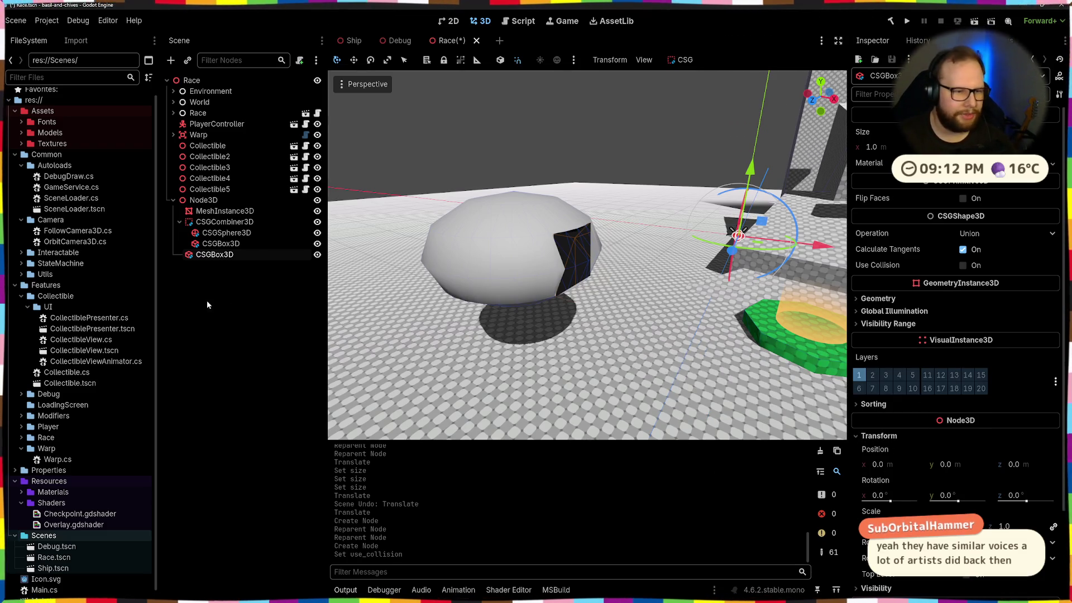
Step: Collapse the combiner's children and orbit around the egg from several angles
{"action": "left_click", "coordinate": [179, 222]}
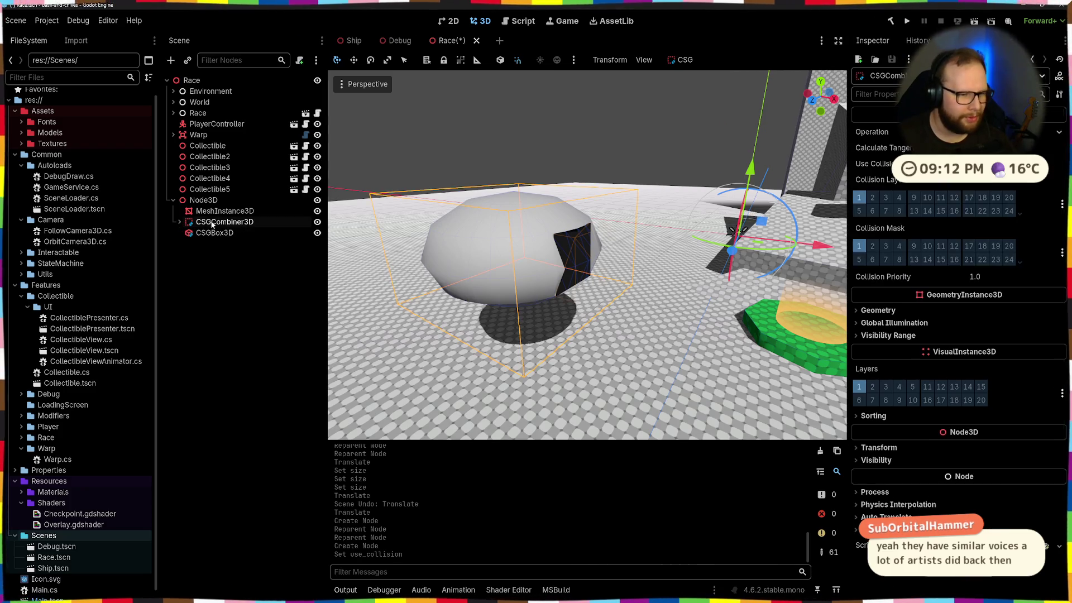
{"action": "scroll", "coordinate": [865, 333], "scroll_direction": "down", "scroll_amount": 2}
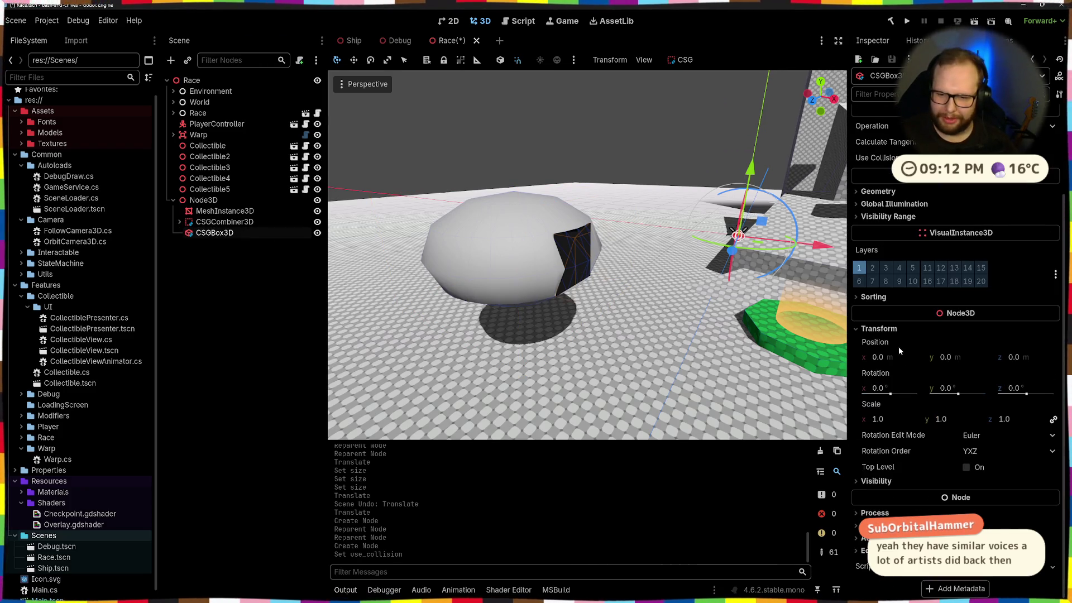
{"action": "left_click_drag", "start_coordinate": [584, 336], "coordinate": [594, 339]}
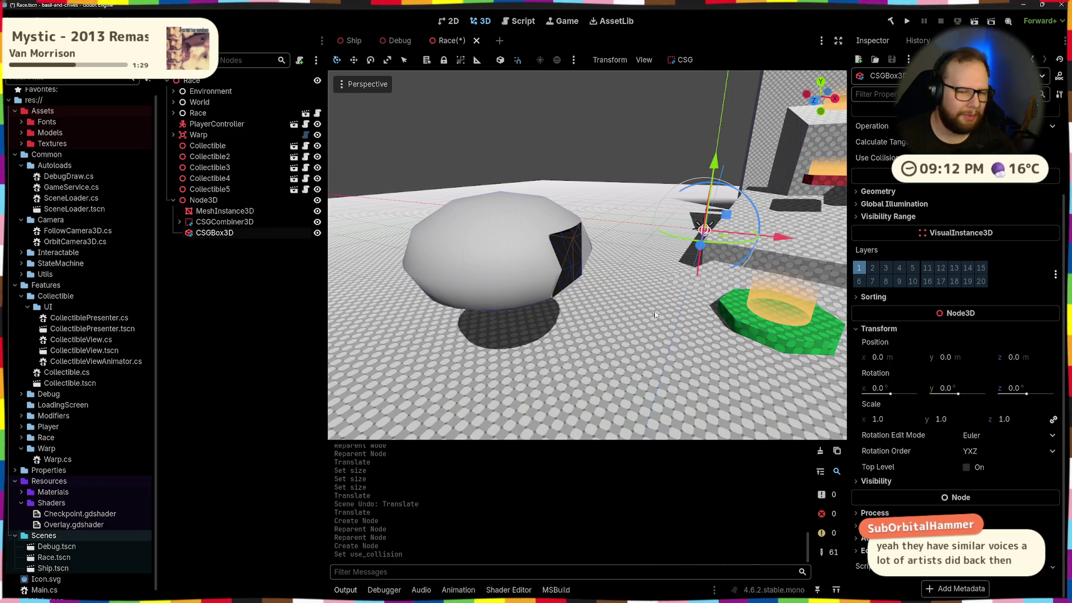
{"action": "left_click_drag", "start_coordinate": [666, 337], "coordinate": [641, 326]}
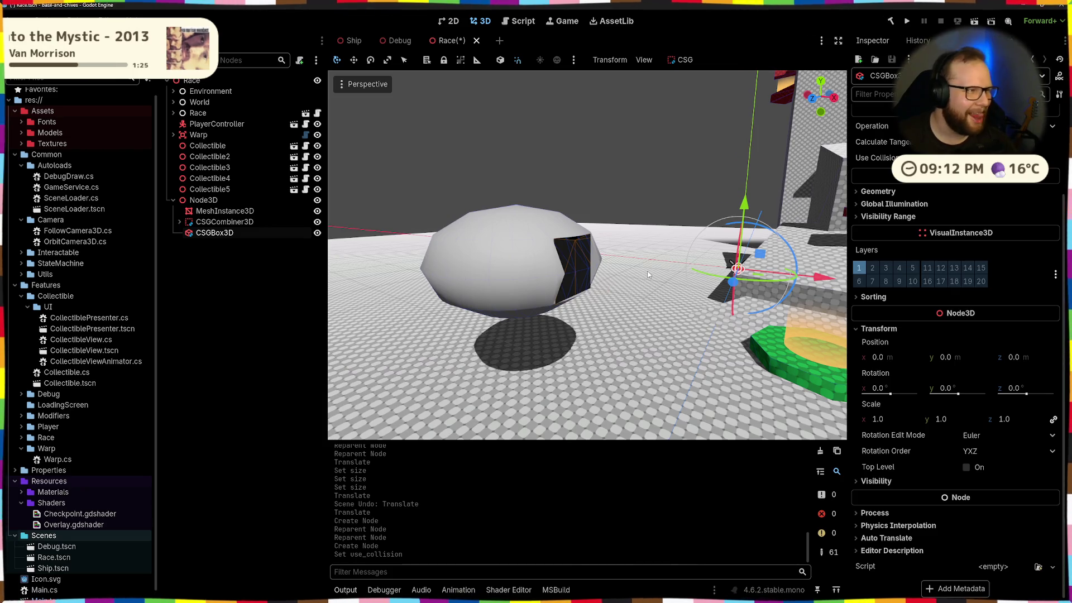
{"action": "mouse_move", "coordinate": [647, 274]}
{"action": "left_mouse_down"}
{"action": "mouse_move", "coordinate": [771, 262]}
{"action": "mouse_move", "coordinate": [792, 290]}
{"action": "left_mouse_up"}
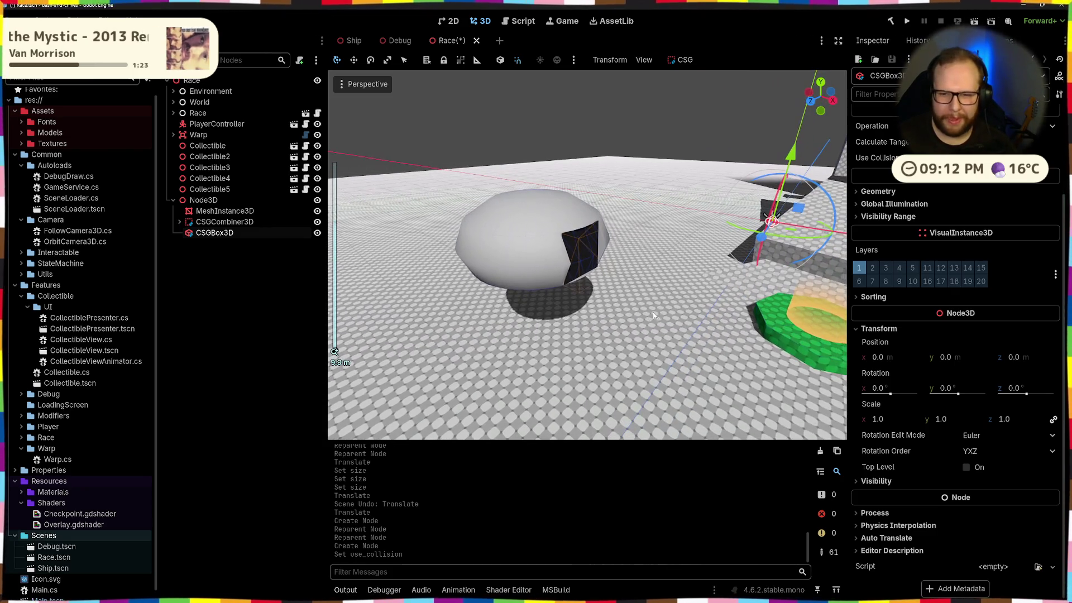
{"action": "left_click", "coordinate": [212, 211]}
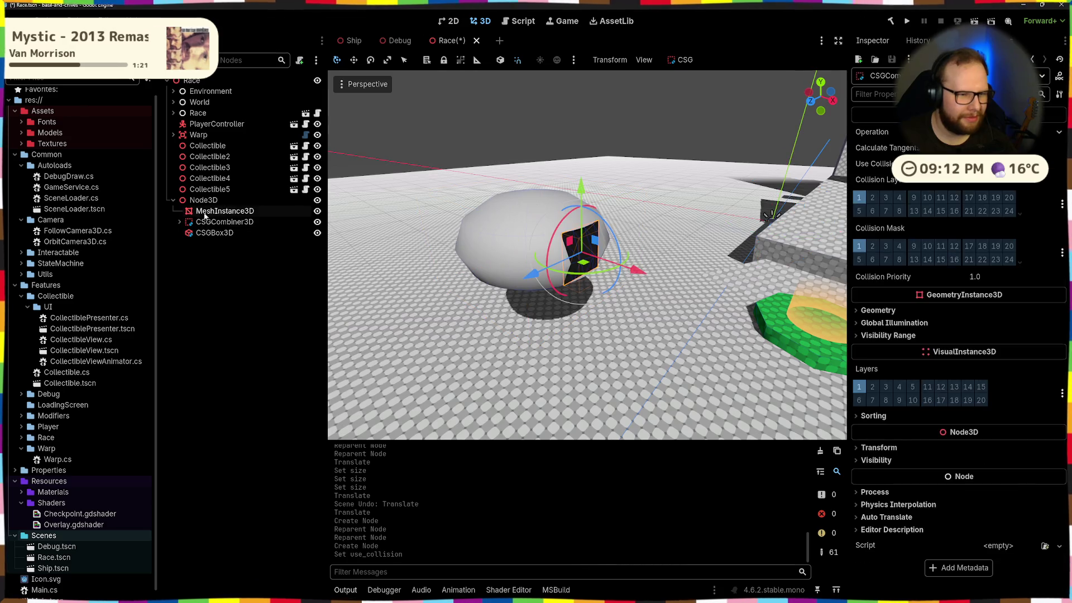
Step: Review the box, plane mesh and CSG combiner properties, including the combiner's transform
{"action": "left_click", "coordinate": [209, 232]}
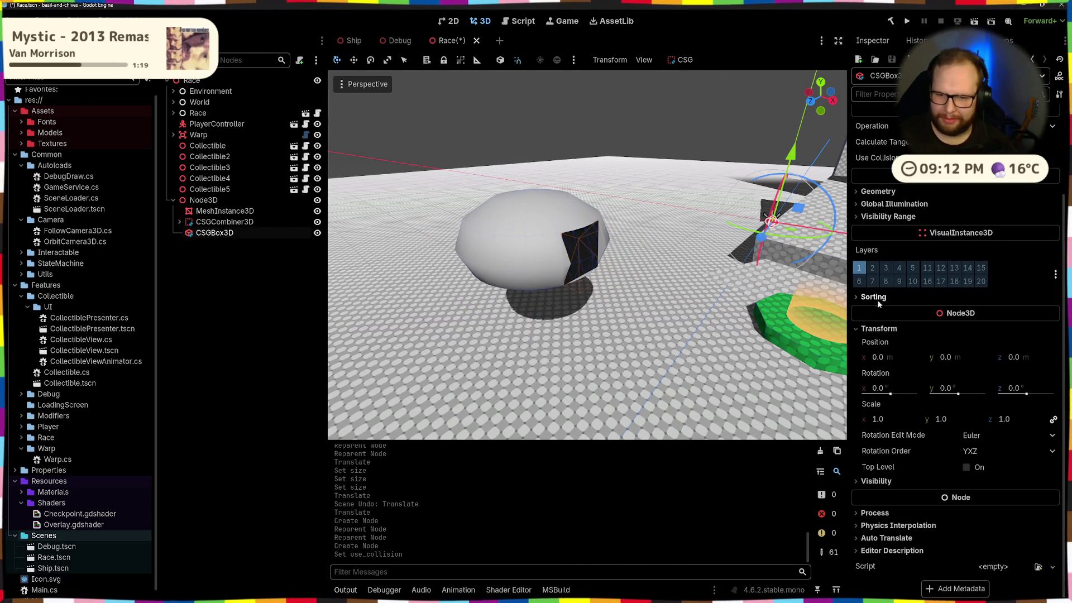
{"action": "left_click", "coordinate": [215, 211]}
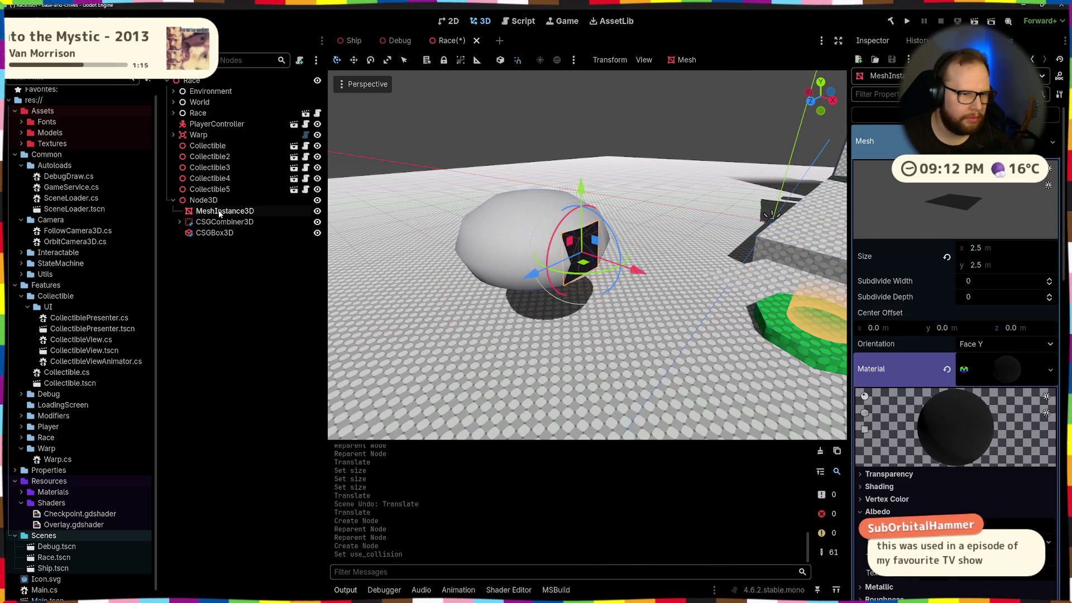
{"action": "left_click", "coordinate": [406, 247]}
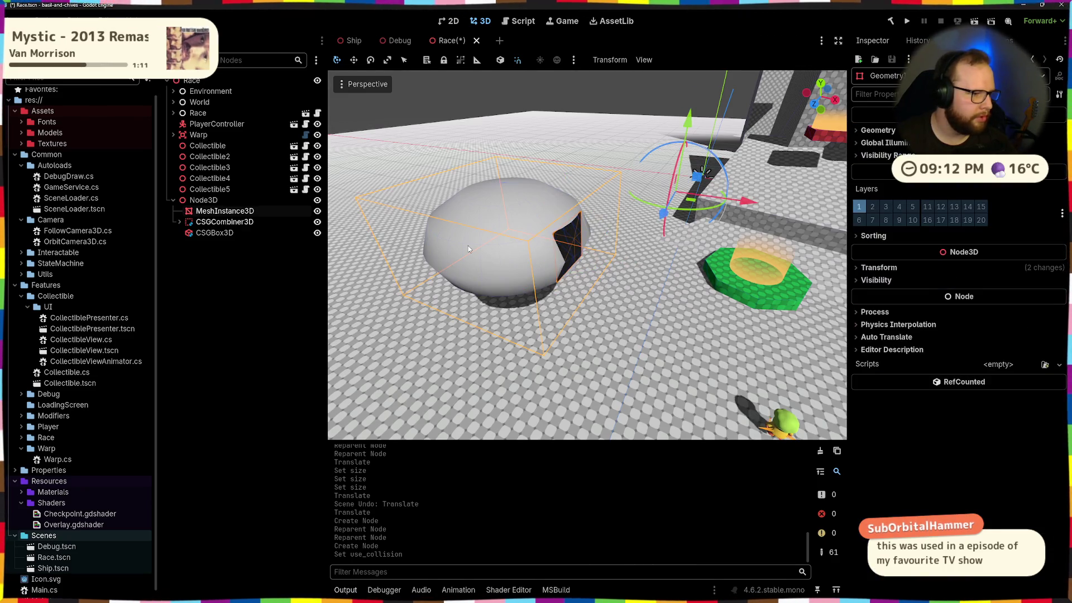
{"action": "left_click", "coordinate": [224, 222]}
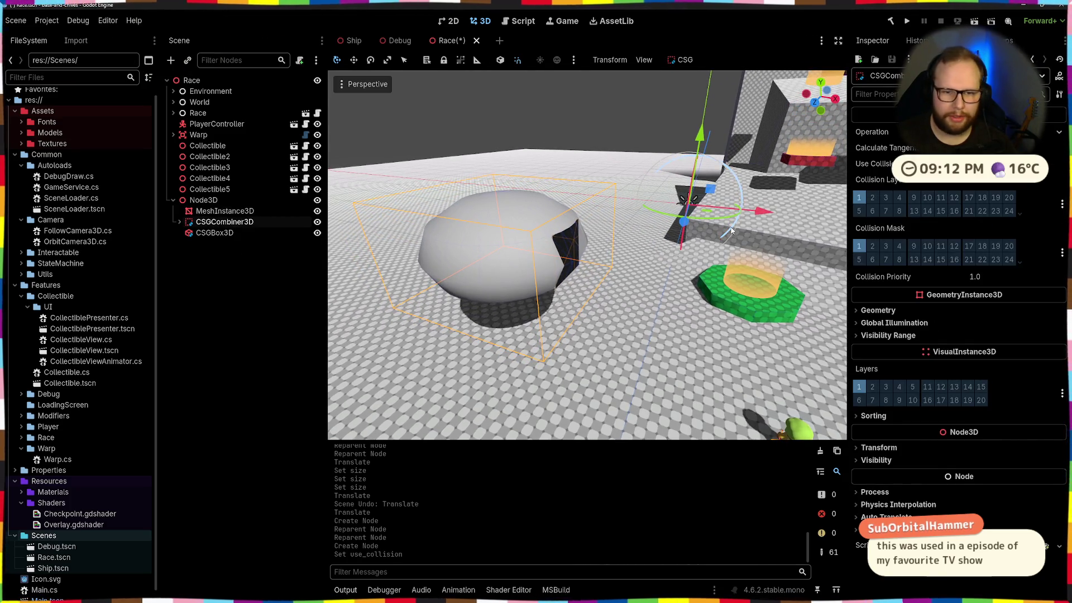
{"action": "left_click", "coordinate": [892, 446]}
{"action": "scroll", "coordinate": [891, 445], "scroll_direction": "down", "scroll_amount": 3}
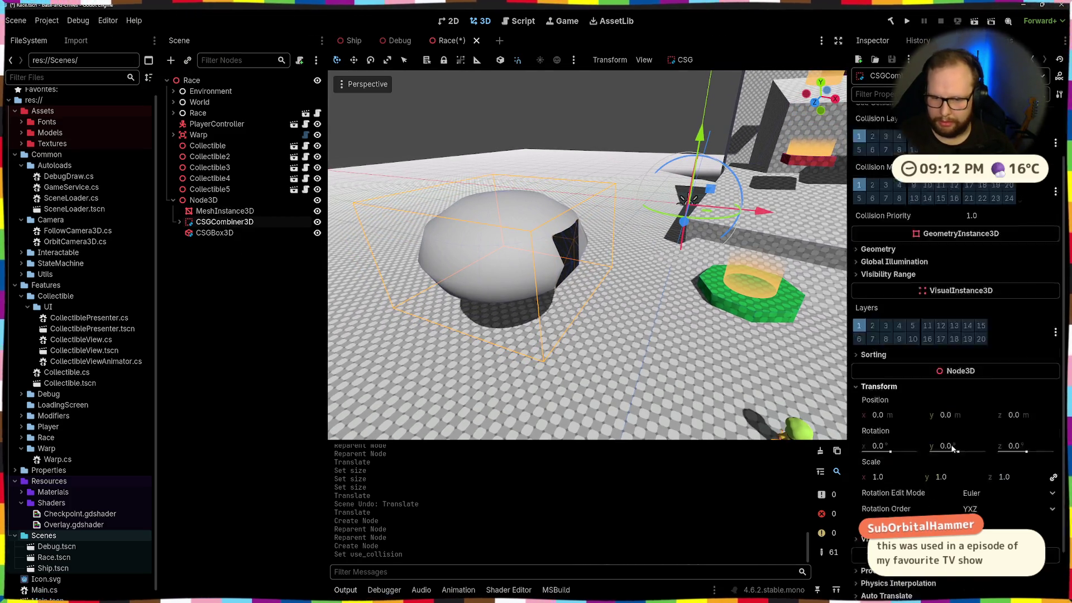
{"action": "left_click", "coordinate": [217, 211]}
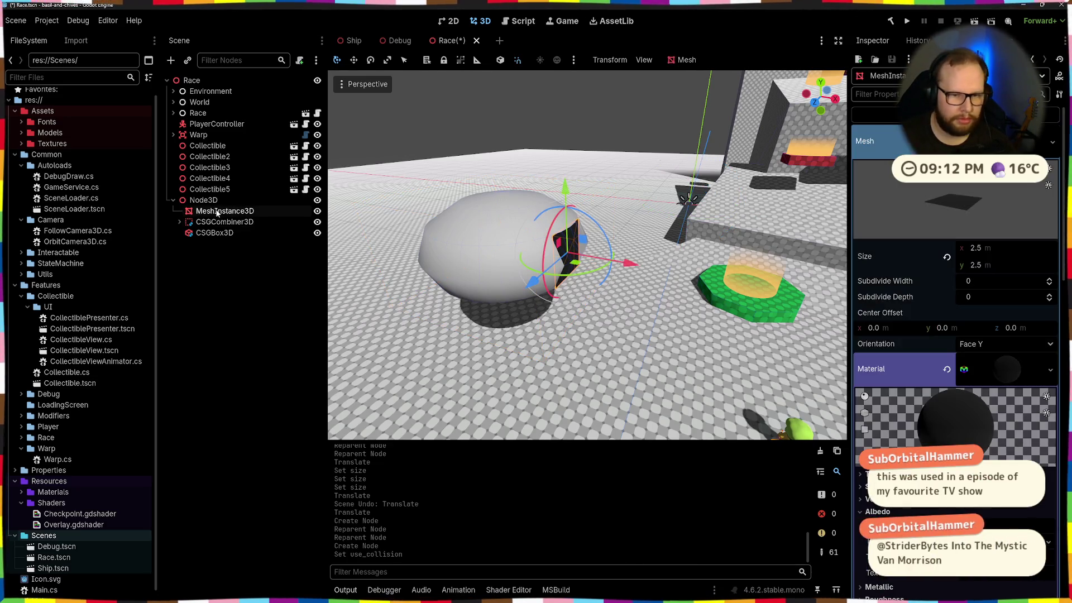
{"action": "left_click", "coordinate": [216, 222]}
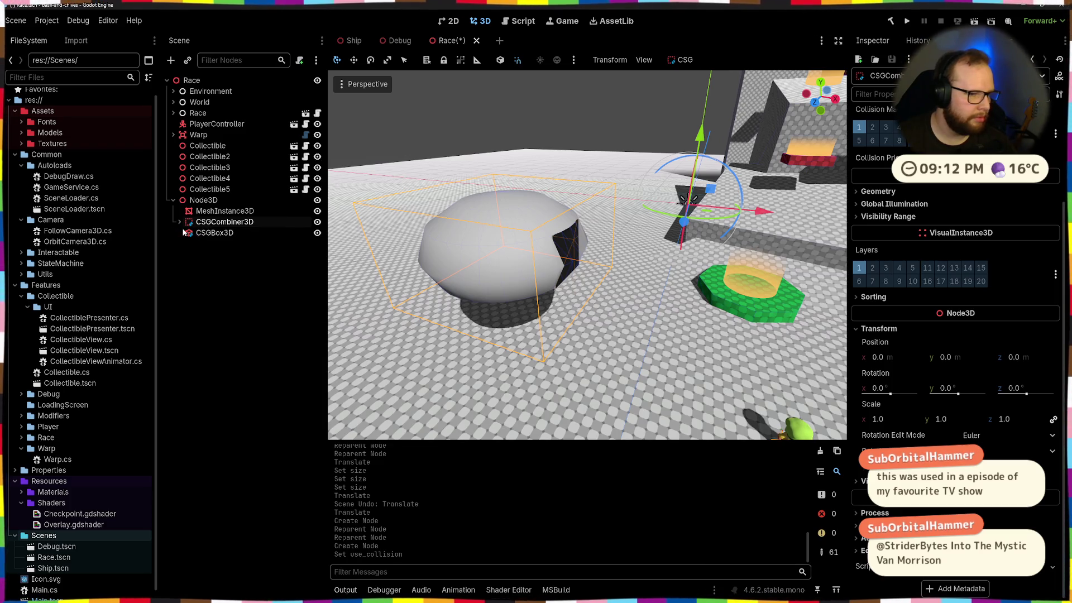
Step: Reset the CSG sphere and inner box positions to the origin
{"action": "left_click", "coordinate": [179, 221]}
{"action": "left_click", "coordinate": [222, 233]}
{"action": "left_click", "coordinate": [217, 244]}
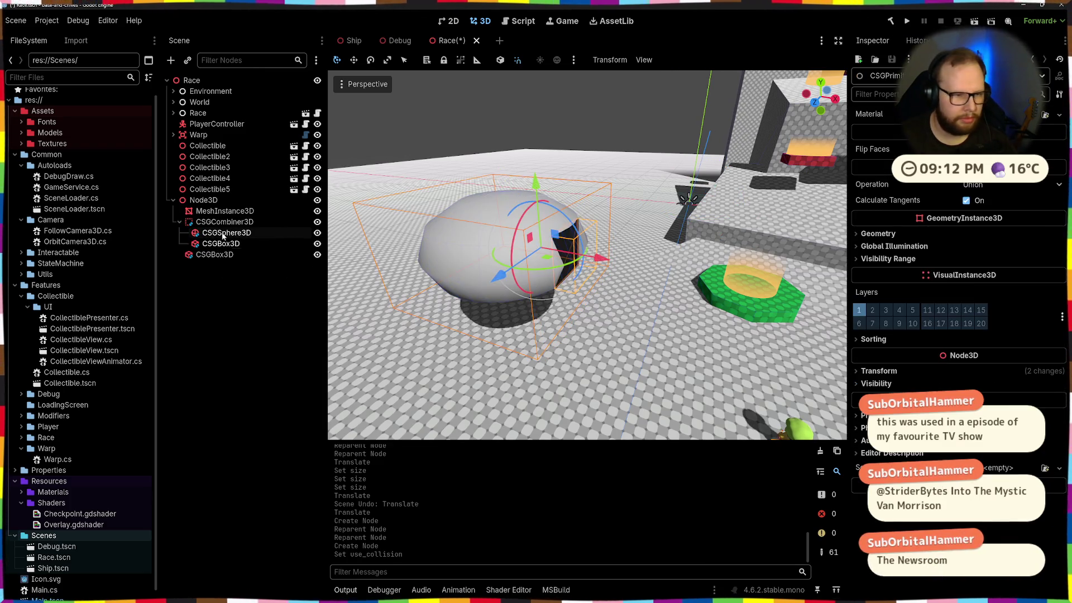
{"action": "left_click", "coordinate": [222, 233]}
{"action": "left_click", "coordinate": [310, 244]}
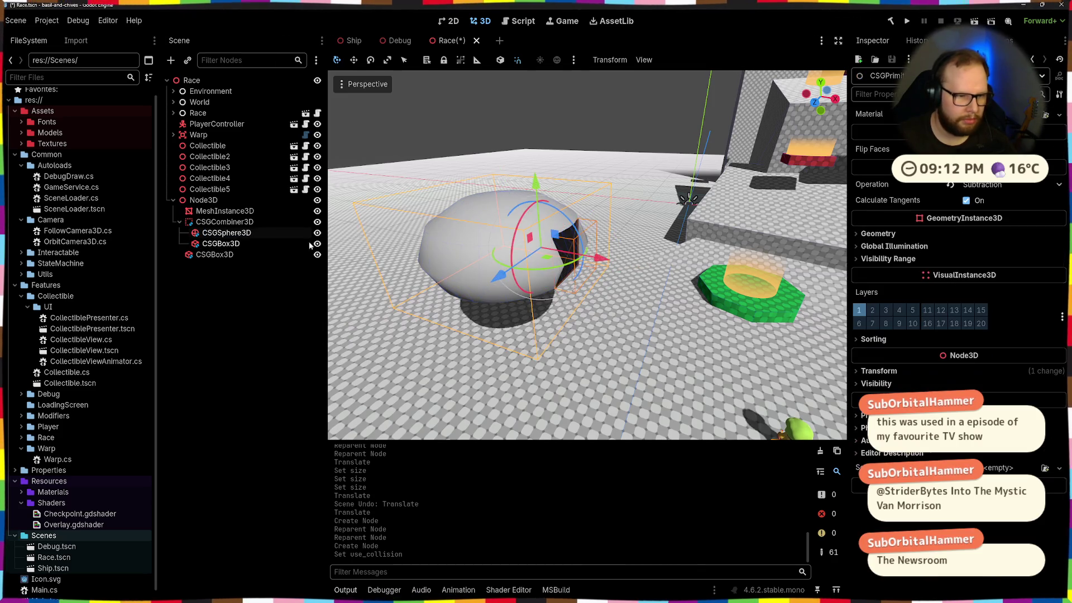
{"action": "left_click", "coordinate": [879, 372]}
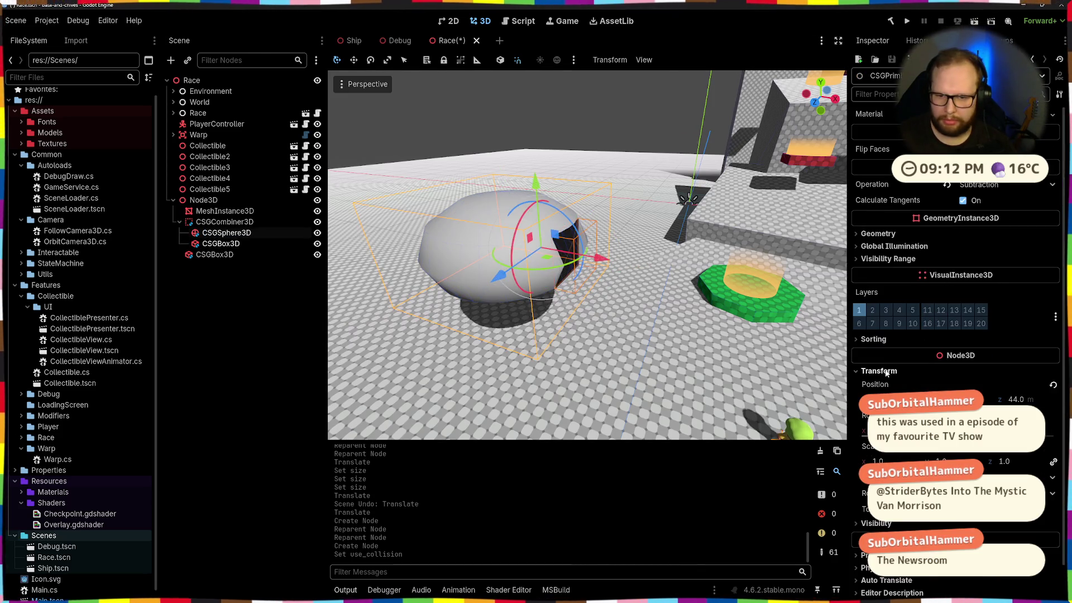
{"action": "left_click", "coordinate": [1052, 386]}
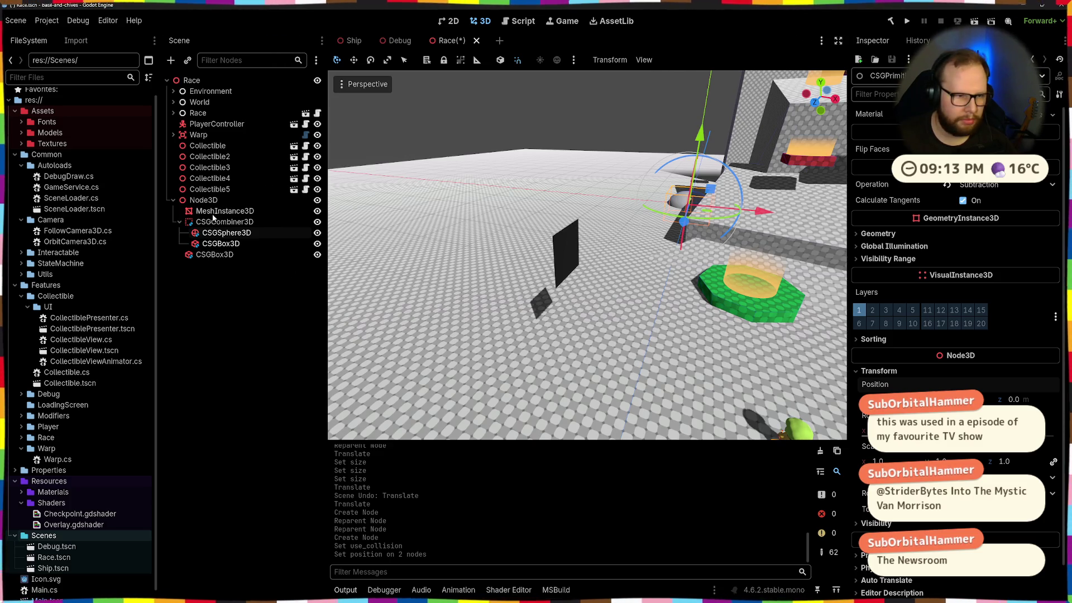
Step: Reset the plane MeshInstance3D's position to the origin
{"action": "left_click", "coordinate": [212, 215]}
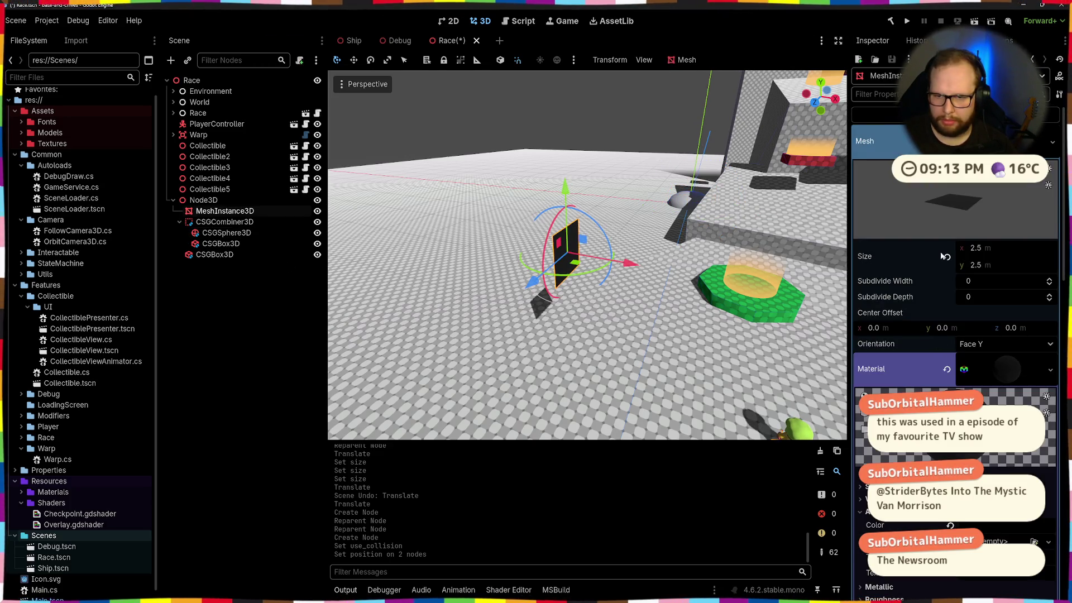
{"action": "scroll", "coordinate": [967, 528], "scroll_direction": "down", "scroll_amount": 15}
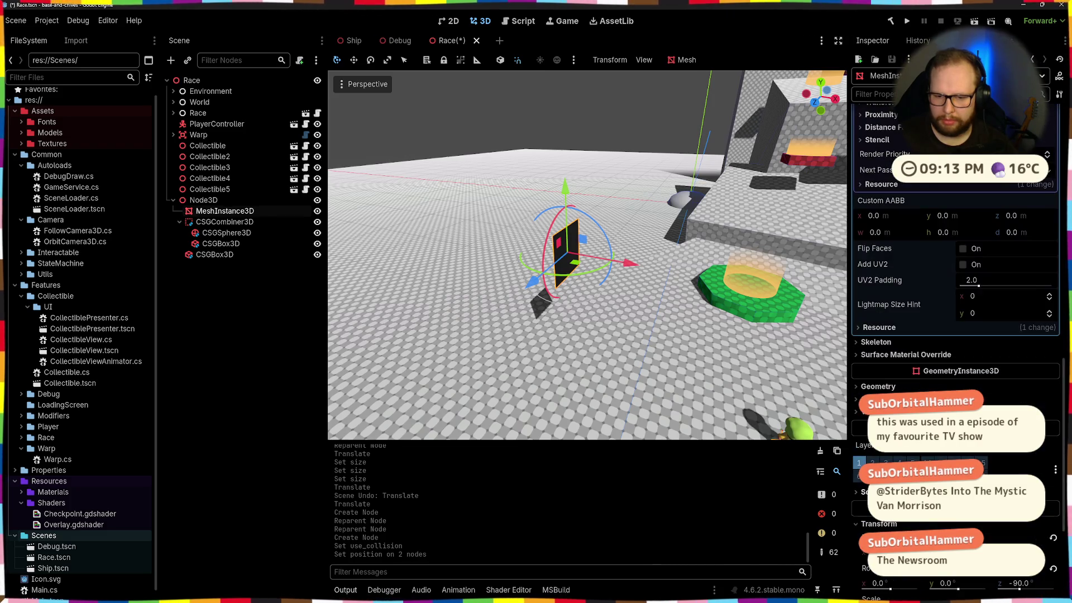
{"action": "scroll", "coordinate": [879, 407], "scroll_direction": "down", "scroll_amount": 5}
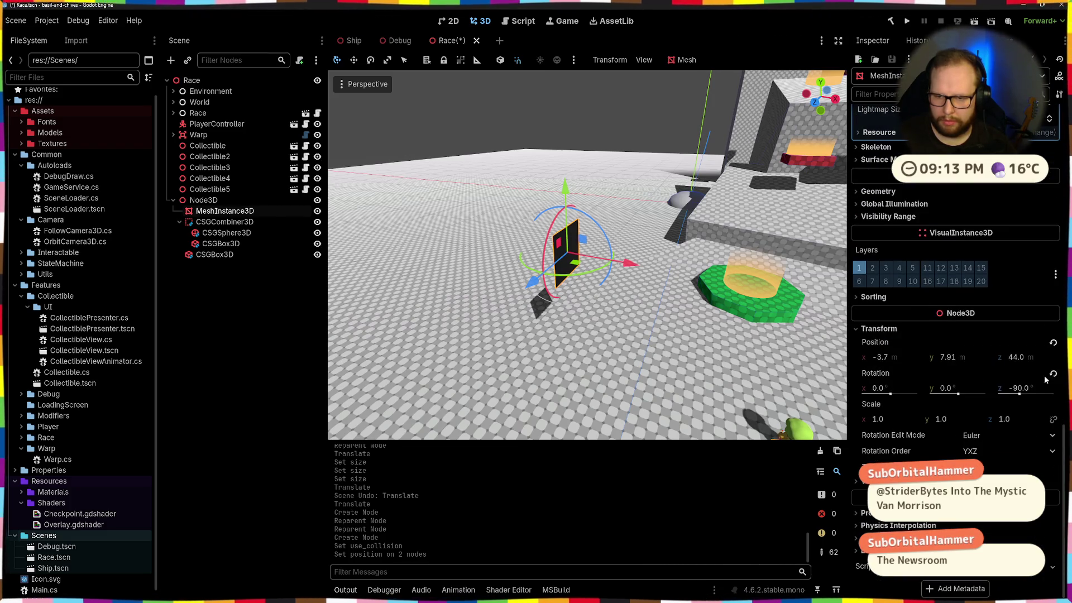
{"action": "left_click", "coordinate": [1052, 343]}
Step: Move the sphere combiner to x 2 m along its X gizmo arrow
{"action": "left_click", "coordinate": [203, 199]}
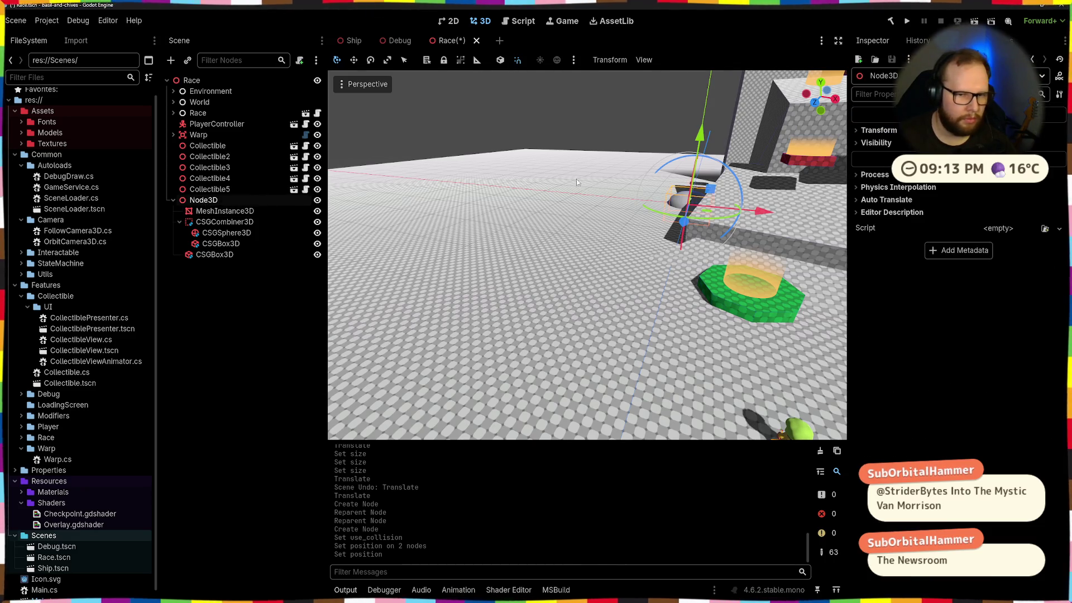
{"action": "left_click_drag", "start_coordinate": [690, 227], "coordinate": [658, 316]}
{"action": "mouse_move", "coordinate": [725, 306]}
{"action": "left_mouse_down"}
{"action": "mouse_move", "coordinate": [764, 214]}
{"action": "mouse_move", "coordinate": [537, 228]}
{"action": "left_mouse_up"}
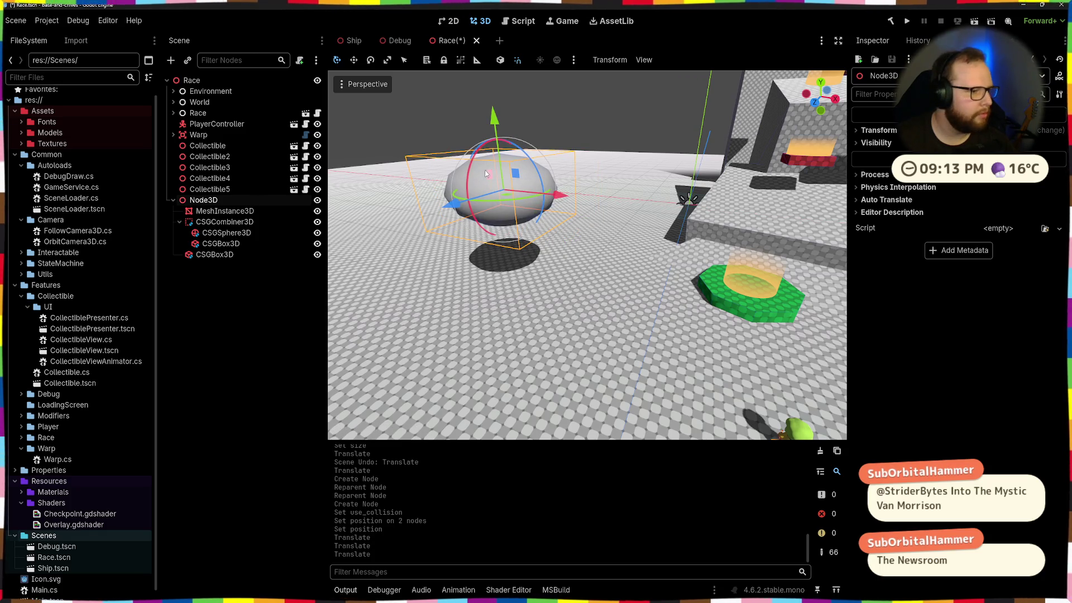
{"action": "scroll", "coordinate": [486, 174], "scroll_direction": "up", "scroll_amount": 5}
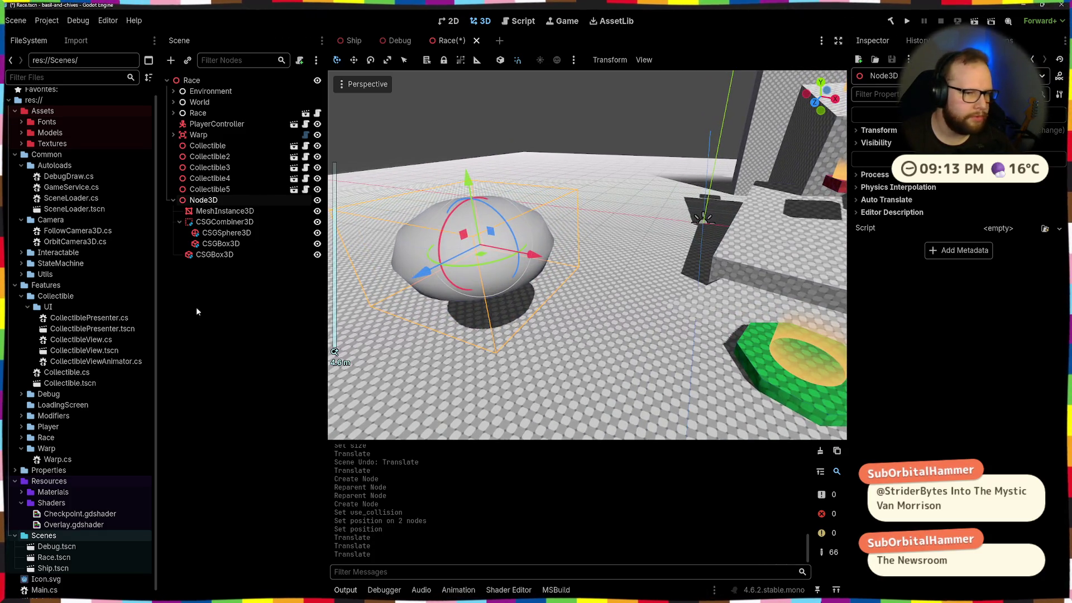
{"action": "left_click", "coordinate": [224, 222]}
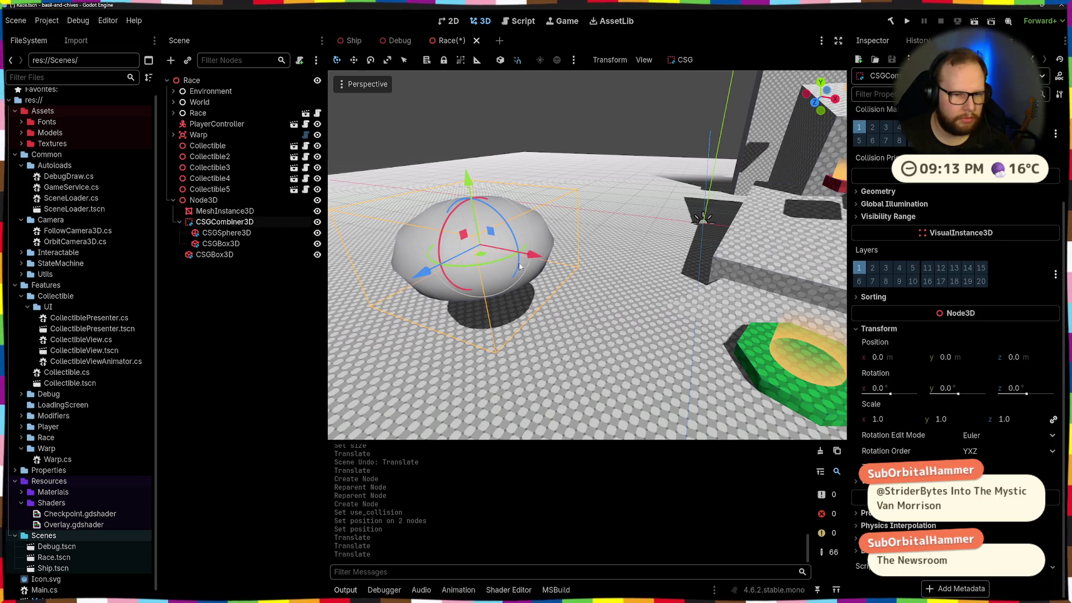
{"action": "left_click_drag", "start_coordinate": [532, 258], "coordinate": [569, 263]}
Step: Slide the MeshInstance3D to x 5 m, then select the subtracting box
{"action": "left_click", "coordinate": [223, 255]}
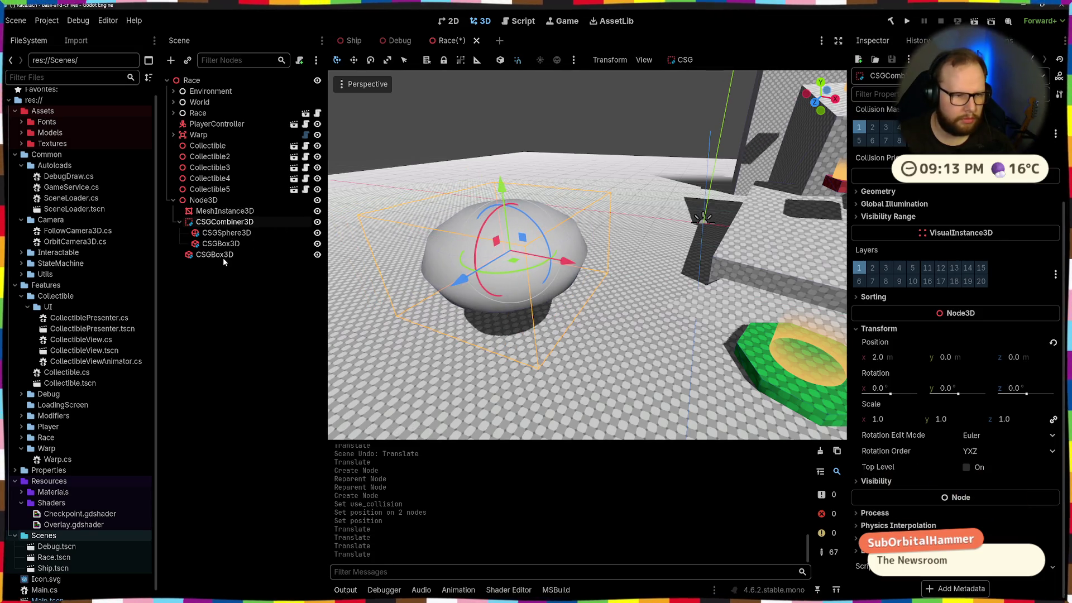
{"action": "left_click", "coordinate": [225, 211]}
{"action": "mouse_move", "coordinate": [534, 257]}
{"action": "left_mouse_down"}
{"action": "mouse_move", "coordinate": [645, 274]}
{"action": "mouse_move", "coordinate": [639, 267]}
{"action": "left_mouse_up"}
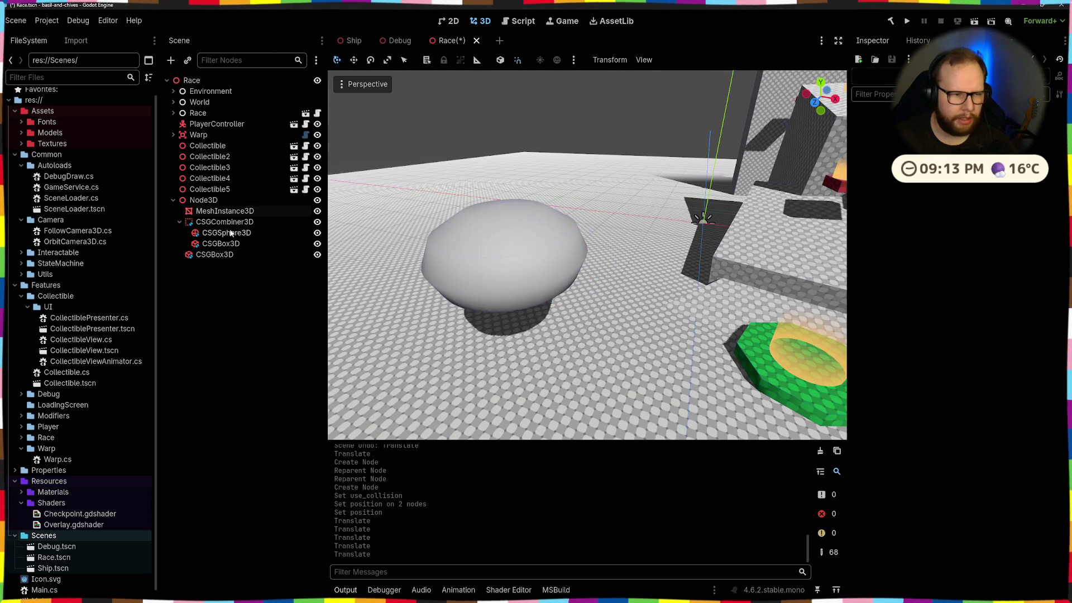
{"action": "left_click", "coordinate": [575, 263]}
{"action": "left_click", "coordinate": [242, 241]}
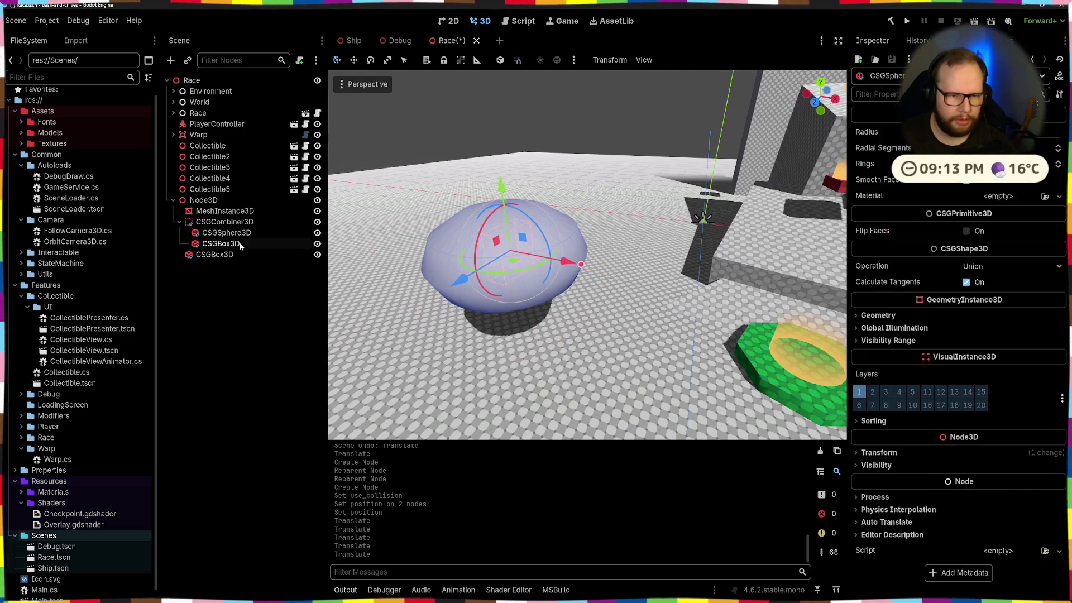
Step: Move the subtracting box to the sphere's edge, set Size x to 2.0, and inspect the opening
{"action": "mouse_move", "coordinate": [571, 270]}
{"action": "left_mouse_down"}
{"action": "mouse_move", "coordinate": [642, 279]}
{"action": "mouse_move", "coordinate": [573, 266]}
{"action": "left_mouse_up"}
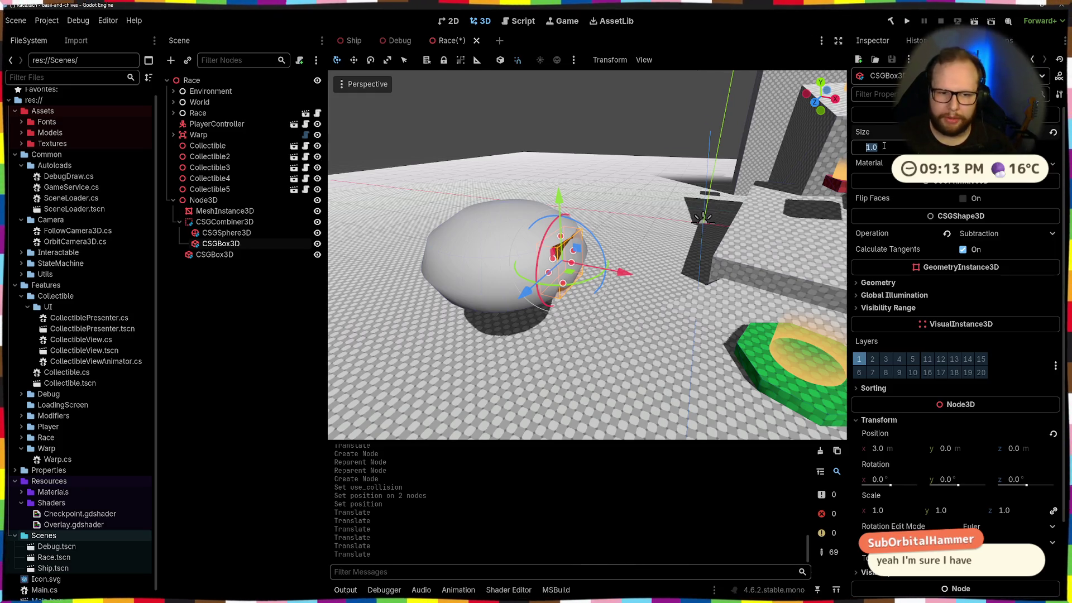
{"action": "type", "text": "2"}
{"action": "key", "text": "Return"}
{"action": "mouse_move", "coordinate": [624, 192]}
{"action": "left_mouse_down"}
{"action": "mouse_move", "coordinate": [788, 277]}
{"action": "mouse_move", "coordinate": [476, 413]}
{"action": "left_mouse_up"}
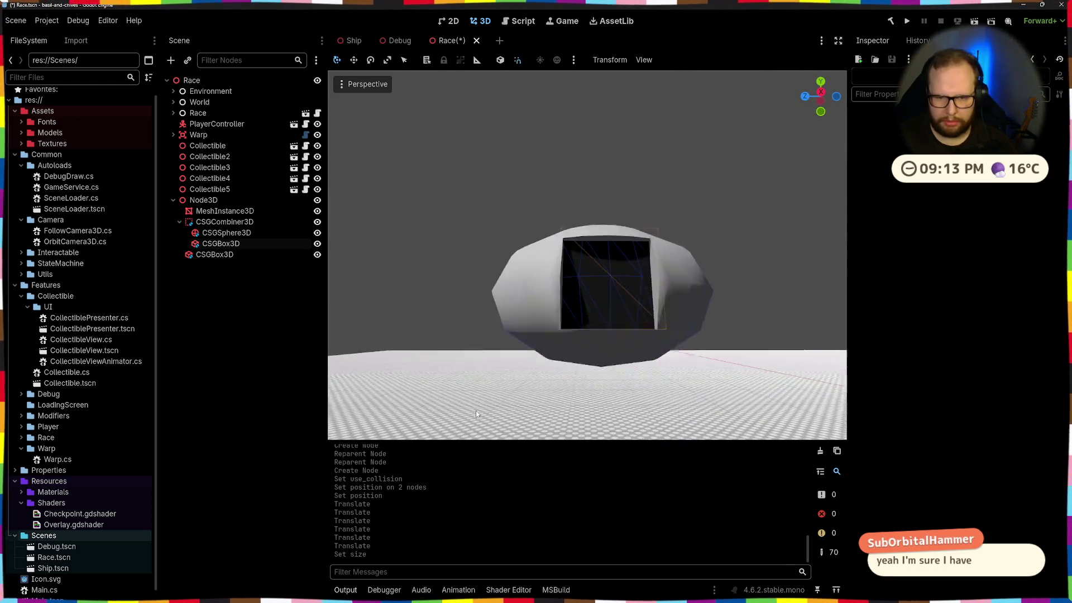
{"action": "scroll", "coordinate": [624, 364], "scroll_direction": "up", "scroll_amount": 5}
{"action": "left_click_drag", "start_coordinate": [598, 323], "coordinate": [684, 351]}
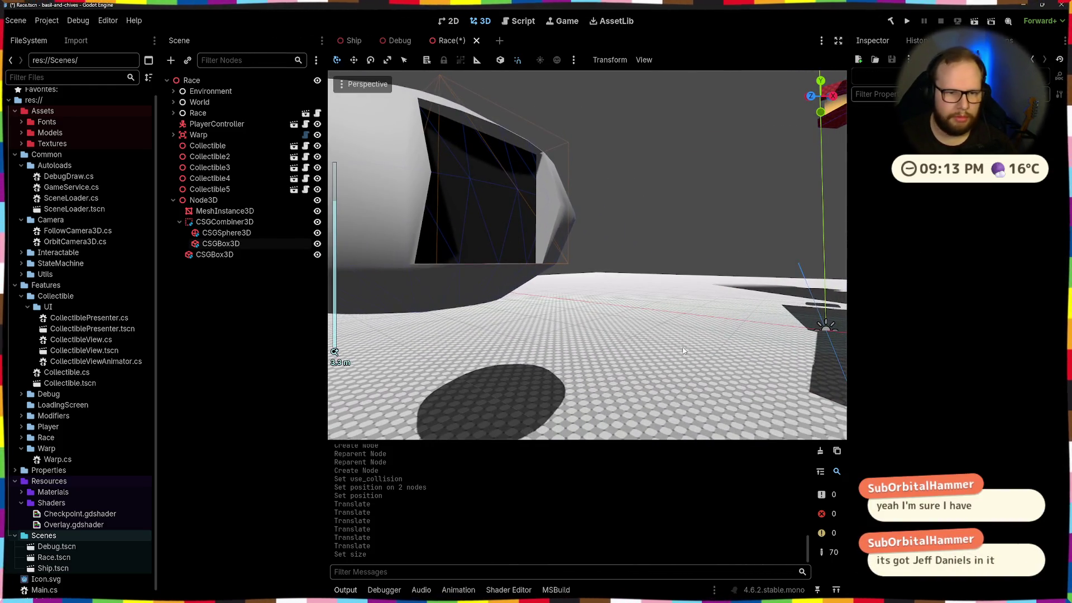
{"action": "scroll", "coordinate": [684, 350], "scroll_direction": "down", "scroll_amount": 3}
{"action": "left_click_drag", "start_coordinate": [515, 219], "coordinate": [553, 251]}
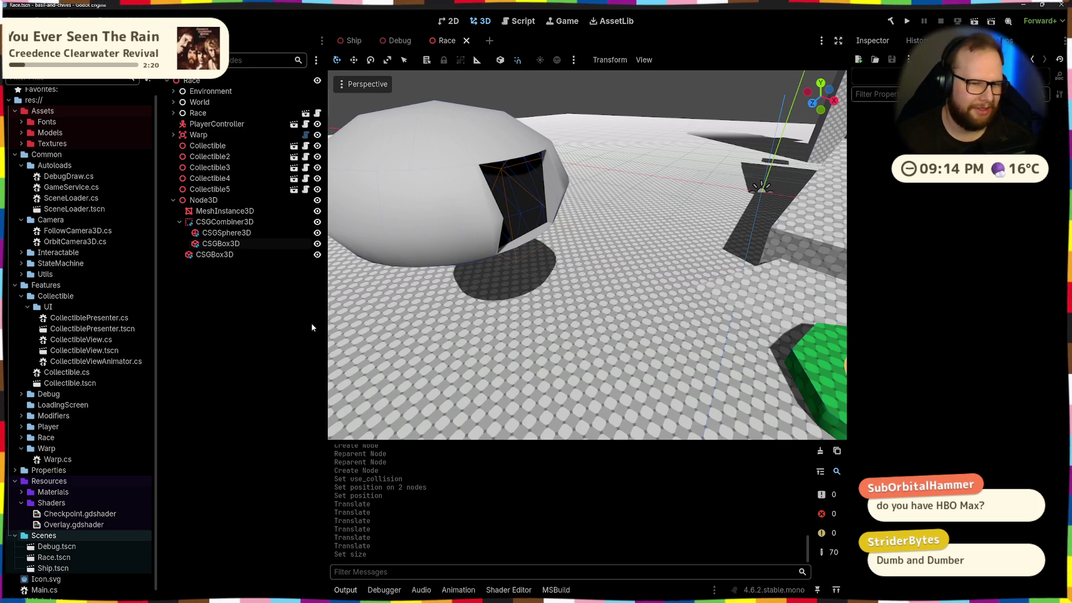
Step: Move the standalone CSGBox3D out to x 6 m
{"action": "left_click", "coordinate": [214, 254]}
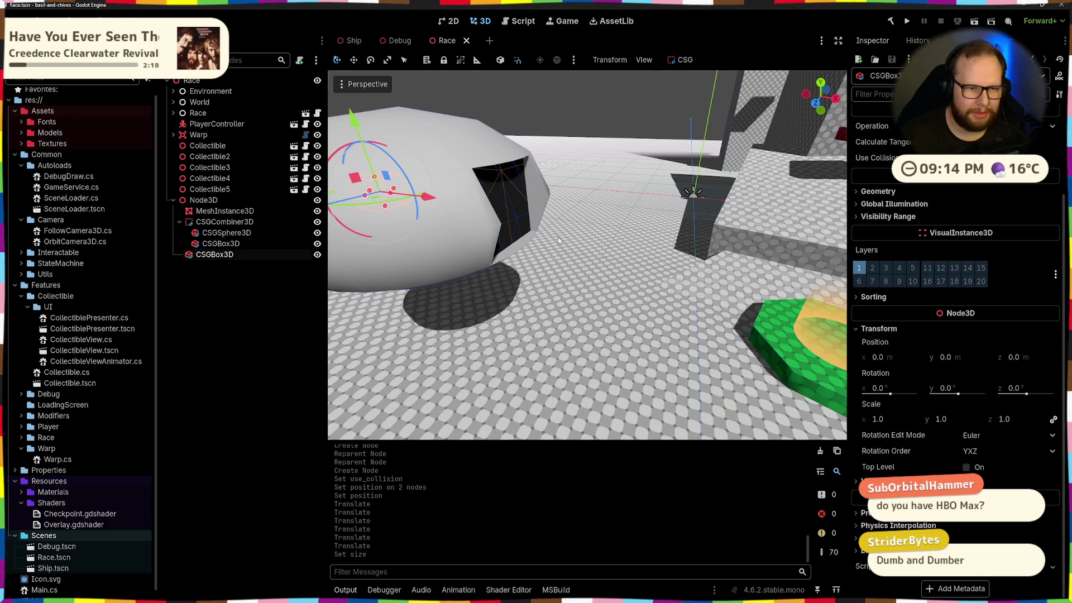
{"action": "scroll", "coordinate": [582, 256], "scroll_direction": "up", "scroll_amount": 4}
{"action": "left_click_drag", "start_coordinate": [407, 249], "coordinate": [553, 253]}
Step: Flatten the standalone box and set its width to 5.0
{"action": "scroll", "coordinate": [516, 226], "scroll_direction": "up", "scroll_amount": 5}
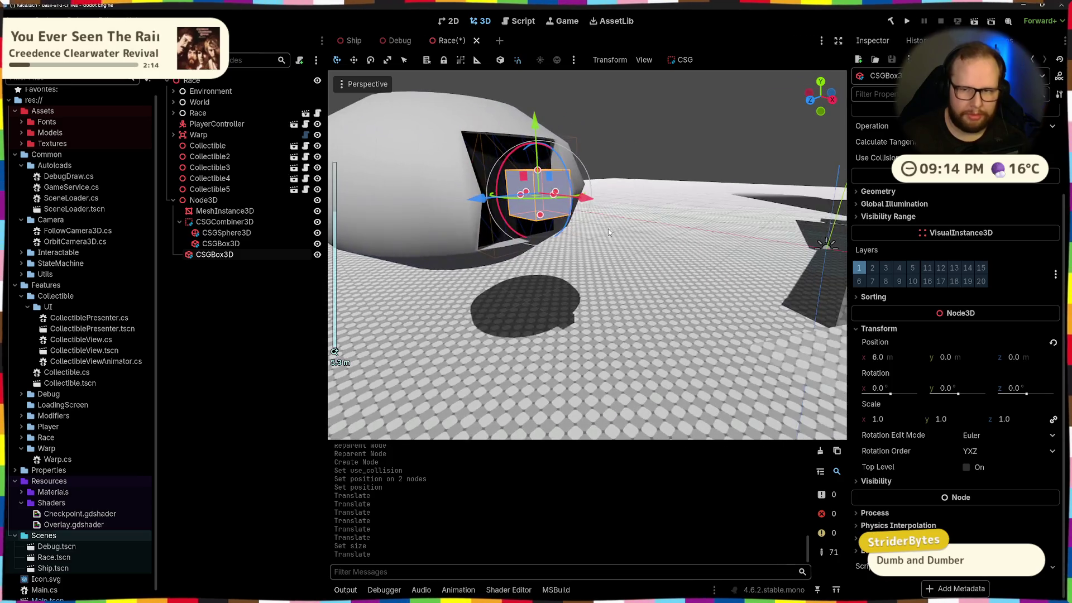
{"action": "left_click", "coordinate": [891, 148]}
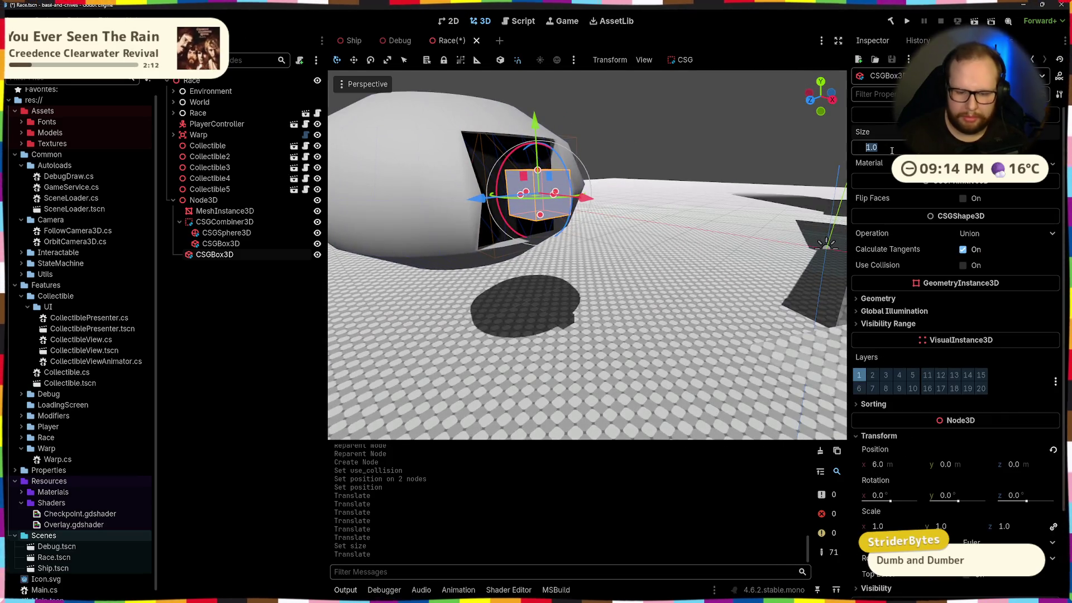
{"action": "key", "text": "Return"}
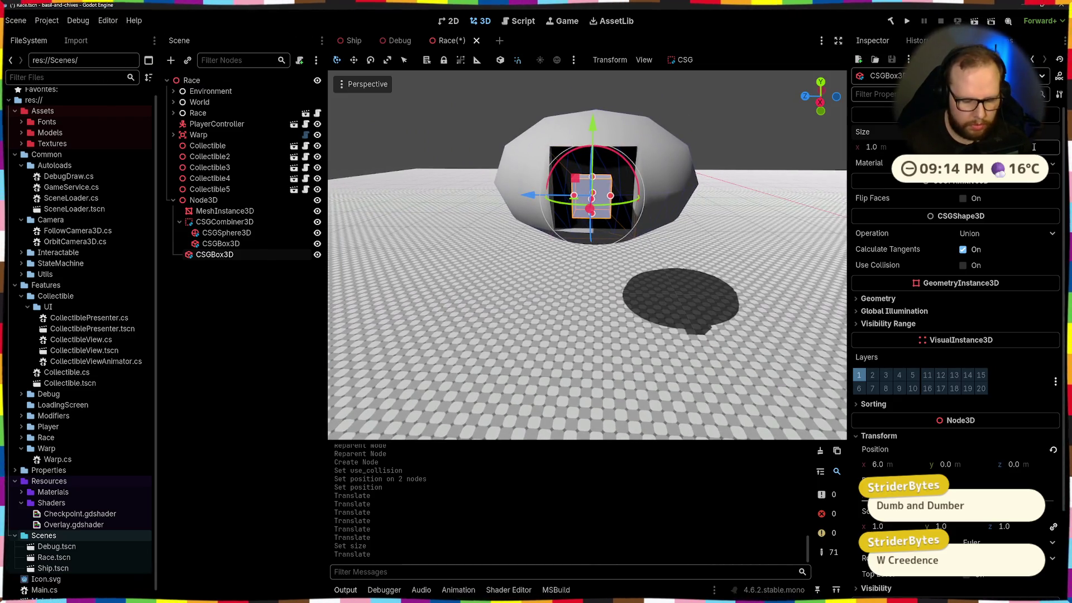
{"action": "left_click_drag", "start_coordinate": [1004, 174], "coordinate": [1028, 174]}
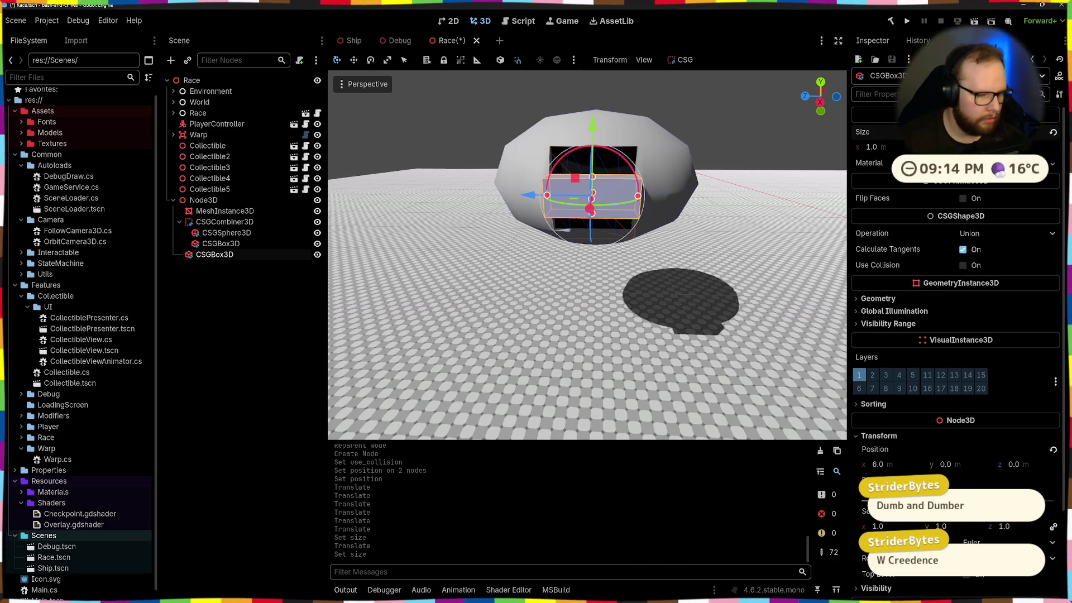
{"action": "left_click_drag", "start_coordinate": [593, 178], "coordinate": [592, 192]}
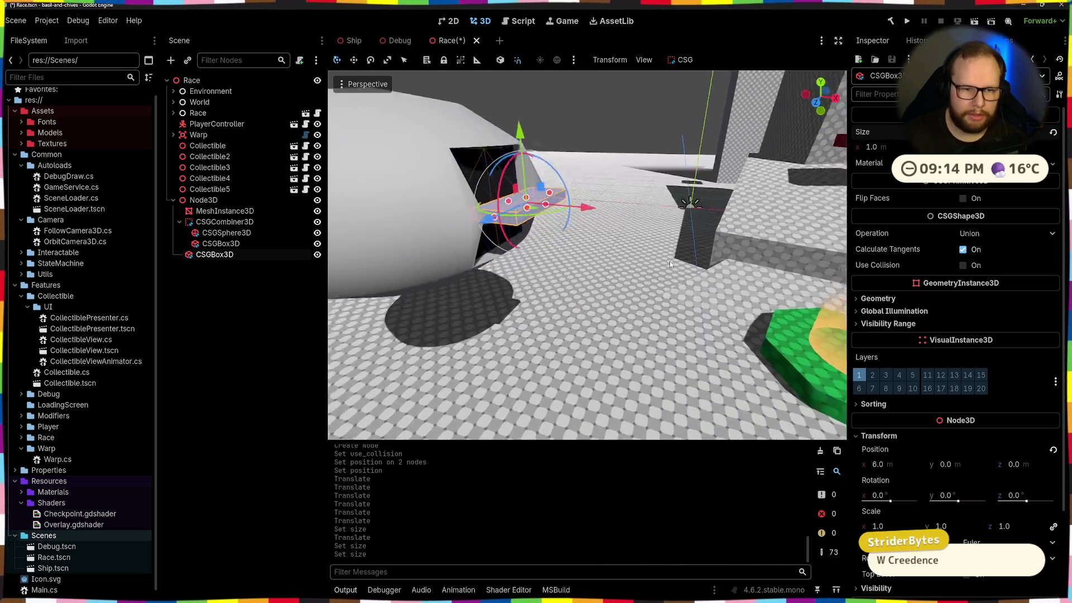
{"action": "left_click", "coordinate": [902, 147]}
{"action": "type", "text": "3"}
{"action": "key", "text": "Return"}
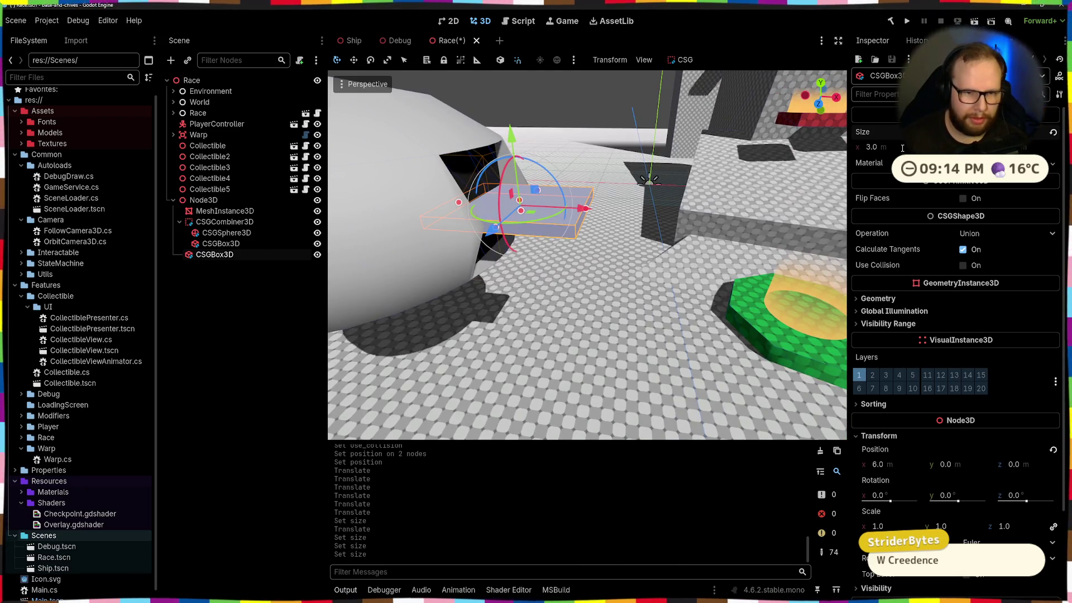
{"action": "type", "text": "5"}
{"action": "key", "text": "Return"}
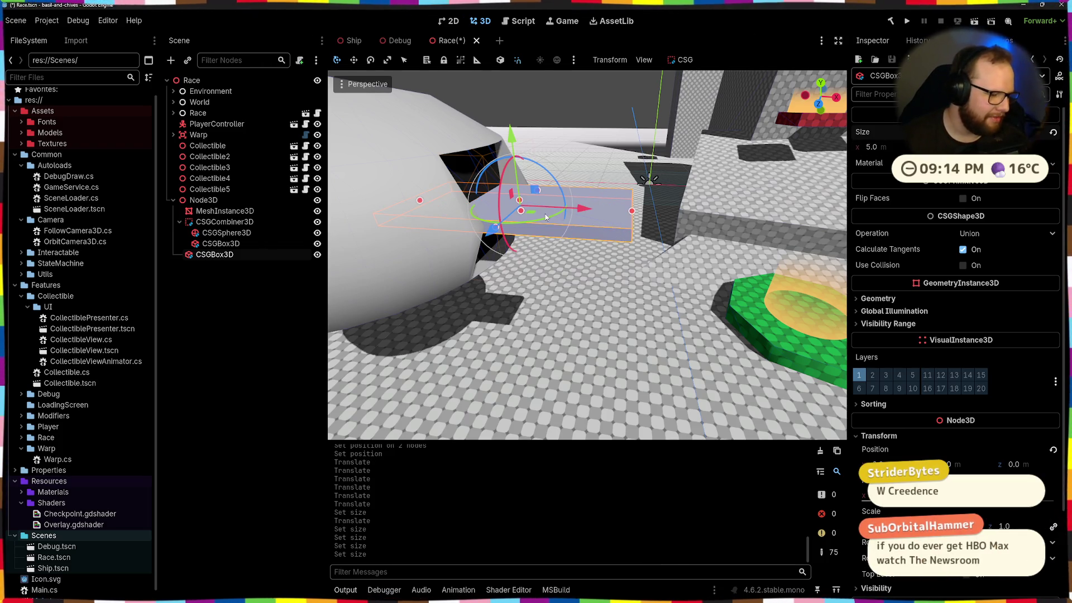
Step: Move the slab, lower it 2 m, and tilt it into a ramp by the ship
{"action": "key", "text": "g"}
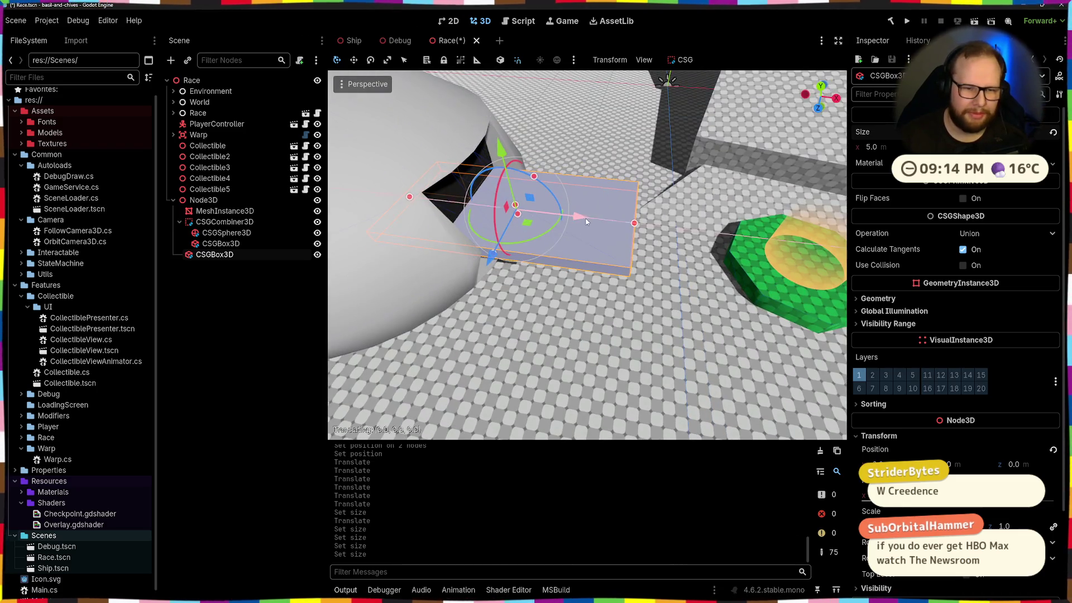
{"action": "left_click_drag", "start_coordinate": [585, 221], "coordinate": [680, 241]}
{"action": "left_click", "coordinate": [663, 239]}
{"action": "key", "text": "KP_1"}
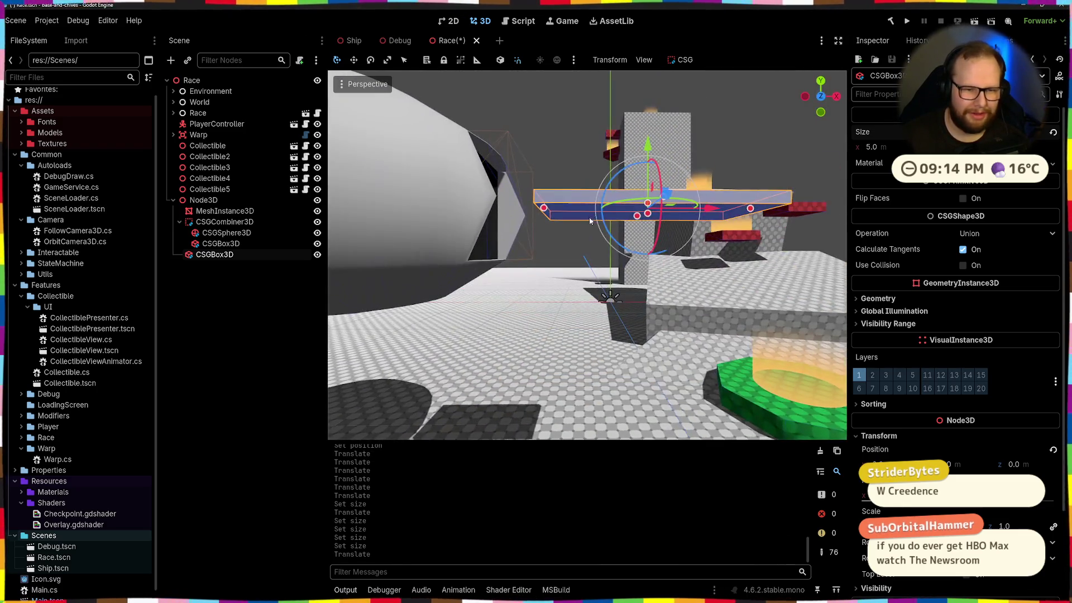
{"action": "key", "text": "g"}
{"action": "left_click", "coordinate": [620, 250]}
{"action": "mouse_move", "coordinate": [619, 249]}
{"action": "left_mouse_down"}
{"action": "mouse_move", "coordinate": [620, 266]}
{"action": "mouse_move", "coordinate": [606, 207]}
{"action": "mouse_move", "coordinate": [596, 224]}
{"action": "left_mouse_up"}
{"action": "mouse_move", "coordinate": [564, 184]}
{"action": "left_mouse_down"}
{"action": "mouse_move", "coordinate": [569, 256]}
{"action": "mouse_move", "coordinate": [569, 232]}
{"action": "left_mouse_up"}
{"action": "left_click_drag", "start_coordinate": [595, 266], "coordinate": [571, 230]}
{"action": "mouse_move", "coordinate": [631, 293]}
{"action": "left_mouse_down"}
{"action": "mouse_move", "coordinate": [651, 285]}
{"action": "mouse_move", "coordinate": [642, 290]}
{"action": "left_mouse_up"}
{"action": "mouse_move", "coordinate": [577, 217]}
{"action": "left_mouse_down"}
{"action": "mouse_move", "coordinate": [577, 237]}
{"action": "mouse_move", "coordinate": [577, 216]}
{"action": "left_mouse_up"}
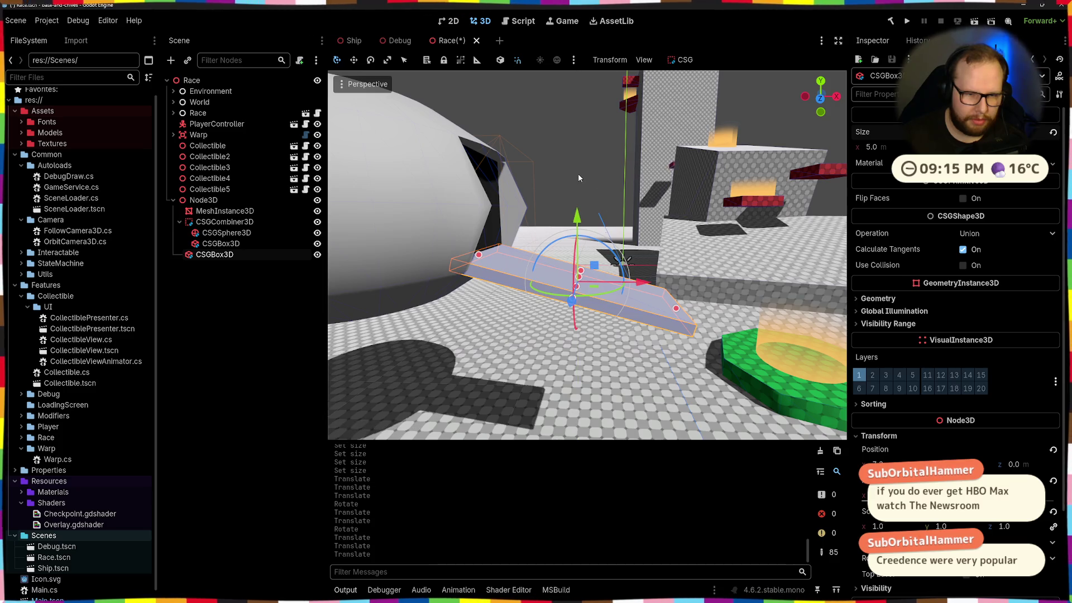
{"action": "left_click", "coordinate": [579, 178]}
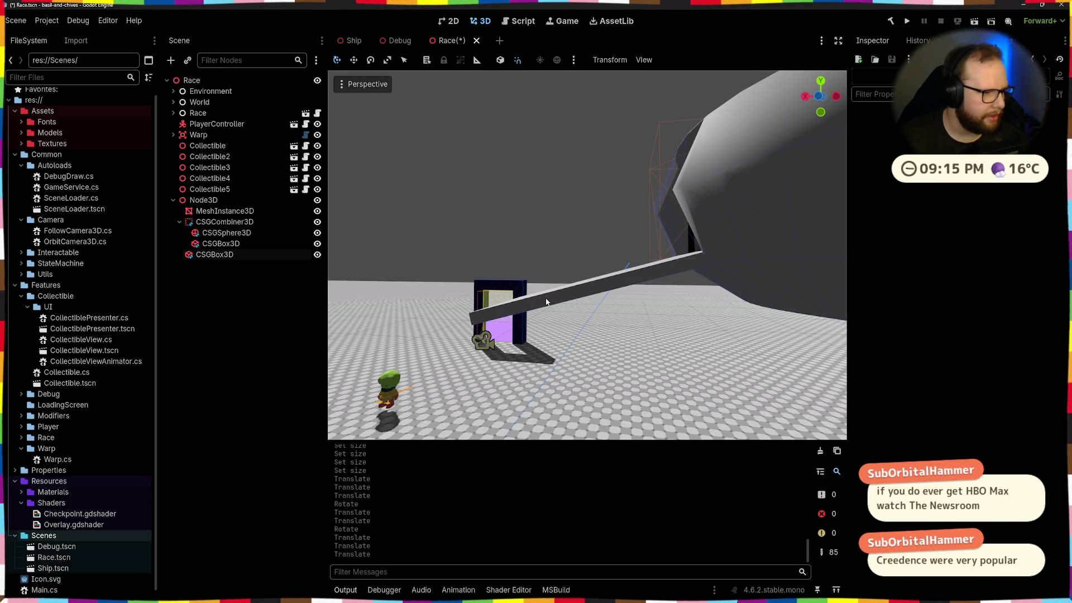
Step: Tilt the ramp to -30°, lower it on Y and nudge it along X
{"action": "left_click", "coordinate": [546, 301]}
{"action": "key", "text": "f"}
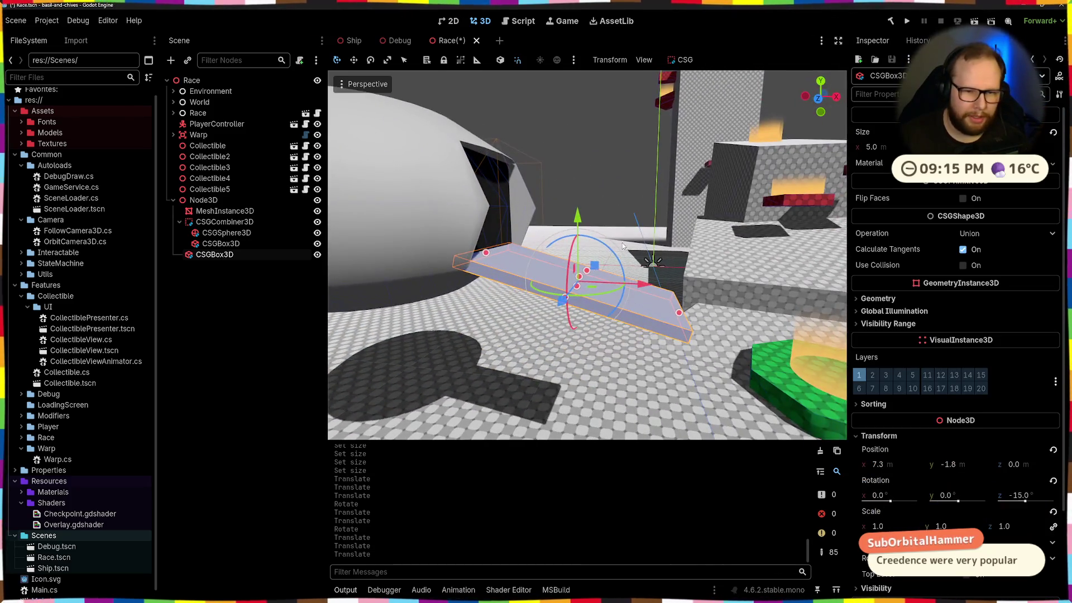
{"action": "left_click_drag", "start_coordinate": [612, 252], "coordinate": [618, 279]}
{"action": "left_click_drag", "start_coordinate": [577, 222], "coordinate": [580, 252]}
{"action": "left_click_drag", "start_coordinate": [579, 241], "coordinate": [578, 251]}
{"action": "left_click_drag", "start_coordinate": [640, 302], "coordinate": [636, 303]}
Step: Resize the ramp box with its size handle so it reaches the floor
{"action": "left_click", "coordinate": [612, 263]}
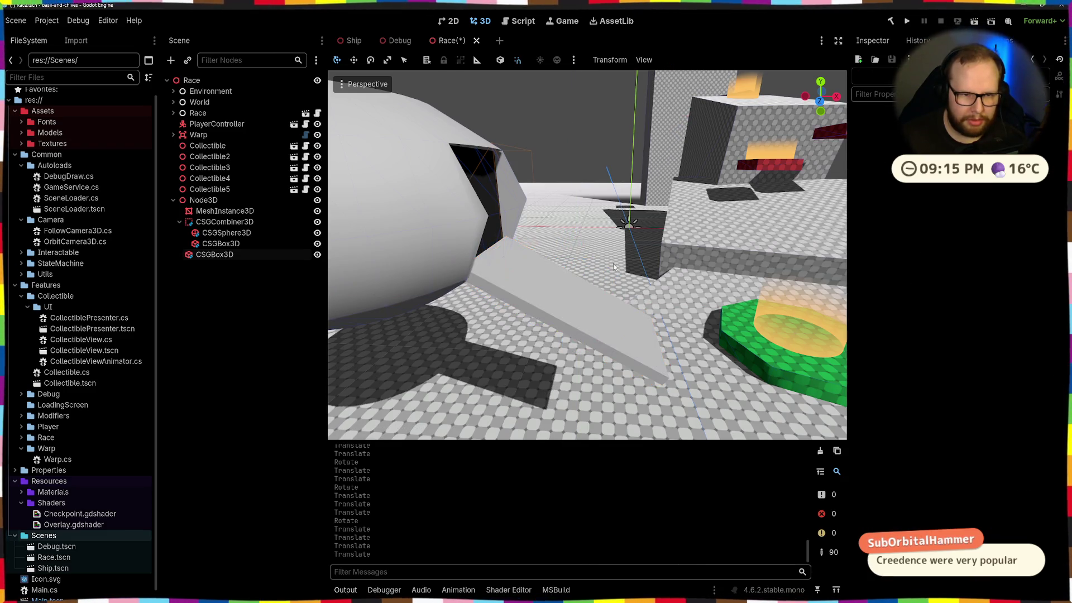
{"action": "scroll", "coordinate": [613, 264], "scroll_direction": "up", "scroll_amount": 3}
{"action": "left_click", "coordinate": [485, 259]}
{"action": "left_click_drag", "start_coordinate": [480, 259], "coordinate": [447, 250]}
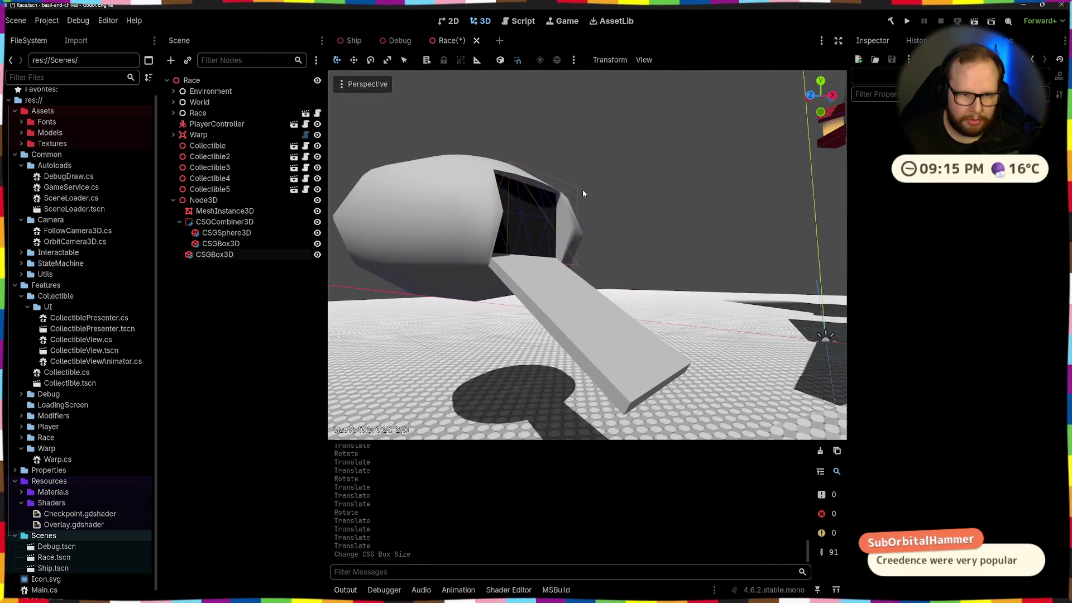
{"action": "scroll", "coordinate": [559, 258], "scroll_direction": "down", "scroll_amount": 5}
{"action": "scroll", "coordinate": [636, 257], "scroll_direction": "up", "scroll_amount": 3}
{"action": "scroll", "coordinate": [636, 257], "scroll_direction": "down", "scroll_amount": 4}
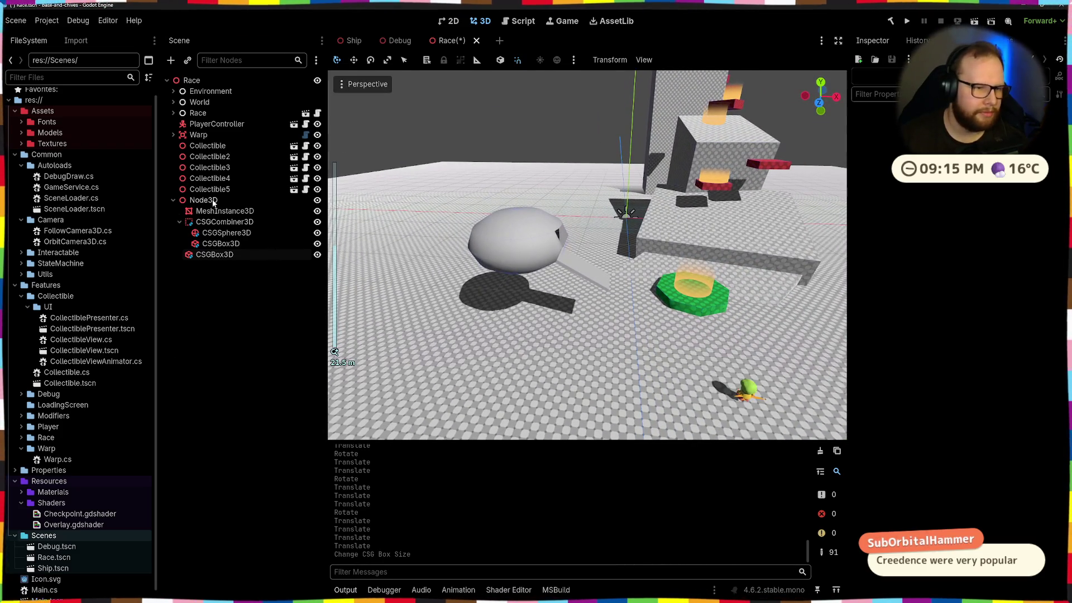
Step: Rename the parent node to Ship
{"action": "left_click", "coordinate": [214, 201]}
{"action": "double_click", "coordinate": [213, 200]}
{"action": "type", "text": "Sh"}
{"action": "key", "text": "Return"}
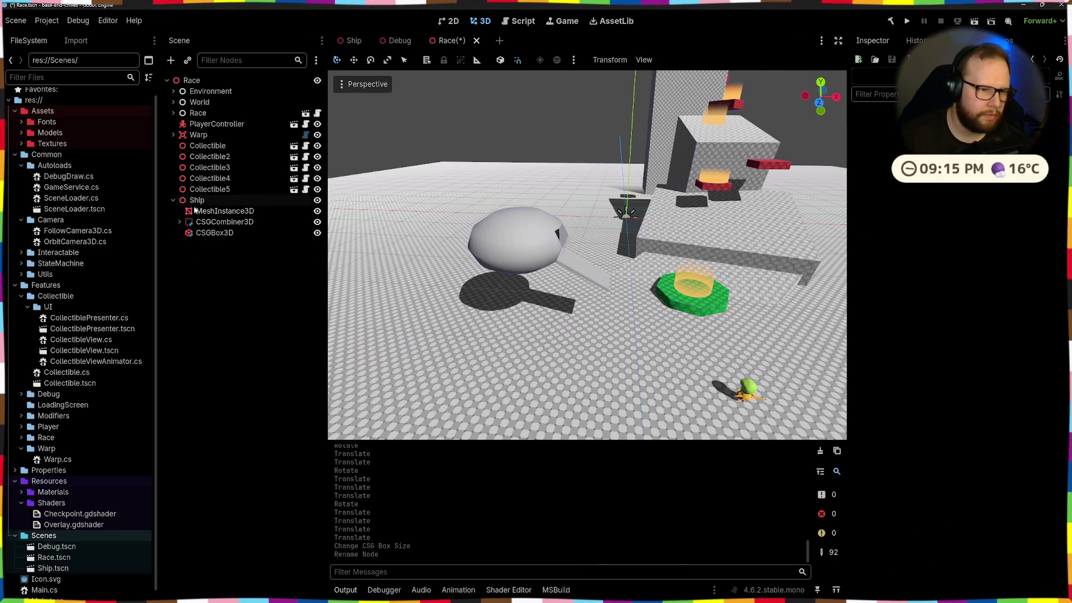
Step: Add a Warp node under Ship with a capsule-shaped CollisionShape3D child
{"action": "left_click", "coordinate": [195, 205]}
{"action": "key", "text": "ctrl+a"}
{"action": "type", "text": "warp"}
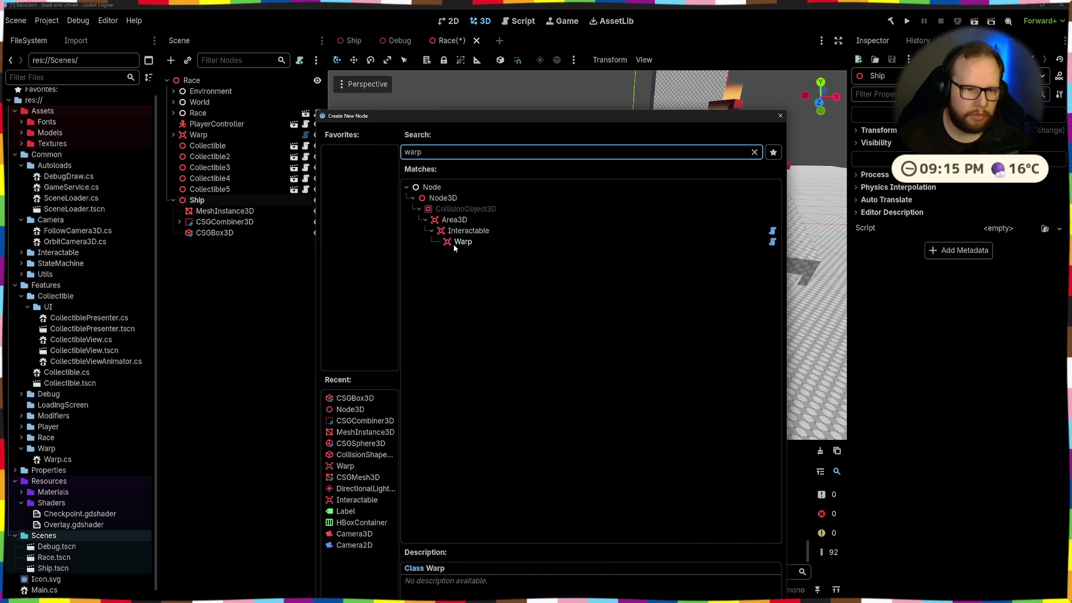
{"action": "double_click", "coordinate": [453, 243]}
{"action": "key", "text": "ctrl+a"}
{"action": "type", "text": "collision"}
{"action": "key", "text": "Return"}
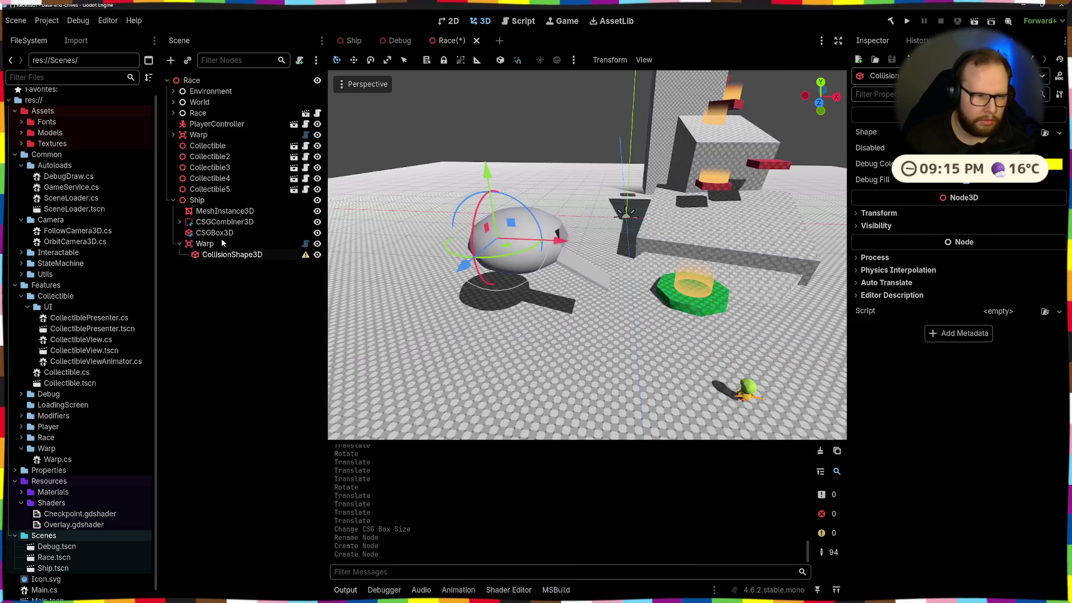
{"action": "left_click", "coordinate": [1059, 133]}
{"action": "left_click", "coordinate": [965, 198]}
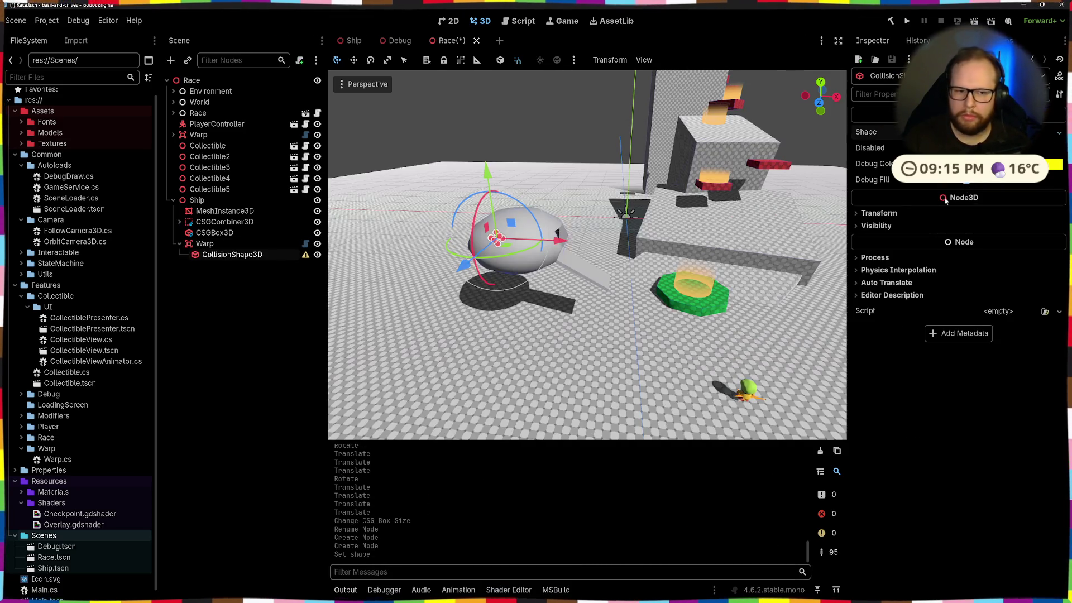
{"action": "scroll", "coordinate": [569, 321], "scroll_direction": "up", "scroll_amount": 3}
{"action": "left_click", "coordinate": [217, 246]}
{"action": "scroll", "coordinate": [443, 222], "scroll_direction": "down", "scroll_amount": 5}
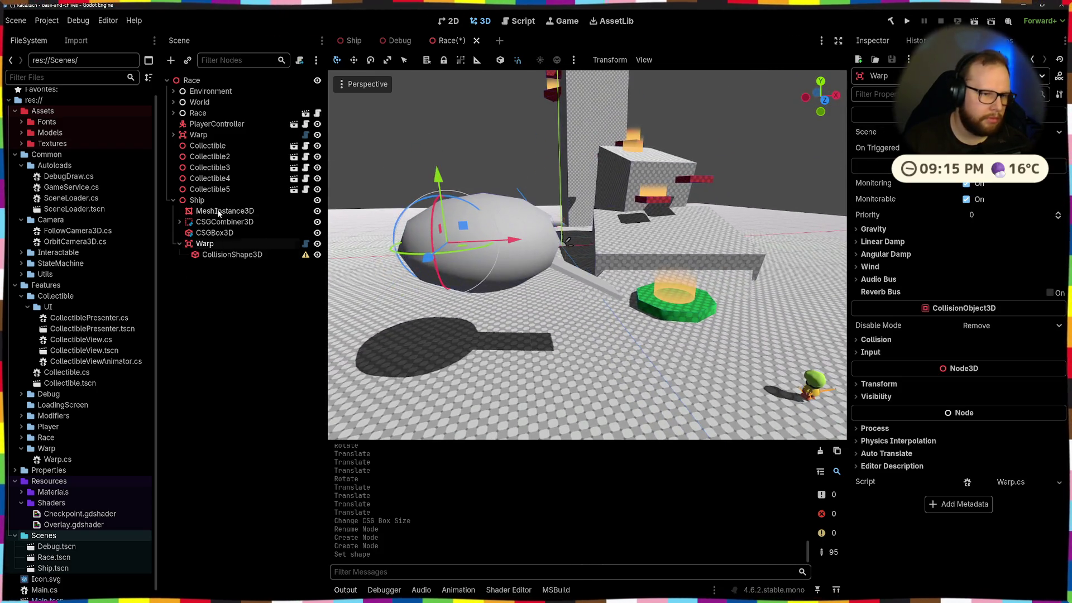
Step: Expand the CSGCombiner3D, view the CSGSphere3D's transform, then select the CSGBox3D
{"action": "left_click", "coordinate": [219, 212]}
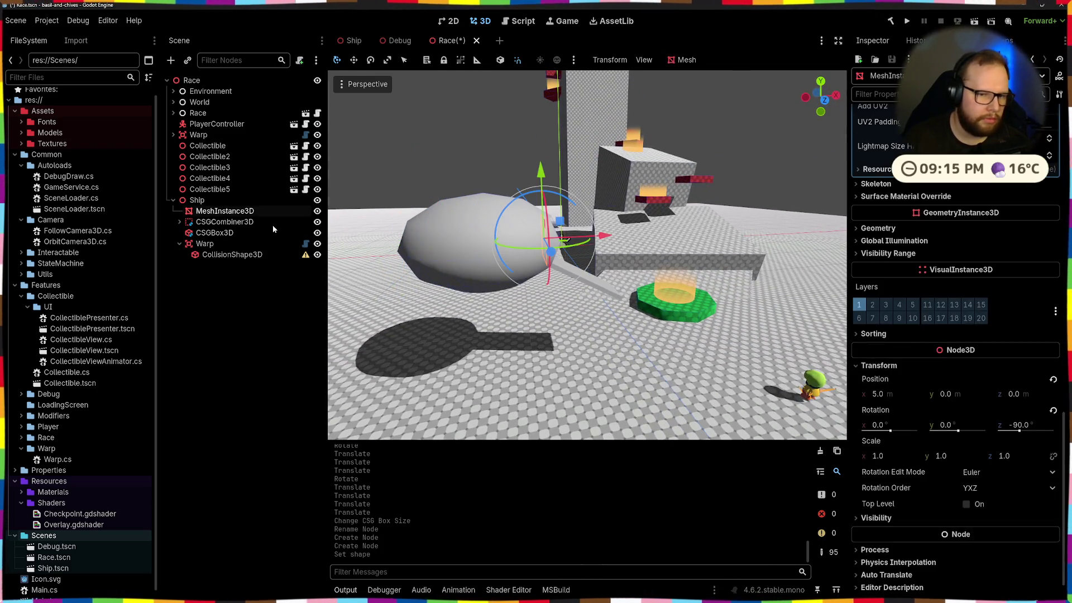
{"action": "left_click", "coordinate": [198, 201]}
{"action": "left_click", "coordinate": [218, 222]}
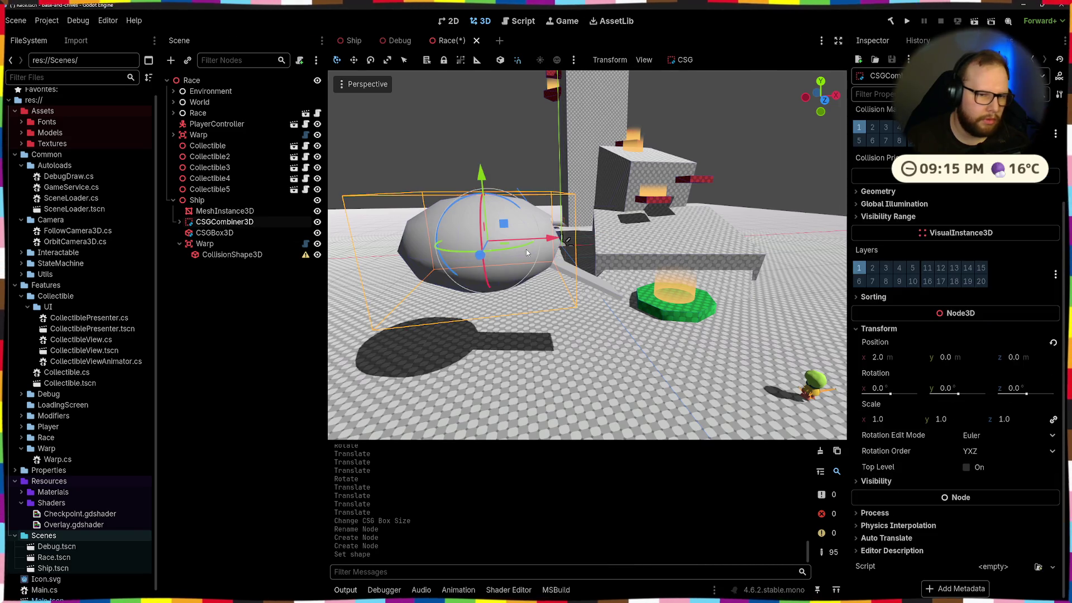
{"action": "key", "text": "Right"}
{"action": "left_click", "coordinate": [219, 234]}
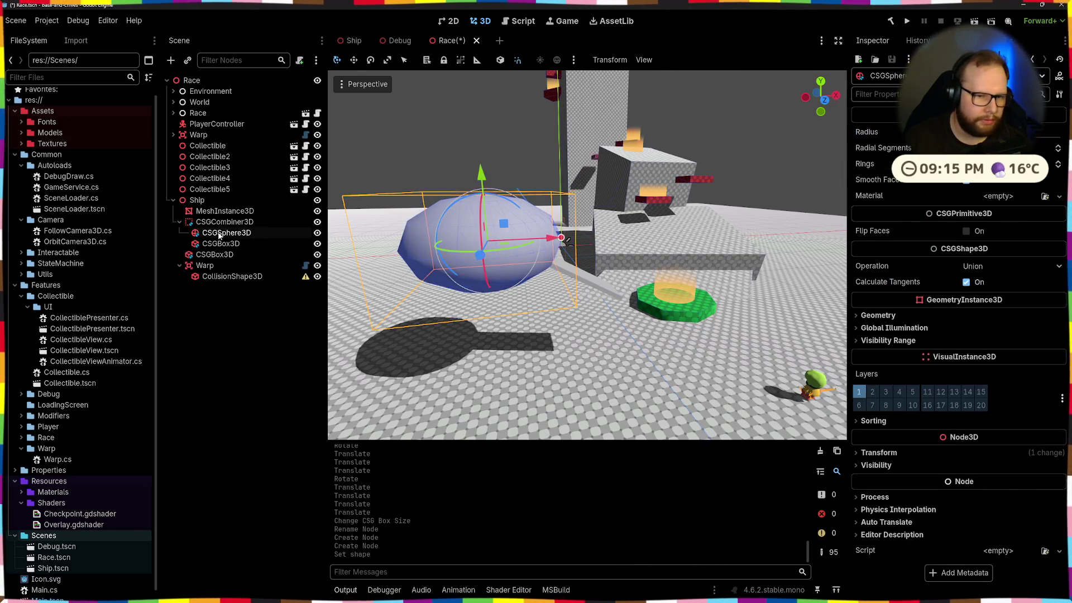
{"action": "left_click", "coordinate": [906, 452]}
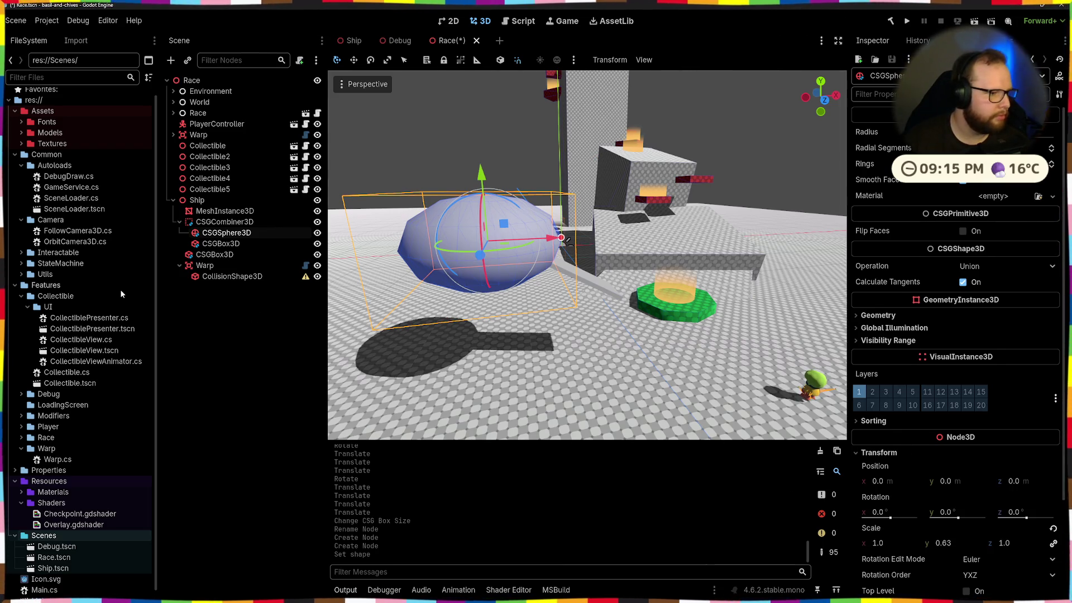
{"action": "double_click", "coordinate": [214, 244]}
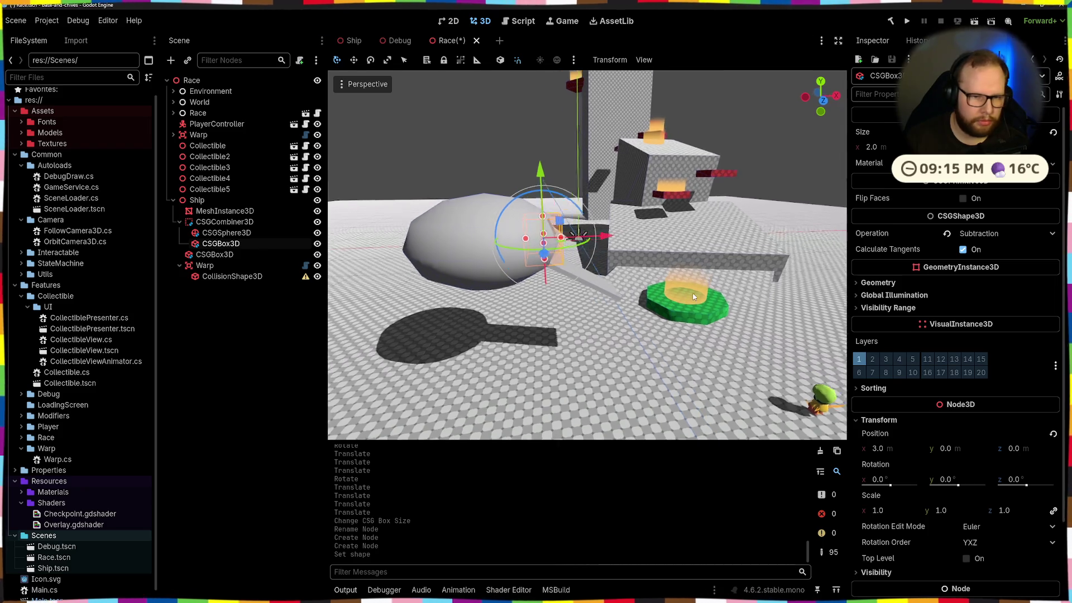
Step: Find and select the Warp node beside the ship, undoing an accidental collision-shape move
{"action": "left_click", "coordinate": [227, 222]}
{"action": "left_click", "coordinate": [226, 212]}
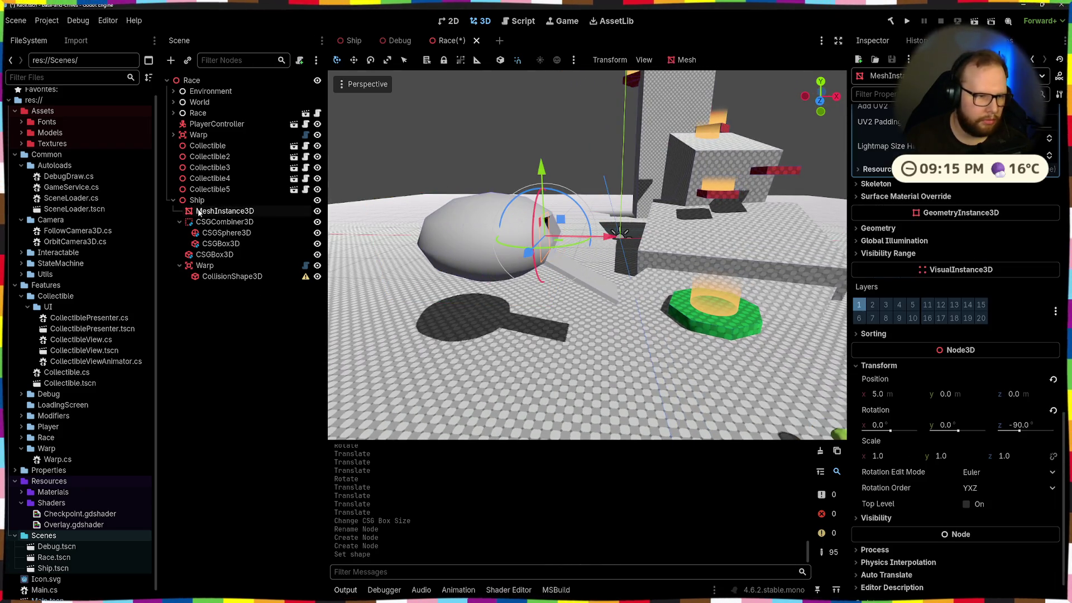
{"action": "left_click", "coordinate": [241, 279]}
{"action": "left_click_drag", "start_coordinate": [530, 237], "coordinate": [553, 237]}
{"action": "key", "text": "ctrl+z"}
{"action": "key", "text": "f"}
{"action": "left_click_drag", "start_coordinate": [486, 253], "coordinate": [581, 244]}
{"action": "left_click", "coordinate": [580, 243]}
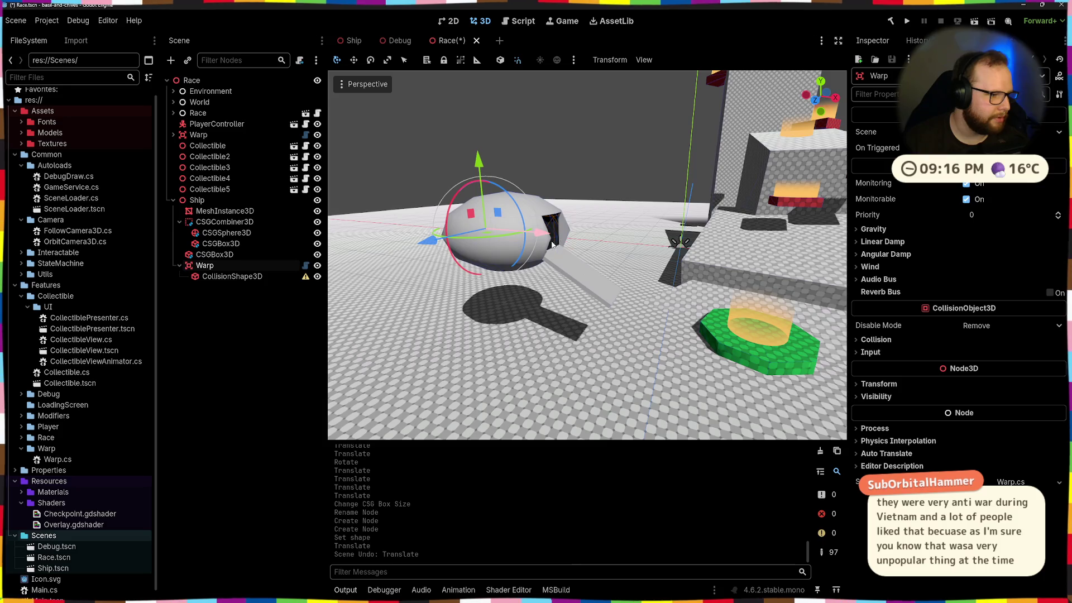
Step: Nudge the Warp inside the ship's doorway and set its target Scene to Ship
{"action": "mouse_move", "coordinate": [544, 247]}
{"action": "left_mouse_down"}
{"action": "mouse_move", "coordinate": [573, 254]}
{"action": "mouse_move", "coordinate": [516, 211]}
{"action": "mouse_move", "coordinate": [613, 246]}
{"action": "left_mouse_up"}
{"action": "key", "text": "KP_3"}
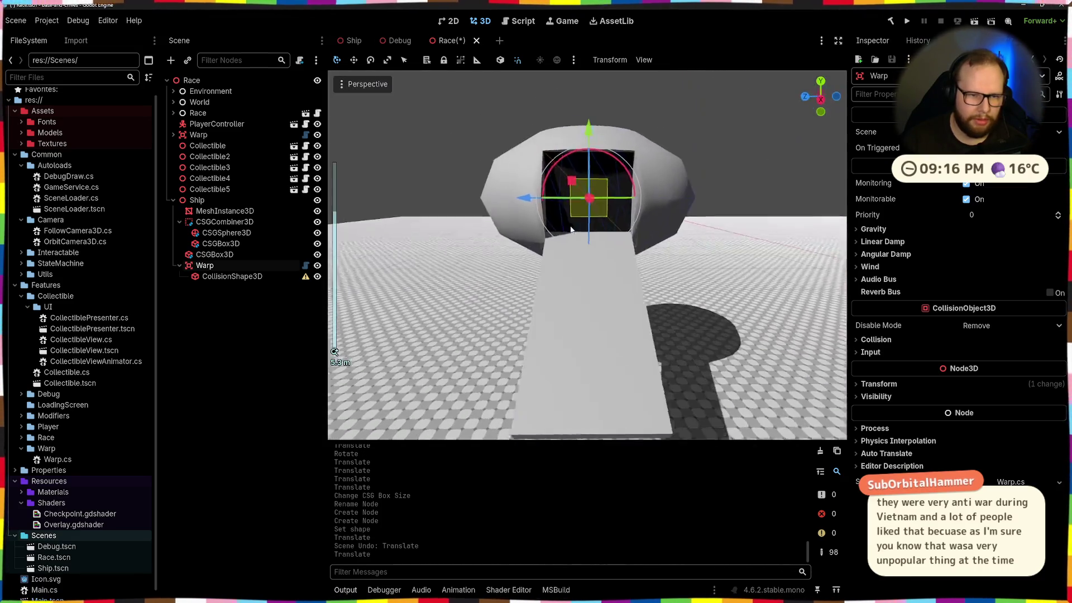
{"action": "scroll", "coordinate": [606, 180], "scroll_direction": "up", "scroll_amount": 3}
{"action": "mouse_move", "coordinate": [614, 201]}
{"action": "left_mouse_down"}
{"action": "mouse_move", "coordinate": [646, 224]}
{"action": "mouse_move", "coordinate": [586, 228]}
{"action": "mouse_move", "coordinate": [648, 239]}
{"action": "left_mouse_up"}
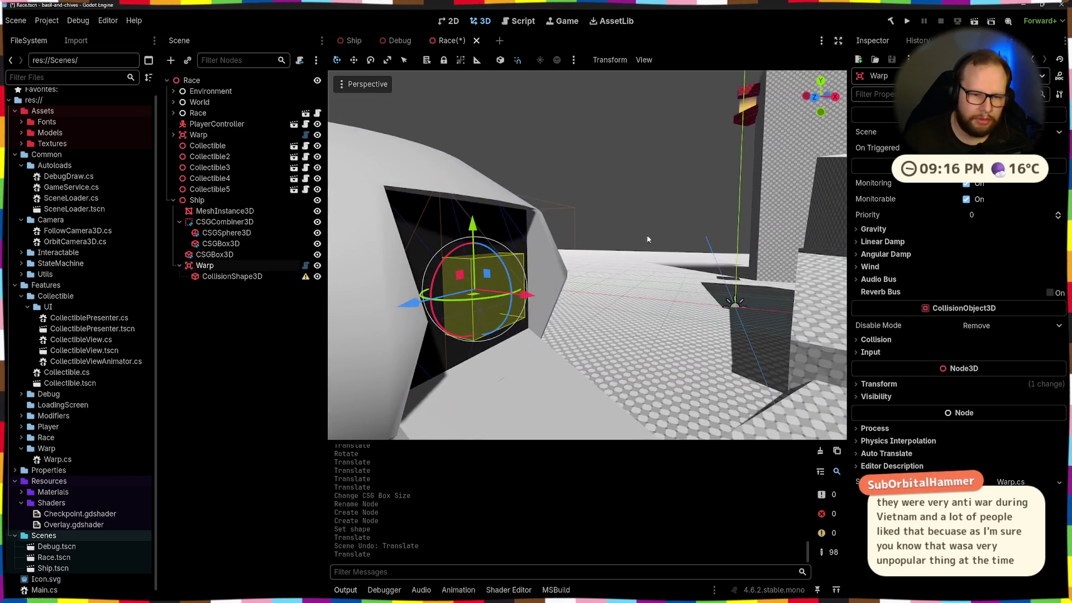
{"action": "left_click", "coordinate": [526, 299]}
{"action": "key", "text": "KP_3"}
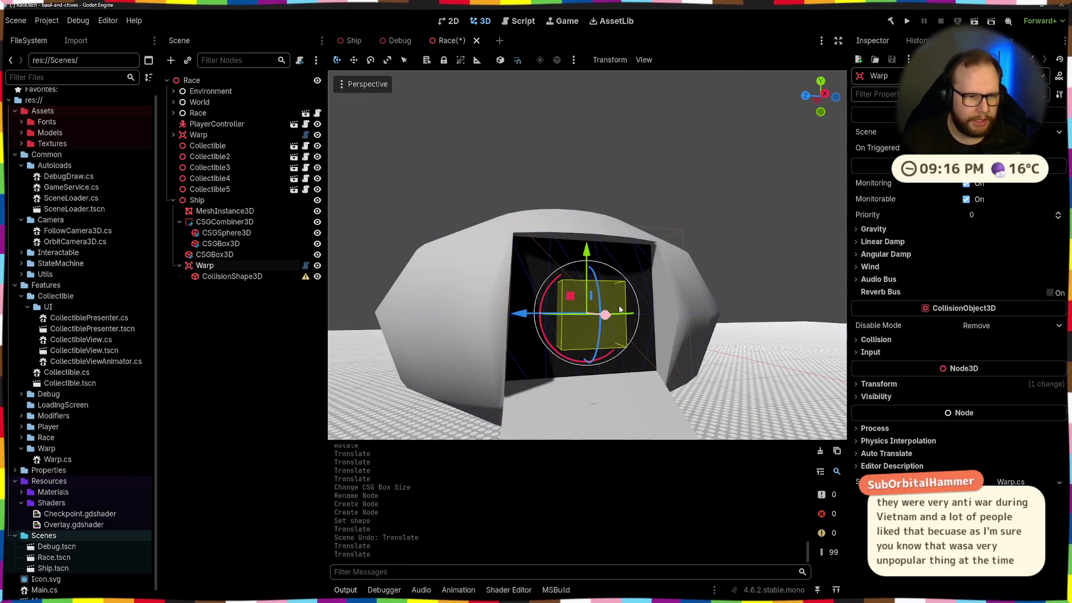
{"action": "scroll", "coordinate": [659, 291], "scroll_direction": "down", "scroll_amount": 2}
{"action": "scroll", "coordinate": [659, 291], "scroll_direction": "up", "scroll_amount": 5}
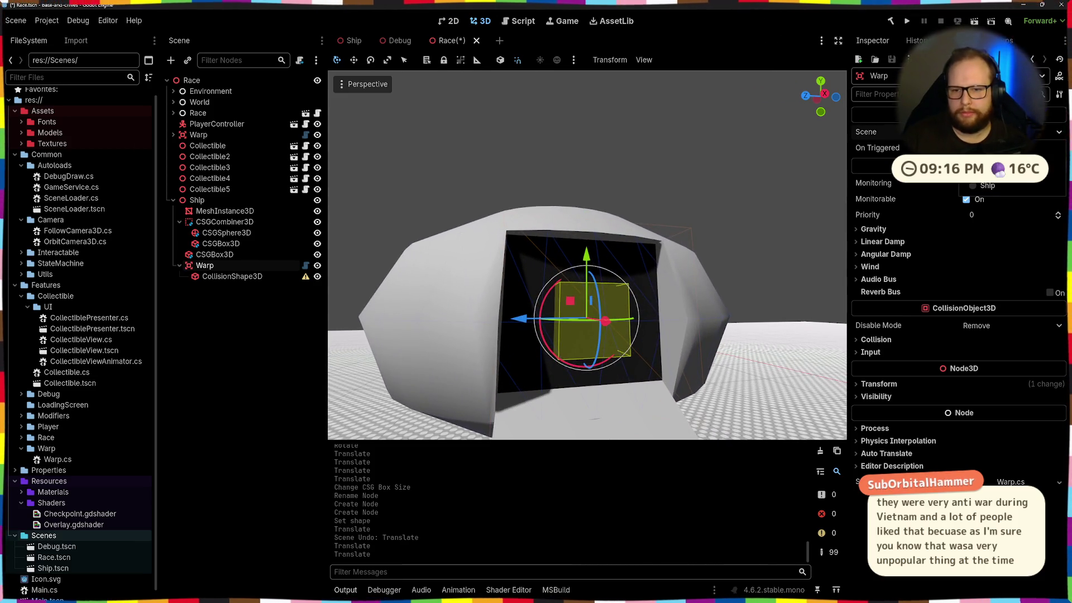
{"action": "left_click", "coordinate": [973, 185]}
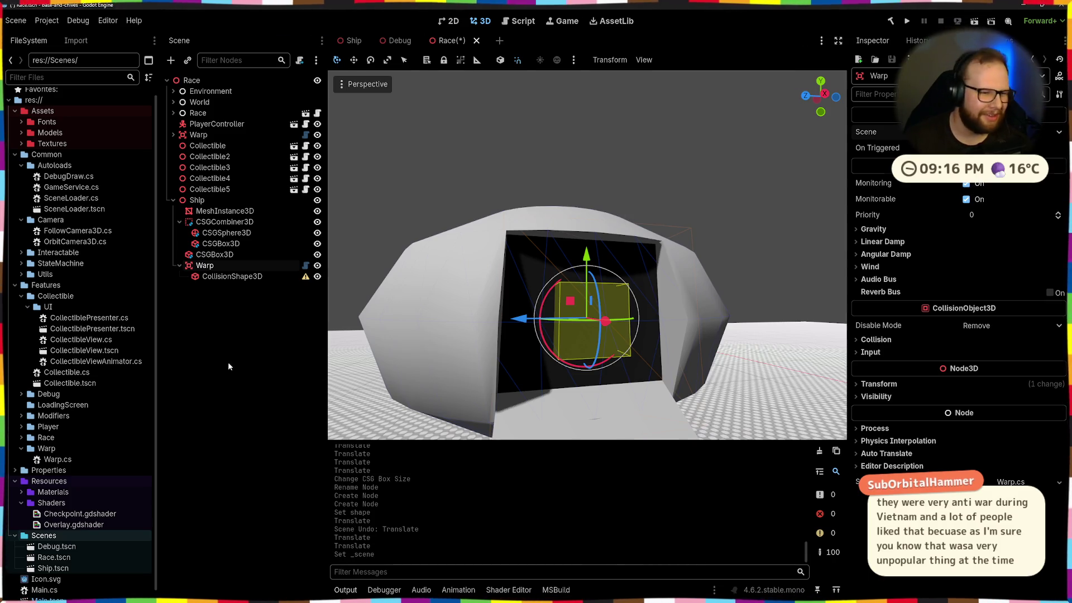
{"action": "left_click", "coordinate": [222, 278]}
Step: Widen and heighten the Warp's box collision shape to fill the doorway
{"action": "left_click_drag", "start_coordinate": [659, 301], "coordinate": [555, 266]}
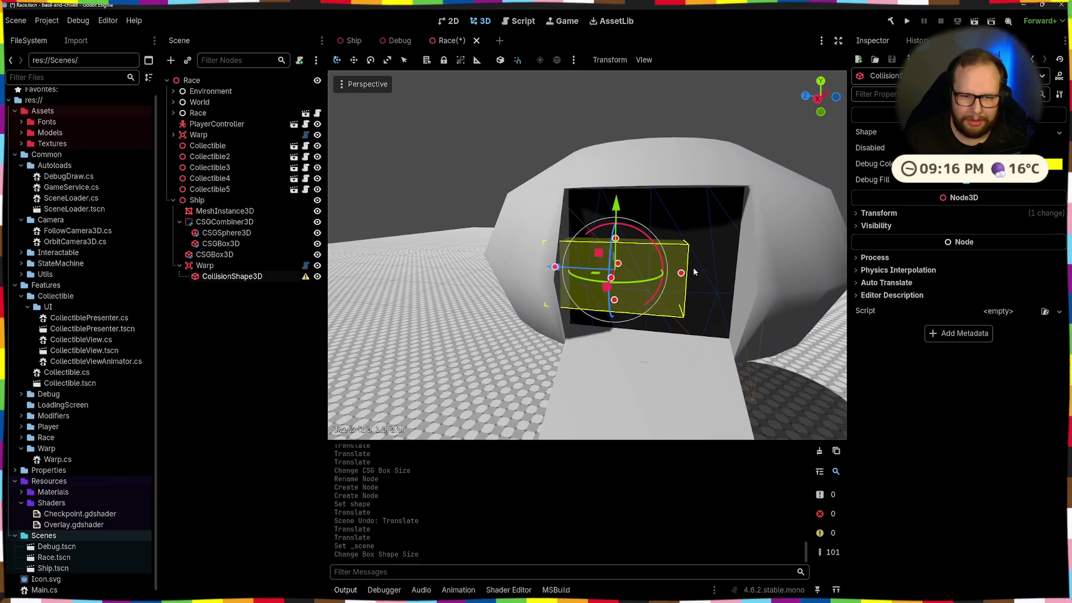
{"action": "left_click_drag", "start_coordinate": [681, 272], "coordinate": [755, 276]}
{"action": "key", "text": "ctrl+z"}
{"action": "key", "text": "ctrl+z"}
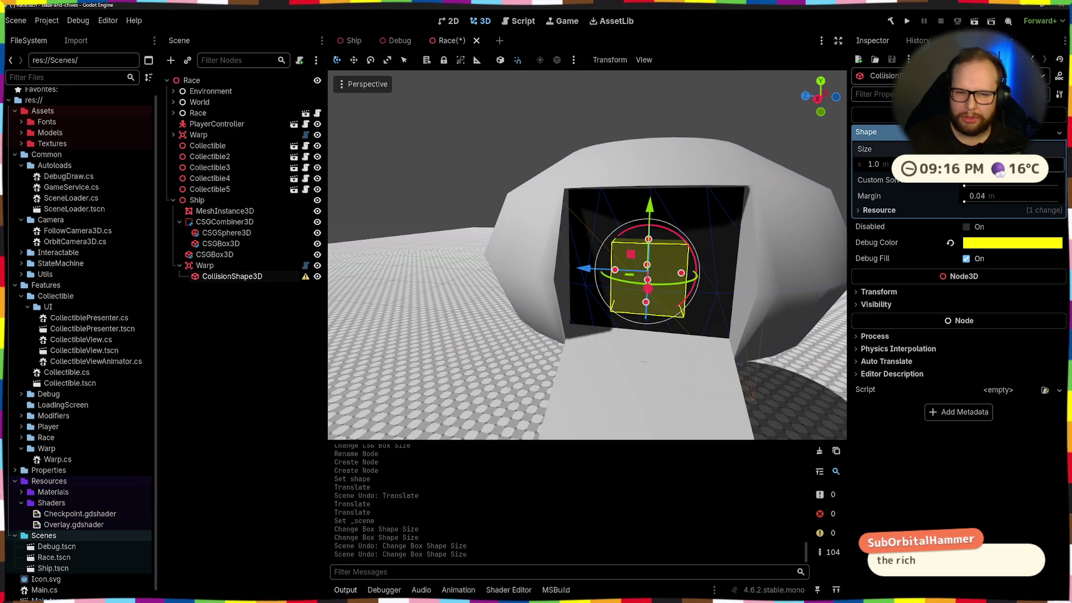
{"action": "key", "text": "Return"}
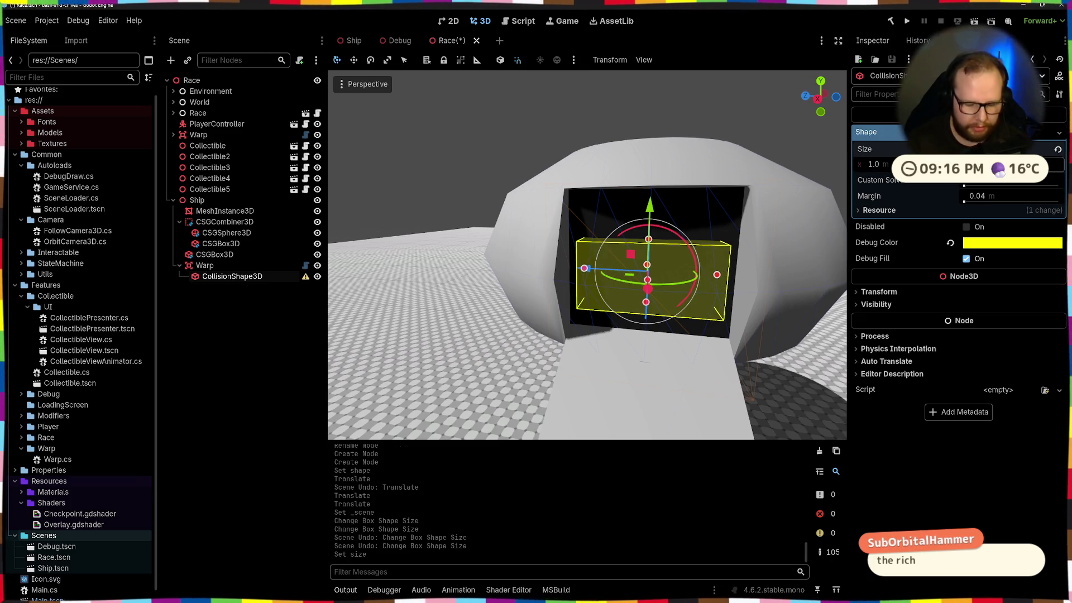
{"action": "key", "text": "Return"}
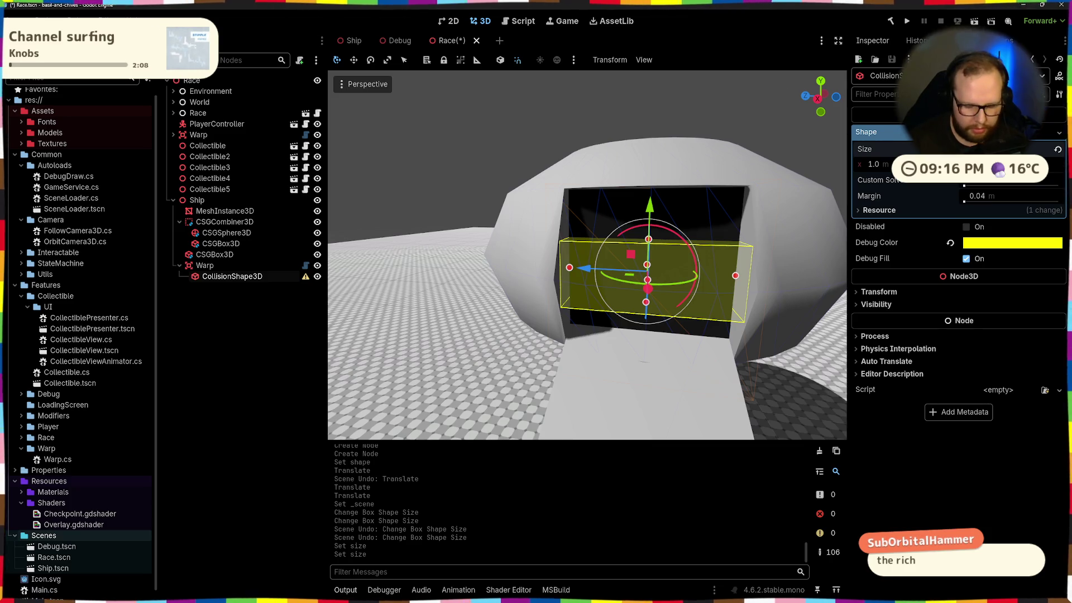
{"action": "key", "text": "Return"}
{"action": "scroll", "coordinate": [598, 175], "scroll_direction": "down", "scroll_amount": 3}
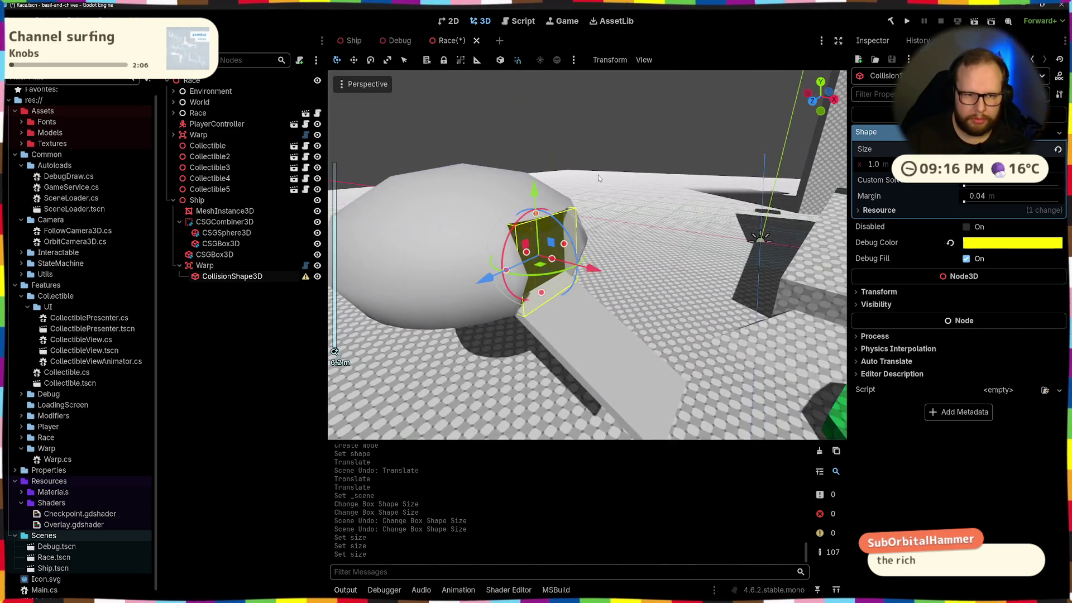
Step: Check the dome with the selection cleared, then save the Race scene
{"action": "left_click", "coordinate": [597, 145]}
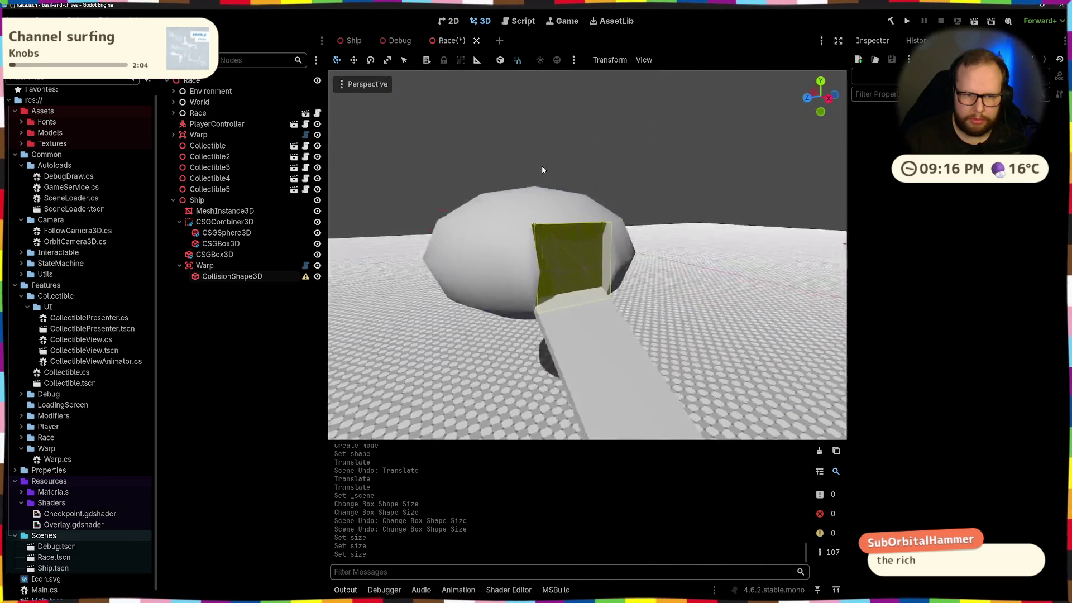
{"action": "left_click", "coordinate": [258, 276]}
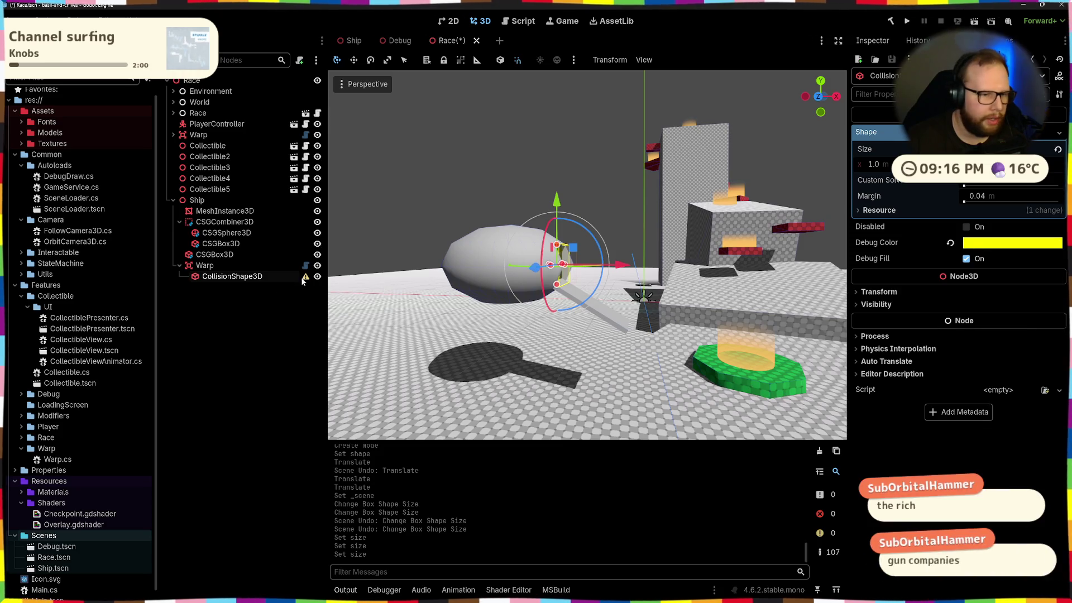
{"action": "mouse_move", "coordinate": [305, 277]}
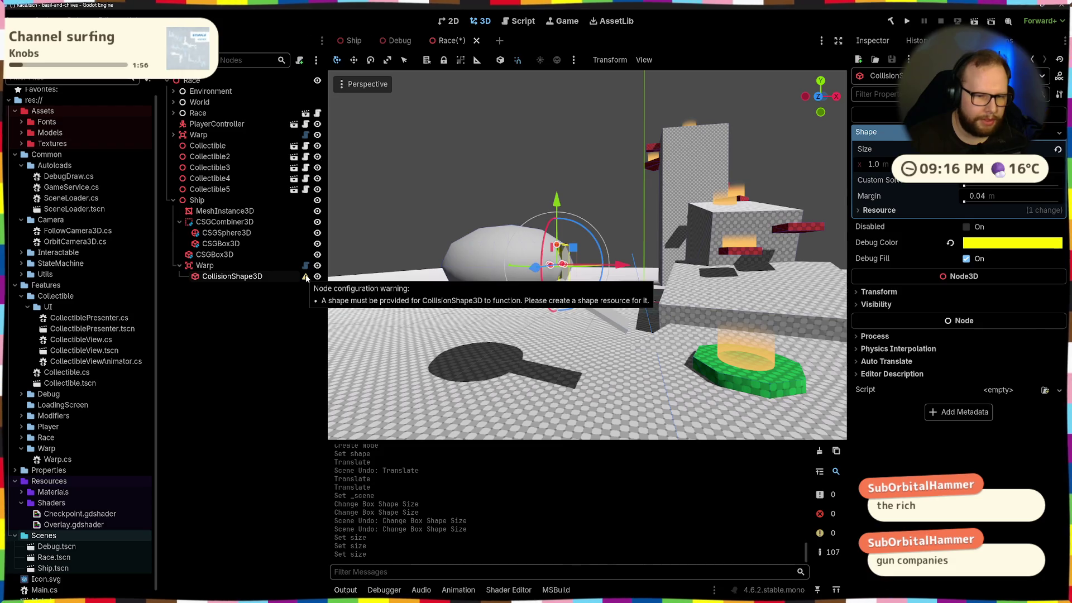
{"action": "left_click", "coordinate": [280, 337]}
{"action": "key", "text": "ctrl+s"}
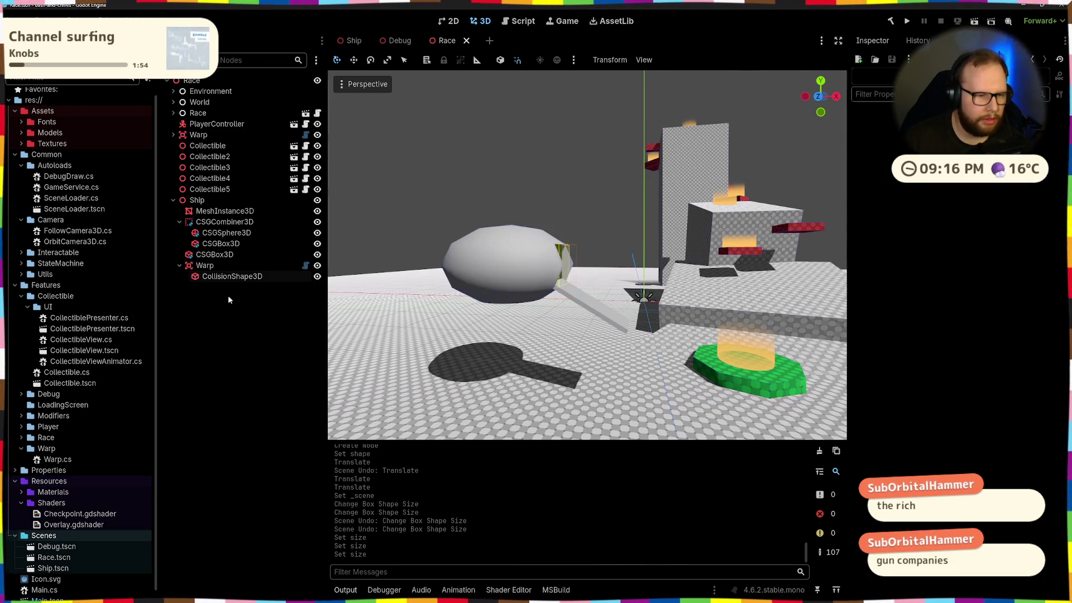
Step: Center the ship's warp box in view and select the sphere hull piece
{"action": "mouse_move", "coordinate": [525, 234]}
{"action": "left_mouse_down"}
{"action": "mouse_move", "coordinate": [587, 224]}
{"action": "mouse_move", "coordinate": [503, 235]}
{"action": "left_mouse_up"}
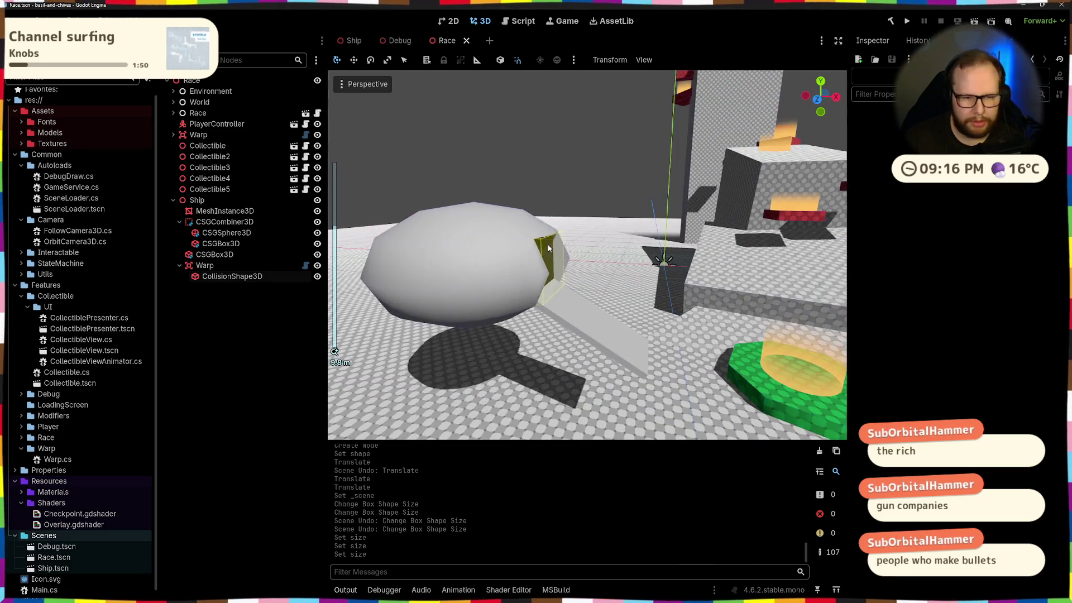
{"action": "left_click", "coordinate": [487, 241]}
{"action": "scroll", "coordinate": [488, 241], "scroll_direction": "down", "scroll_amount": 4}
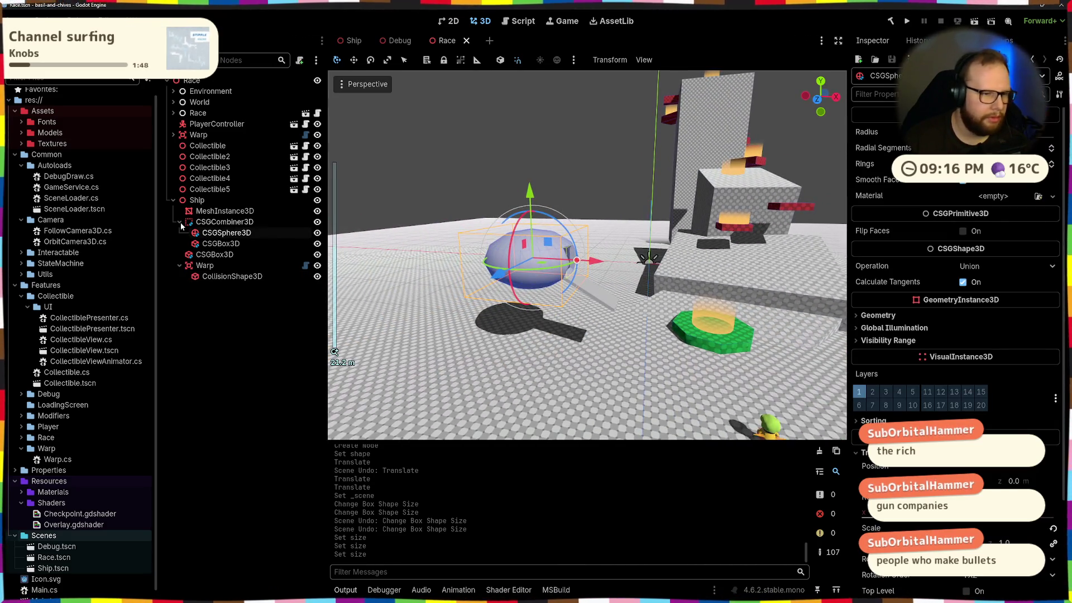
{"action": "left_click", "coordinate": [173, 200]}
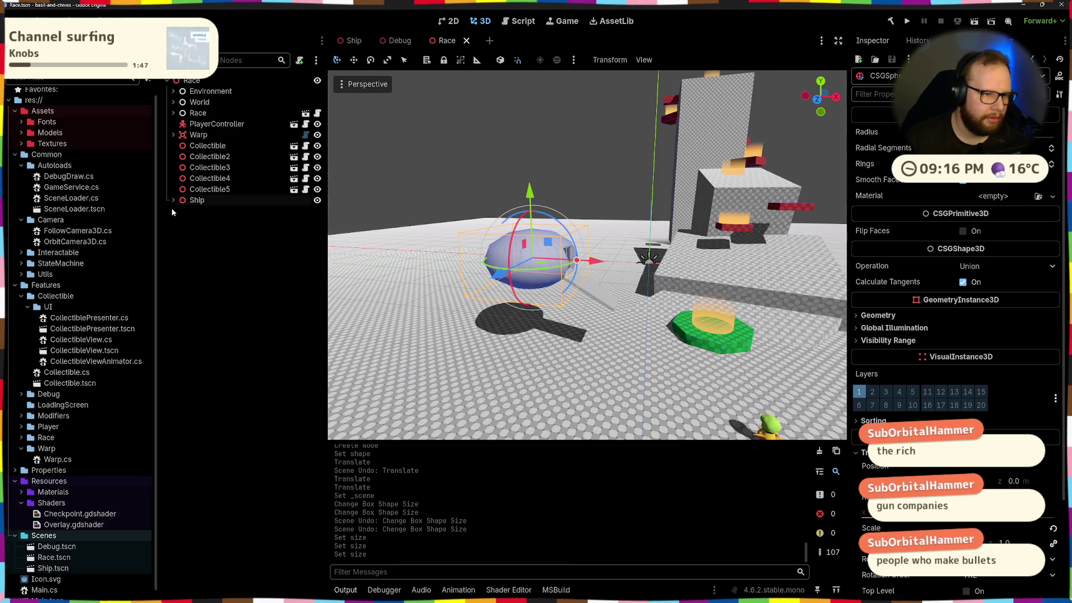
{"action": "left_click", "coordinate": [173, 200]}
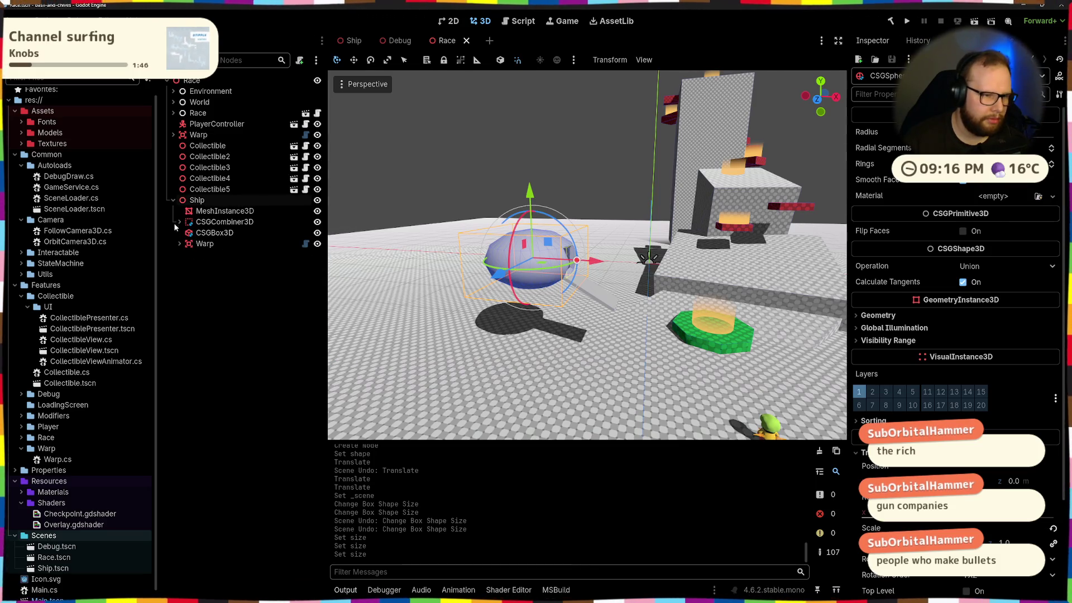
Step: Select the whole Ship and drag it down onto the ground
{"action": "left_click", "coordinate": [173, 200]}
{"action": "left_click", "coordinate": [197, 199]}
{"action": "mouse_move", "coordinate": [446, 240]}
{"action": "left_mouse_down"}
{"action": "mouse_move", "coordinate": [414, 235]}
{"action": "mouse_move", "coordinate": [643, 246]}
{"action": "left_mouse_up"}
{"action": "mouse_move", "coordinate": [499, 197]}
{"action": "left_mouse_down"}
{"action": "mouse_move", "coordinate": [525, 286]}
{"action": "mouse_move", "coordinate": [574, 264]}
{"action": "mouse_move", "coordinate": [497, 278]}
{"action": "mouse_move", "coordinate": [567, 252]}
{"action": "mouse_move", "coordinate": [362, 324]}
{"action": "left_mouse_up"}
{"action": "scroll", "coordinate": [560, 322], "scroll_direction": "up", "scroll_amount": 5}
{"action": "scroll", "coordinate": [596, 333], "scroll_direction": "down", "scroll_amount": 2}
{"action": "scroll", "coordinate": [597, 333], "scroll_direction": "up", "scroll_amount": 8}
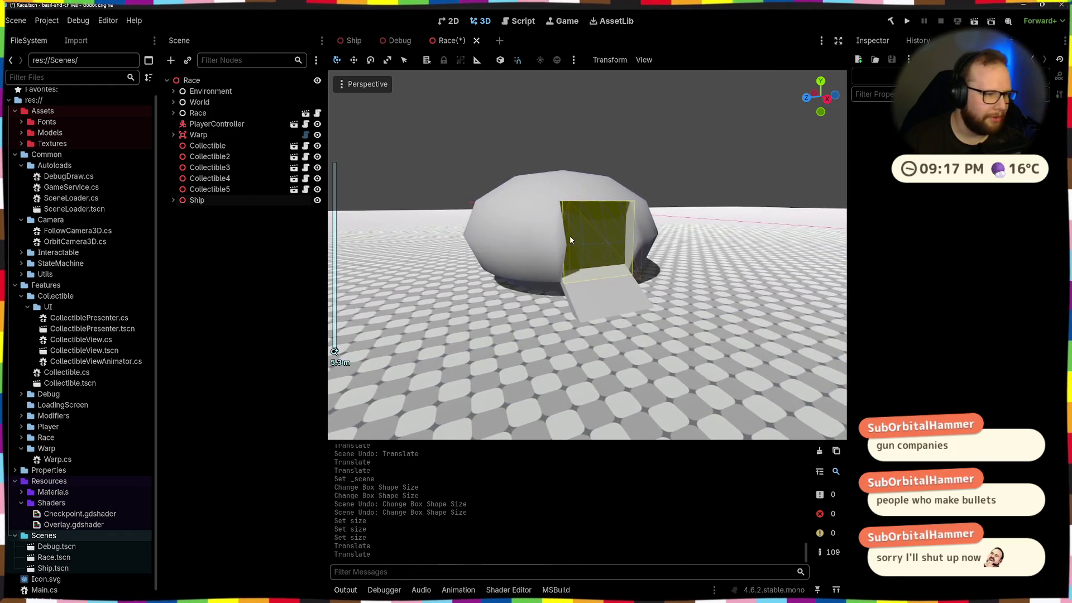
Step: Inspect the dome from other angles and save the Race scene
{"action": "left_click_drag", "start_coordinate": [570, 240], "coordinate": [640, 247]}
{"action": "left_click_drag", "start_coordinate": [446, 223], "coordinate": [175, 259]}
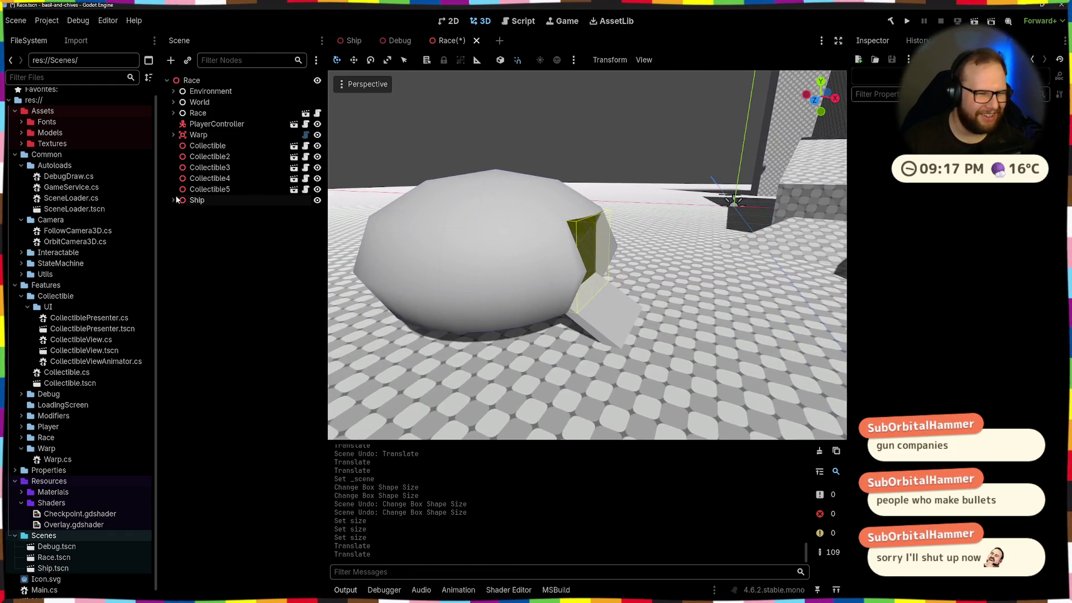
{"action": "scroll", "coordinate": [142, 321], "scroll_direction": "down", "scroll_amount": 1}
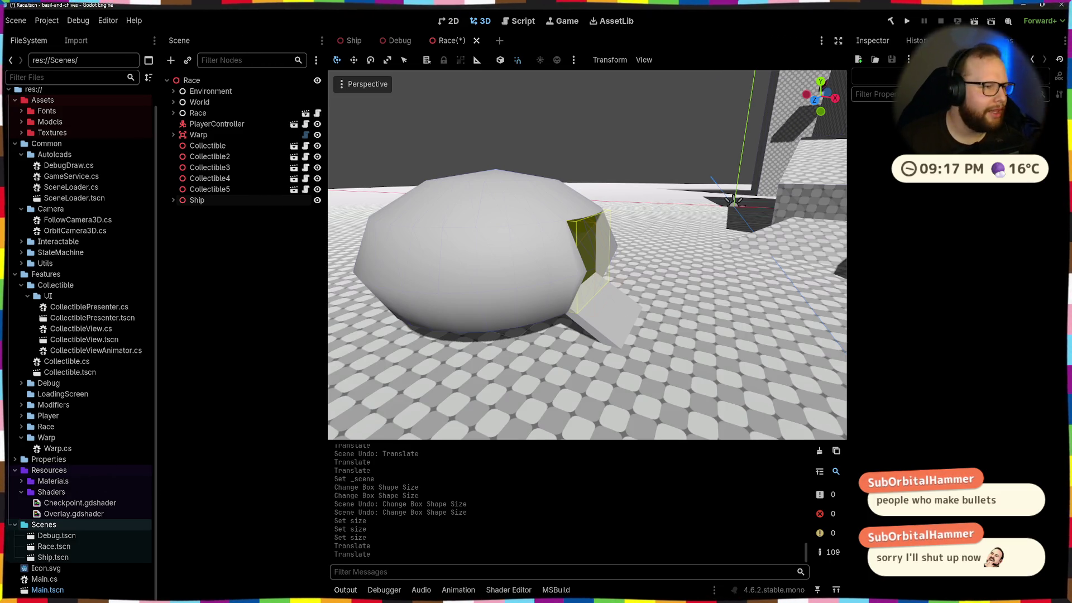
{"action": "key", "text": "ctrl+s"}
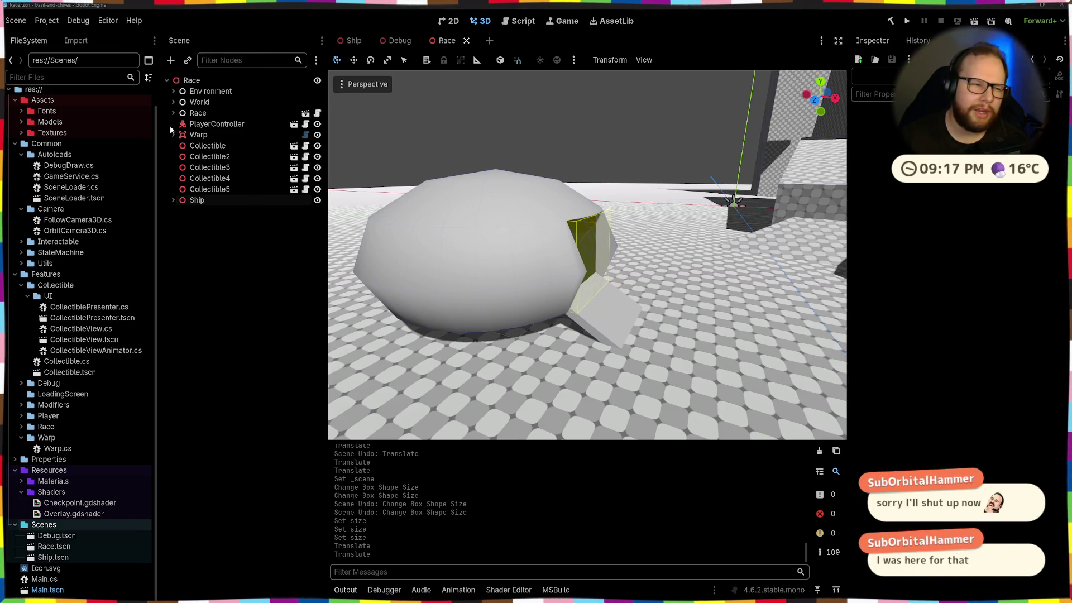
Step: Move to a low front view close to the ship's hull
{"action": "scroll", "coordinate": [532, 239], "scroll_direction": "down", "scroll_amount": 3}
{"action": "mouse_move", "coordinate": [532, 236]}
{"action": "left_mouse_down"}
{"action": "mouse_move", "coordinate": [482, 280]}
{"action": "mouse_move", "coordinate": [498, 304]}
{"action": "mouse_move", "coordinate": [583, 302]}
{"action": "mouse_move", "coordinate": [515, 272]}
{"action": "mouse_move", "coordinate": [537, 287]}
{"action": "left_mouse_up"}
{"action": "scroll", "coordinate": [494, 269], "scroll_direction": "up", "scroll_amount": 4}
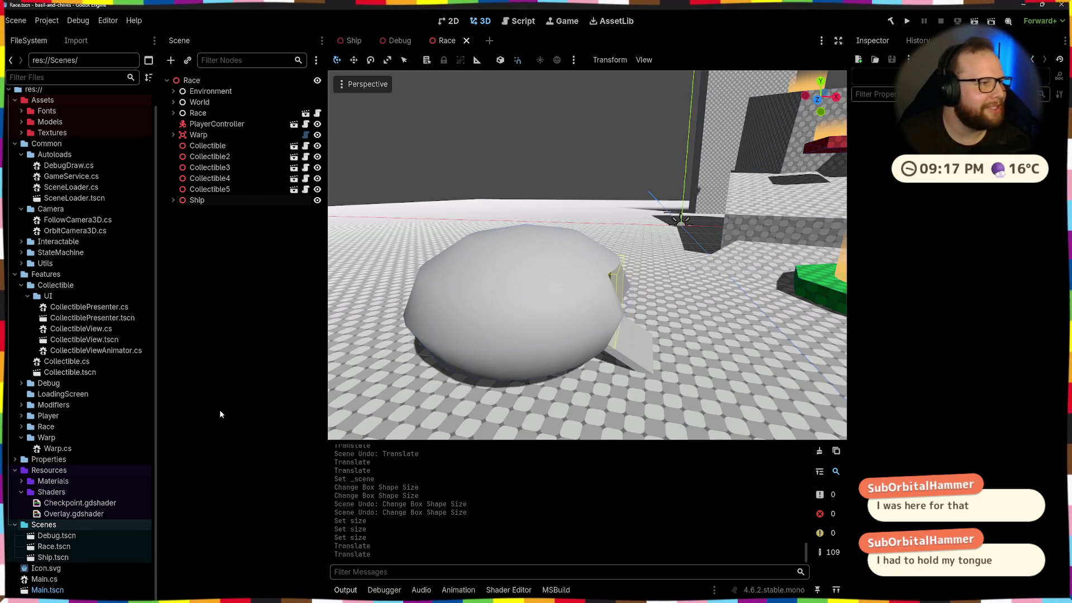
{"action": "mouse_move", "coordinate": [489, 352]}
{"action": "left_mouse_down"}
{"action": "mouse_move", "coordinate": [503, 318]}
{"action": "mouse_move", "coordinate": [720, 298]}
{"action": "mouse_move", "coordinate": [589, 240]}
{"action": "mouse_move", "coordinate": [695, 301]}
{"action": "mouse_move", "coordinate": [547, 269]}
{"action": "mouse_move", "coordinate": [530, 315]}
{"action": "left_mouse_up"}
Step: Select the whole Ship and nudge its position slightly with the move gizmo
{"action": "left_click", "coordinate": [530, 316]}
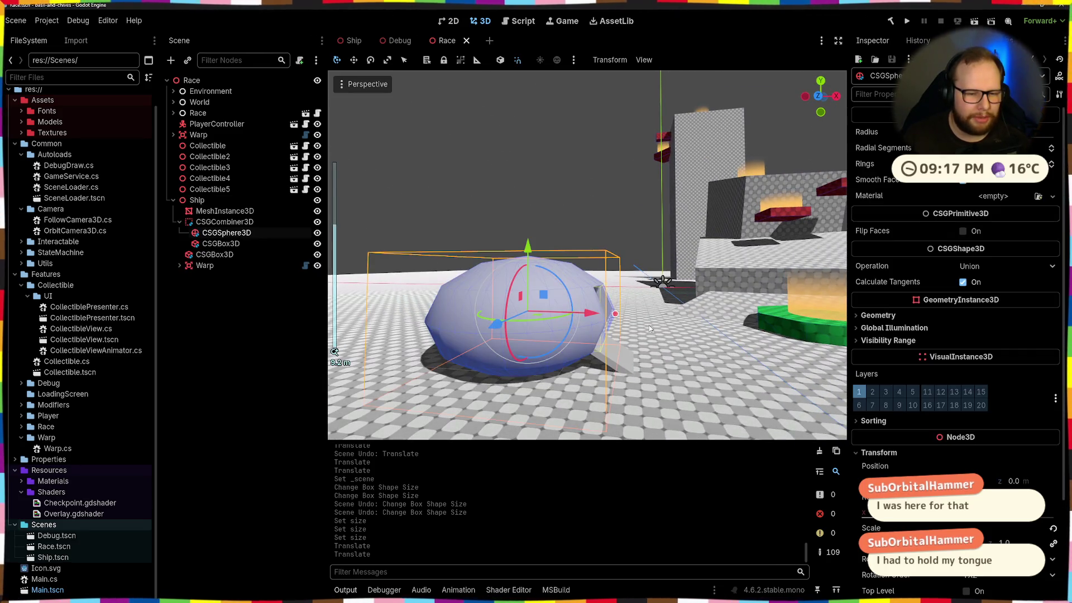
{"action": "left_click", "coordinate": [255, 335]}
{"action": "left_click", "coordinate": [174, 199]}
{"action": "left_click", "coordinate": [202, 203]}
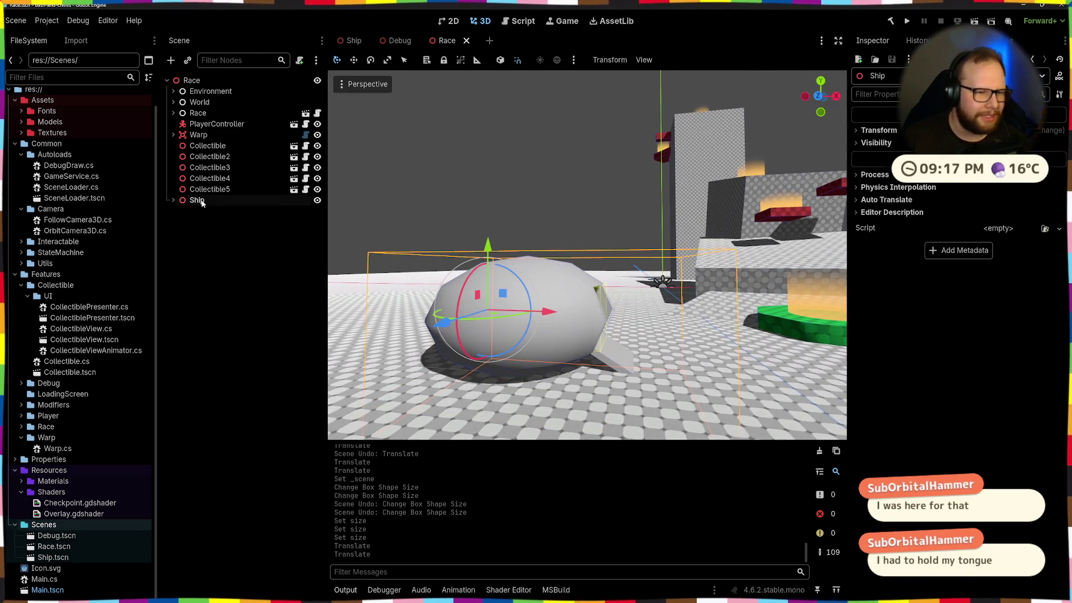
{"action": "mouse_move", "coordinate": [487, 245]}
{"action": "left_mouse_down"}
{"action": "mouse_move", "coordinate": [667, 246]}
{"action": "mouse_move", "coordinate": [496, 283]}
{"action": "left_mouse_up"}
{"action": "left_click", "coordinate": [296, 288]}
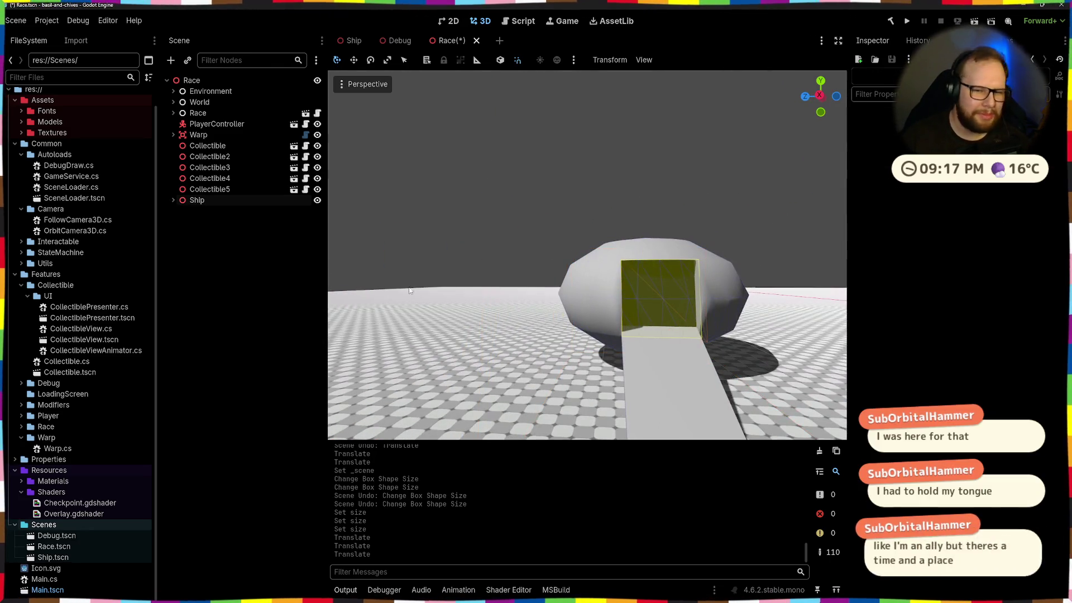
{"action": "scroll", "coordinate": [595, 290], "scroll_direction": "down", "scroll_amount": 1}
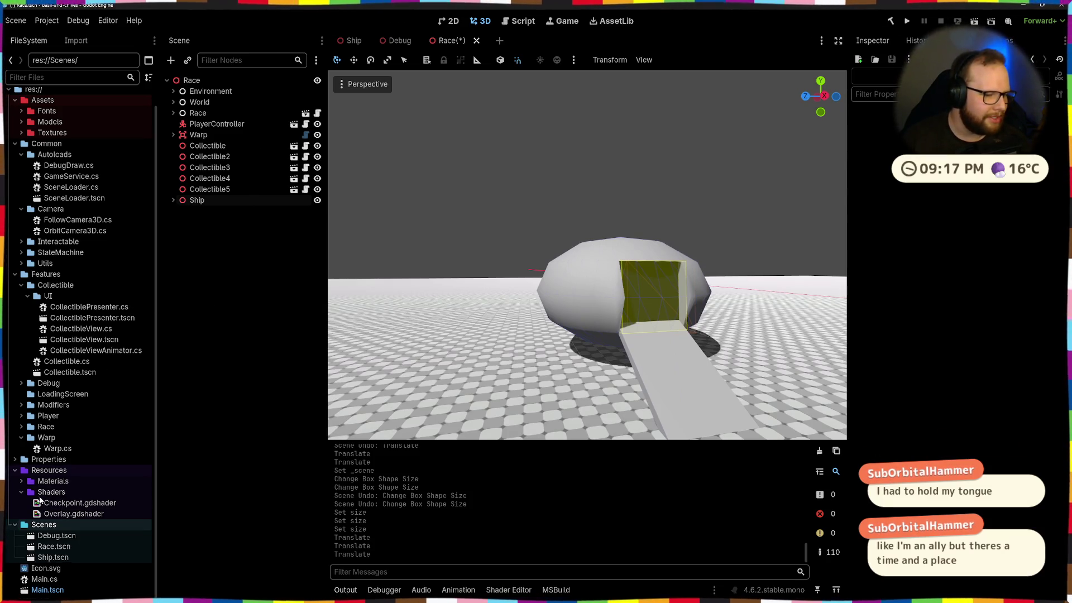
Step: Collapse the Shaders, Scenes and Resources folders in the FileSystem dock
{"action": "left_click", "coordinate": [21, 492]}
{"action": "left_click", "coordinate": [15, 522]}
{"action": "left_click", "coordinate": [15, 489]}
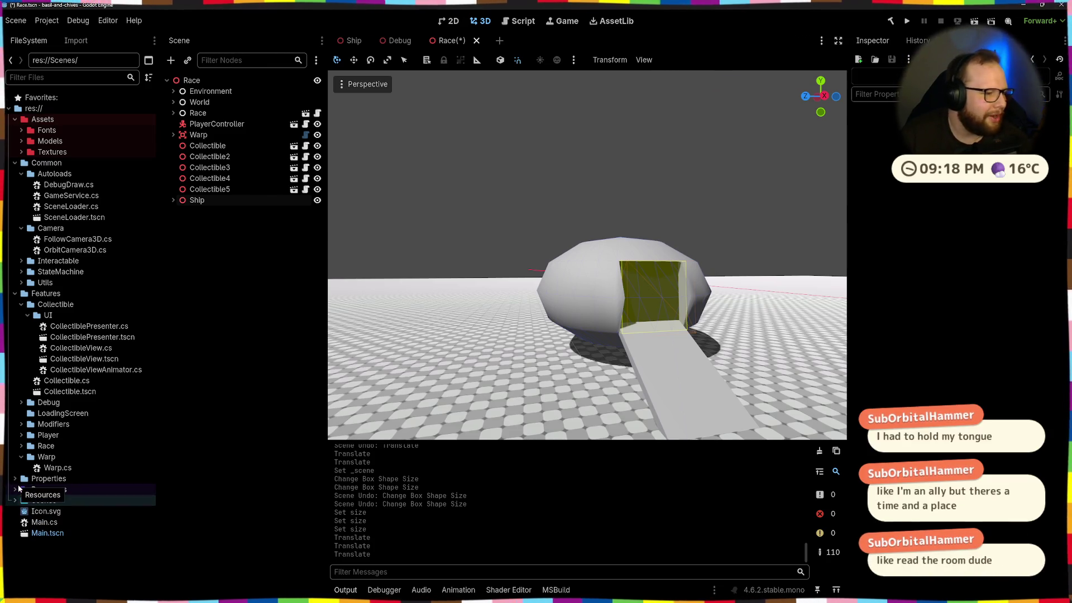
Step: Collapse the Features, Common and Assets folders in the FileSystem dock
{"action": "left_click", "coordinate": [12, 298]}
{"action": "left_click", "coordinate": [15, 162]}
{"action": "left_click", "coordinate": [7, 109]}
{"action": "left_click", "coordinate": [8, 109]}
{"action": "left_click", "coordinate": [16, 120]}
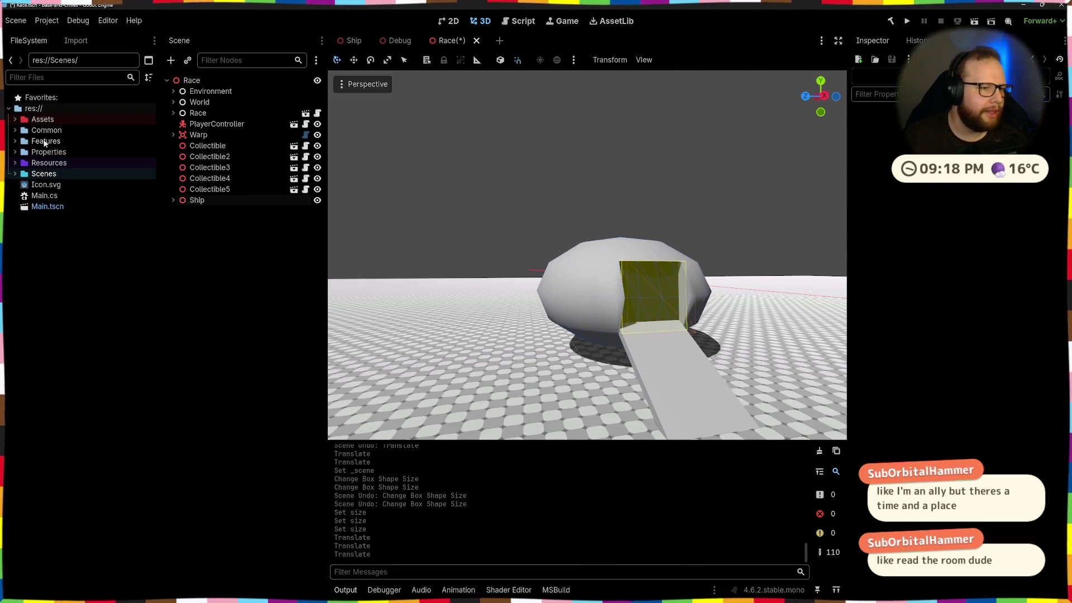
{"action": "mouse_move", "coordinate": [611, 293]}
{"action": "left_mouse_down"}
{"action": "mouse_move", "coordinate": [511, 295]}
{"action": "mouse_move", "coordinate": [542, 261]}
{"action": "mouse_move", "coordinate": [495, 282]}
{"action": "left_mouse_up"}
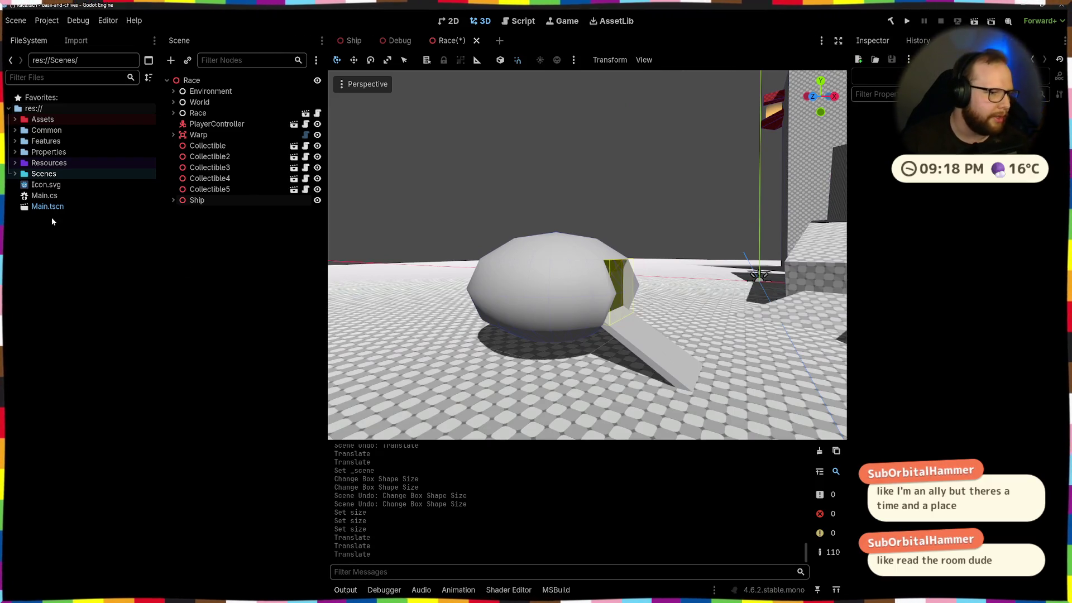
{"action": "left_click_drag", "start_coordinate": [467, 265], "coordinate": [462, 287]}
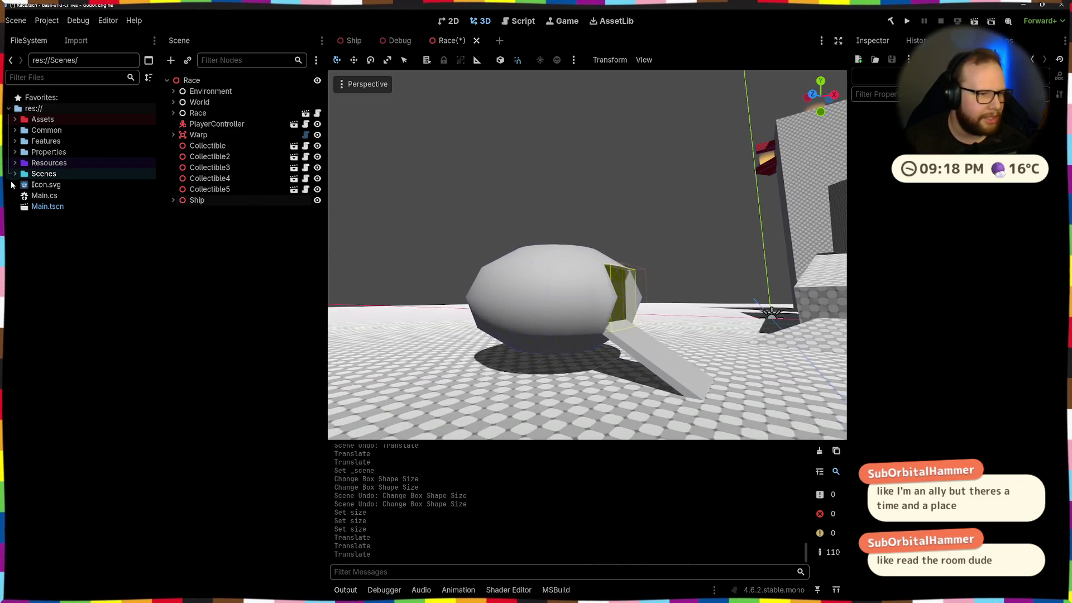
Step: Open PrototypeLocal.tres from Resources > Materials, try white albedo, then undo back to green
{"action": "left_click", "coordinate": [12, 163]}
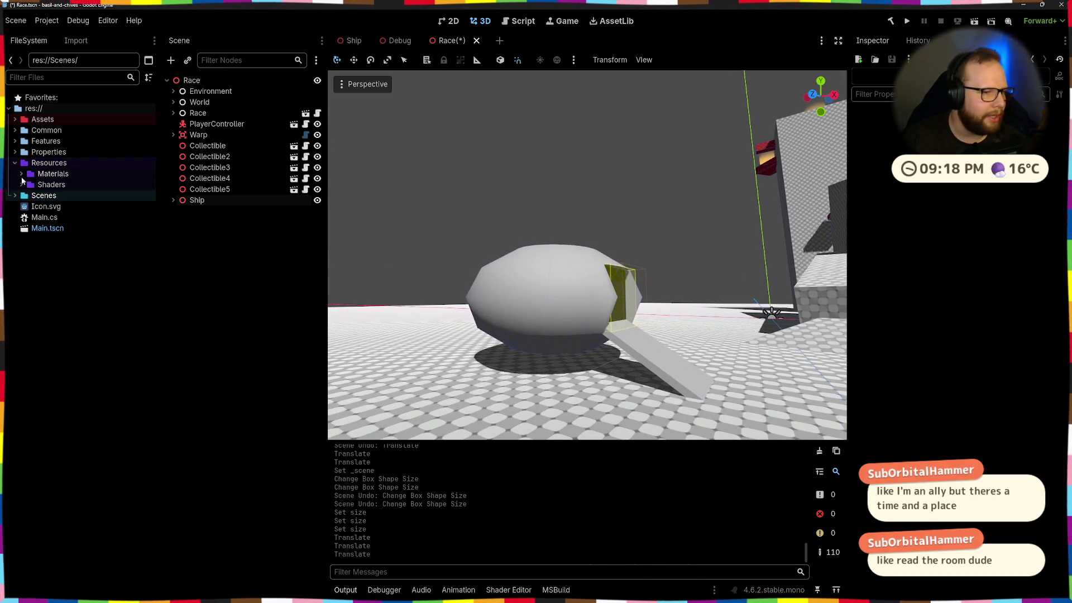
{"action": "left_click", "coordinate": [21, 174]}
{"action": "left_click", "coordinate": [67, 262]}
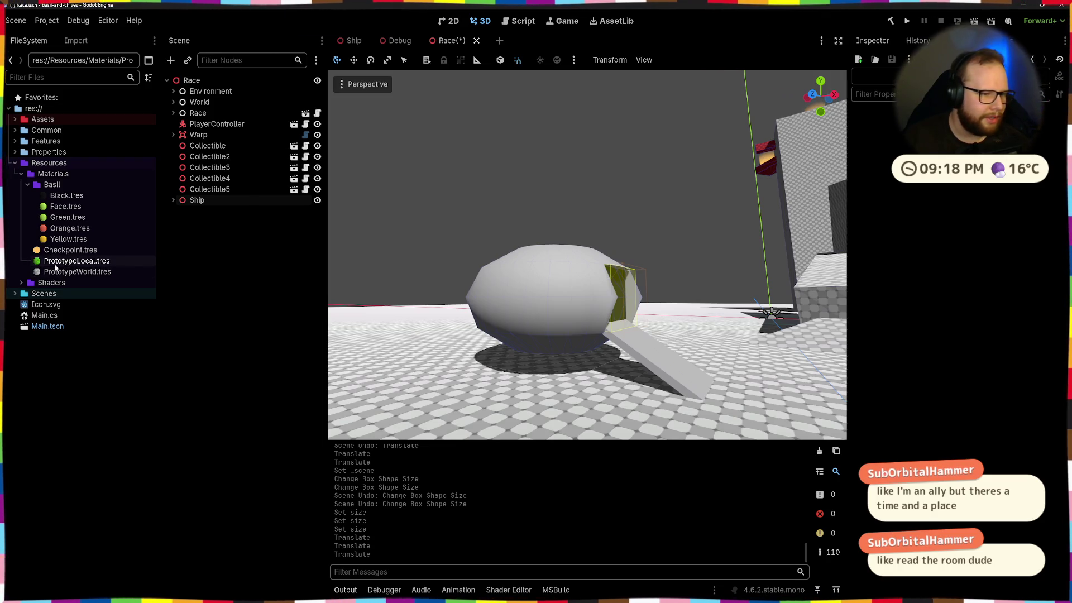
{"action": "double_click", "coordinate": [61, 260]}
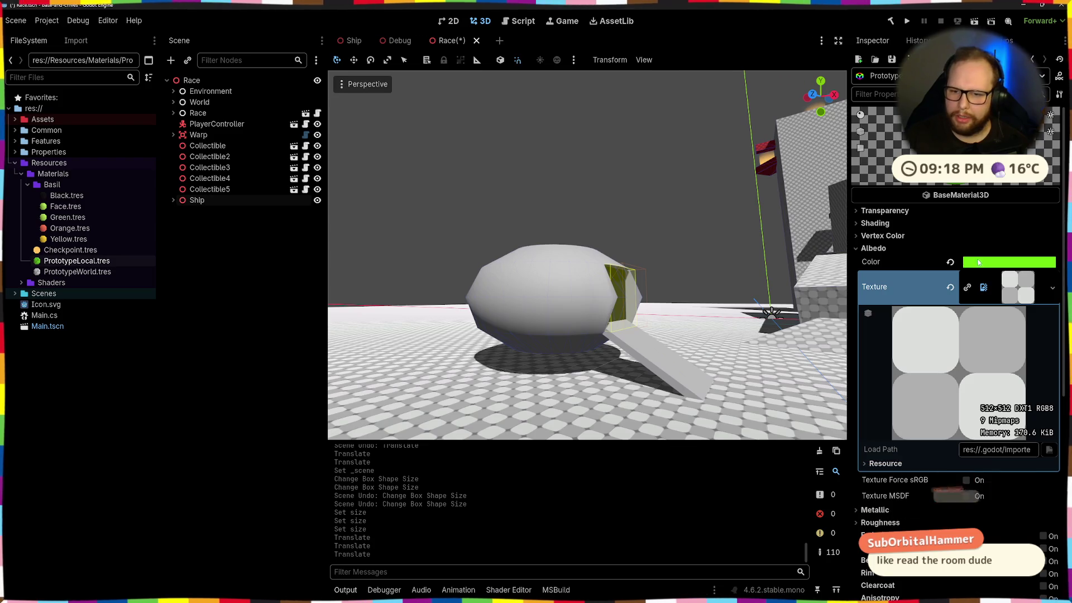
{"action": "left_click", "coordinate": [950, 262]}
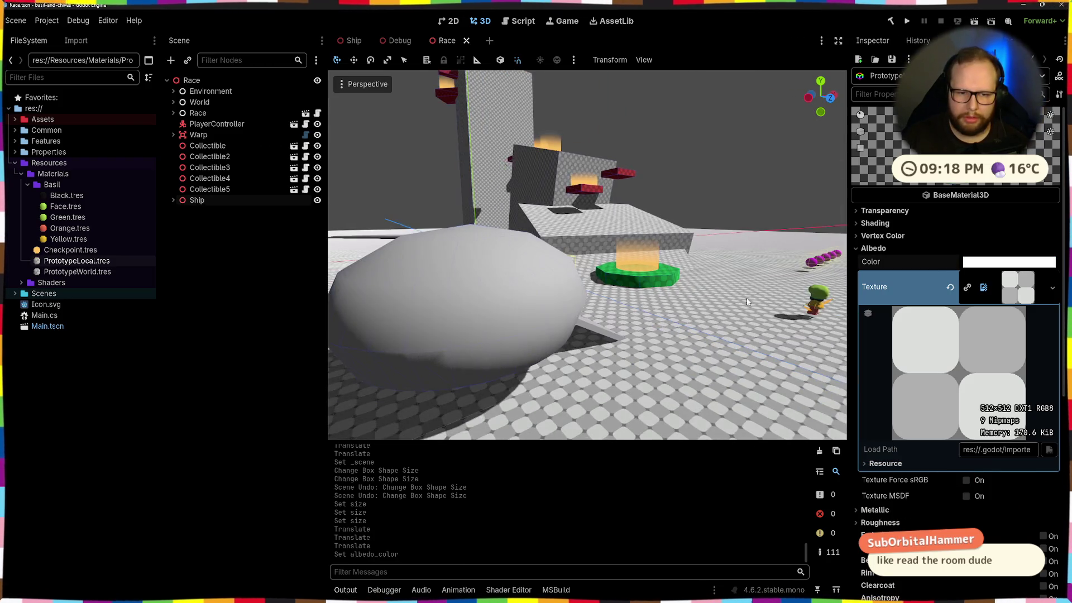
{"action": "key", "text": "f"}
{"action": "scroll", "coordinate": [533, 312], "scroll_direction": "down", "scroll_amount": 5}
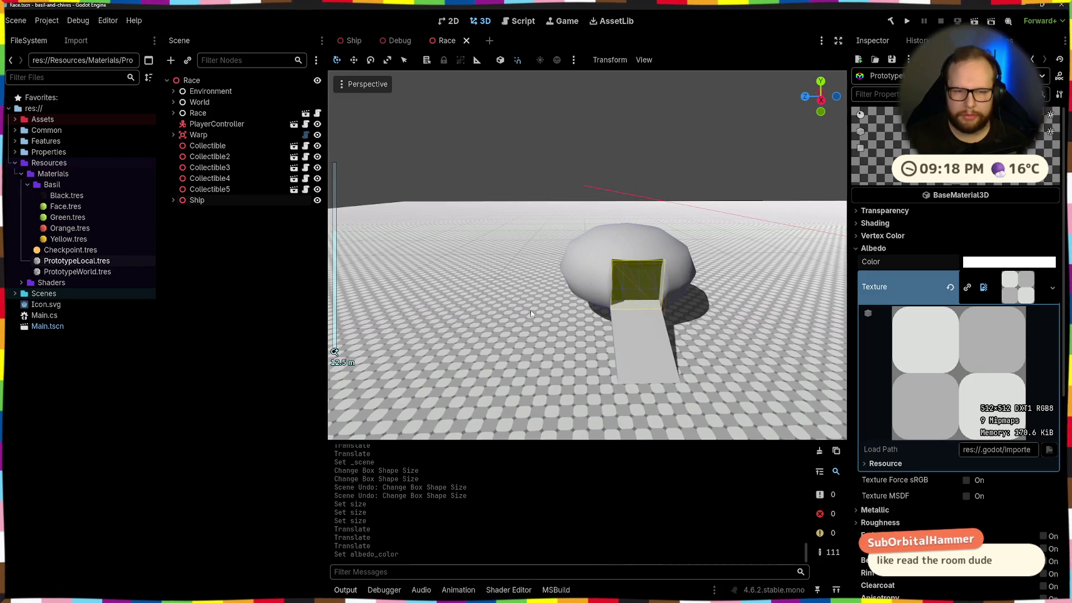
{"action": "key", "text": "ctrl+z"}
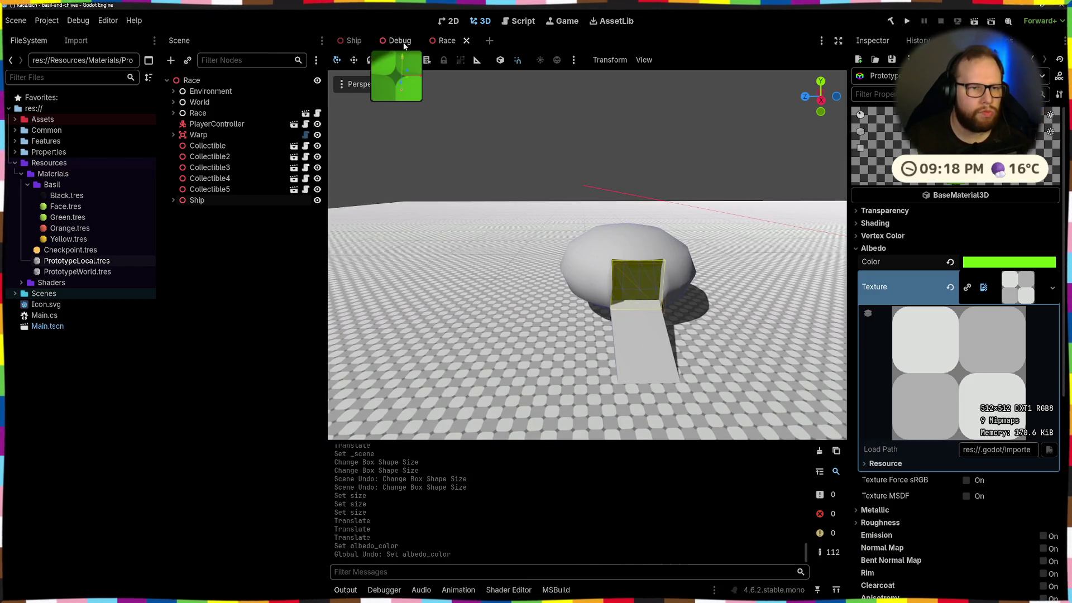
Step: In the Debug scene, select all three CSGCylinder3D nodes under Warp > CSGCombiner3D
{"action": "left_click", "coordinate": [398, 40]}
{"action": "left_click", "coordinate": [199, 145]}
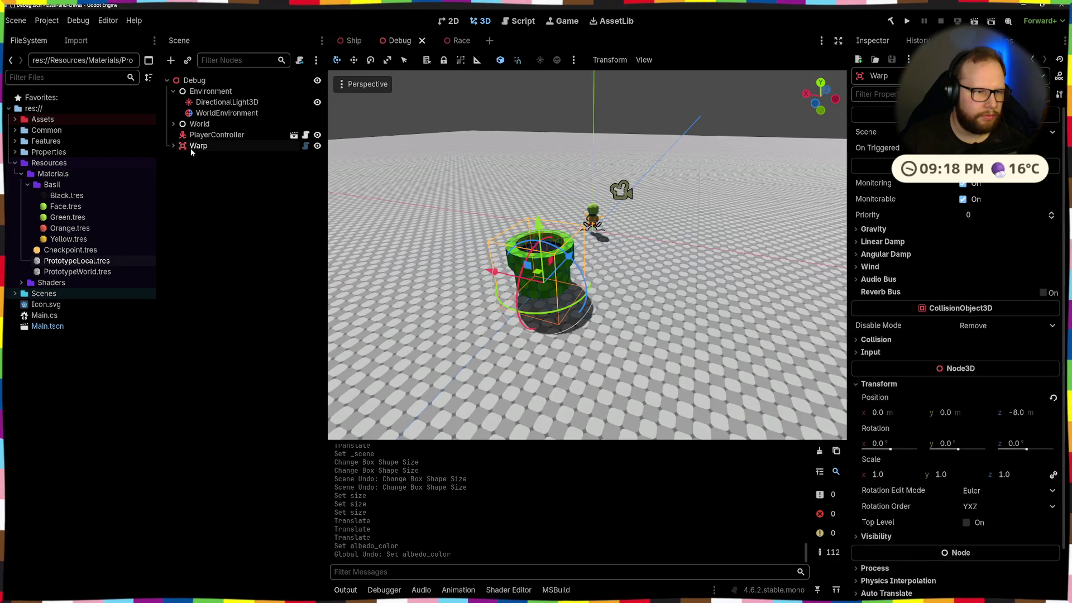
{"action": "left_click", "coordinate": [173, 146]}
{"action": "left_click", "coordinate": [223, 168]}
{"action": "left_click", "coordinate": [179, 167]}
{"action": "left_click", "coordinate": [229, 178]}
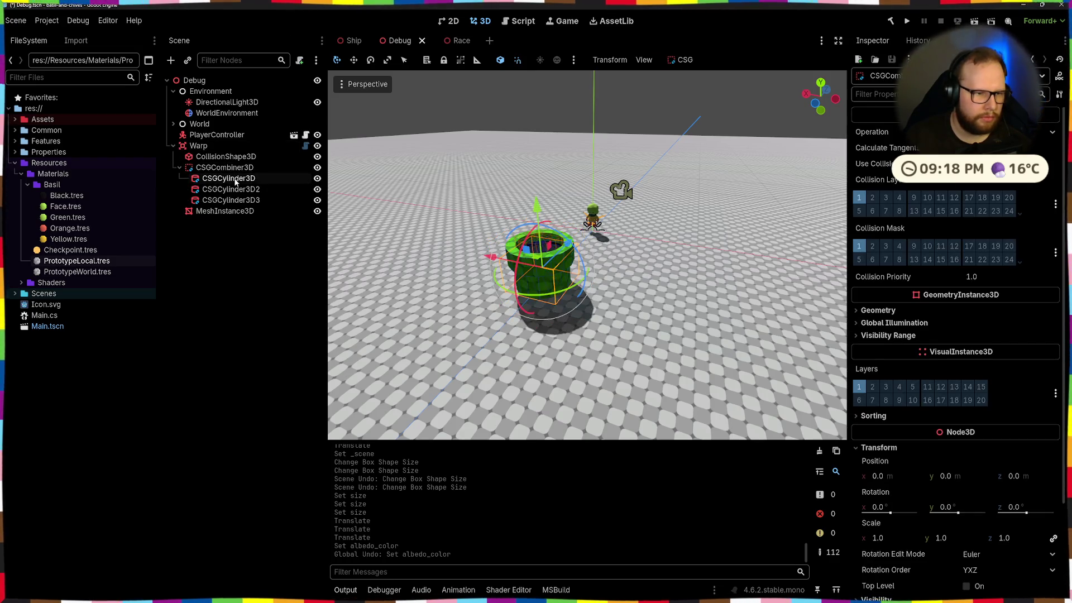
{"action": "left_click", "coordinate": [234, 190]}
{"action": "left_click", "coordinate": [233, 200]}
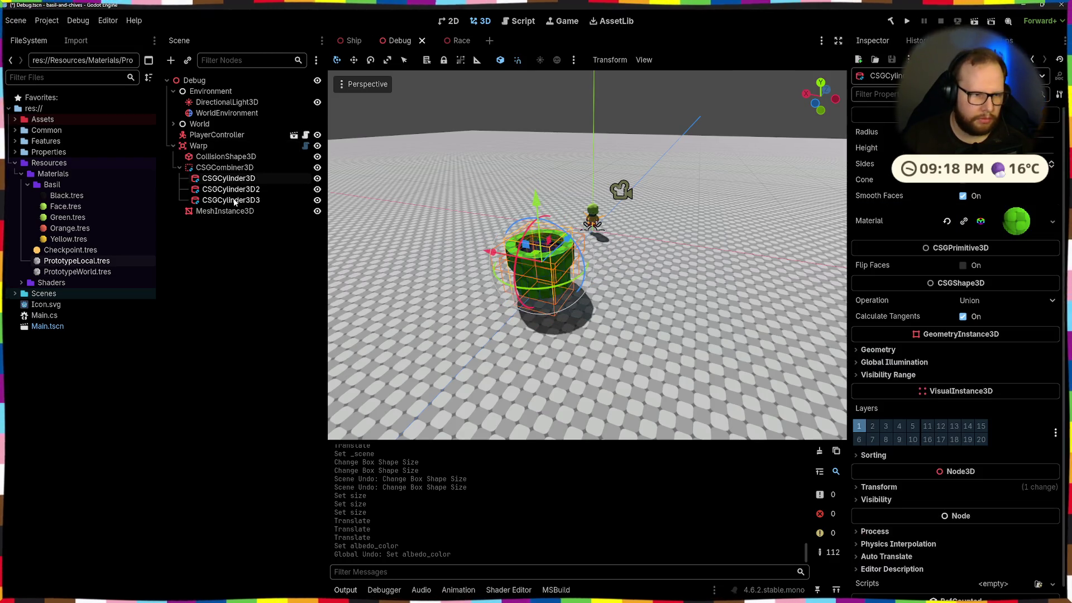
{"action": "left_click", "coordinate": [219, 211]}
{"action": "left_click", "coordinate": [233, 200]}
{"action": "left_click", "coordinate": [232, 179], "text": "shift"}
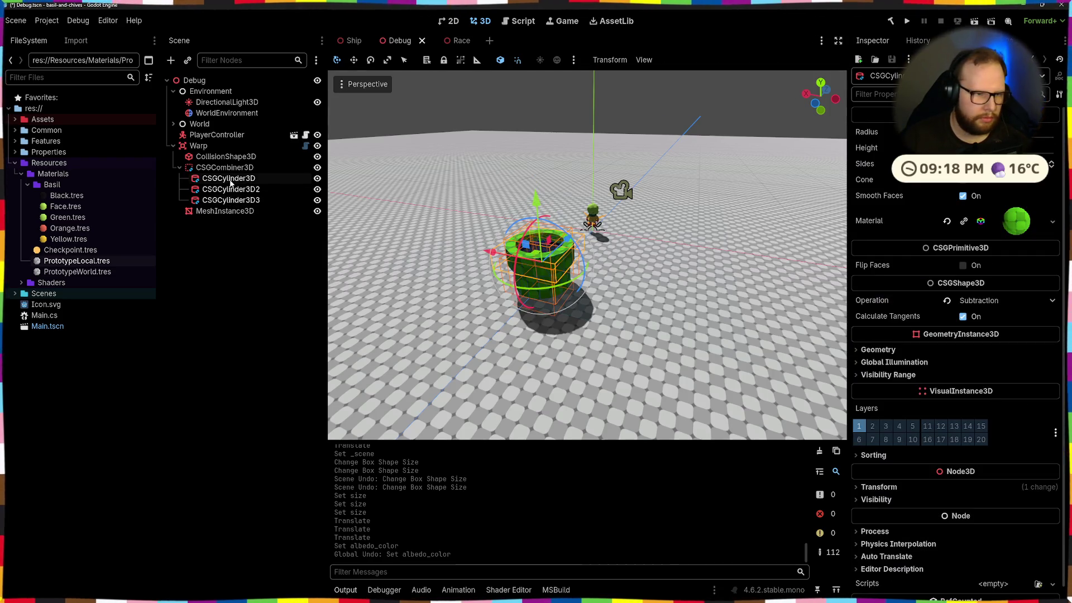
Step: Assign one shared material to the three cylinders and save the Debug scene
{"action": "left_click", "coordinate": [1030, 232]}
{"action": "left_click", "coordinate": [987, 337]}
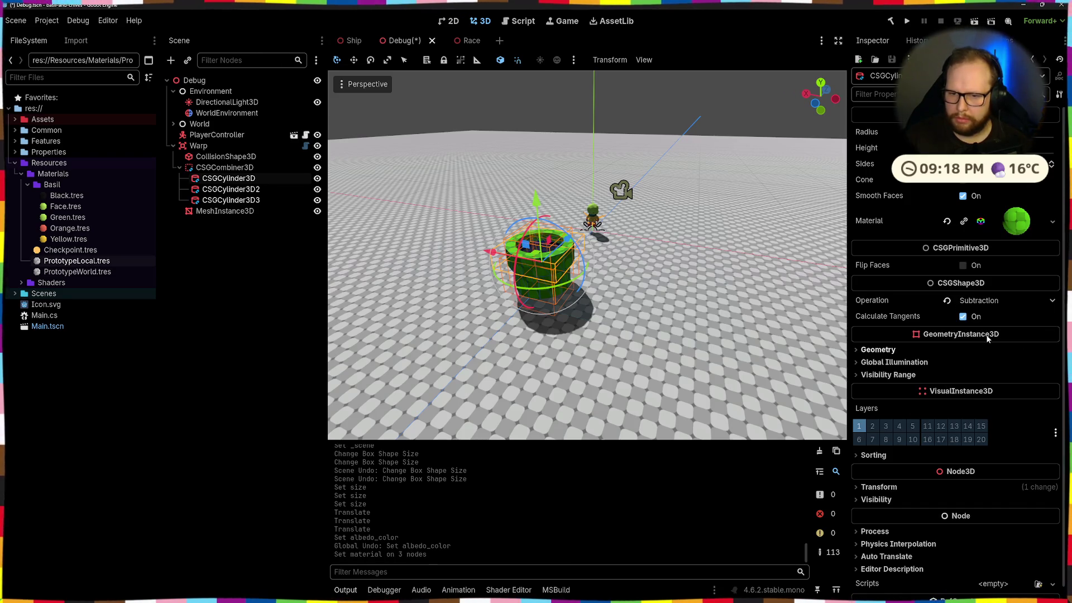
{"action": "left_click", "coordinate": [280, 220]}
{"action": "key", "text": "ctrl+s"}
{"action": "left_click", "coordinate": [173, 146]}
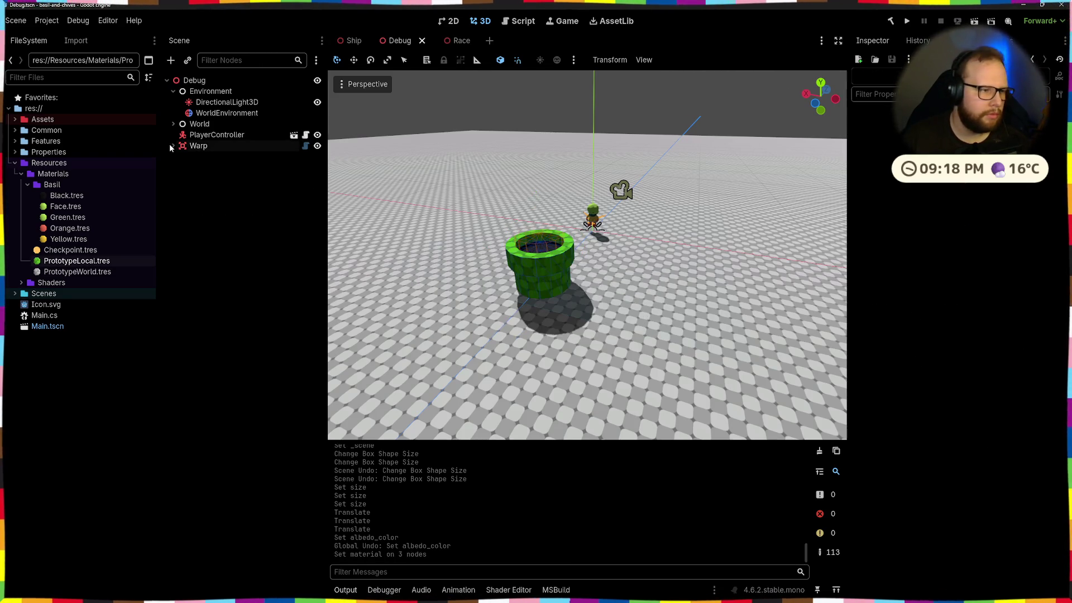
{"action": "left_click", "coordinate": [422, 42]}
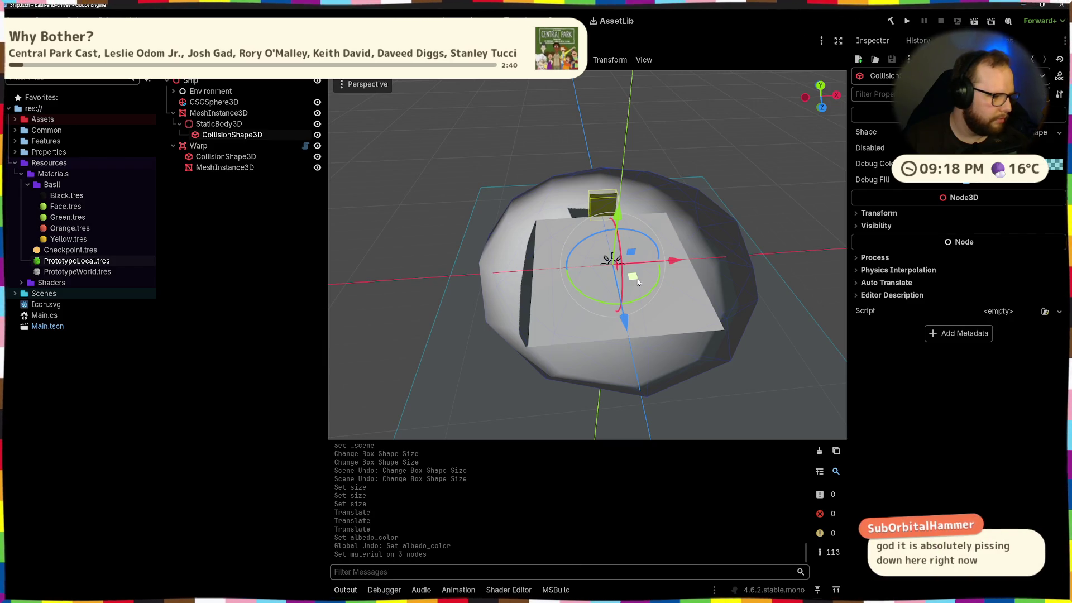
Step: Orbit the Ship view and focus on the StaticBody3D's CollisionShape3D
{"action": "mouse_move", "coordinate": [710, 229]}
{"action": "left_mouse_down"}
{"action": "mouse_move", "coordinate": [666, 213]}
{"action": "mouse_move", "coordinate": [679, 214]}
{"action": "mouse_move", "coordinate": [651, 240]}
{"action": "left_mouse_up"}
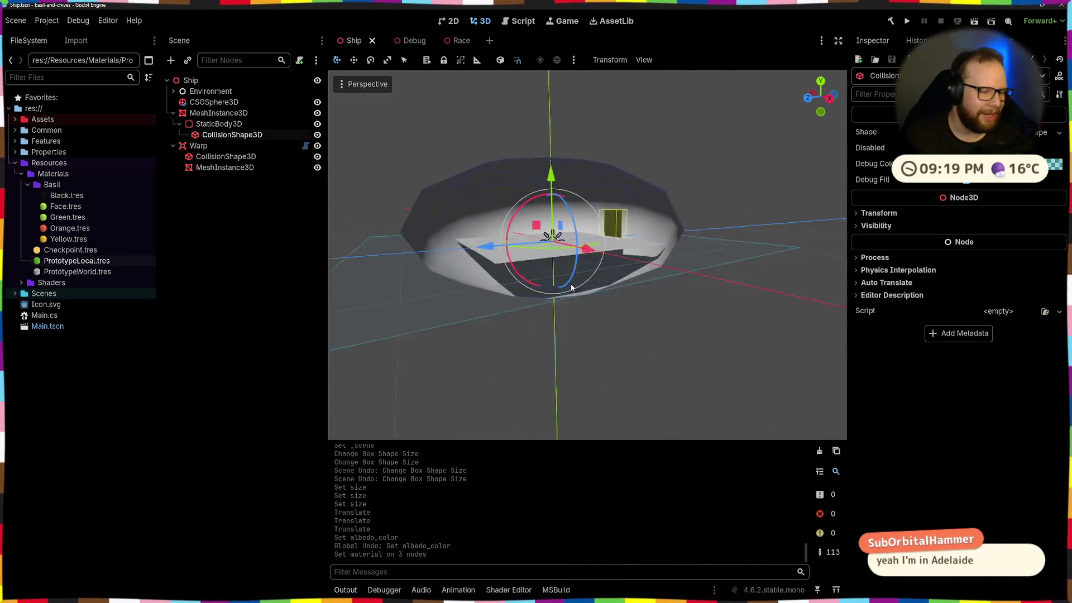
{"action": "scroll", "coordinate": [657, 211], "scroll_direction": "up", "scroll_amount": 3}
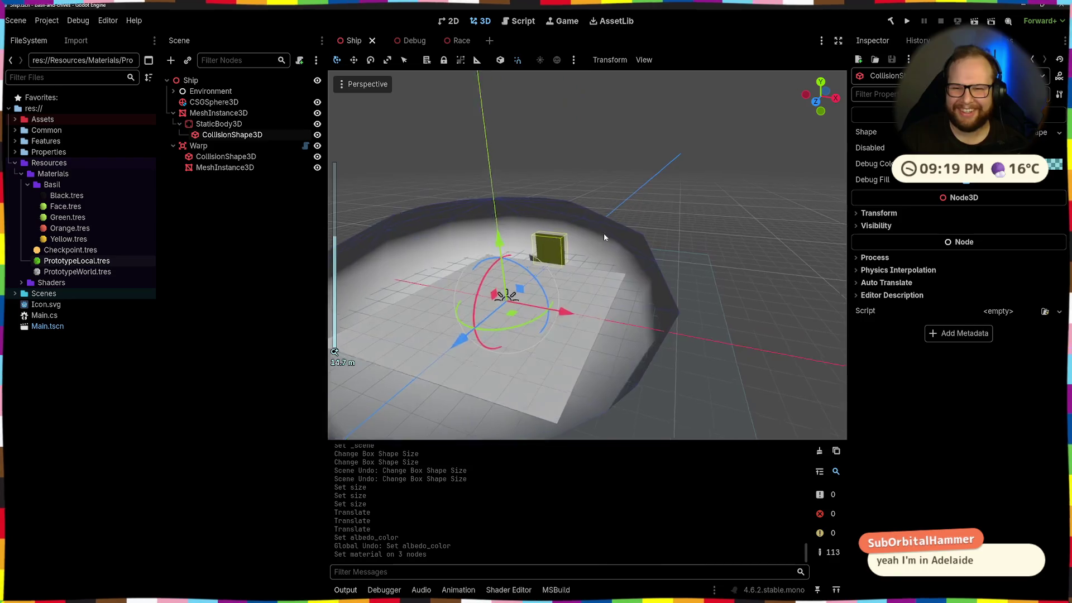
{"action": "scroll", "coordinate": [604, 232], "scroll_direction": "up", "scroll_amount": 3}
{"action": "scroll", "coordinate": [588, 203], "scroll_direction": "down", "scroll_amount": 2}
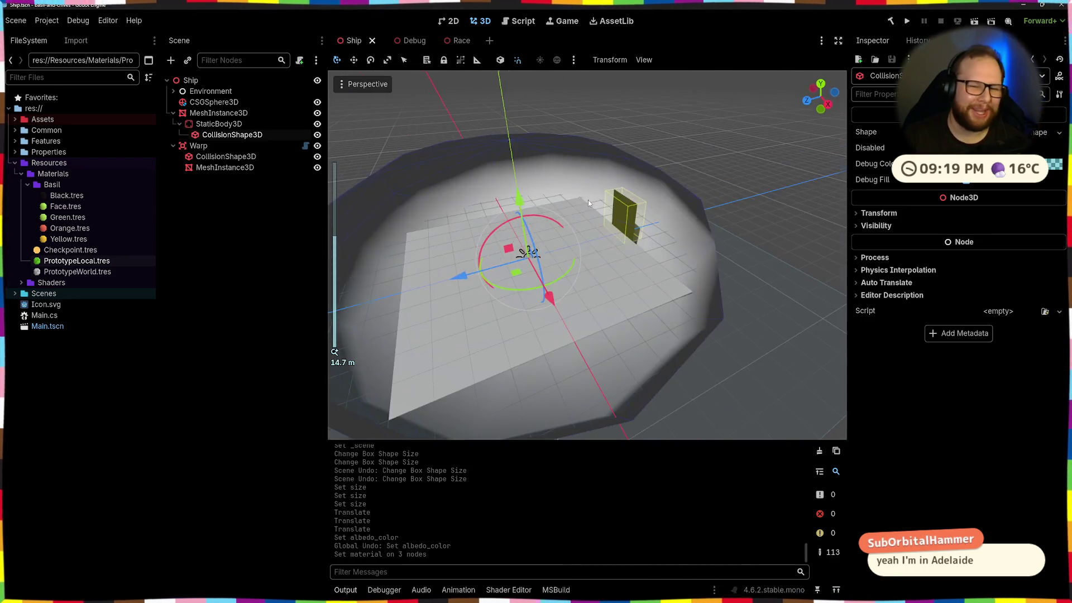
{"action": "left_click", "coordinate": [280, 233]}
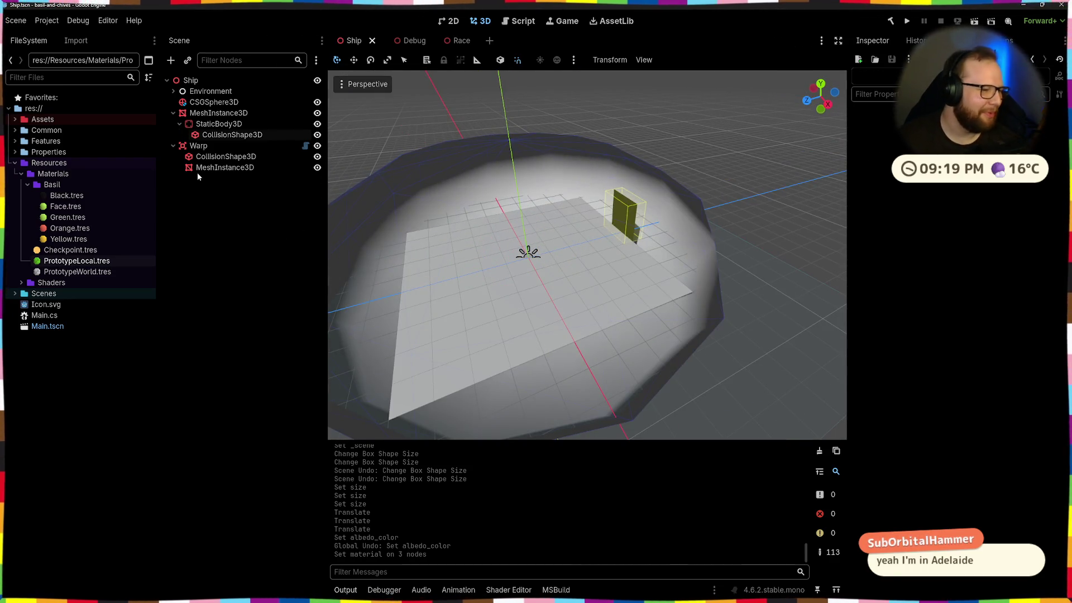
{"action": "double_click", "coordinate": [235, 134]}
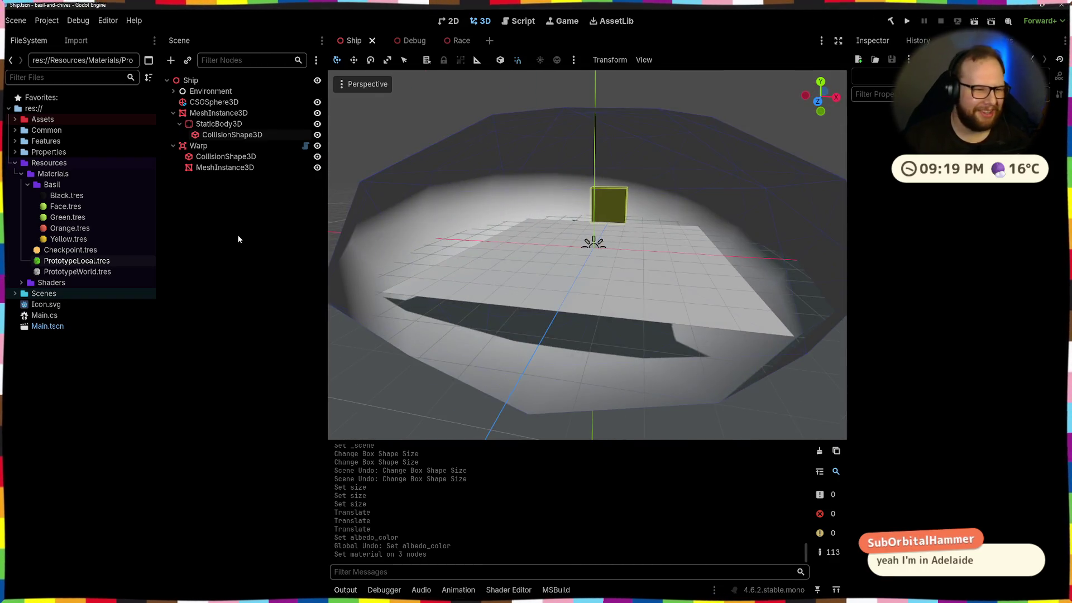
{"action": "left_click", "coordinate": [200, 208]}
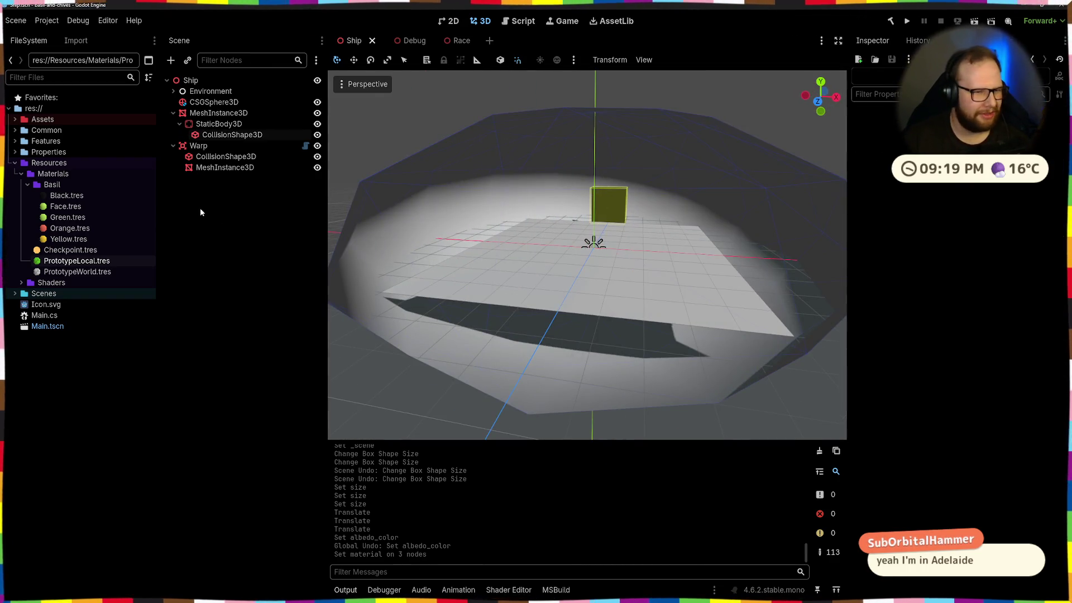
Step: Inspect the Warp node and its collision shape, then go back to Debug
{"action": "left_click", "coordinate": [226, 156]}
{"action": "left_click", "coordinate": [198, 146]}
{"action": "left_click_drag", "start_coordinate": [702, 183], "coordinate": [770, 187]}
{"action": "left_click", "coordinate": [224, 194]}
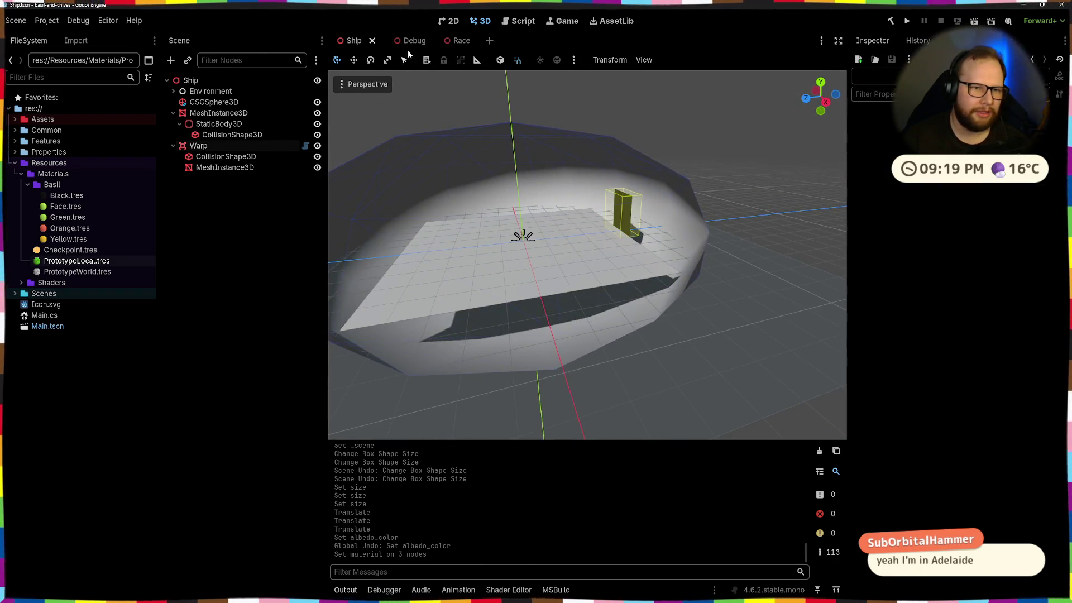
{"action": "left_click", "coordinate": [399, 40]}
{"action": "left_click", "coordinate": [496, 161]}
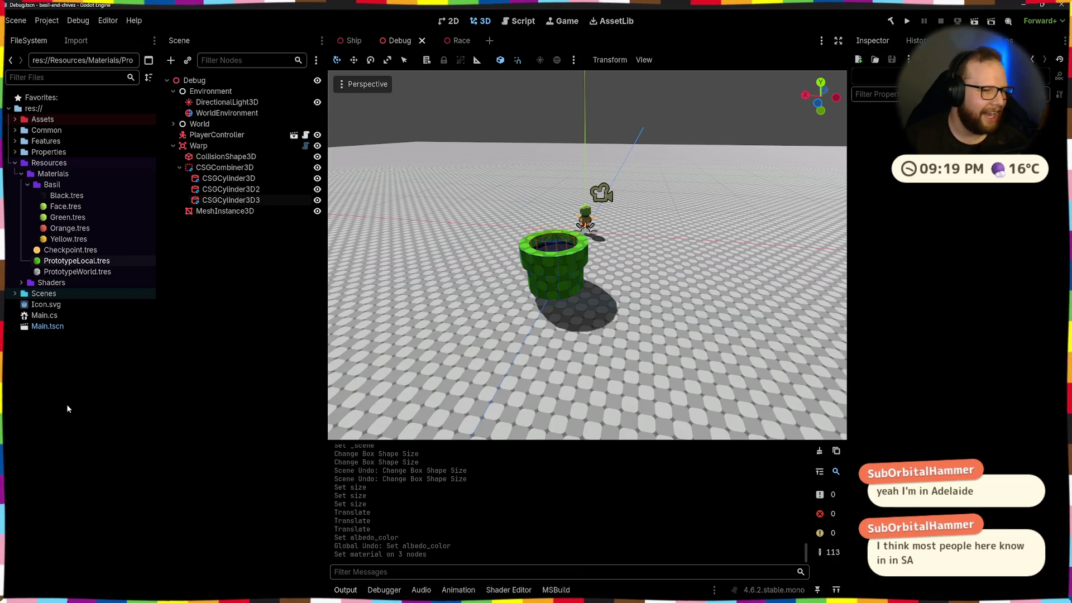
{"action": "mouse_move", "coordinate": [642, 234]}
{"action": "left_mouse_down"}
{"action": "mouse_move", "coordinate": [747, 223]}
{"action": "mouse_move", "coordinate": [680, 211]}
{"action": "mouse_move", "coordinate": [679, 201]}
{"action": "mouse_move", "coordinate": [696, 226]}
{"action": "left_mouse_up"}
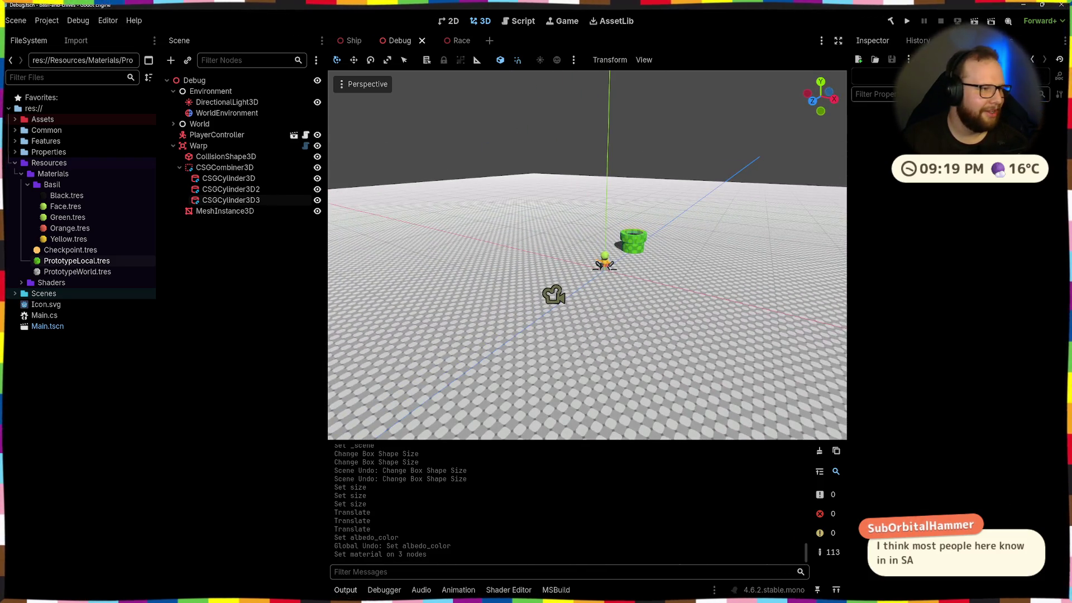
{"action": "left_click_drag", "start_coordinate": [631, 174], "coordinate": [699, 216]}
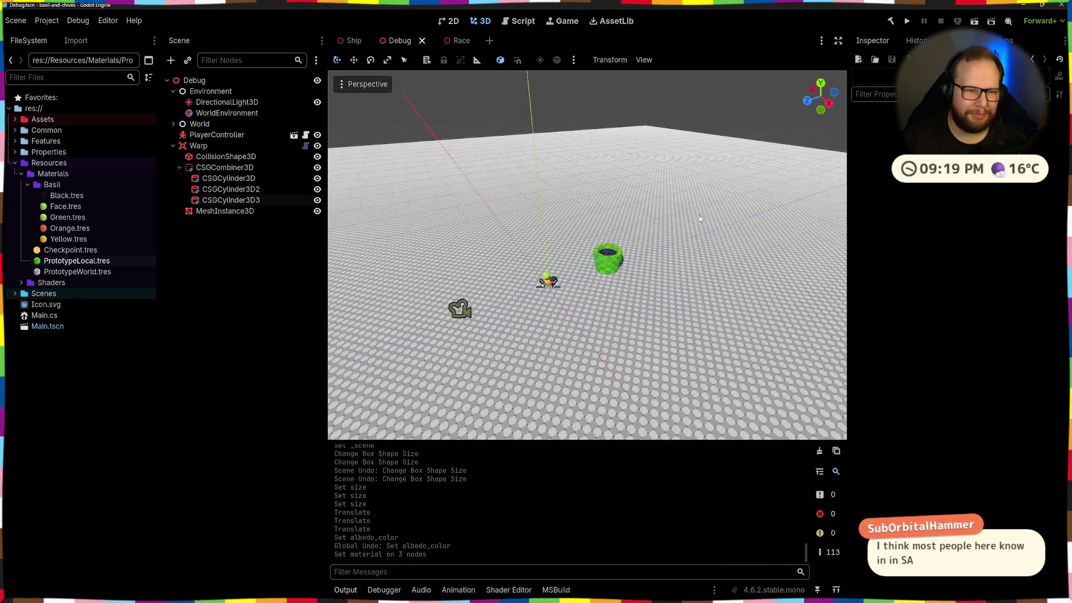
{"action": "scroll", "coordinate": [699, 216], "scroll_direction": "up", "scroll_amount": 5}
{"action": "left_click_drag", "start_coordinate": [477, 280], "coordinate": [776, 293]}
{"action": "scroll", "coordinate": [591, 239], "scroll_direction": "down", "scroll_amount": 5}
{"action": "scroll", "coordinate": [589, 238], "scroll_direction": "up", "scroll_amount": 8}
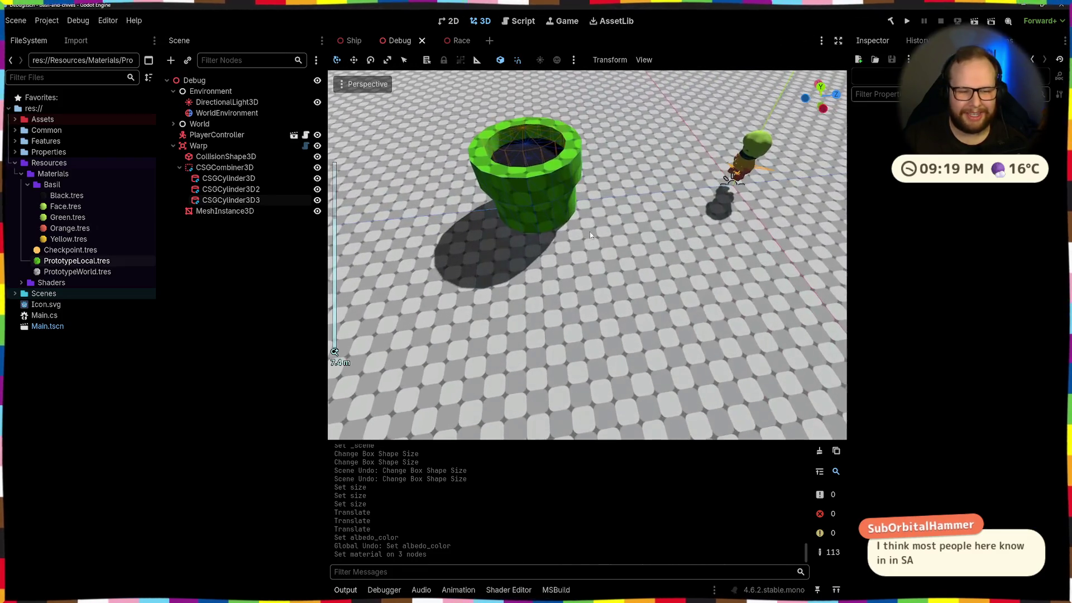
{"action": "mouse_move", "coordinate": [590, 238]}
{"action": "left_mouse_down"}
{"action": "mouse_move", "coordinate": [583, 292]}
{"action": "mouse_move", "coordinate": [726, 271]}
{"action": "mouse_move", "coordinate": [658, 291]}
{"action": "left_mouse_up"}
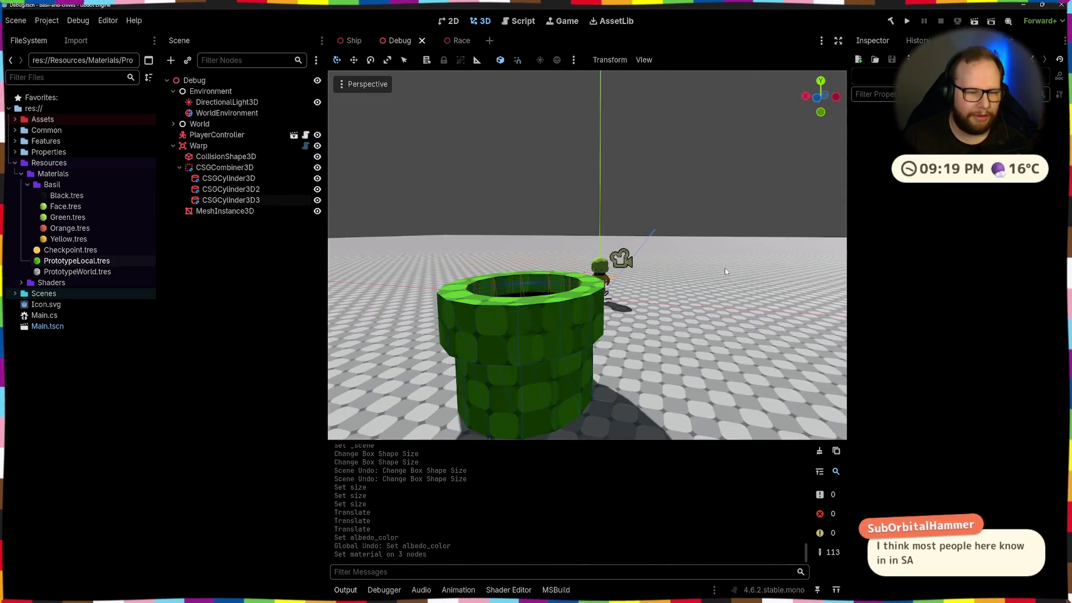
{"action": "scroll", "coordinate": [659, 291], "scroll_direction": "down", "scroll_amount": 6}
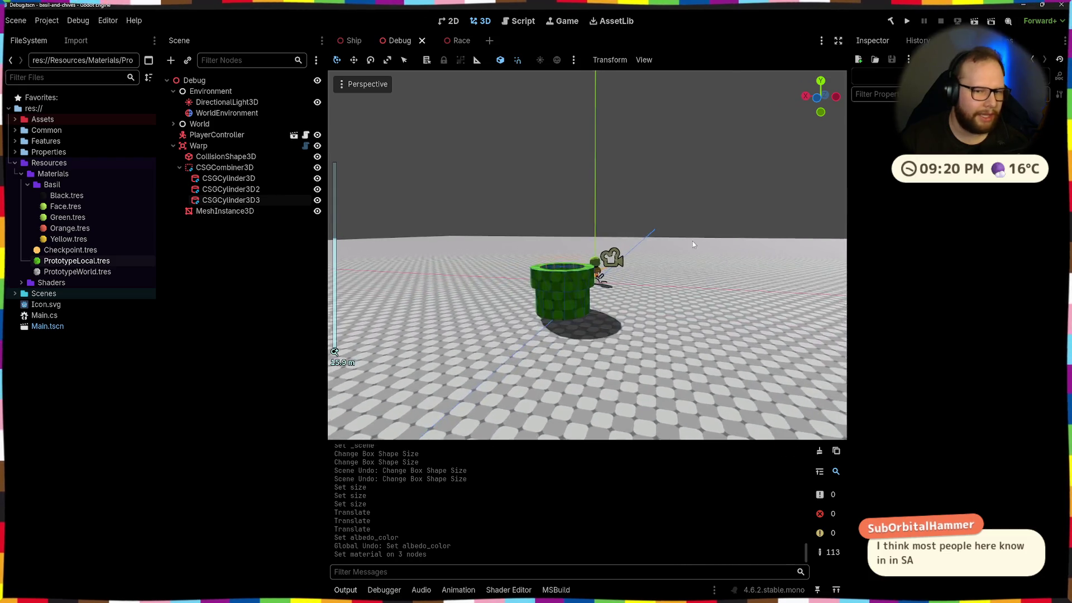
{"action": "mouse_move", "coordinate": [692, 241]}
{"action": "left_mouse_down"}
{"action": "mouse_move", "coordinate": [615, 242]}
{"action": "mouse_move", "coordinate": [664, 229]}
{"action": "mouse_move", "coordinate": [535, 252]}
{"action": "mouse_move", "coordinate": [569, 263]}
{"action": "left_mouse_up"}
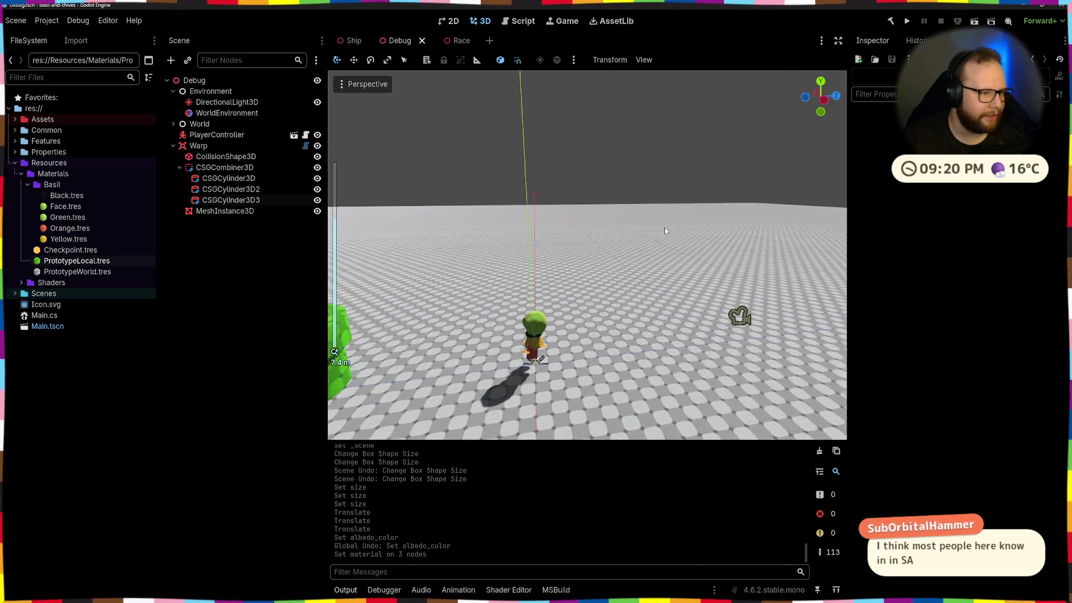
{"action": "scroll", "coordinate": [603, 240], "scroll_direction": "down", "scroll_amount": 2}
{"action": "scroll", "coordinate": [504, 240], "scroll_direction": "up", "scroll_amount": 3}
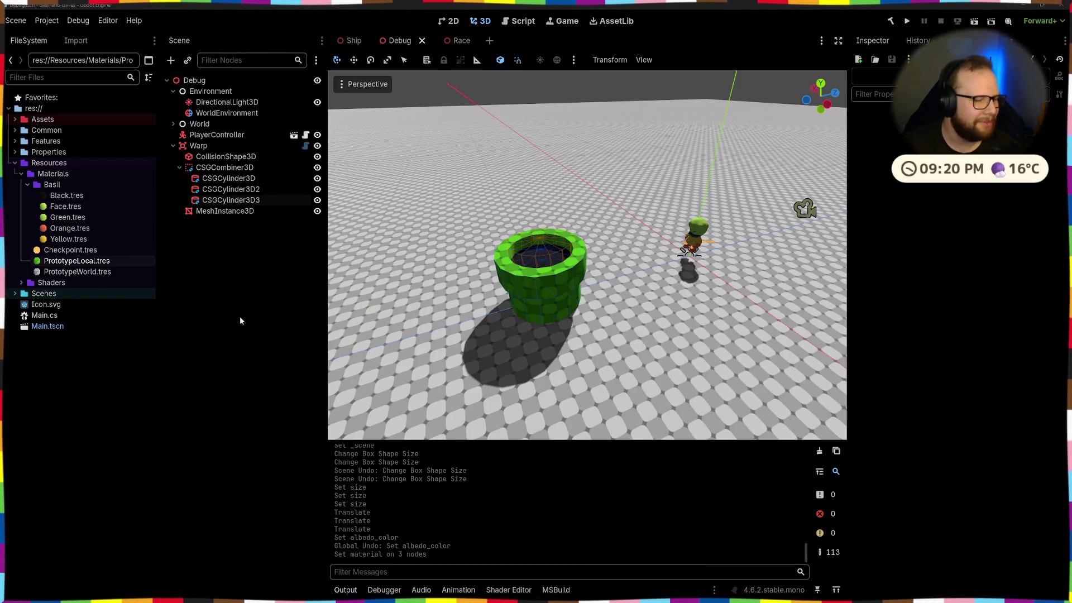
Step: Zoom and orbit the view to inspect the green warp pipe beside the player
{"action": "scroll", "coordinate": [541, 285], "scroll_direction": "up", "scroll_amount": 3}
{"action": "scroll", "coordinate": [581, 300], "scroll_direction": "down", "scroll_amount": 3}
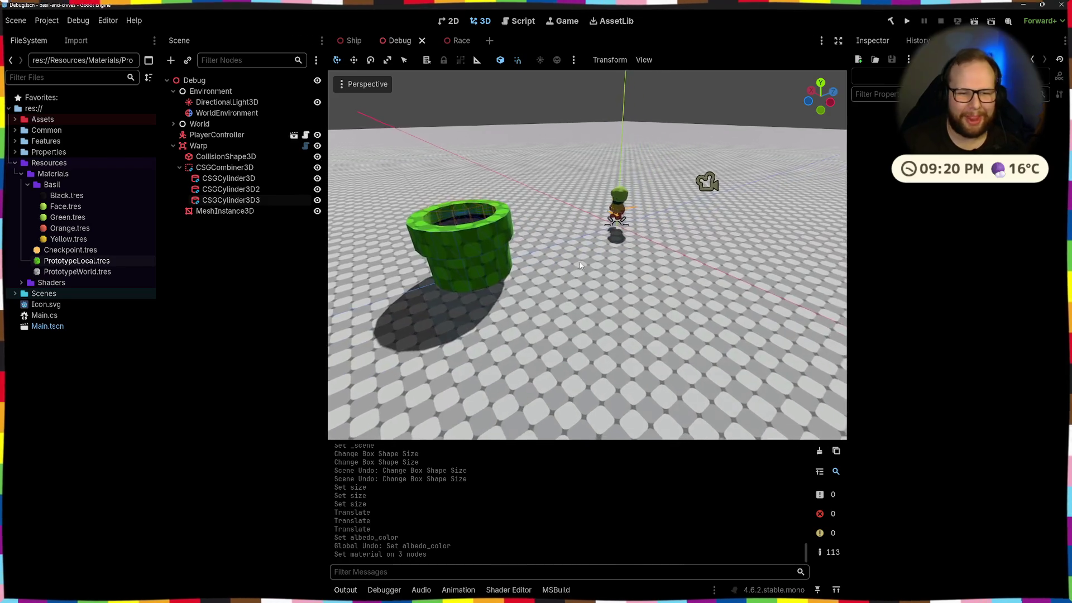
{"action": "scroll", "coordinate": [580, 262], "scroll_direction": "down", "scroll_amount": 5}
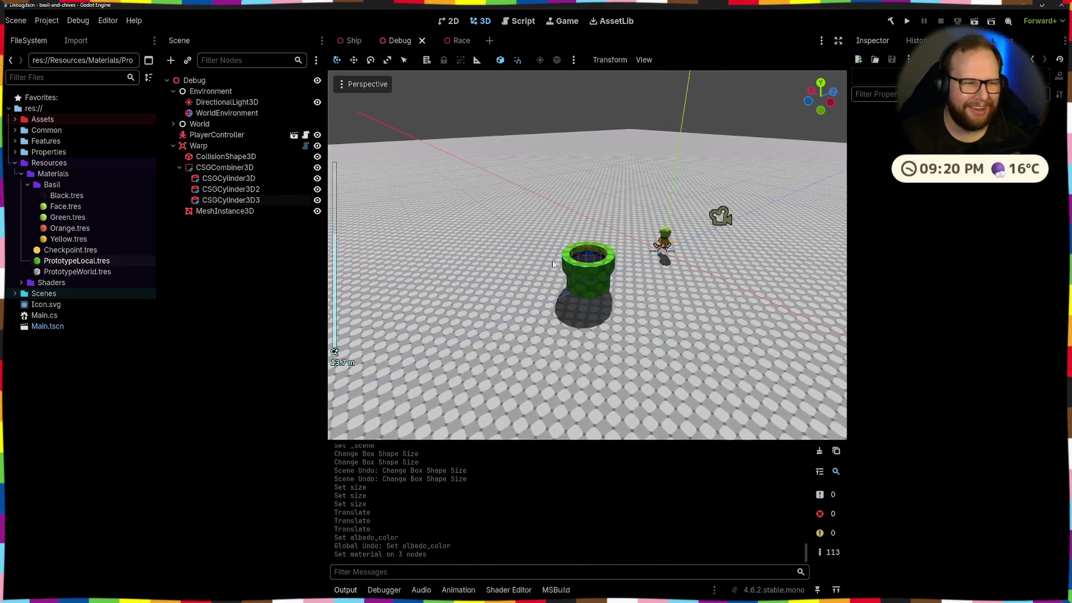
{"action": "scroll", "coordinate": [552, 260], "scroll_direction": "up", "scroll_amount": 6}
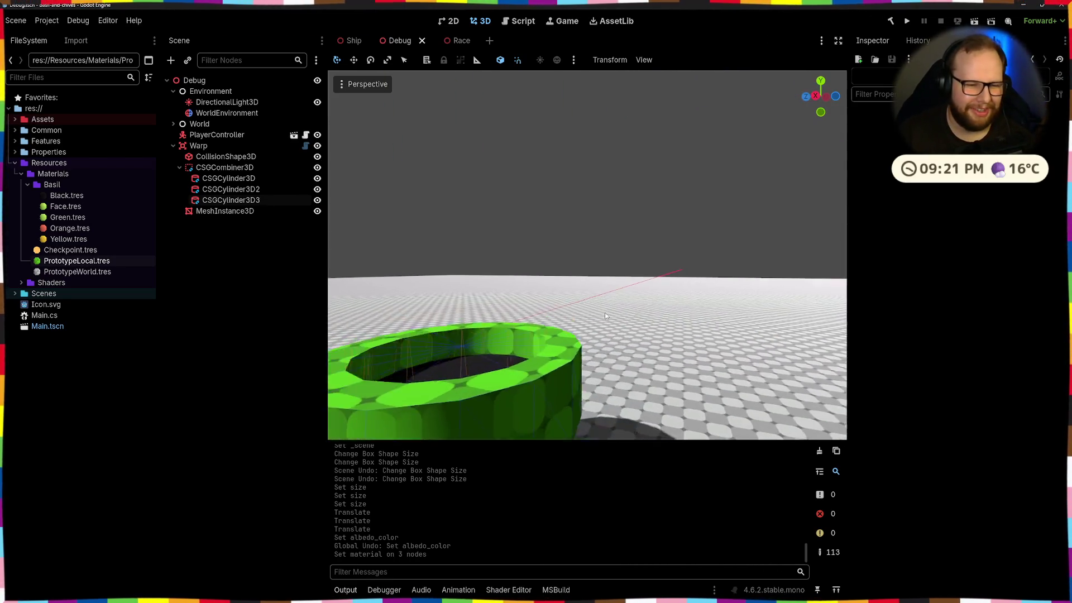
{"action": "scroll", "coordinate": [604, 316], "scroll_direction": "down", "scroll_amount": 5}
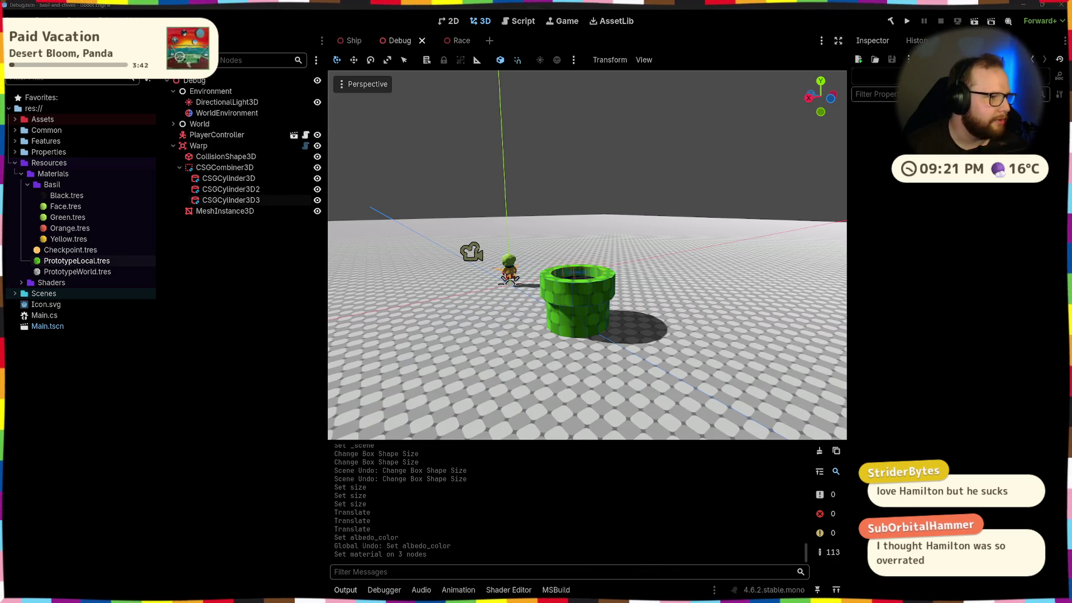
{"action": "mouse_move", "coordinate": [519, 378]}
{"action": "left_mouse_down"}
{"action": "mouse_move", "coordinate": [515, 344]}
{"action": "mouse_move", "coordinate": [492, 313]}
{"action": "left_mouse_up"}
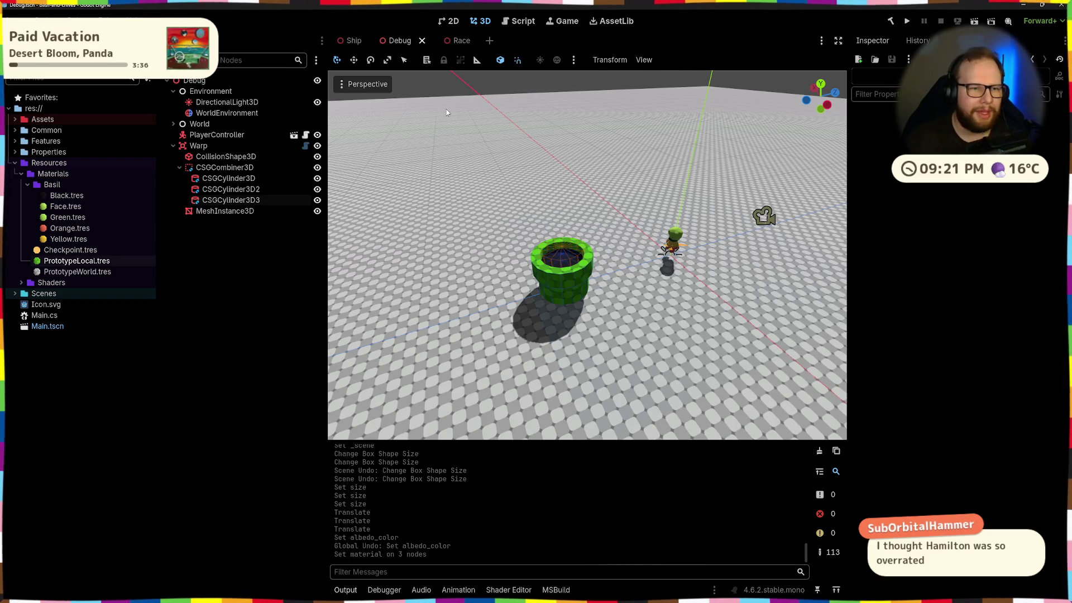
Step: Close the Debug scene and revert PrototypeLocal's albedo colour to white in Race
{"action": "left_click", "coordinate": [174, 145]}
{"action": "left_click", "coordinate": [420, 40]}
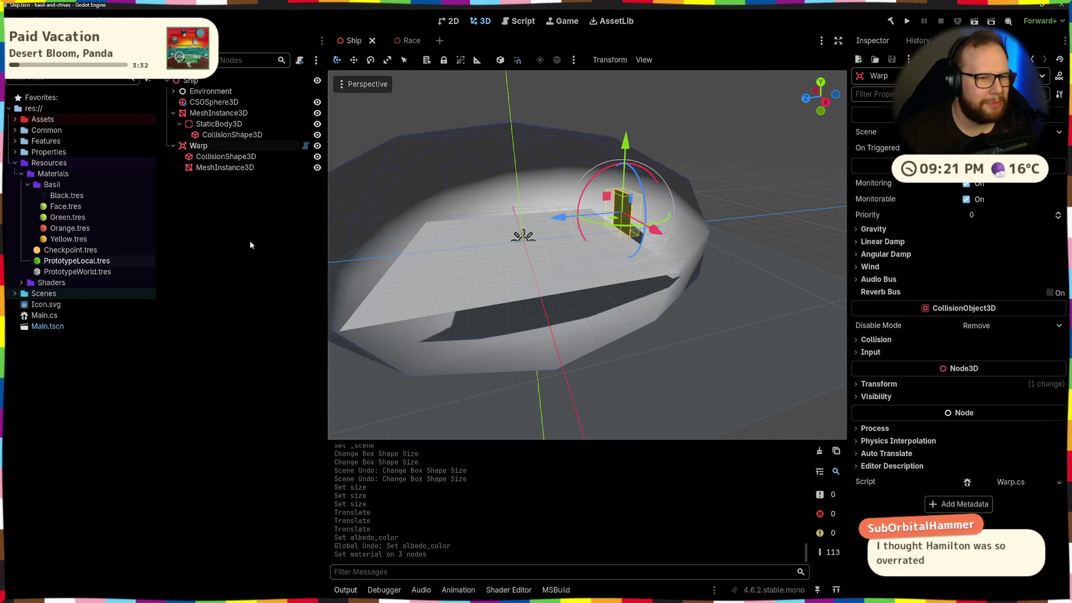
{"action": "left_click", "coordinate": [411, 40]}
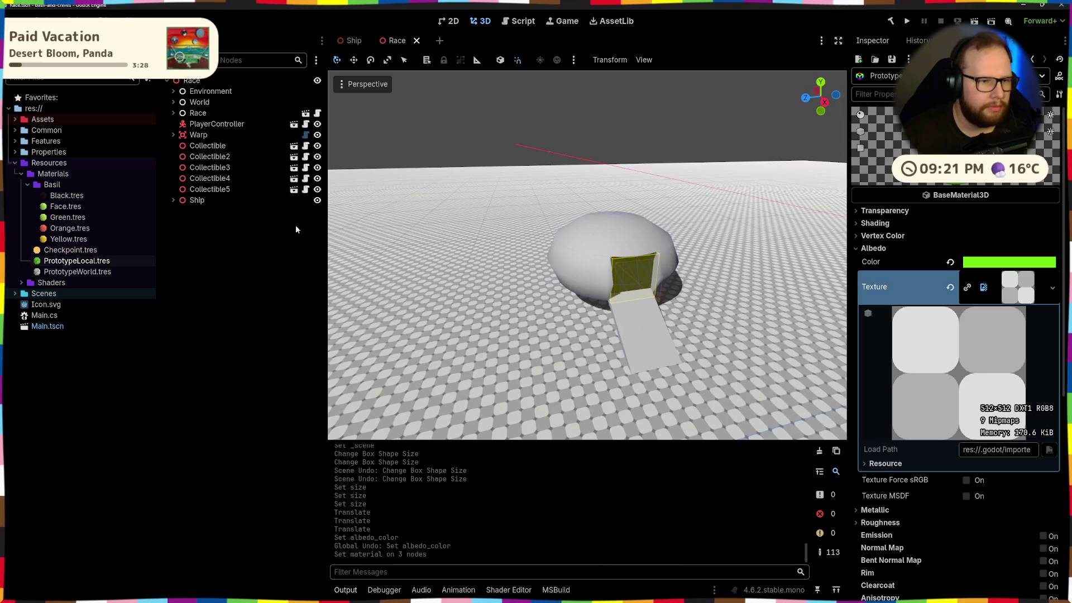
{"action": "left_click", "coordinate": [951, 264]}
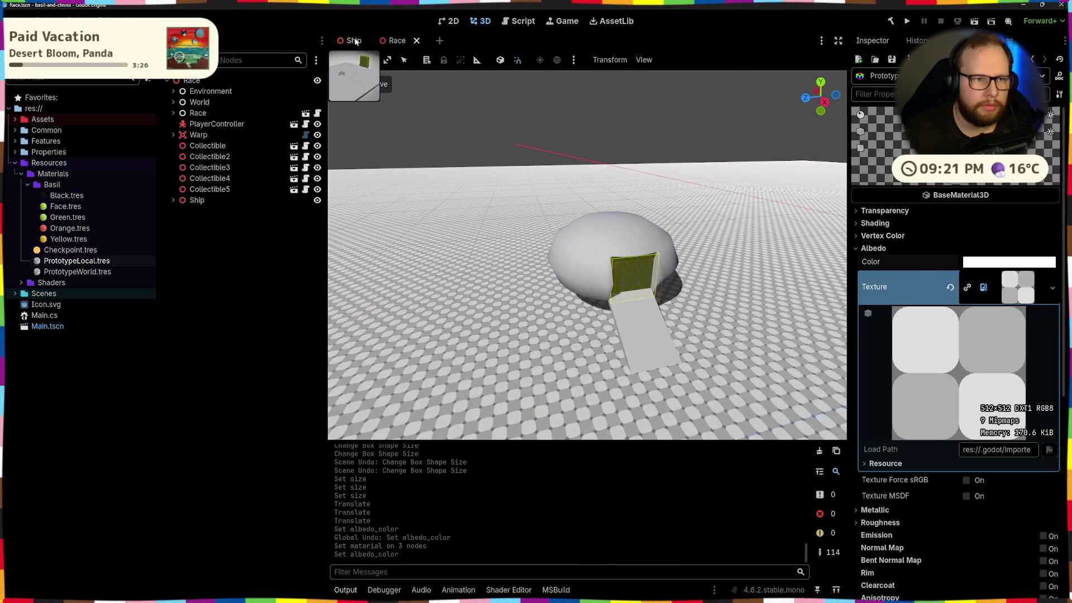
Step: Run the game, walk the player toward the ship with W, then close the game window
{"action": "key", "text": "f"}
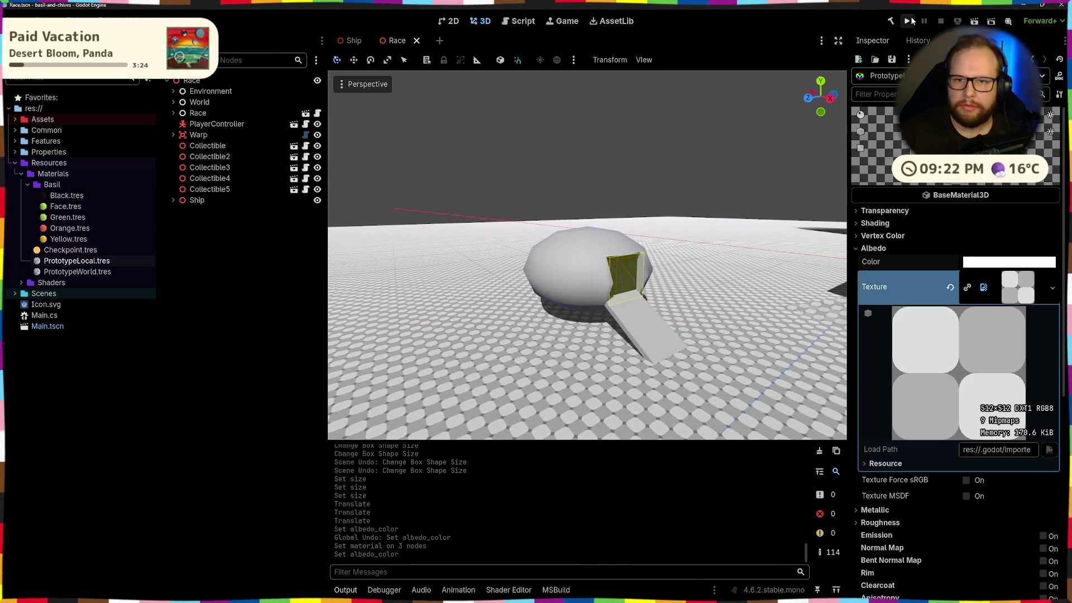
{"action": "left_click", "coordinate": [908, 21]}
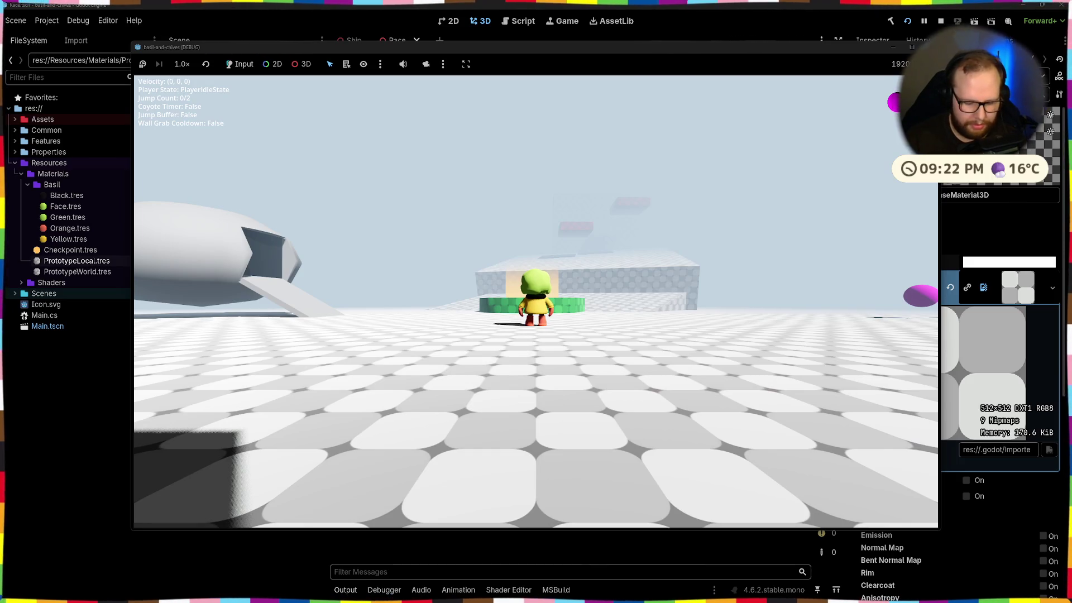
{"action": "key", "text": "w"}
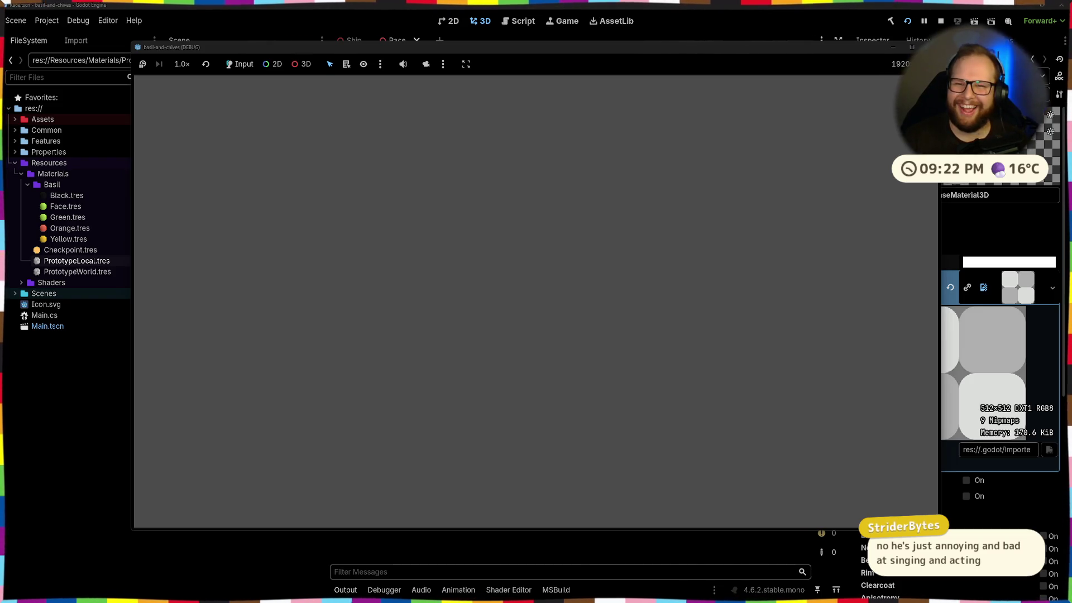
{"action": "key", "text": "super"}
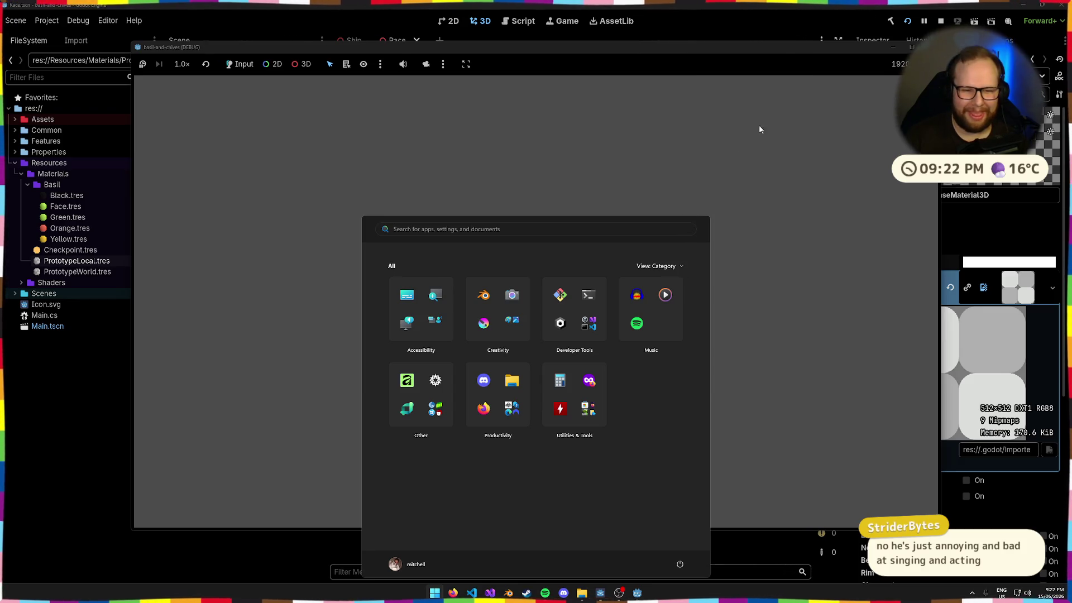
{"action": "key", "text": "alt+Tab"}
{"action": "left_click", "coordinate": [208, 271]}
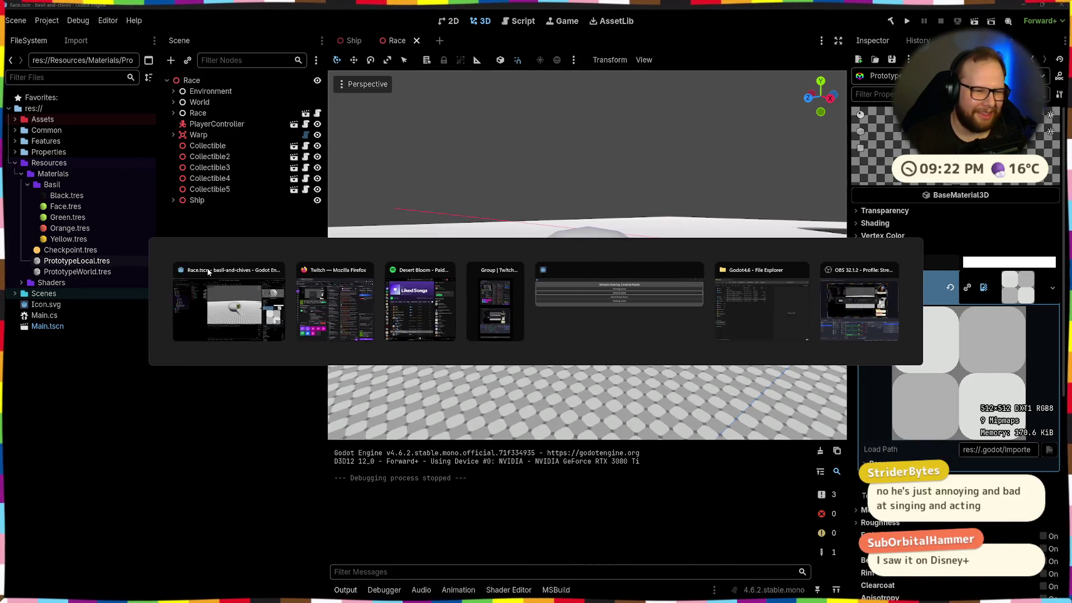
Step: Turn on Use Collision for the Ship's ramp CSGBox3D and save the Race scene
{"action": "left_click", "coordinate": [208, 272]}
{"action": "scroll", "coordinate": [586, 251], "scroll_direction": "down", "scroll_amount": 3}
{"action": "left_click", "coordinate": [664, 327]}
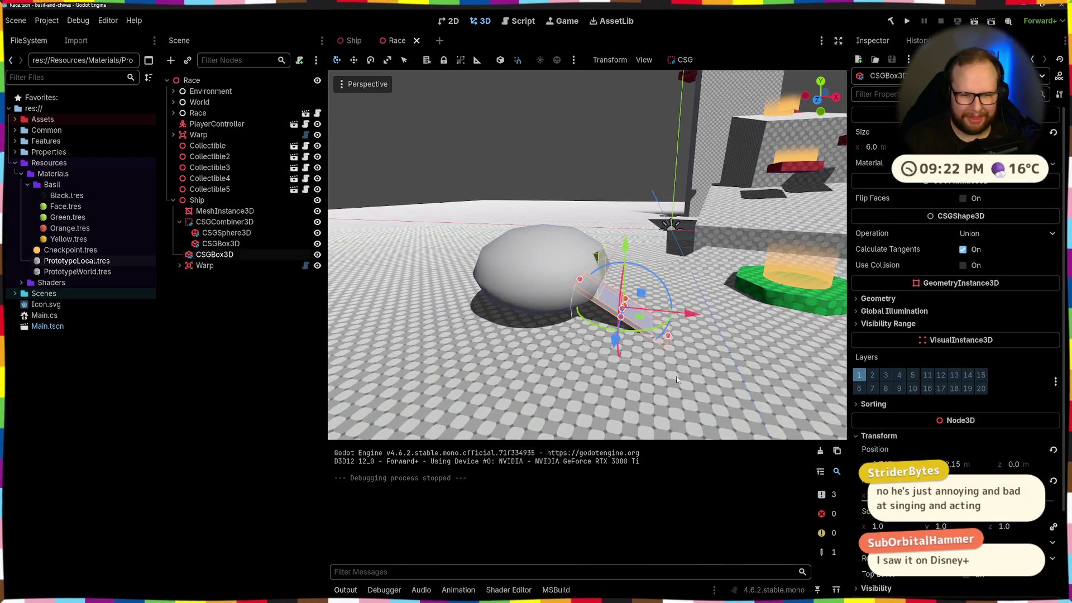
{"action": "left_click", "coordinate": [963, 266]}
{"action": "key", "text": "ctrl+s"}
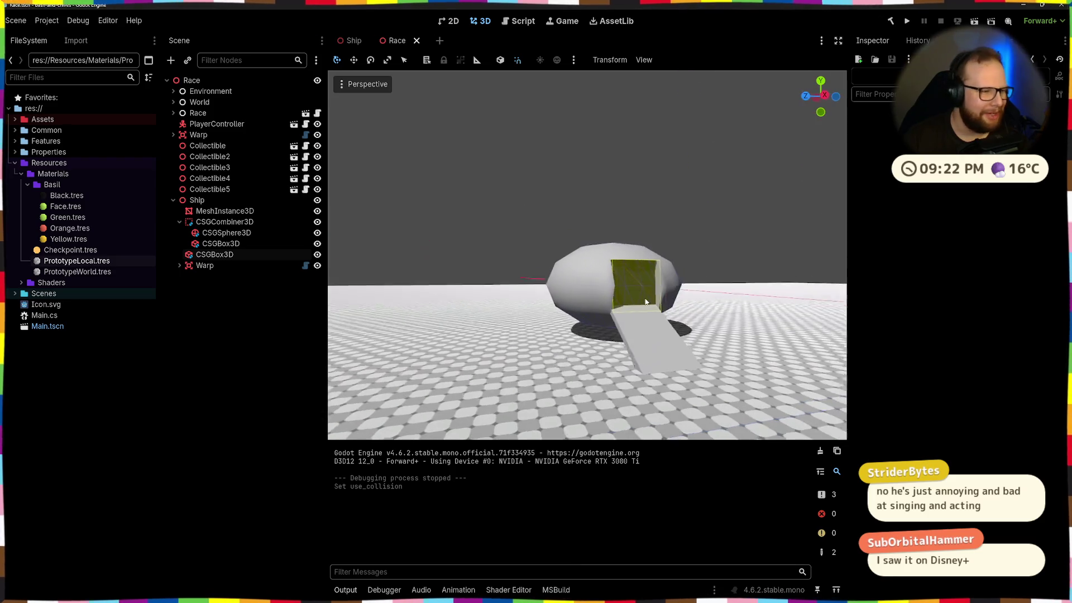
{"action": "scroll", "coordinate": [645, 302], "scroll_direction": "up", "scroll_amount": 5}
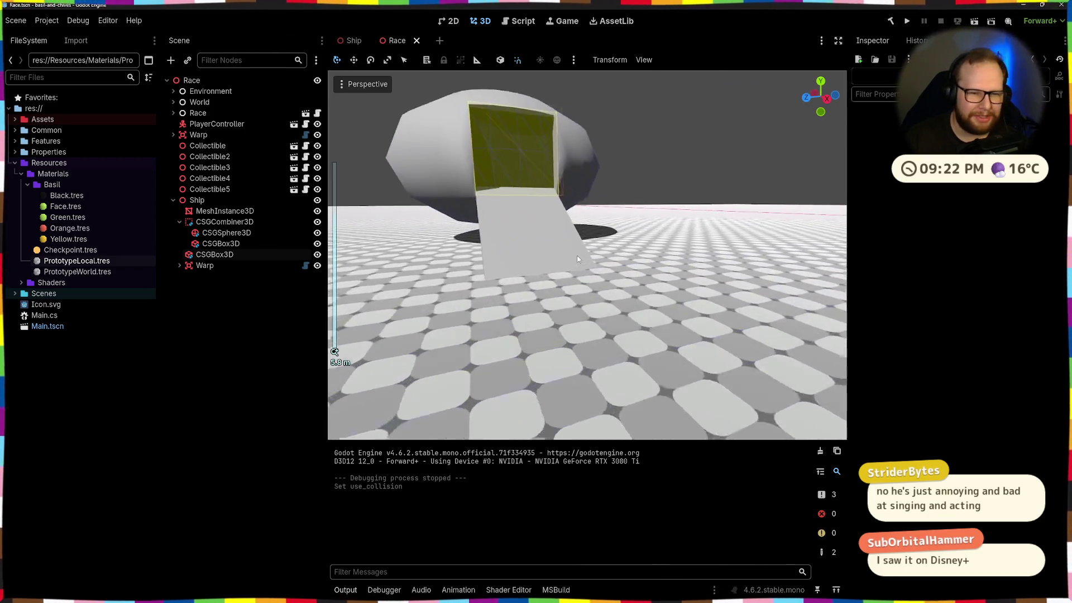
{"action": "scroll", "coordinate": [577, 258], "scroll_direction": "down", "scroll_amount": 3}
{"action": "left_click", "coordinate": [503, 263]}
{"action": "mouse_move", "coordinate": [598, 95]}
{"action": "left_mouse_down"}
{"action": "mouse_move", "coordinate": [663, 223]}
{"action": "mouse_move", "coordinate": [653, 270]}
{"action": "mouse_move", "coordinate": [674, 346]}
{"action": "mouse_move", "coordinate": [466, 250]}
{"action": "mouse_move", "coordinate": [559, 303]}
{"action": "mouse_move", "coordinate": [561, 293]}
{"action": "left_mouse_up"}
{"action": "key", "text": "ctrl+s"}
Step: Try lifting the ship's sphere hull upward, then undo the move
{"action": "scroll", "coordinate": [653, 270], "scroll_direction": "down", "scroll_amount": 5}
{"action": "scroll", "coordinate": [653, 270], "scroll_direction": "up", "scroll_amount": 5}
{"action": "scroll", "coordinate": [616, 287], "scroll_direction": "down", "scroll_amount": 5}
{"action": "scroll", "coordinate": [559, 302], "scroll_direction": "up", "scroll_amount": 5}
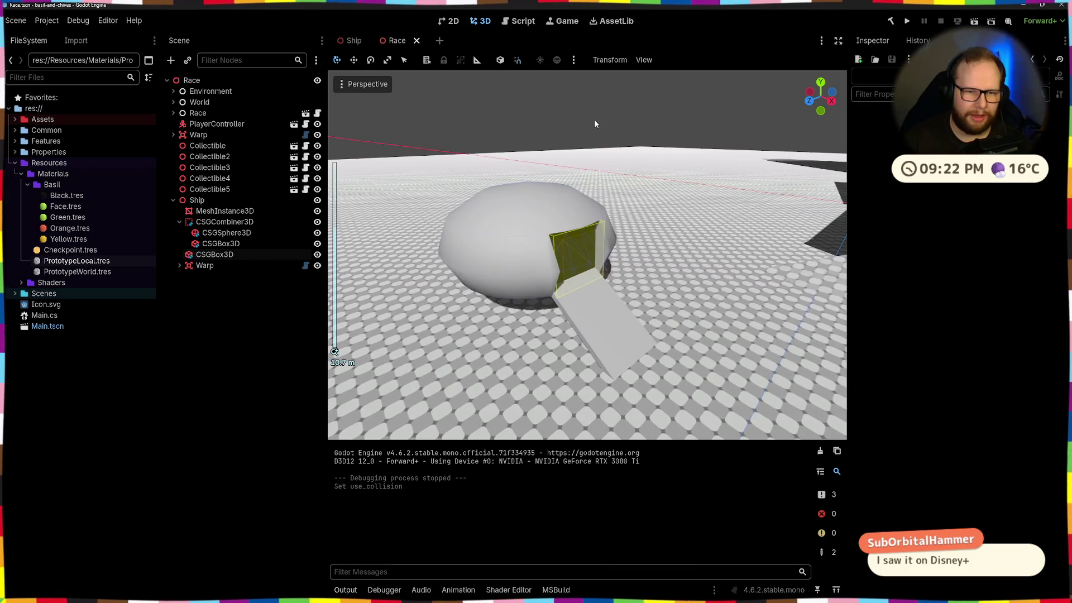
{"action": "mouse_move", "coordinate": [595, 124]}
{"action": "left_mouse_down"}
{"action": "mouse_move", "coordinate": [579, 305]}
{"action": "mouse_move", "coordinate": [575, 282]}
{"action": "mouse_move", "coordinate": [502, 277]}
{"action": "left_mouse_up"}
{"action": "left_click", "coordinate": [483, 271]}
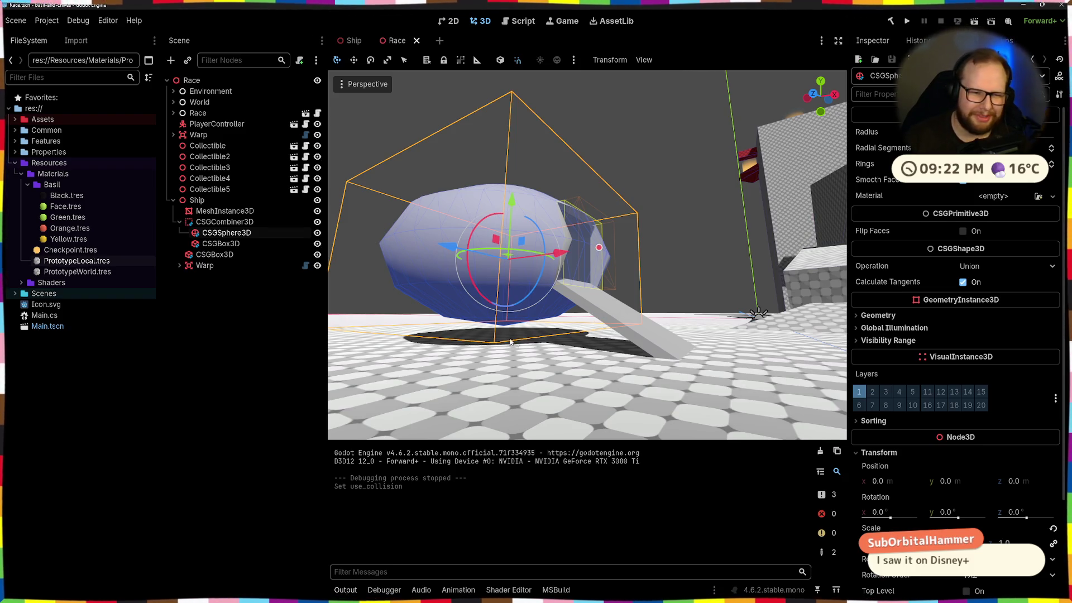
{"action": "left_click_drag", "start_coordinate": [510, 341], "coordinate": [546, 291]}
{"action": "left_click", "coordinate": [659, 236]}
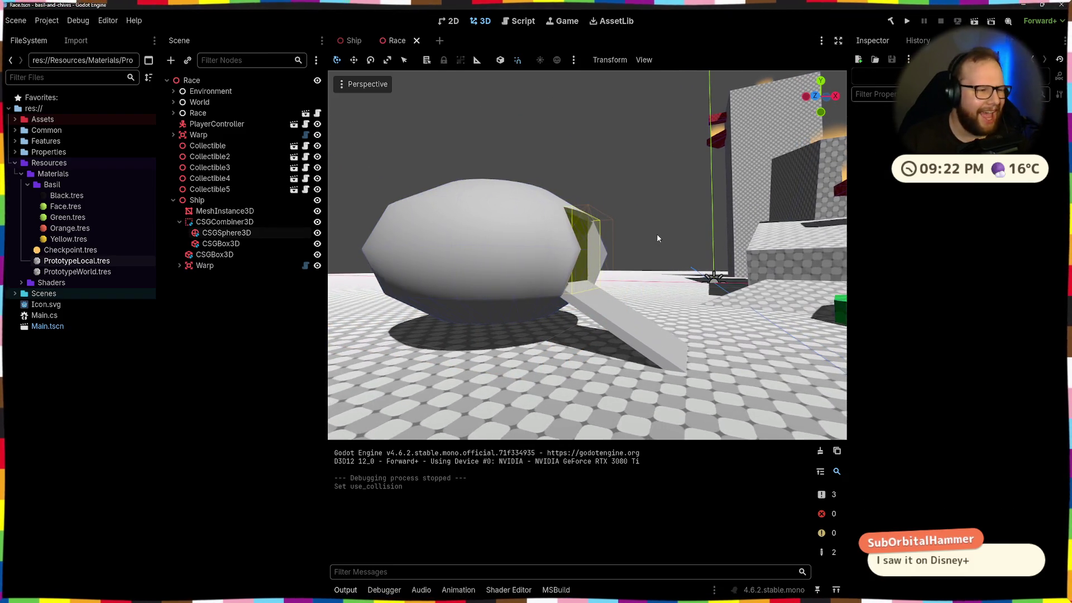
{"action": "scroll", "coordinate": [661, 230], "scroll_direction": "up", "scroll_amount": 5}
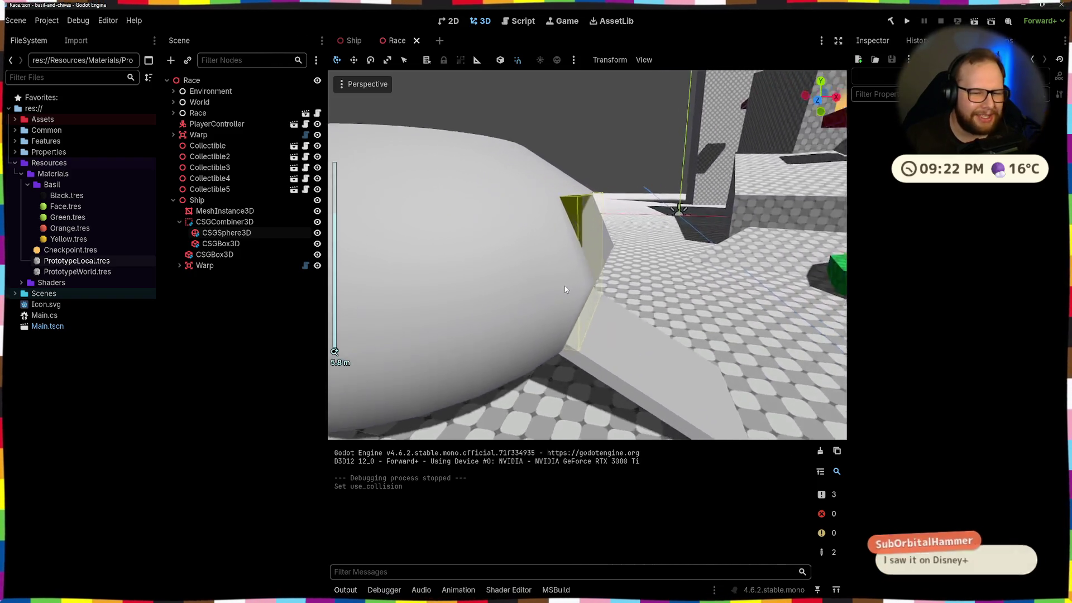
{"action": "scroll", "coordinate": [564, 289], "scroll_direction": "down", "scroll_amount": 5}
{"action": "mouse_move", "coordinate": [564, 288]}
{"action": "left_mouse_down"}
{"action": "mouse_move", "coordinate": [501, 279]}
{"action": "mouse_move", "coordinate": [586, 256]}
{"action": "mouse_move", "coordinate": [467, 324]}
{"action": "mouse_move", "coordinate": [618, 297]}
{"action": "mouse_move", "coordinate": [627, 235]}
{"action": "mouse_move", "coordinate": [536, 229]}
{"action": "left_mouse_up"}
{"action": "left_click", "coordinate": [502, 234]}
{"action": "left_click_drag", "start_coordinate": [512, 190], "coordinate": [514, 163]}
{"action": "key", "text": "ctrl+z"}
Step: Try lifting the whole Ship node 1 m up, then undo it and deselect
{"action": "left_click", "coordinate": [197, 200]}
{"action": "left_click", "coordinate": [172, 200]}
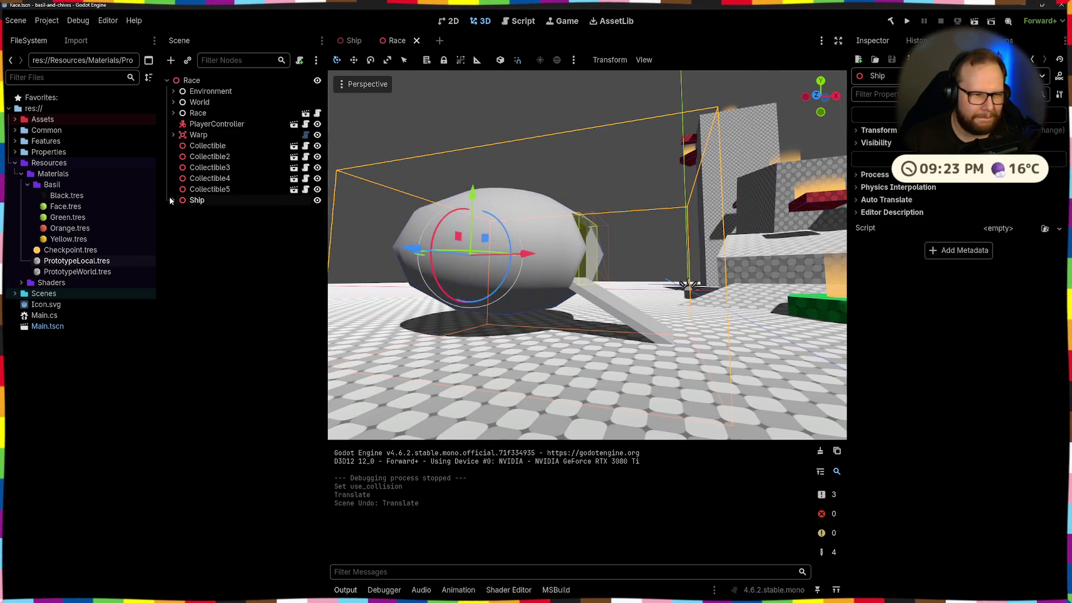
{"action": "left_click_drag", "start_coordinate": [473, 196], "coordinate": [477, 183]}
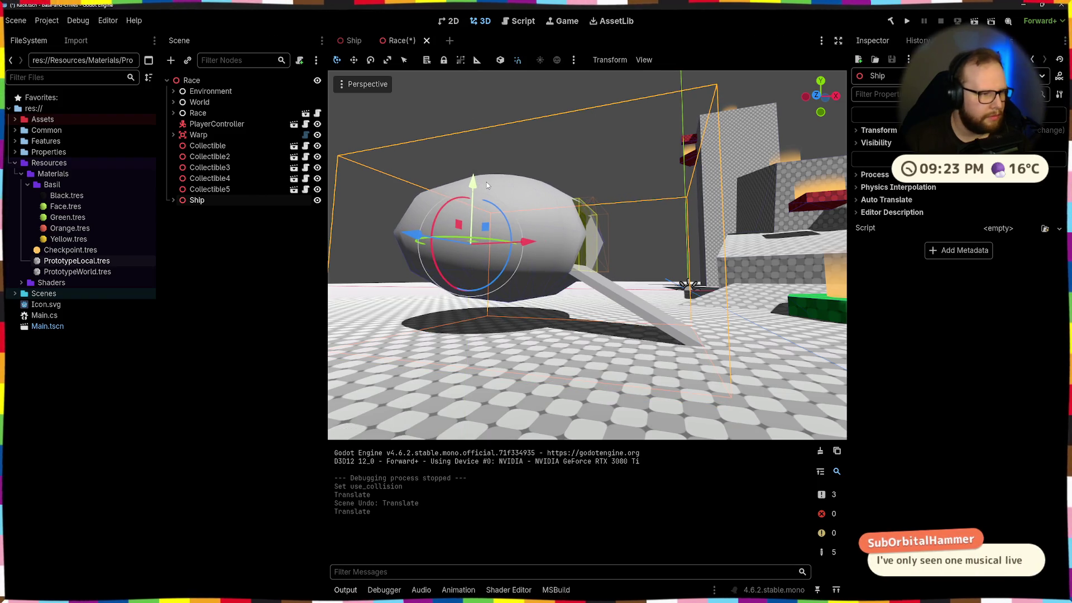
{"action": "key", "text": "ctrl+z"}
{"action": "scroll", "coordinate": [558, 167], "scroll_direction": "down", "scroll_amount": 5}
{"action": "left_click", "coordinate": [575, 148]}
{"action": "scroll", "coordinate": [616, 247], "scroll_direction": "up", "scroll_amount": 4}
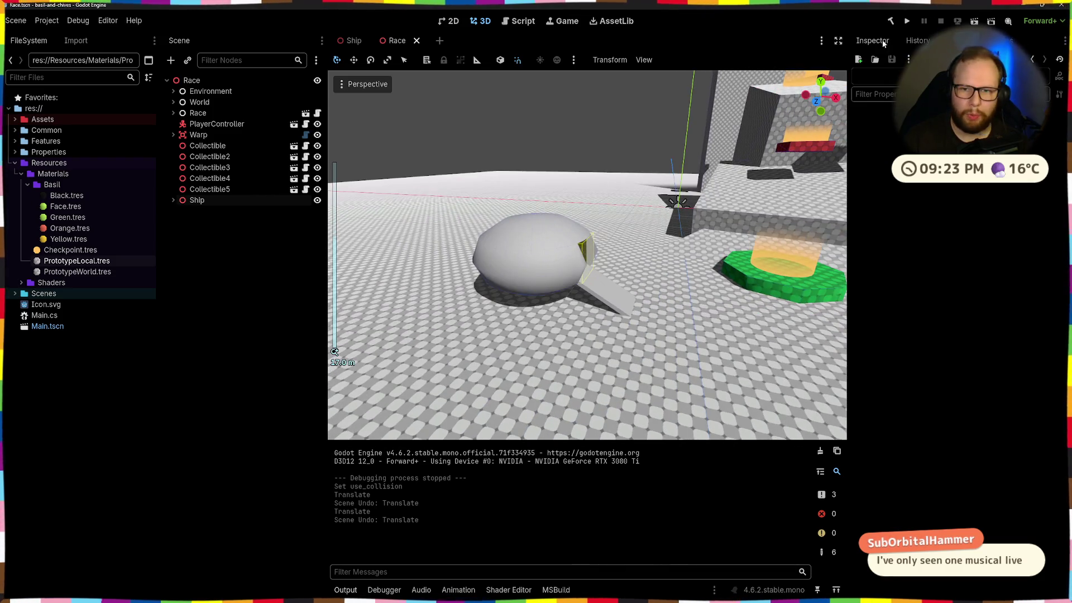
Step: Run the game with F5 and walk the player toward the ship's dome
{"action": "key", "text": "F5"}
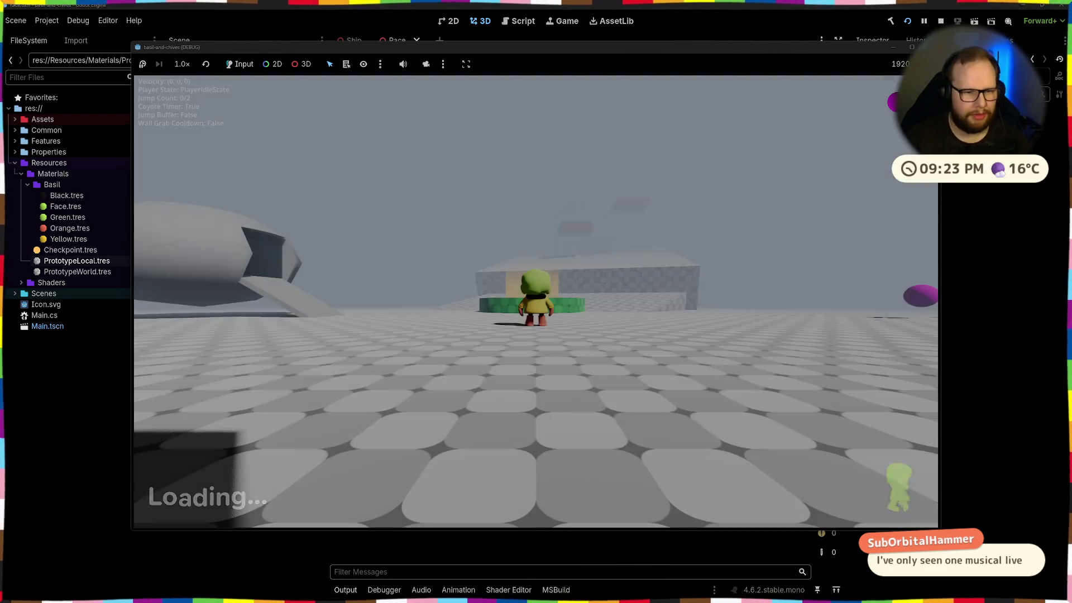
{"action": "key", "text": "w"}
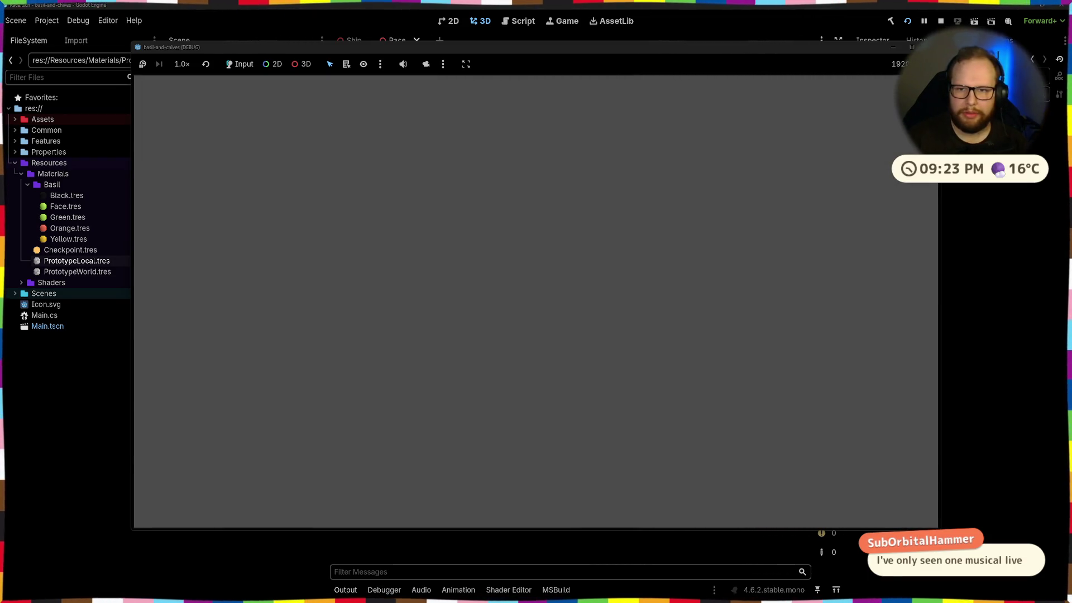
{"action": "key", "text": "super"}
{"action": "left_click", "coordinate": [792, 201]}
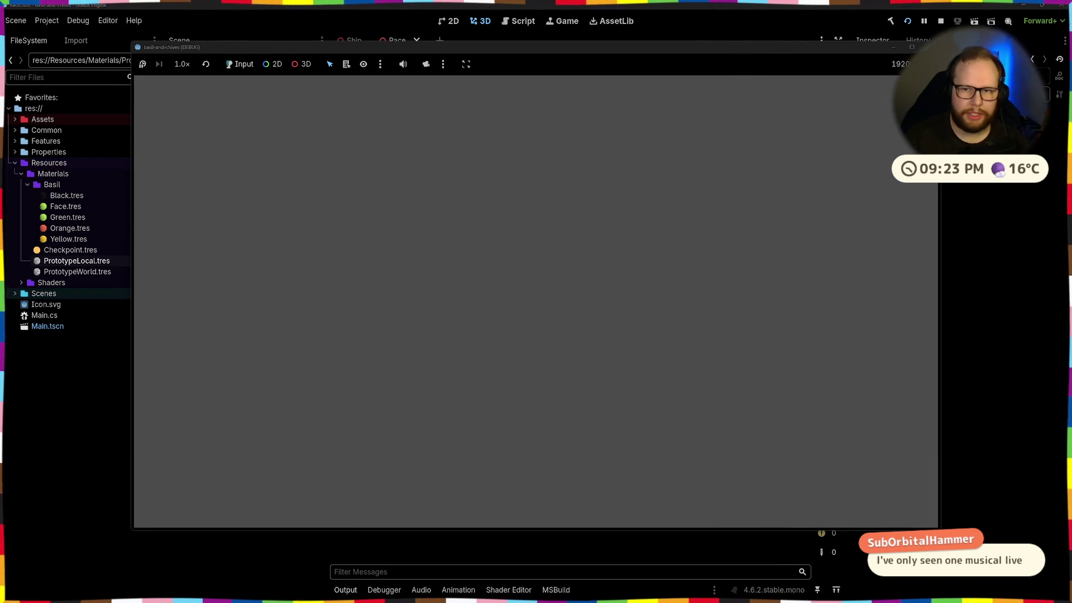
{"action": "key", "text": "super"}
{"action": "key", "text": "super"}
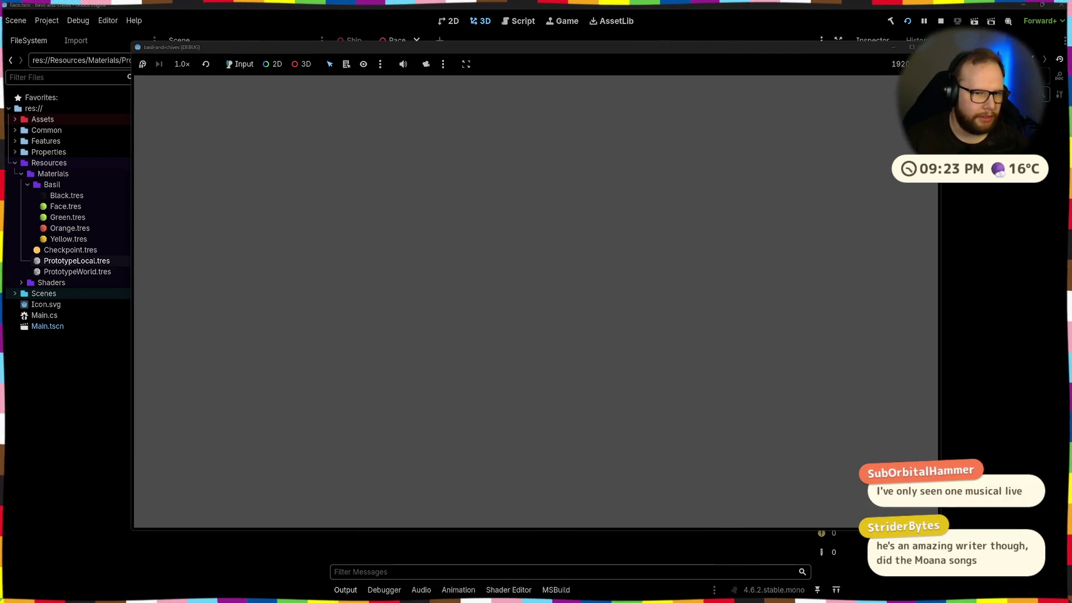
Step: Inspect SceneLoader > Ship > Environment in the Remote tree, then stop the game with F8
{"action": "key", "text": "alt+Tab"}
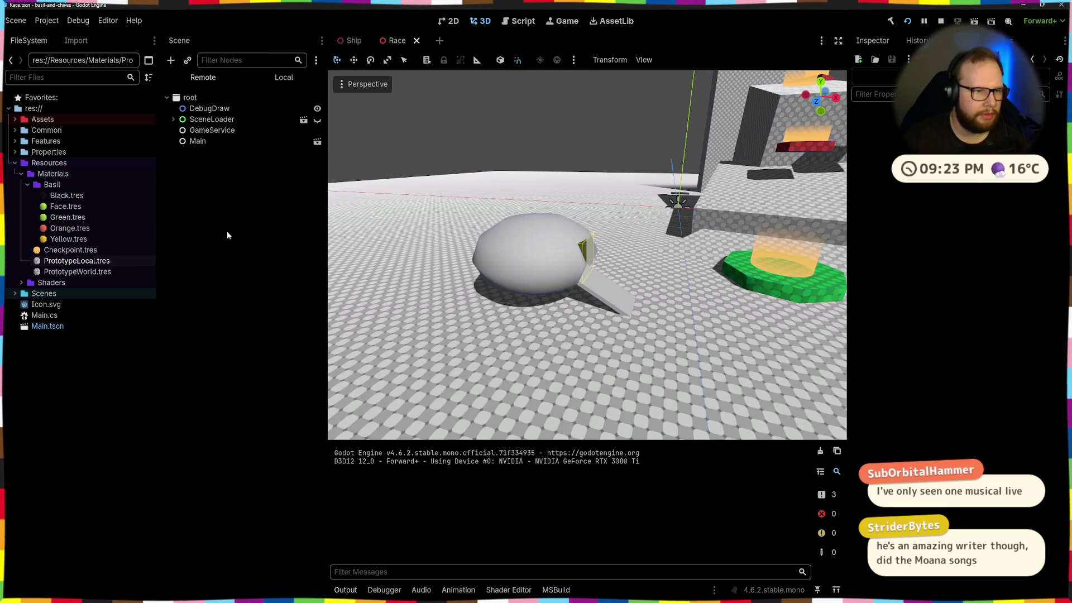
{"action": "left_click", "coordinate": [173, 119]}
{"action": "left_click", "coordinate": [179, 152]}
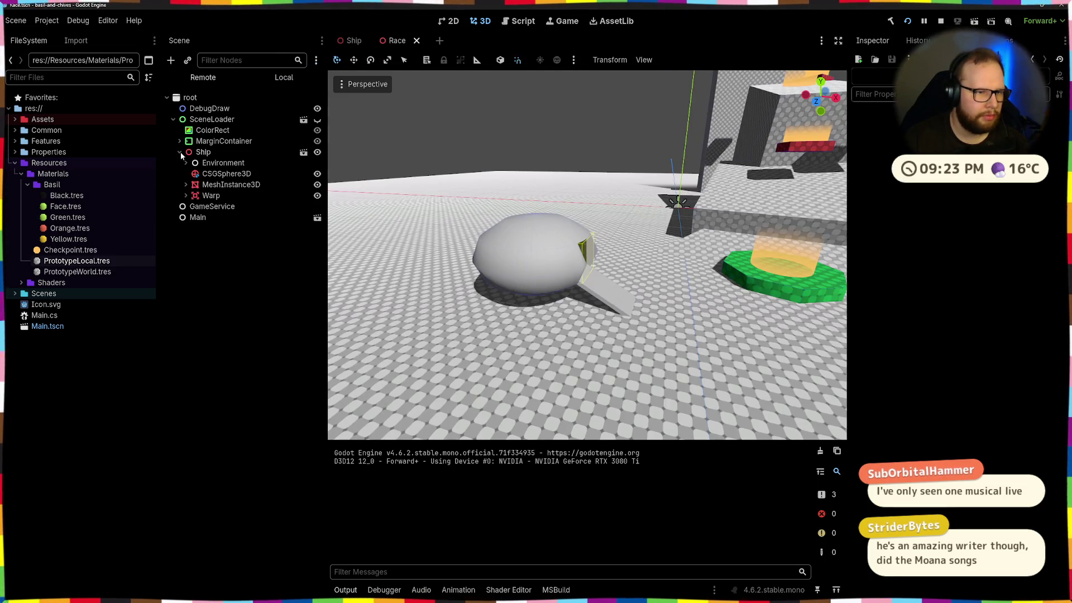
{"action": "double_click", "coordinate": [249, 162]}
{"action": "left_click", "coordinate": [186, 162]}
{"action": "left_click", "coordinate": [185, 162]}
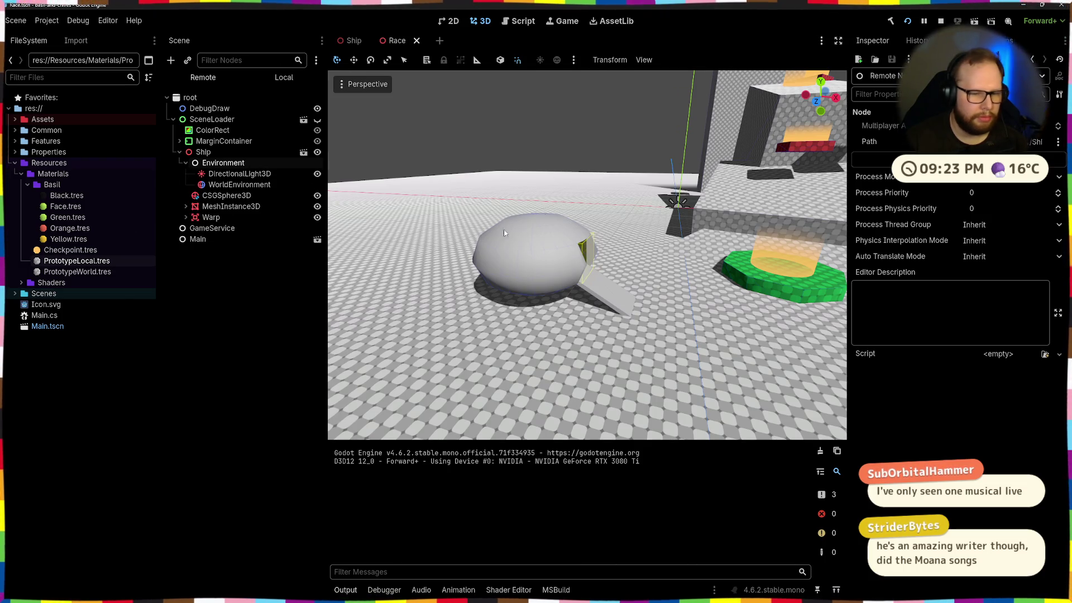
{"action": "key", "text": "F8"}
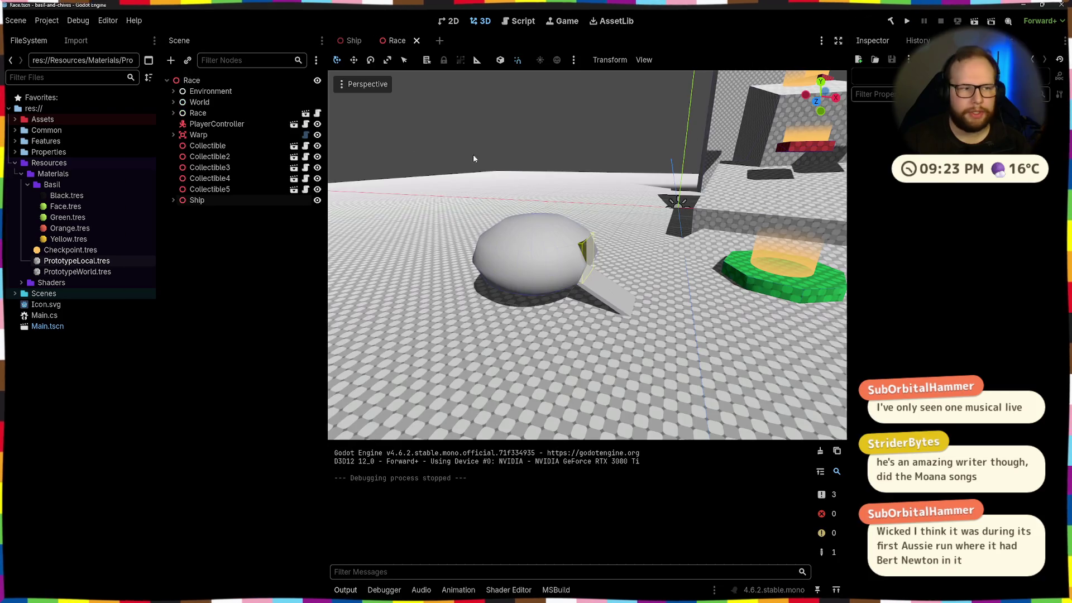
Step: Switch to the Ship scene, collapse its branches and select the Ship root node
{"action": "left_click", "coordinate": [211, 124]}
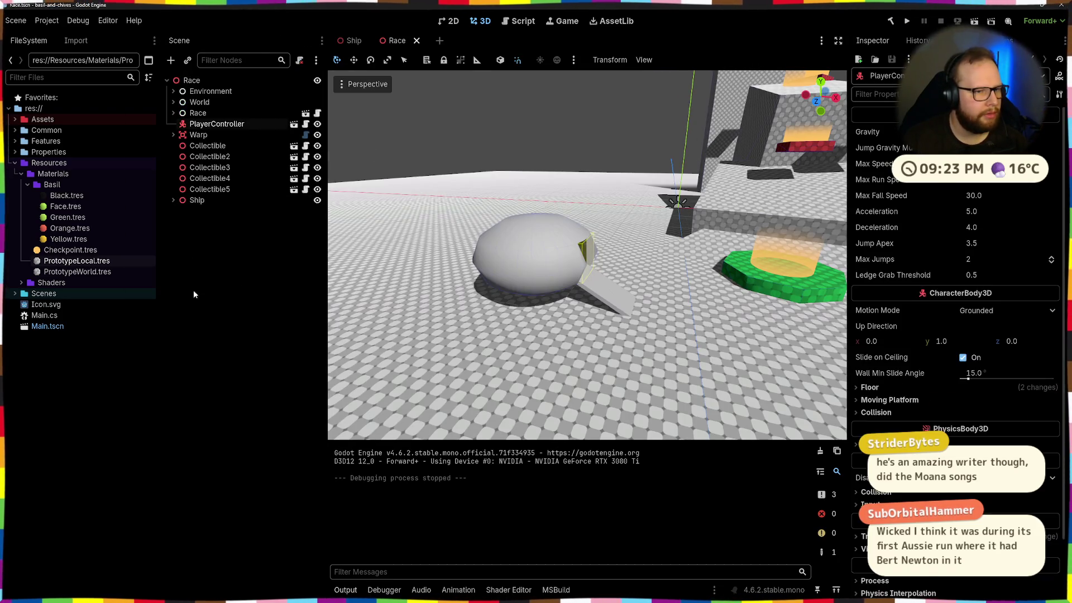
{"action": "left_click", "coordinate": [211, 114]}
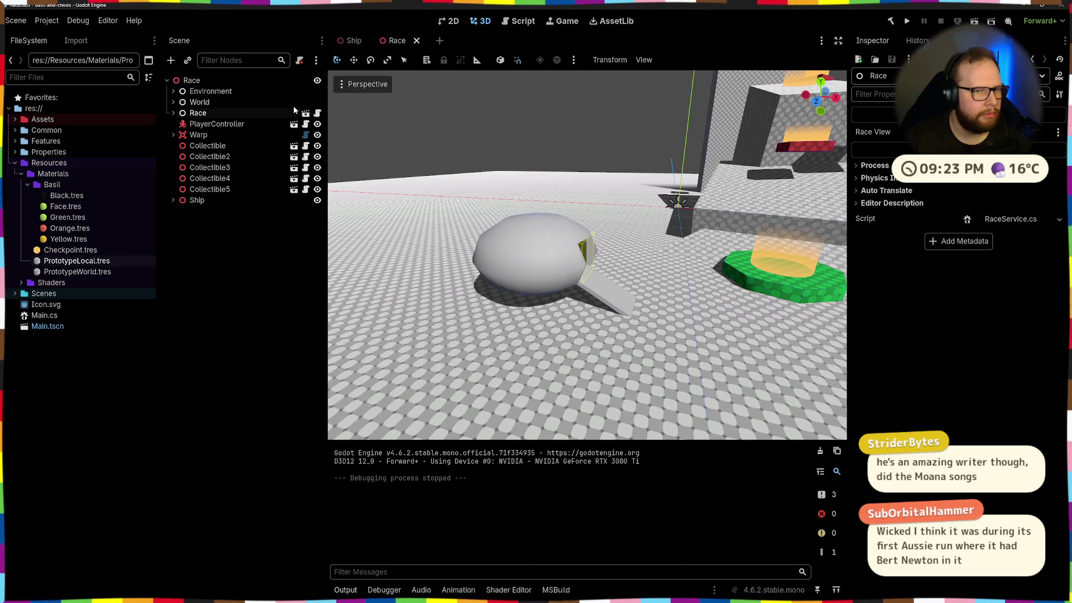
{"action": "left_click", "coordinate": [350, 41]}
{"action": "scroll", "coordinate": [611, 256], "scroll_direction": "up", "scroll_amount": 5}
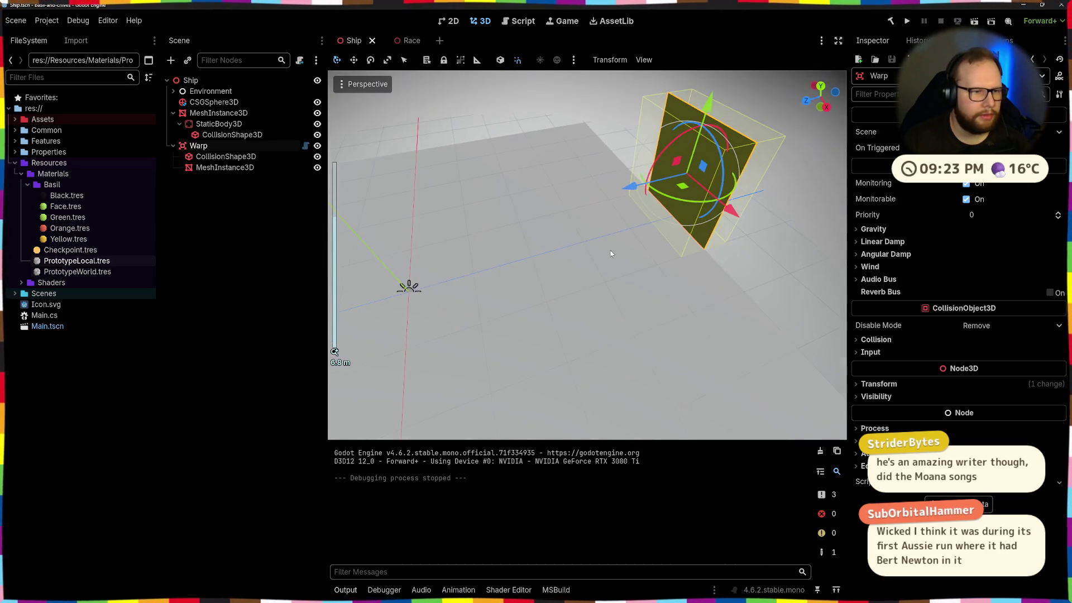
{"action": "left_click", "coordinate": [169, 220]}
{"action": "left_click", "coordinate": [173, 113]}
{"action": "left_click", "coordinate": [173, 124]}
{"action": "left_click", "coordinate": [194, 82]}
Step: Instance the PlayerController scene as a child of the Ship
{"action": "key", "text": "ctrl+a"}
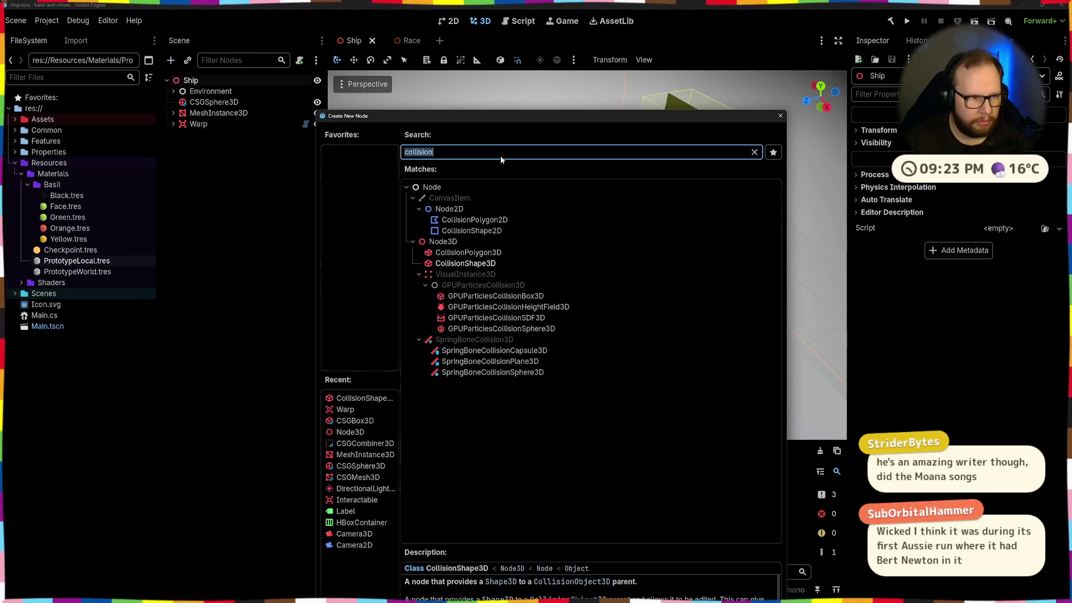
{"action": "key", "text": "Escape"}
{"action": "key", "text": "ctrl+shift+a"}
{"action": "type", "text": "player"}
{"action": "double_click", "coordinate": [409, 201]}
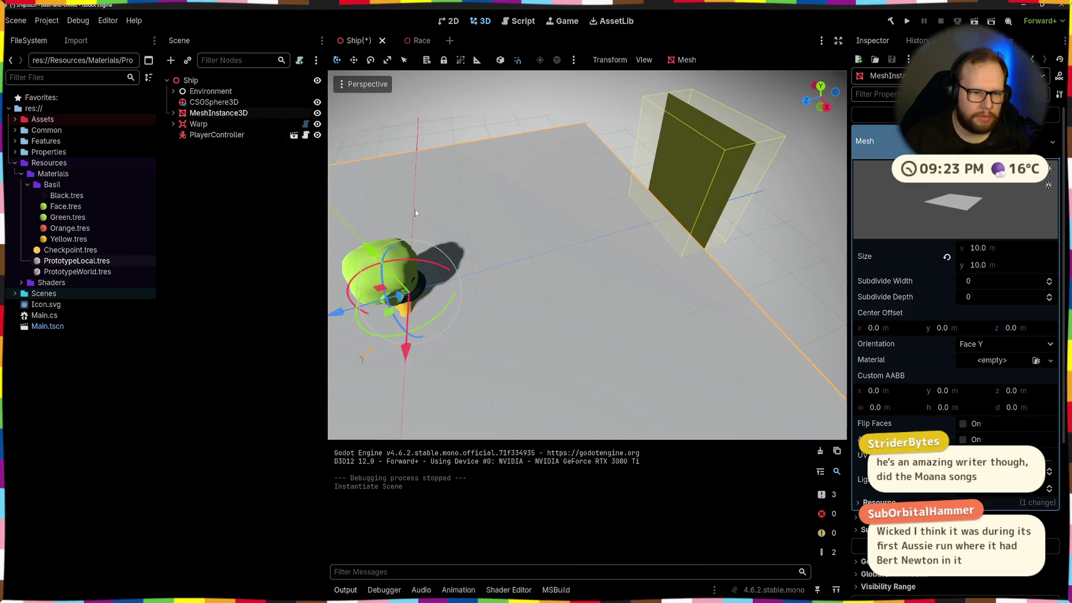
{"action": "scroll", "coordinate": [530, 215], "scroll_direction": "down", "scroll_amount": 5}
Step: Place the player above the floor, 4 m along Z, and turn it 180 degrees
{"action": "left_click", "coordinate": [560, 238]}
{"action": "left_click_drag", "start_coordinate": [542, 216], "coordinate": [536, 180]}
{"action": "key", "text": "ctrl+z"}
{"action": "key", "text": "ctrl+z"}
{"action": "left_click_drag", "start_coordinate": [446, 208], "coordinate": [534, 218]}
{"action": "mouse_move", "coordinate": [616, 238]}
{"action": "left_mouse_down"}
{"action": "mouse_move", "coordinate": [507, 195]}
{"action": "mouse_move", "coordinate": [453, 200]}
{"action": "left_mouse_up"}
{"action": "key", "text": "ctrl+z"}
{"action": "left_click", "coordinate": [453, 200]}
{"action": "left_click", "coordinate": [614, 206]}
{"action": "mouse_move", "coordinate": [617, 236]}
{"action": "left_mouse_down"}
{"action": "mouse_move", "coordinate": [532, 193]}
{"action": "mouse_move", "coordinate": [545, 150]}
{"action": "mouse_move", "coordinate": [609, 146]}
{"action": "mouse_move", "coordinate": [675, 163]}
{"action": "left_mouse_up"}
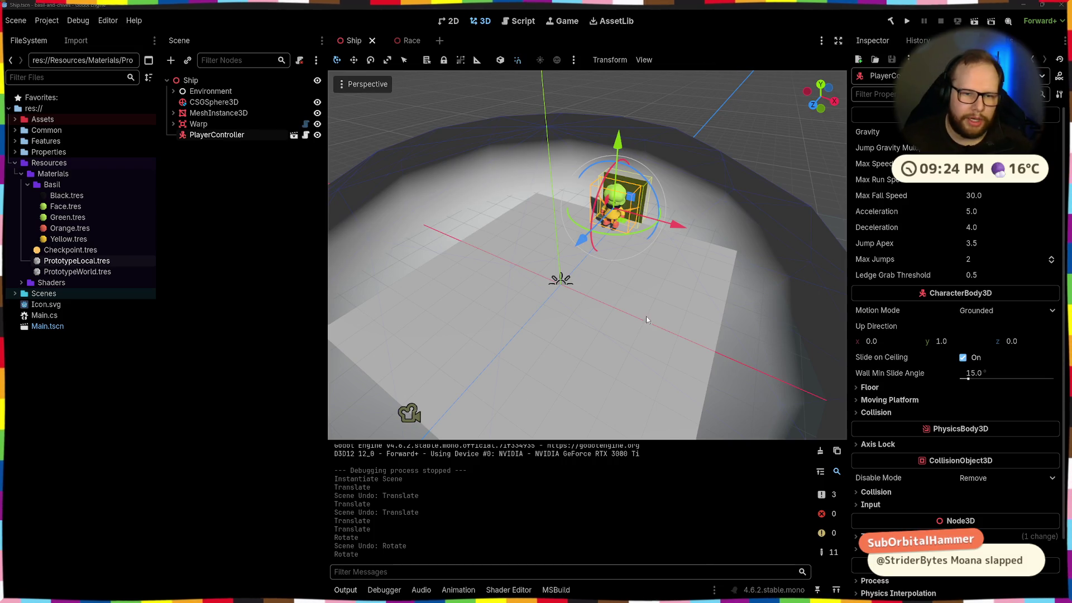
Step: Increase the CSGSphere3D dome's radius
{"action": "scroll", "coordinate": [578, 254], "scroll_direction": "down", "scroll_amount": 4}
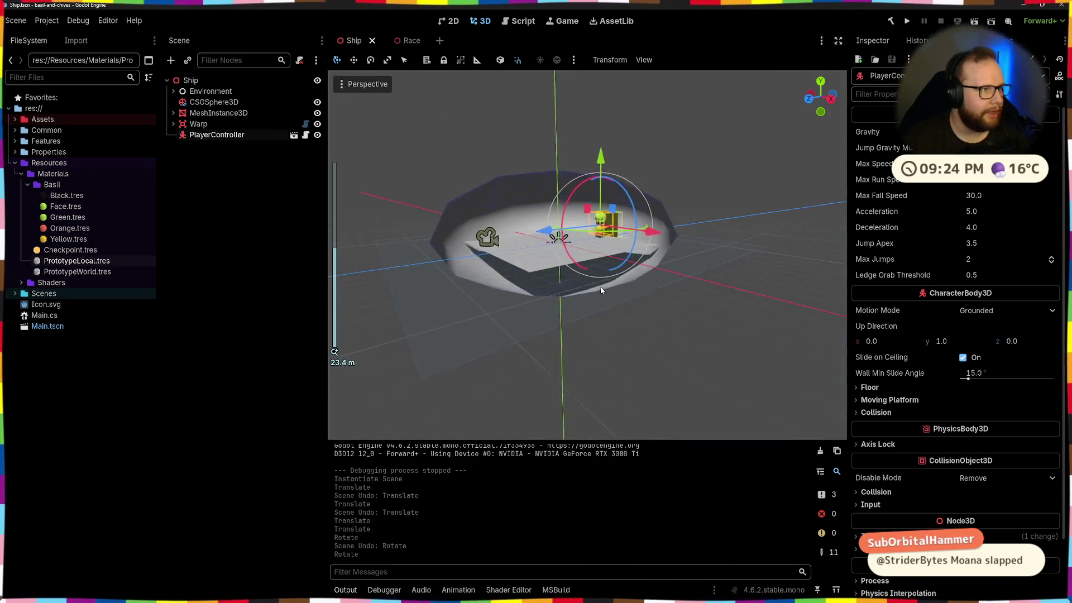
{"action": "left_click", "coordinate": [600, 166]}
{"action": "scroll", "coordinate": [609, 223], "scroll_direction": "up", "scroll_amount": 5}
{"action": "scroll", "coordinate": [616, 280], "scroll_direction": "down", "scroll_amount": 5}
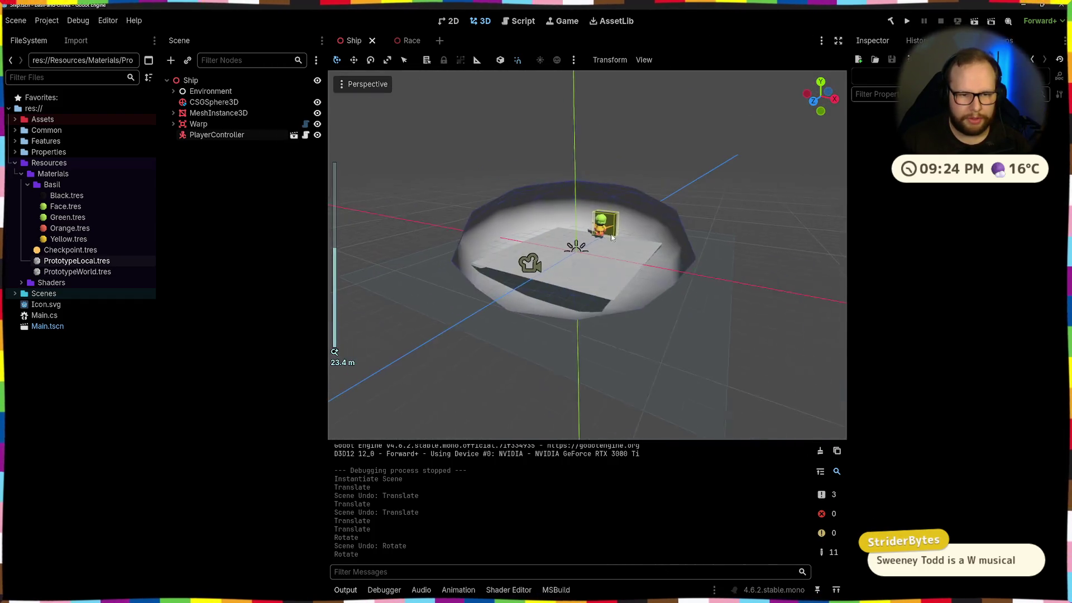
{"action": "scroll", "coordinate": [594, 263], "scroll_direction": "up", "scroll_amount": 3}
{"action": "scroll", "coordinate": [612, 259], "scroll_direction": "down", "scroll_amount": 2}
{"action": "left_click", "coordinate": [520, 168]}
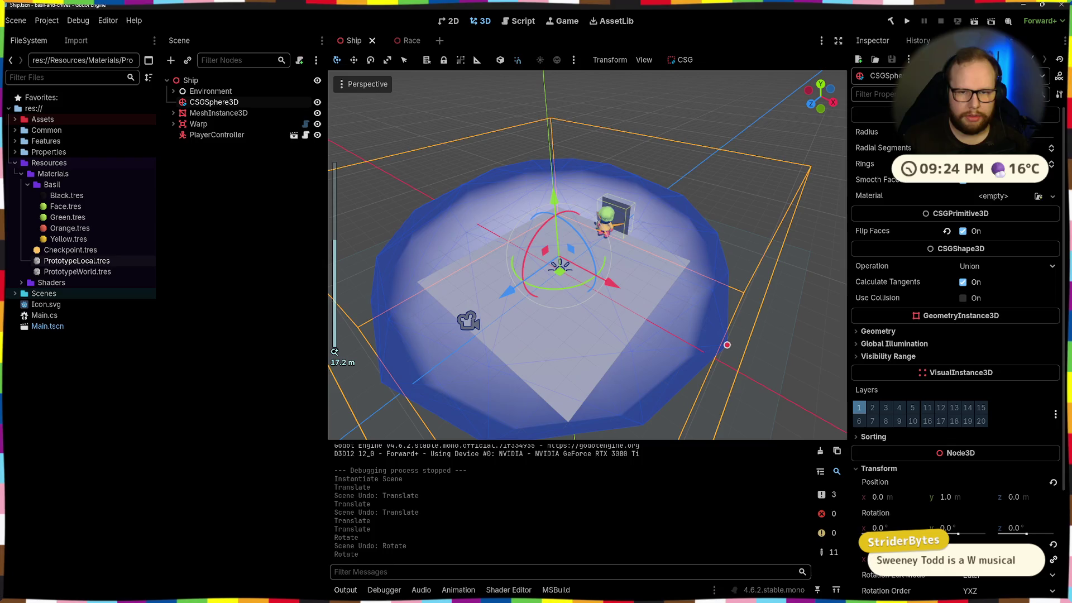
{"action": "key", "text": "Return"}
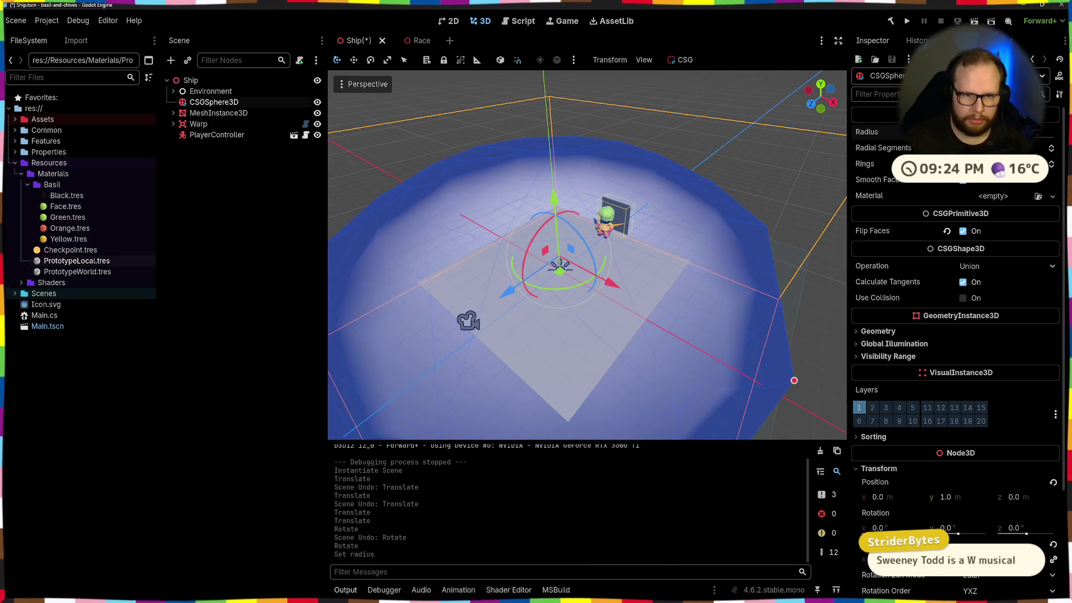
{"action": "left_click_drag", "start_coordinate": [583, 346], "coordinate": [547, 365]}
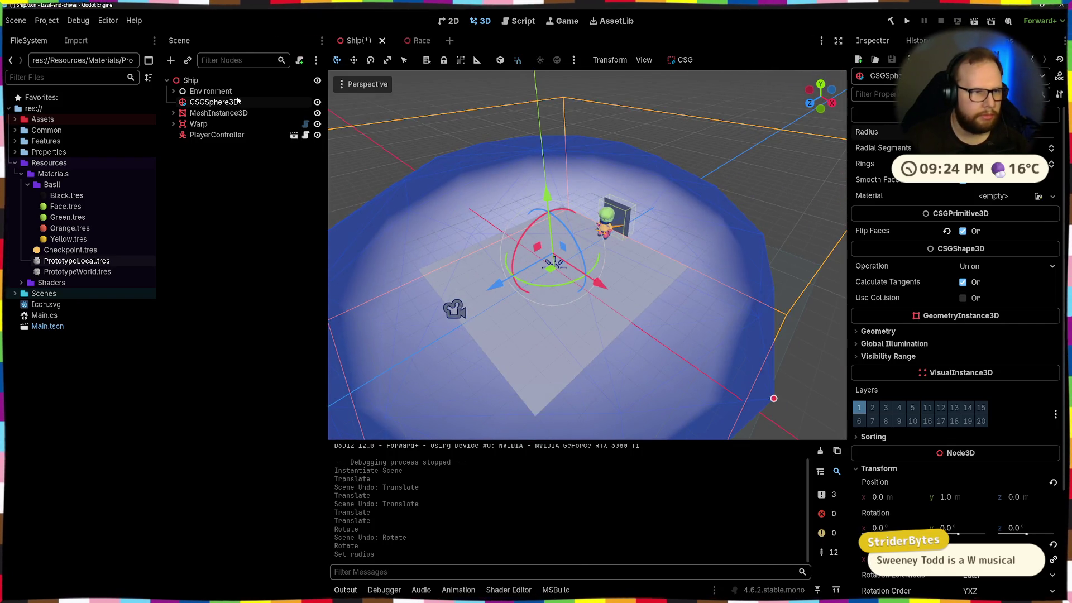
Step: Set the floor plane mesh Size to 15 by 15
{"action": "left_click", "coordinate": [184, 114]}
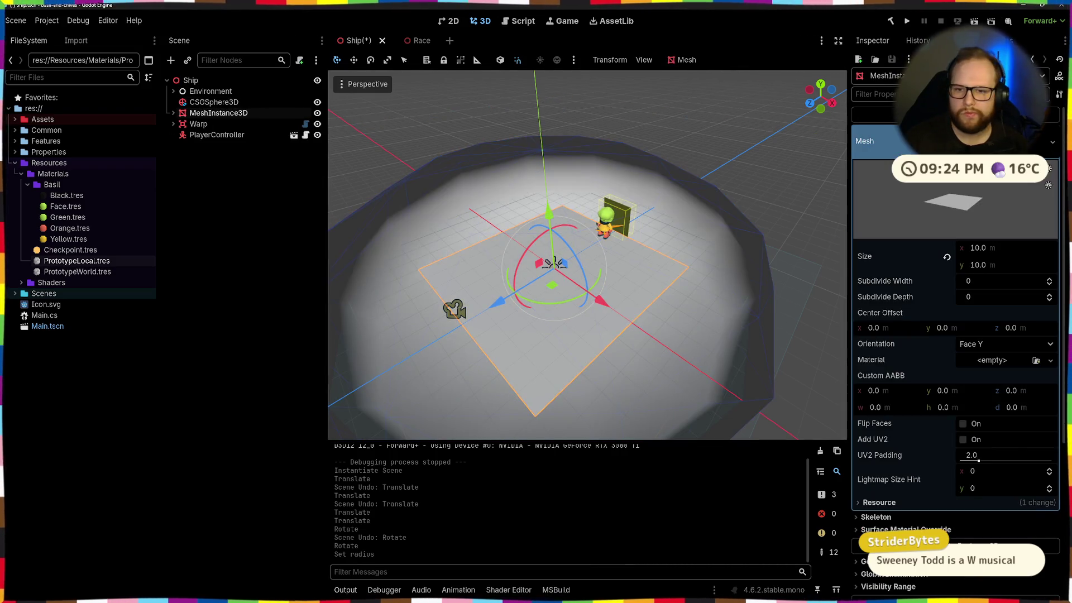
{"action": "left_click", "coordinate": [1001, 251]}
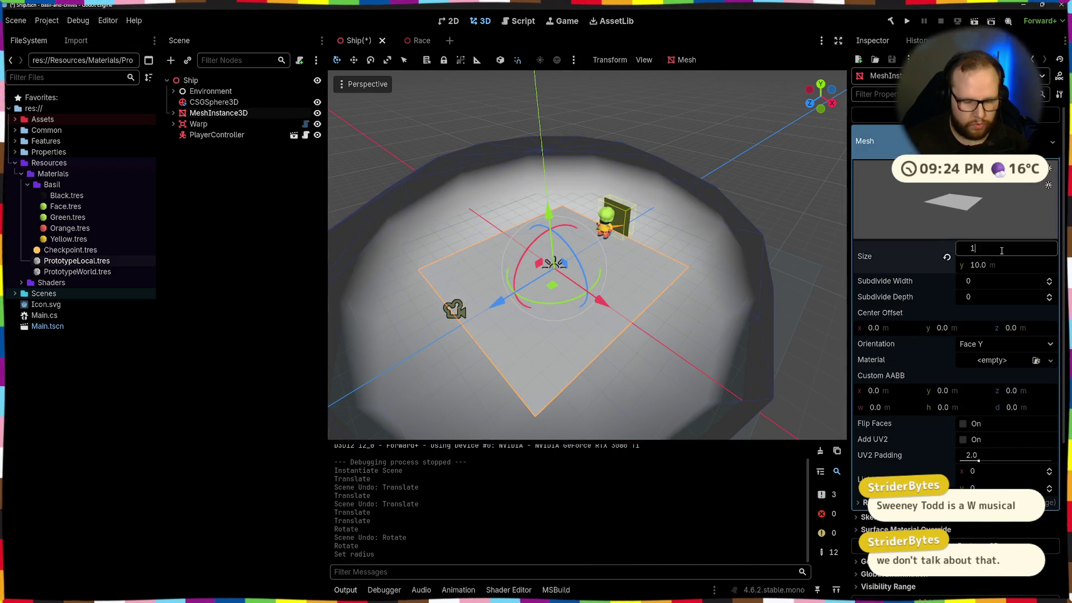
{"action": "type", "text": "5"}
{"action": "key", "text": "Return"}
{"action": "left_click", "coordinate": [999, 265]}
{"action": "type", "text": "15"}
{"action": "key", "text": "Return"}
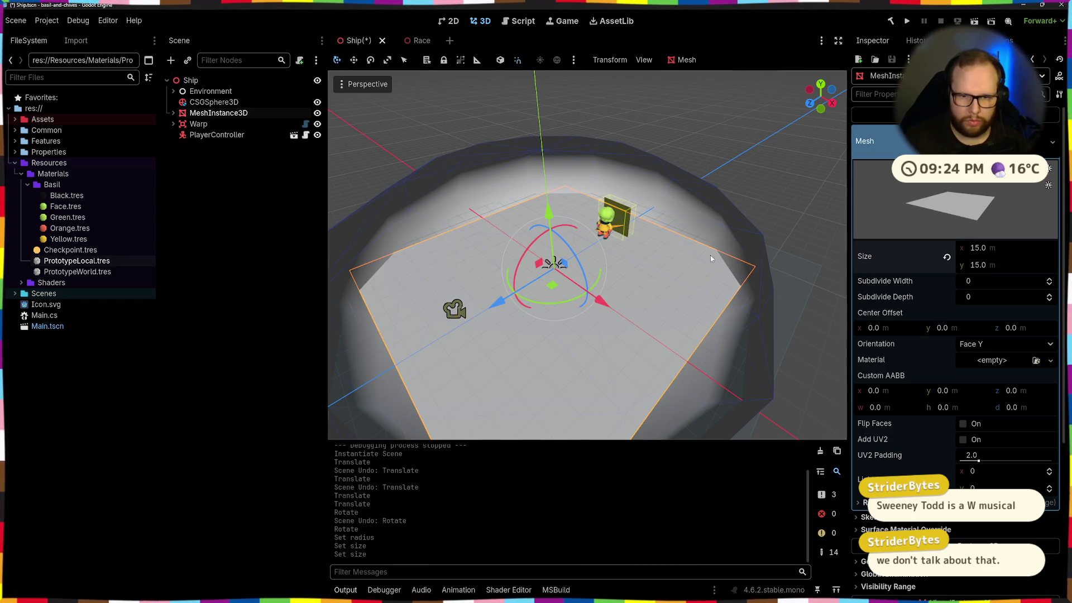
{"action": "scroll", "coordinate": [710, 255], "scroll_direction": "down", "scroll_amount": 5}
{"action": "left_click", "coordinate": [633, 168]}
{"action": "scroll", "coordinate": [633, 168], "scroll_direction": "up", "scroll_amount": 5}
Step: Orbit around the enlarged floor, then reselect the CSG sphere dome
{"action": "mouse_move", "coordinate": [597, 254]}
{"action": "left_mouse_down"}
{"action": "mouse_move", "coordinate": [562, 208]}
{"action": "mouse_move", "coordinate": [486, 258]}
{"action": "mouse_move", "coordinate": [719, 242]}
{"action": "left_mouse_up"}
{"action": "scroll", "coordinate": [620, 279], "scroll_direction": "down", "scroll_amount": 3}
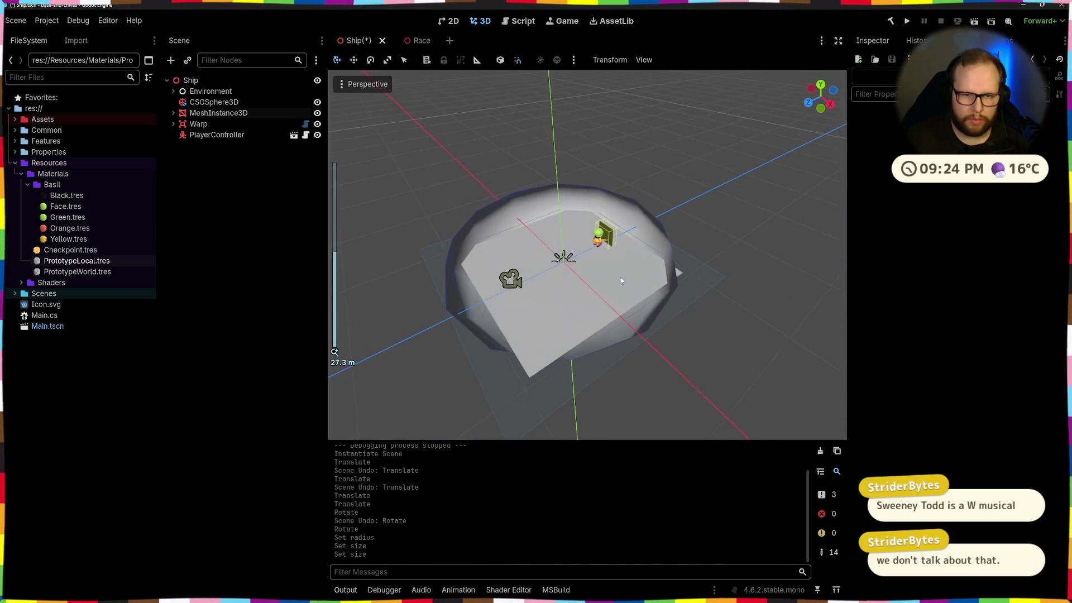
{"action": "left_click", "coordinate": [621, 280]}
{"action": "left_click_drag", "start_coordinate": [620, 279], "coordinate": [596, 327]}
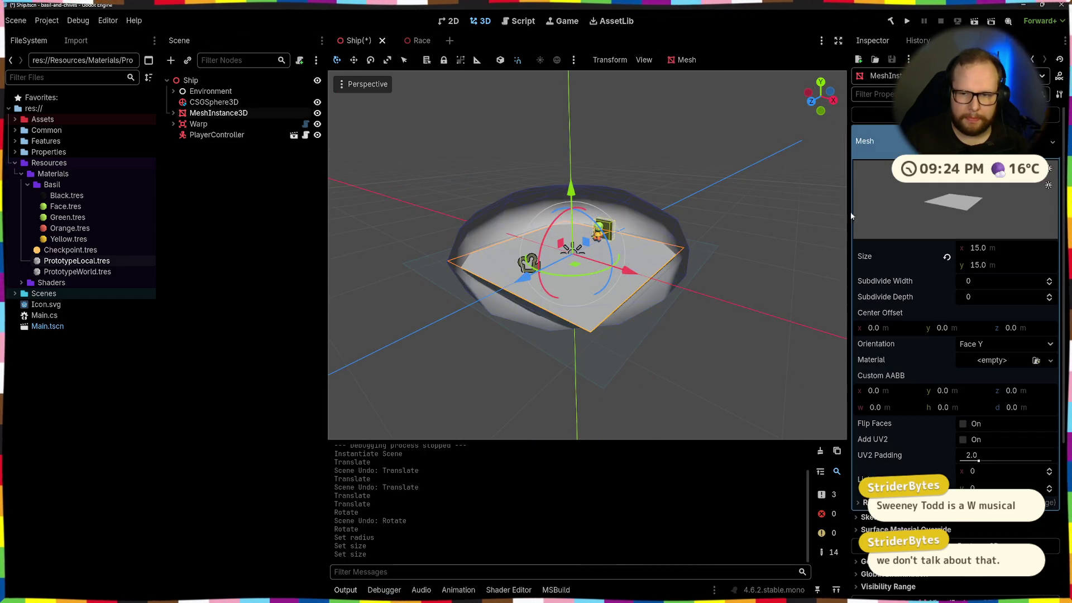
{"action": "left_click", "coordinate": [1007, 249]}
{"action": "left_click", "coordinate": [641, 204]}
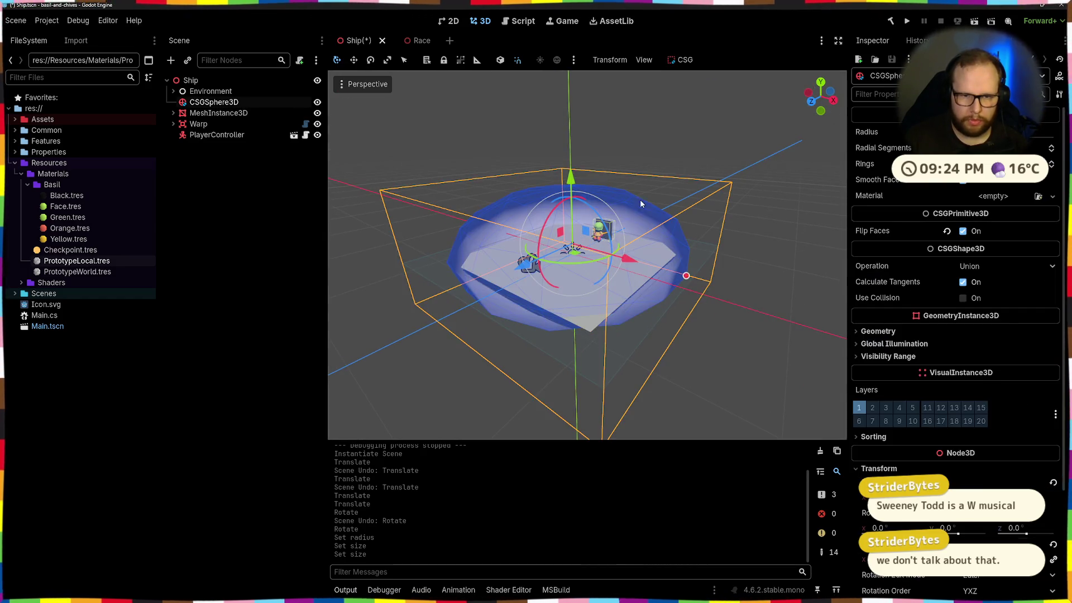
Step: Increase the CSGSphere3D dome's radius again
{"action": "left_click", "coordinate": [1005, 131]}
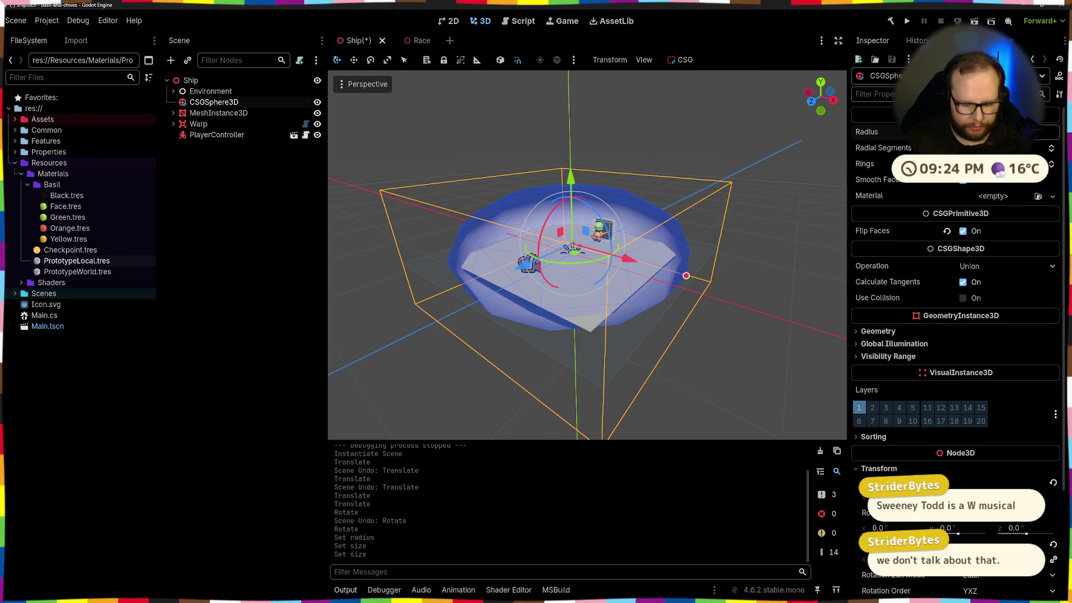
{"action": "key", "text": "Return"}
{"action": "left_click", "coordinate": [695, 103]}
{"action": "scroll", "coordinate": [544, 200], "scroll_direction": "up", "scroll_amount": 8}
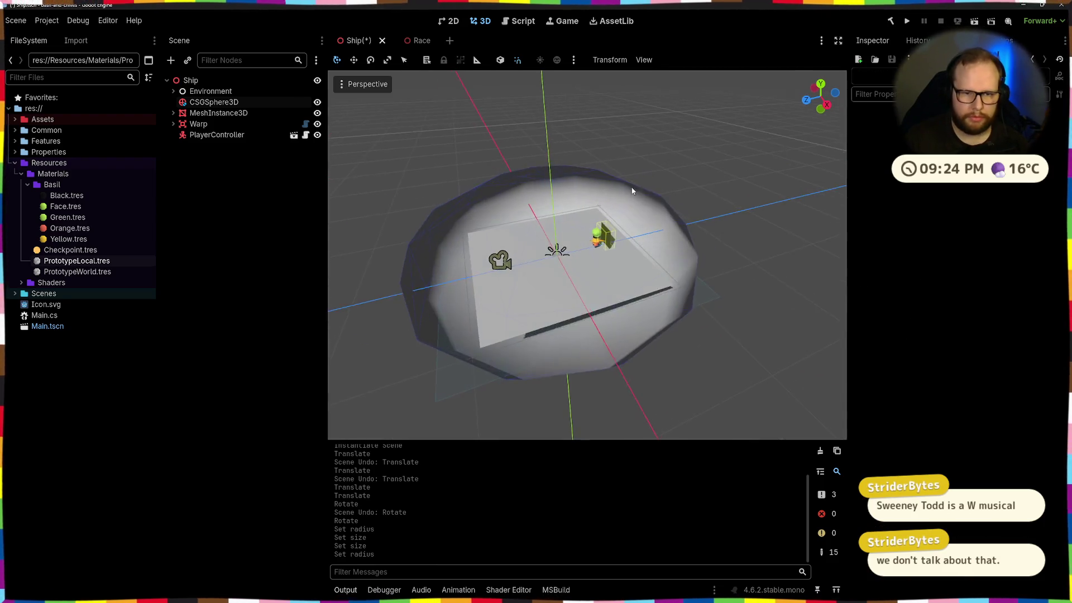
Step: Move the Warp further and the player 1 m along Z, then save, playtest and stop
{"action": "left_click", "coordinate": [219, 123]}
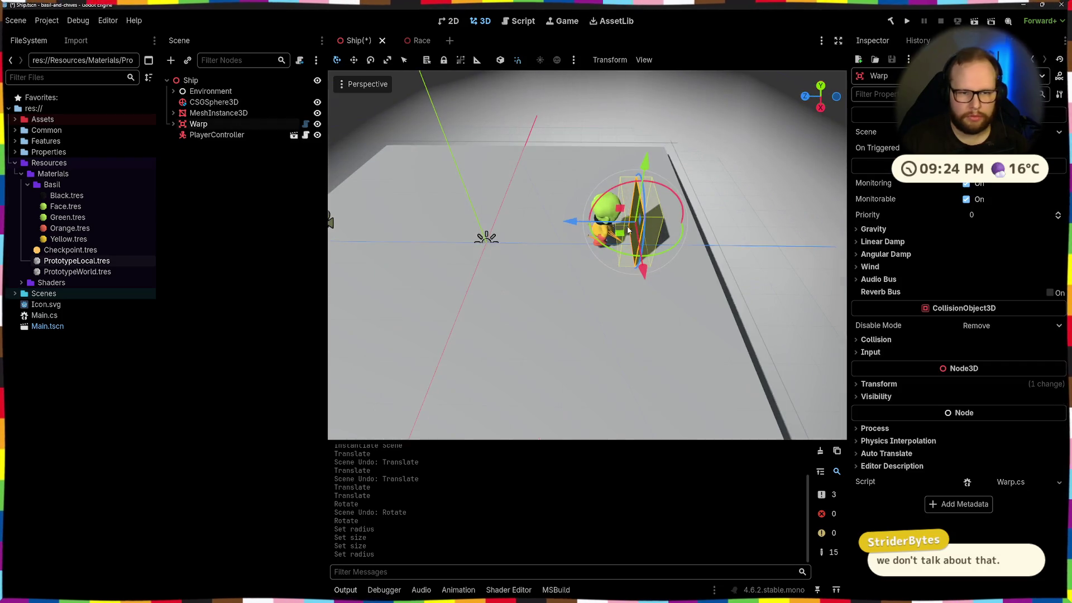
{"action": "mouse_move", "coordinate": [573, 226]}
{"action": "left_mouse_down"}
{"action": "mouse_move", "coordinate": [726, 233]}
{"action": "mouse_move", "coordinate": [714, 233]}
{"action": "mouse_move", "coordinate": [679, 172]}
{"action": "mouse_move", "coordinate": [665, 184]}
{"action": "mouse_move", "coordinate": [663, 229]}
{"action": "left_mouse_up"}
{"action": "left_click", "coordinate": [218, 134]}
{"action": "left_click_drag", "start_coordinate": [553, 205], "coordinate": [659, 205]}
{"action": "scroll", "coordinate": [659, 205], "scroll_direction": "down", "scroll_amount": 4}
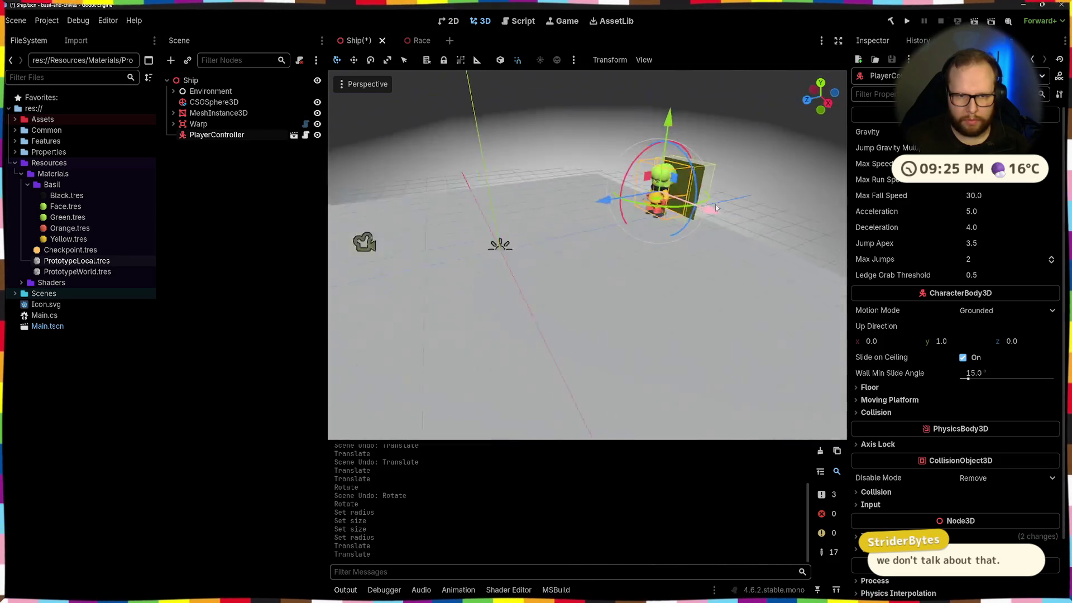
{"action": "left_click", "coordinate": [737, 116]}
{"action": "left_click", "coordinate": [908, 21]}
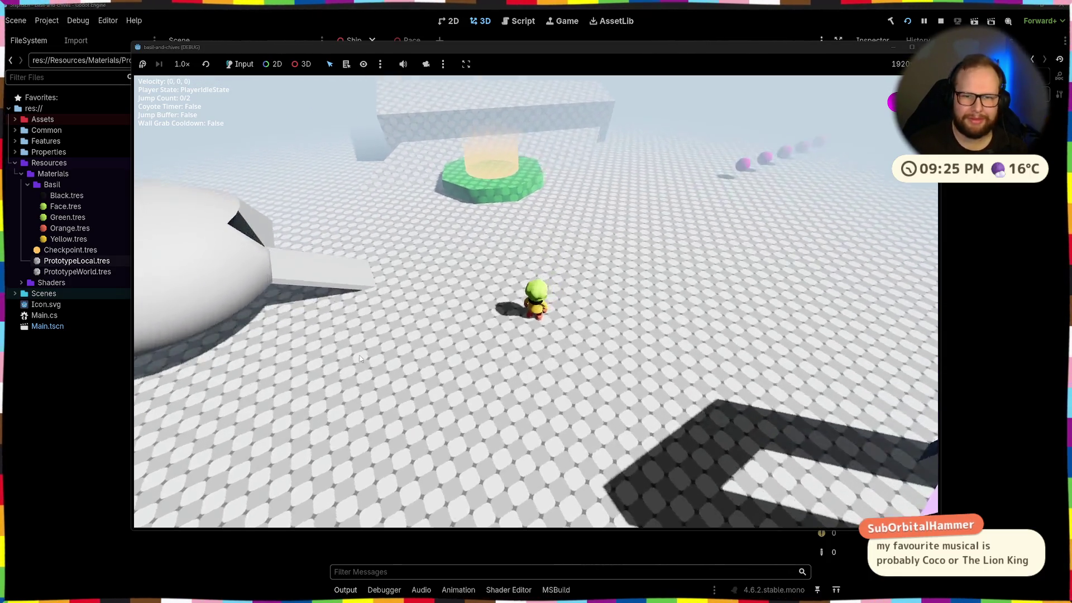
{"action": "key", "text": "F8"}
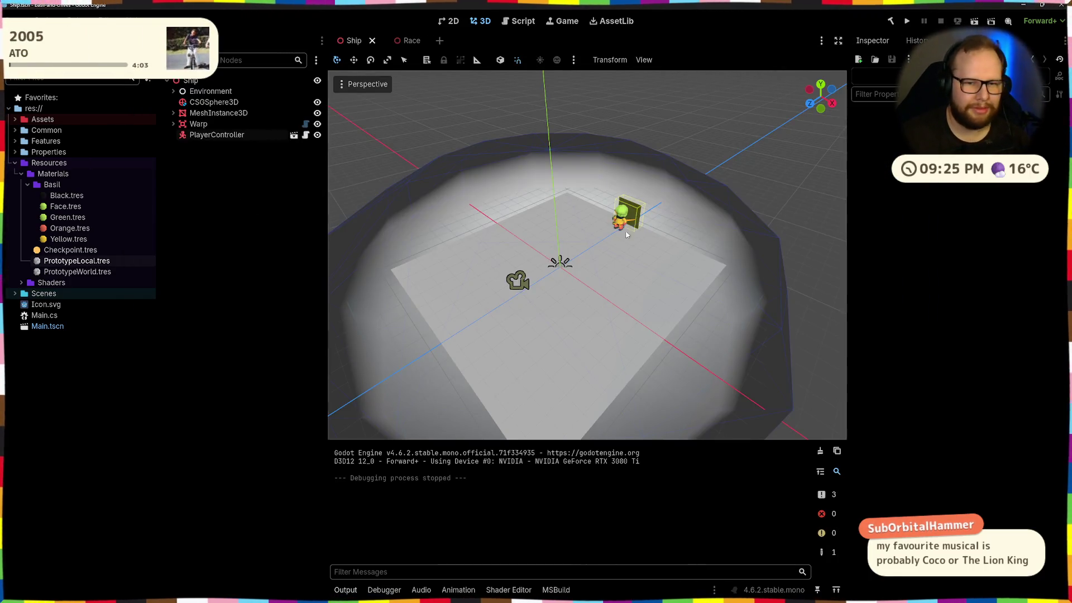
Step: Nudge the PlayerController slightly further along Z and check it from a new angle
{"action": "scroll", "coordinate": [725, 183], "scroll_direction": "up", "scroll_amount": 5}
{"action": "scroll", "coordinate": [735, 222], "scroll_direction": "down", "scroll_amount": 5}
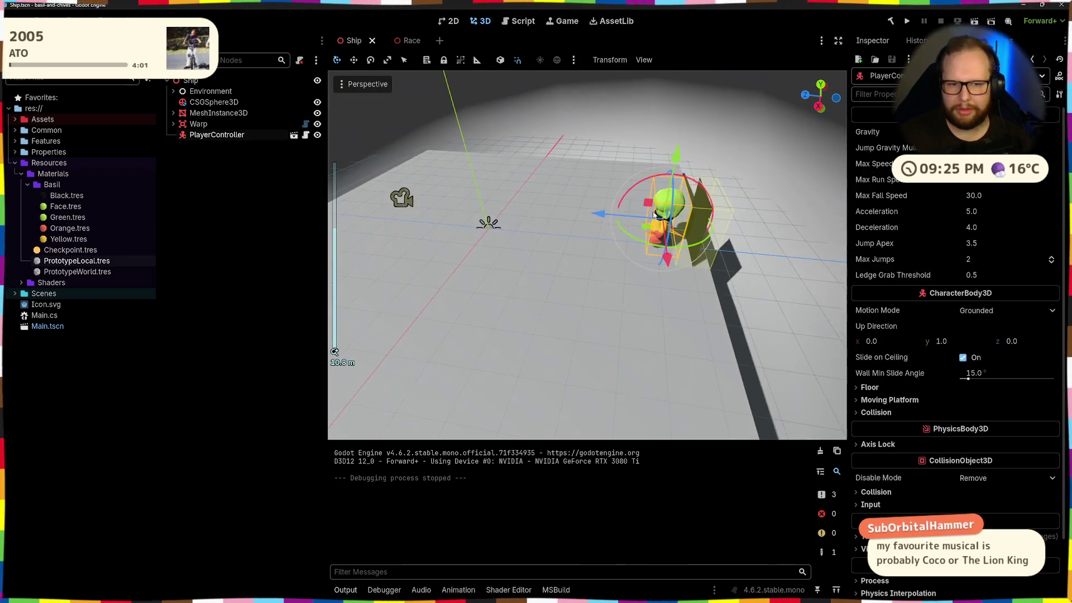
{"action": "left_click_drag", "start_coordinate": [583, 216], "coordinate": [580, 216]}
{"action": "scroll", "coordinate": [543, 225], "scroll_direction": "down", "scroll_amount": 3}
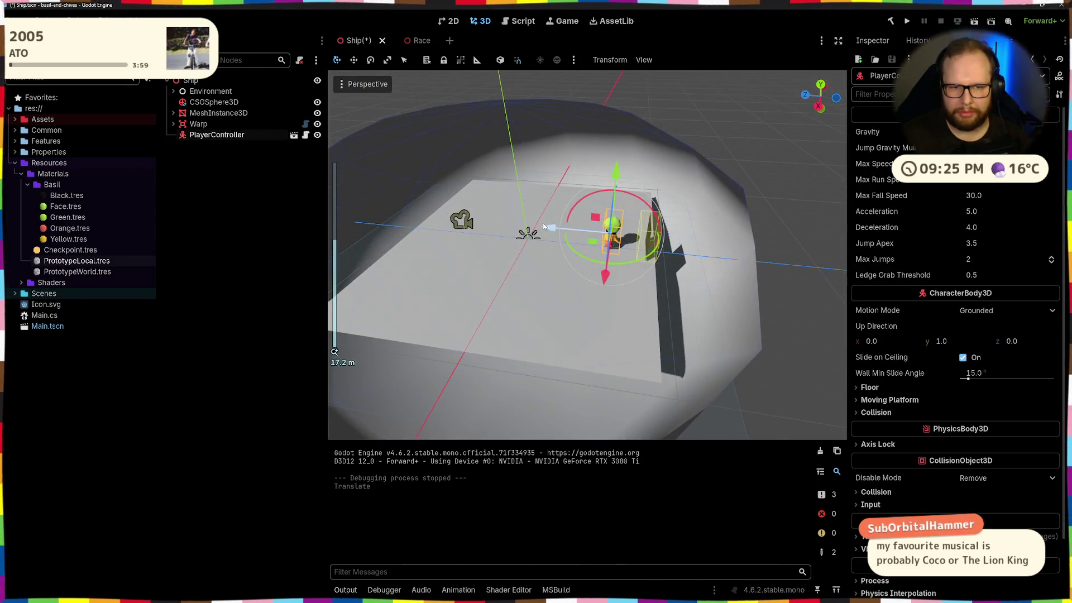
{"action": "left_click_drag", "start_coordinate": [517, 284], "coordinate": [579, 271]}
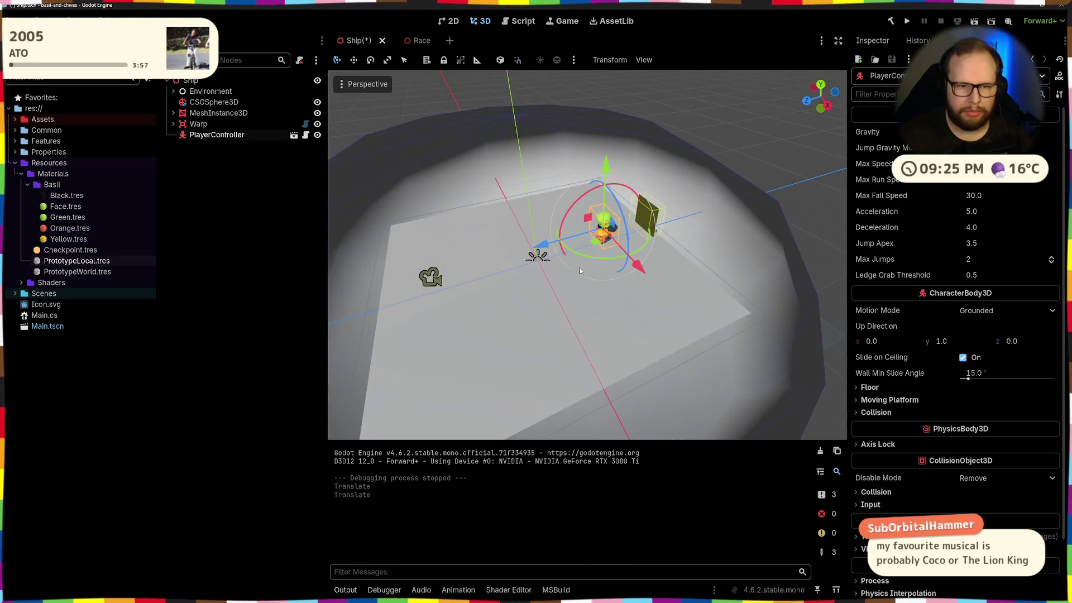
{"action": "left_click", "coordinate": [418, 288]}
{"action": "mouse_move", "coordinate": [569, 270]}
{"action": "left_mouse_down"}
{"action": "mouse_move", "coordinate": [739, 123]}
{"action": "mouse_move", "coordinate": [748, 132]}
{"action": "left_mouse_up"}
{"action": "left_click", "coordinate": [755, 135]}
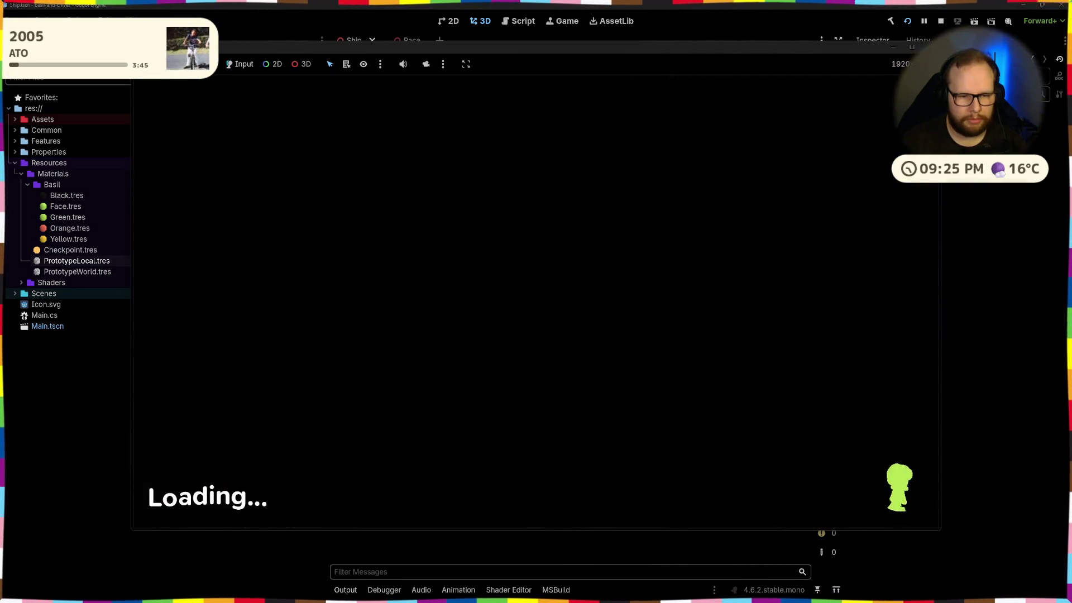
Step: Walk and run the character with W and Shift, then double-jump with Space
{"action": "key", "text": "w"}
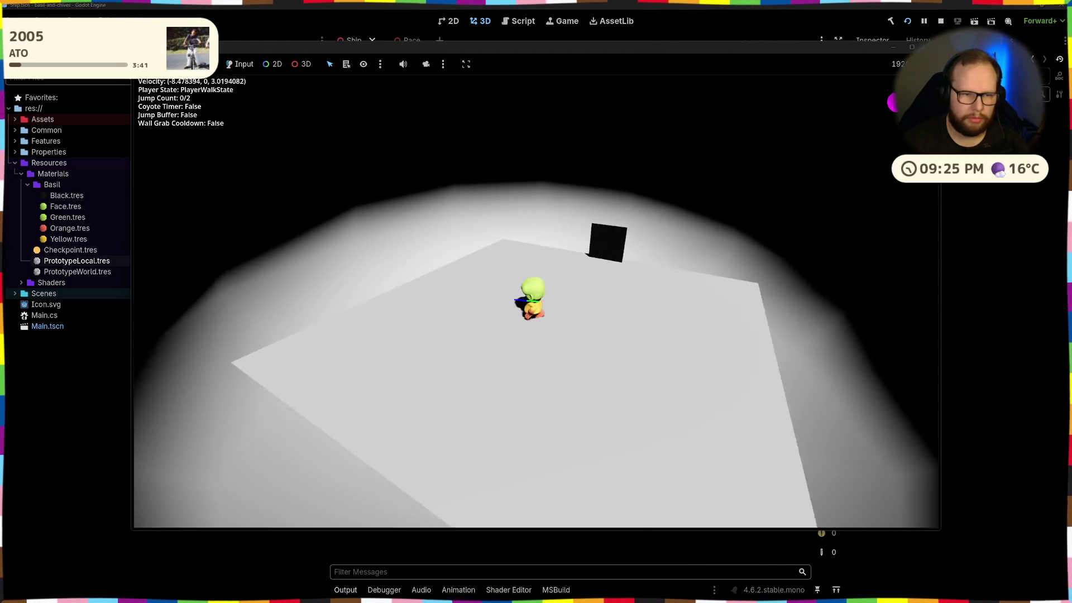
{"action": "key", "text": "shift"}
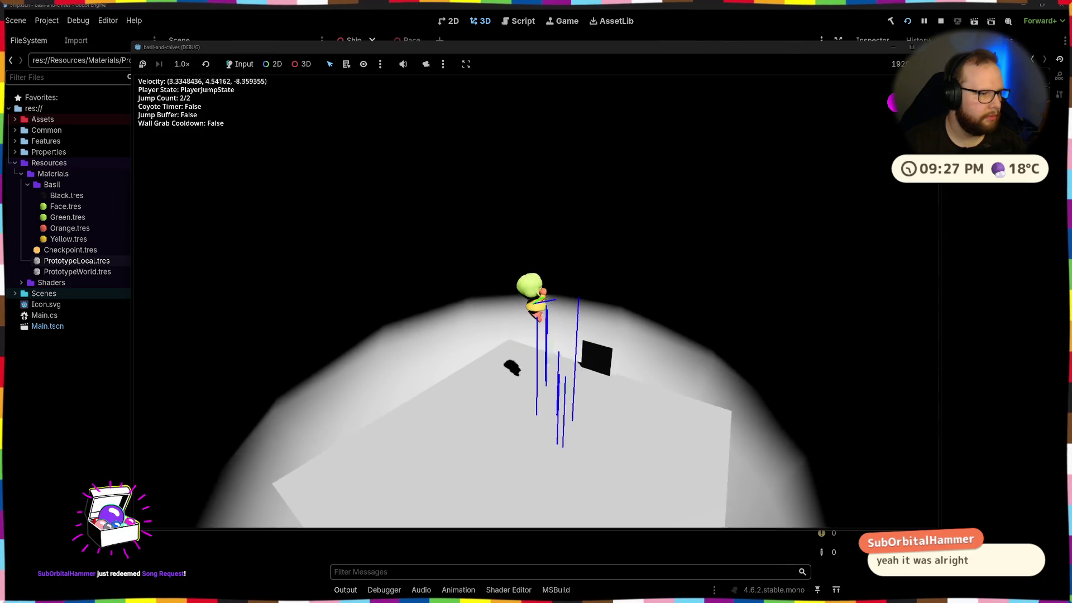
{"action": "key", "text": "space"}
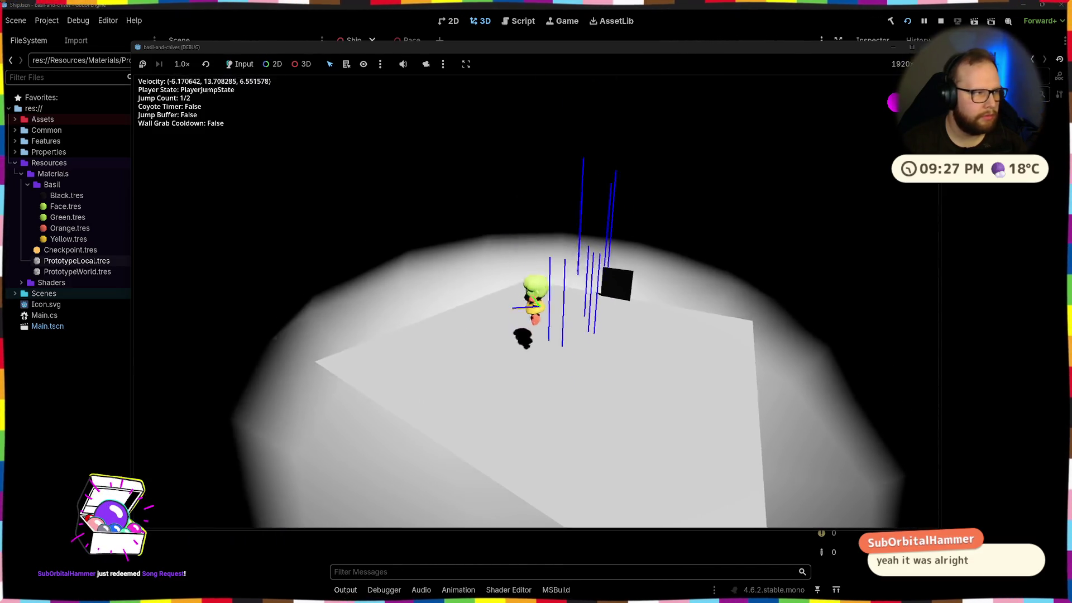
{"action": "key", "text": "space"}
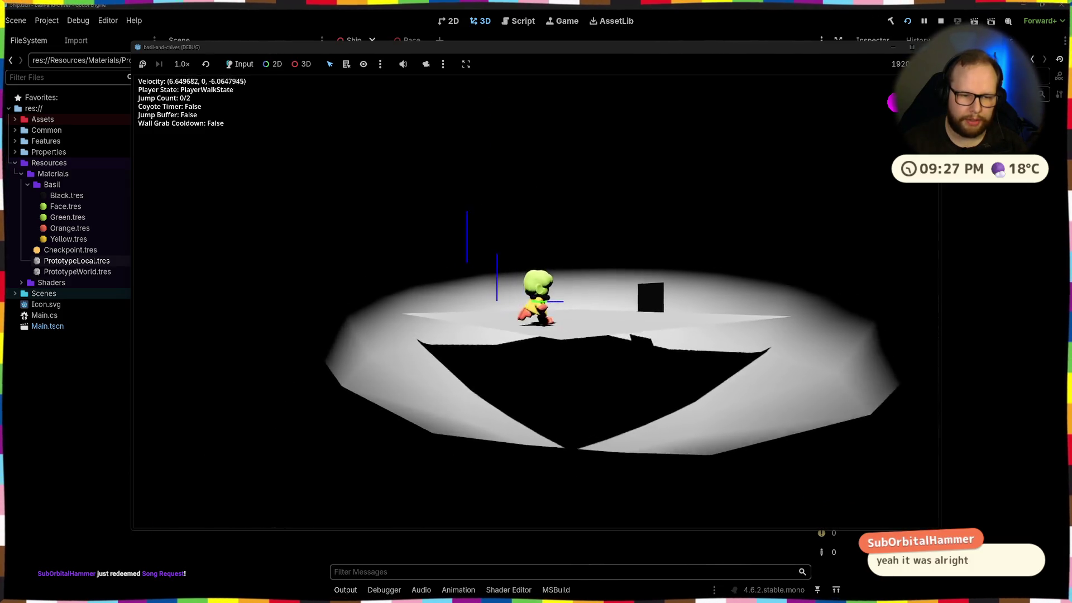
{"action": "key", "text": "space"}
{"action": "key", "text": "space"}
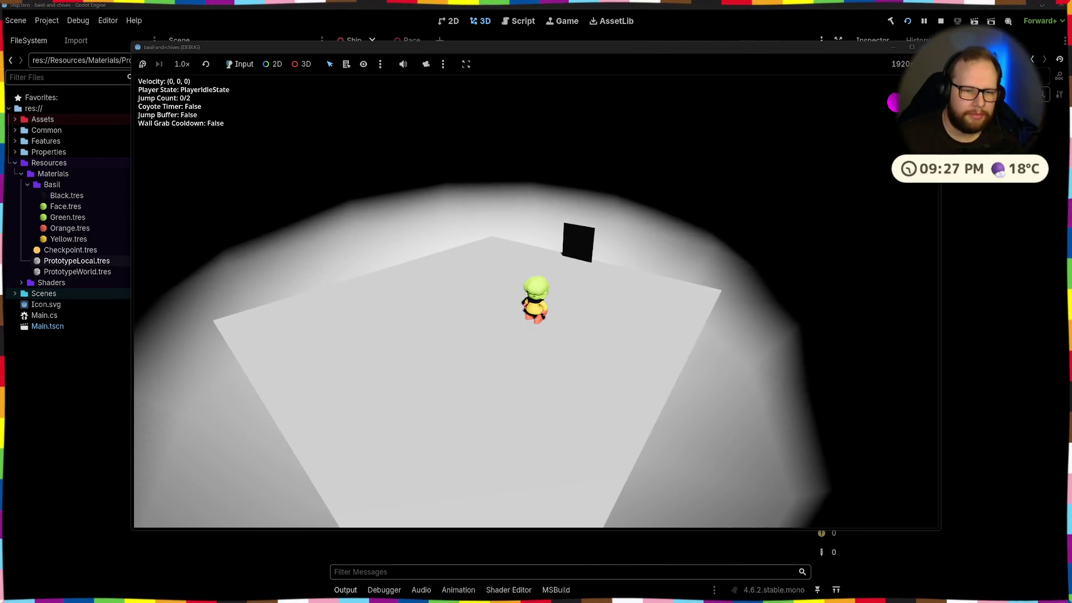
Step: Walk the character forward and diagonally across the Ship interior floor
{"action": "key", "text": "w"}
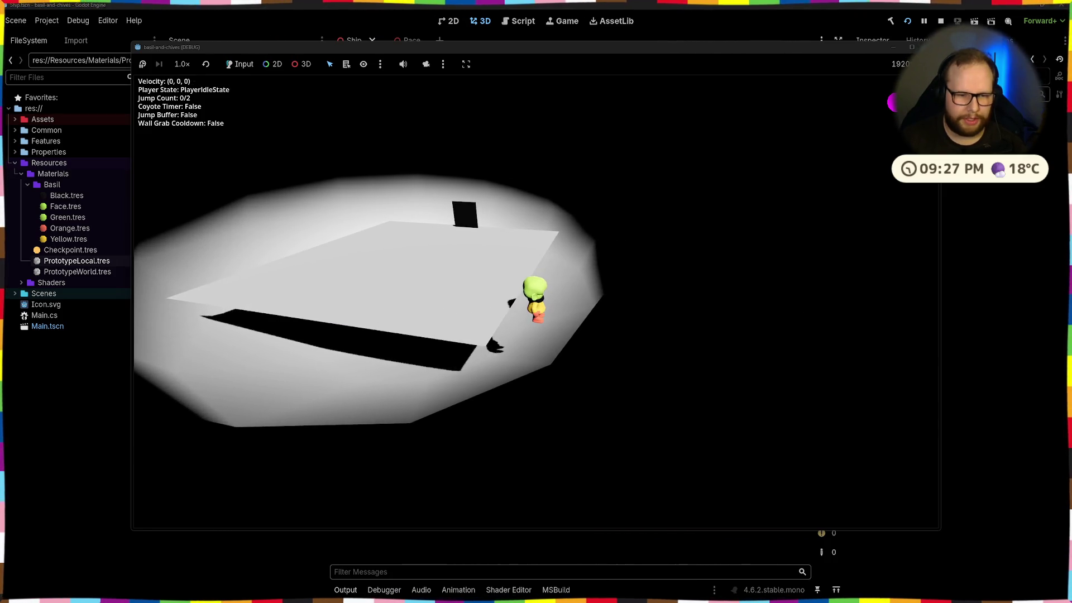
{"action": "key", "text": "w"}
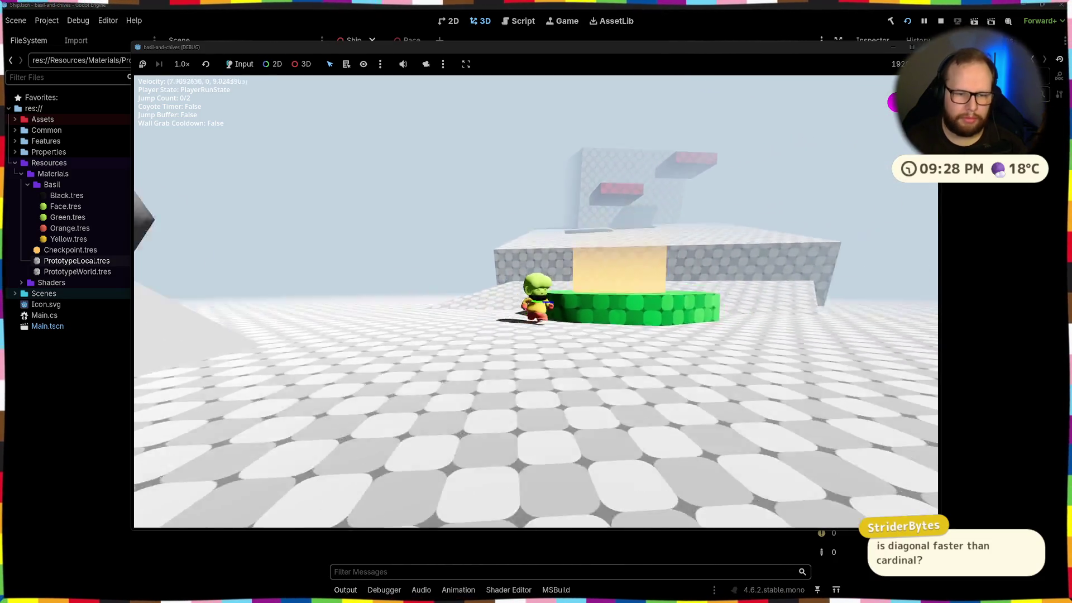
Step: Run the character toward the magenta orbs, then stop the playtest with F8
{"action": "key", "text": "w"}
{"action": "key", "text": "w"}
{"action": "key", "text": "w"}
{"action": "key", "text": "w"}
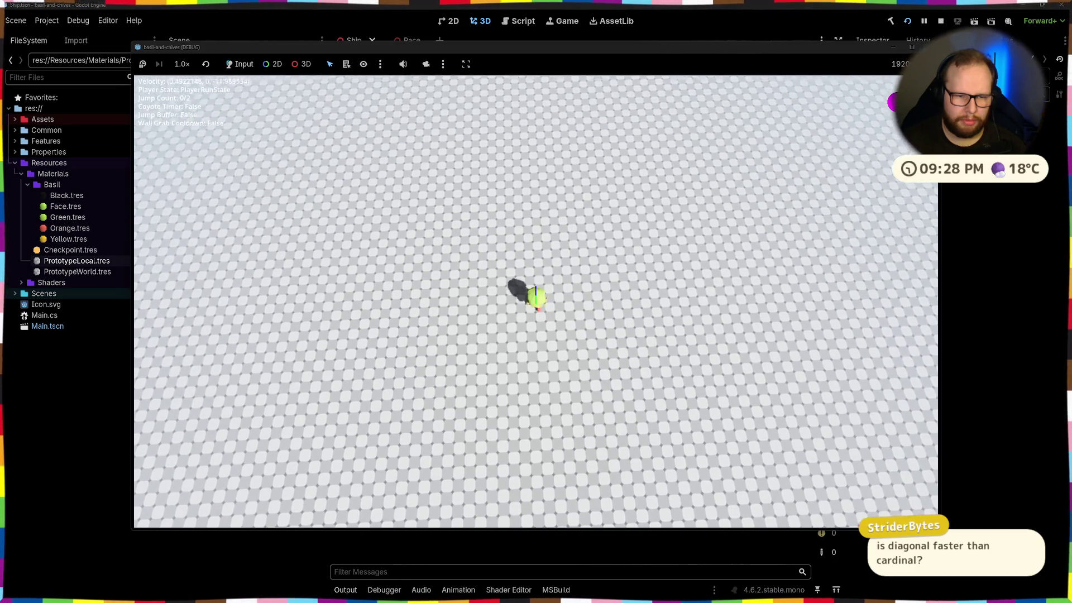
{"action": "key", "text": "d"}
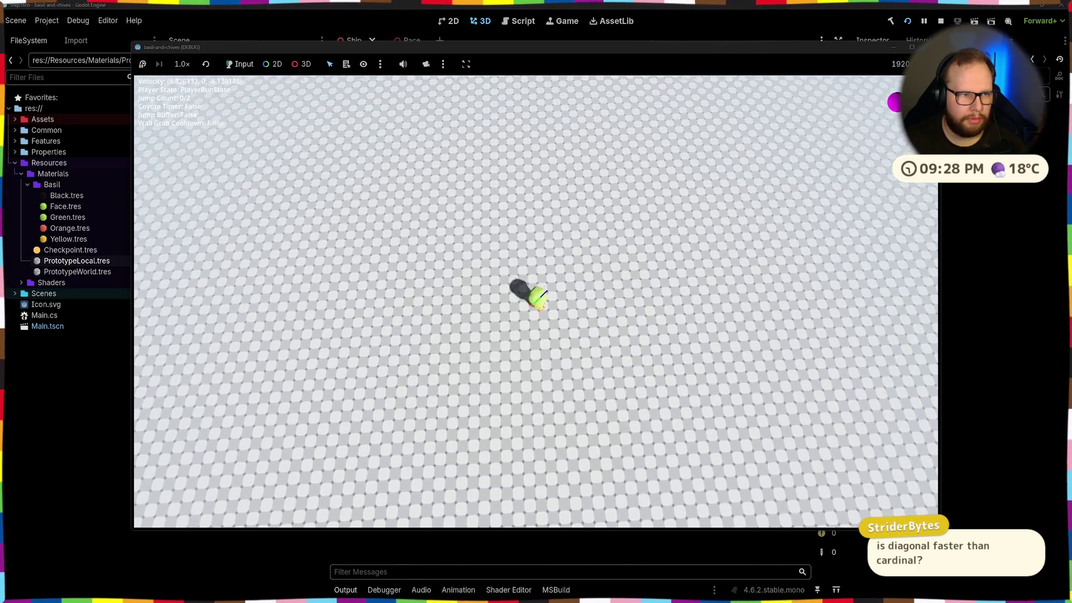
{"action": "key", "text": "a"}
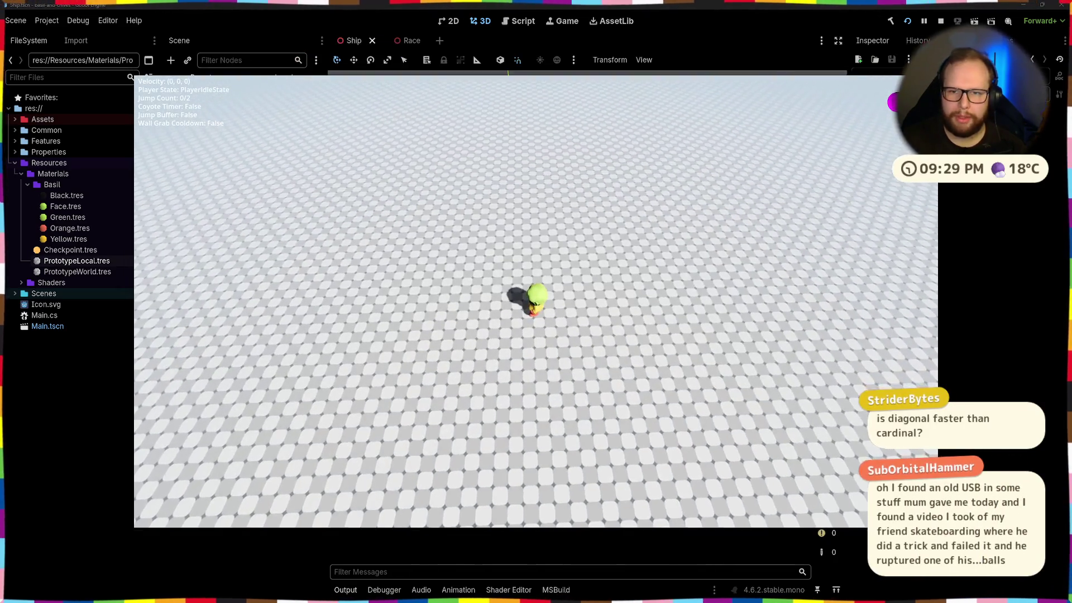
{"action": "key", "text": "F8"}
Step: Switch to the Visual Studio desktop and bring up Code Search with Ctrl+T
{"action": "key", "text": "ctrl+super+Left"}
{"action": "key", "text": "ctrl+super+Right"}
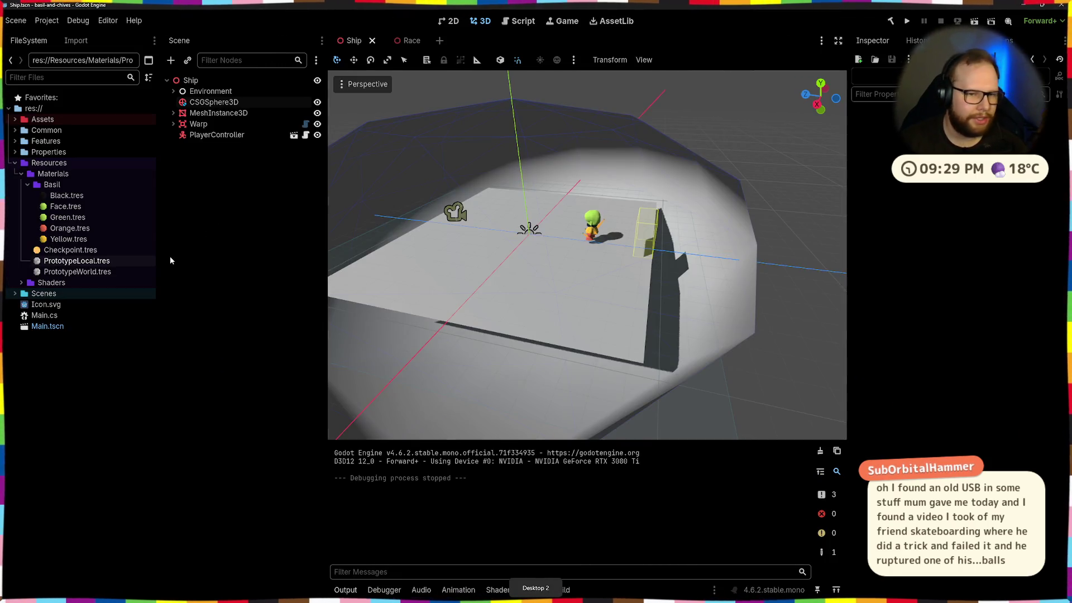
{"action": "key", "text": "ctrl+super+Right"}
{"action": "key", "text": "ctrl+t"}
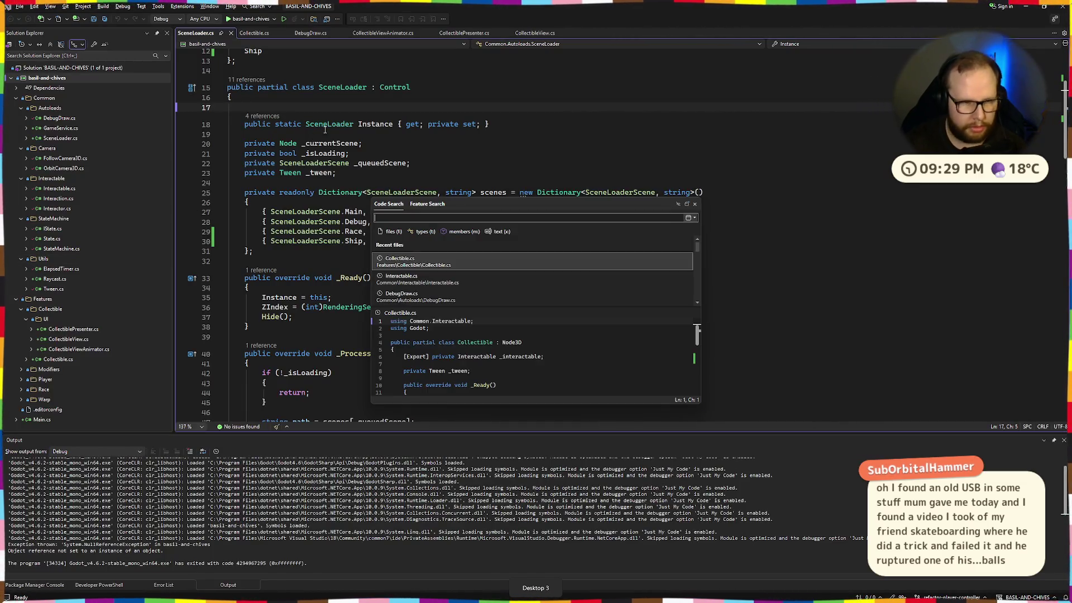
Step: Open PlayerController.cs from a search for 'playercontroller' and review its _Process method
{"action": "type", "text": "playercontroller"}
{"action": "key", "text": "Return"}
{"action": "left_click", "coordinate": [670, 246]}
{"action": "scroll", "coordinate": [501, 160], "scroll_direction": "down", "scroll_amount": 17}
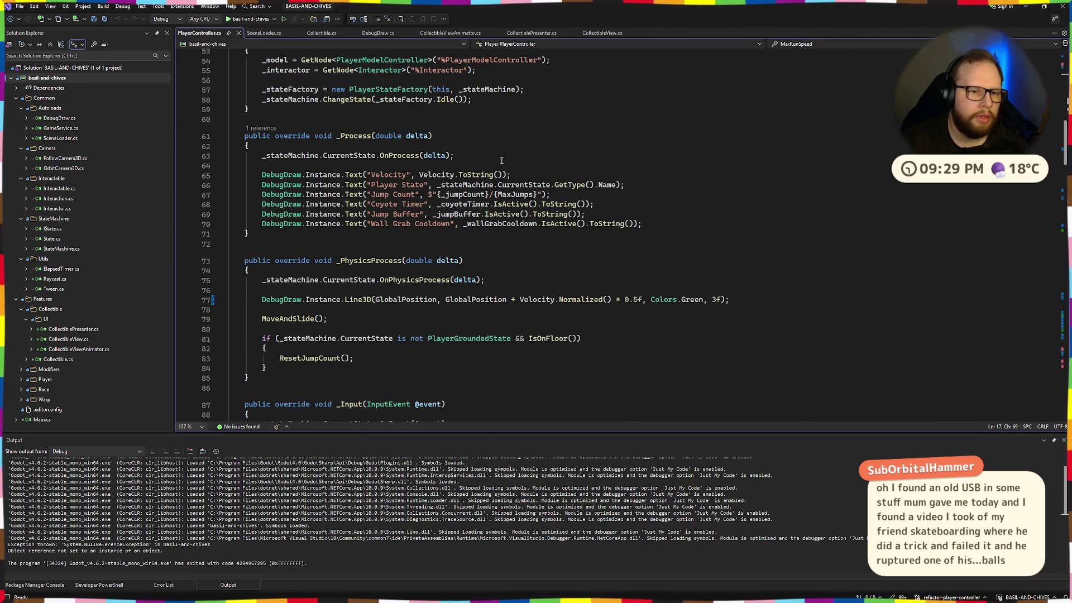
{"action": "scroll", "coordinate": [501, 160], "scroll_direction": "up", "scroll_amount": 1}
{"action": "left_click", "coordinate": [496, 174]}
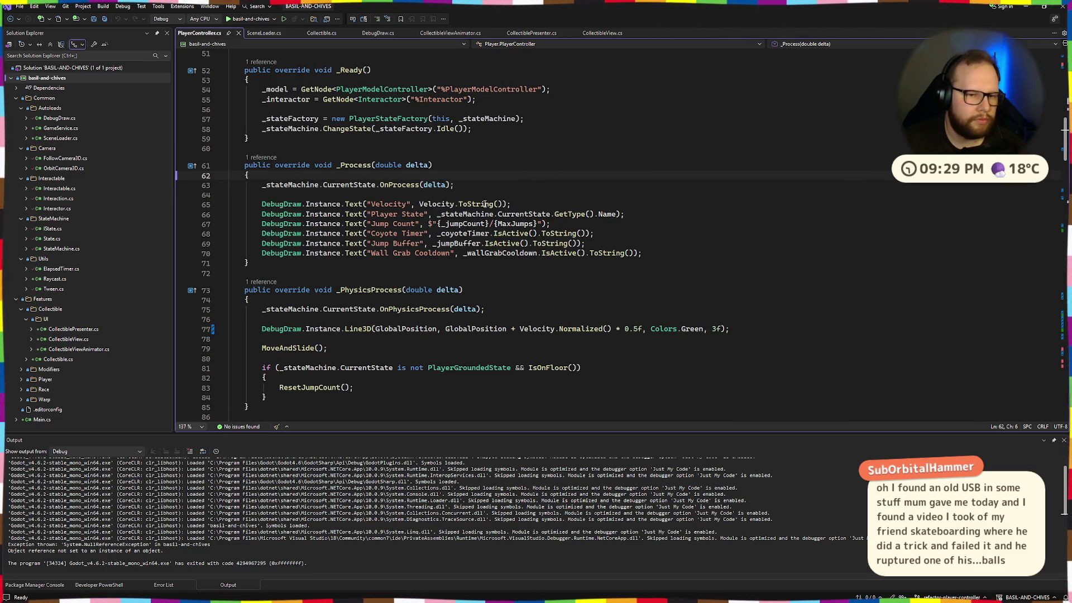
Step: Change line 65 to use Velocity.Length(), then return to the Godot desktop
{"action": "left_click", "coordinate": [456, 204]}
{"action": "type", "text": ".Len"}
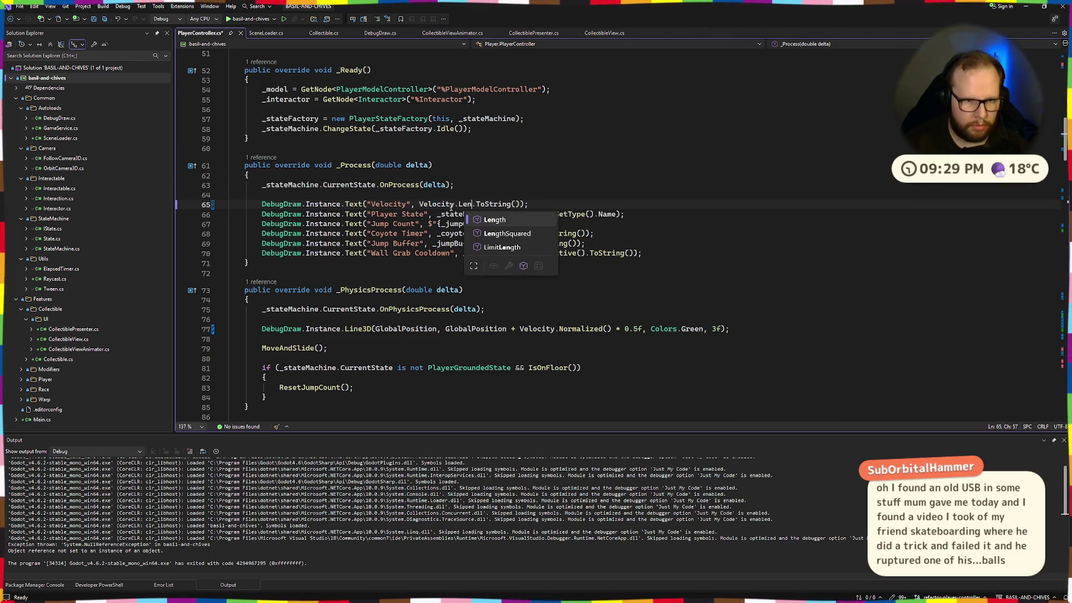
{"action": "key", "text": "Tab"}
{"action": "type", "text": "()"}
{"action": "key", "text": "ctrl+super+Right"}
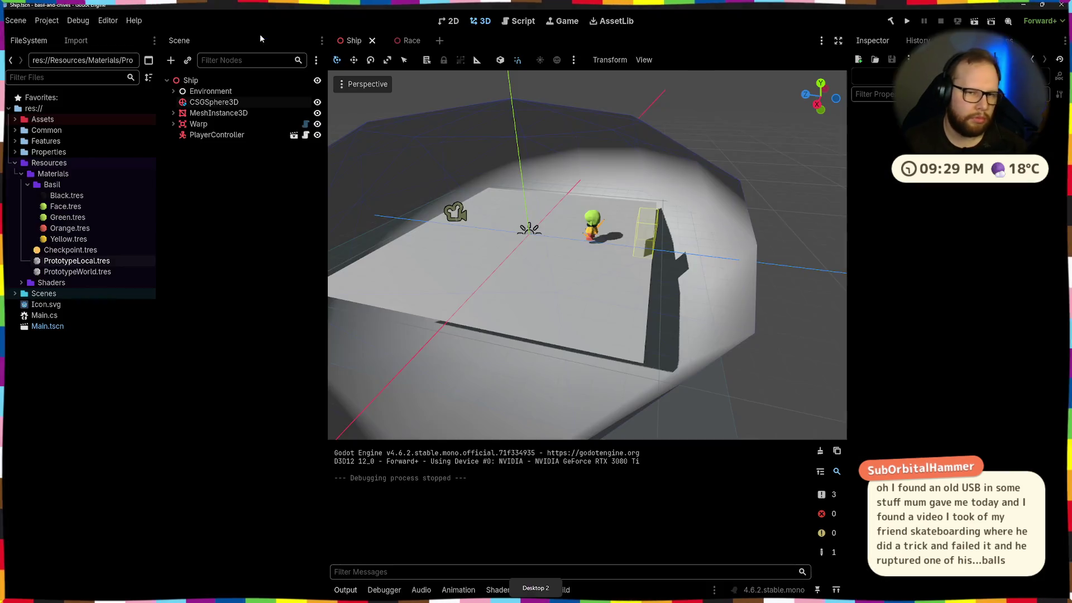
Step: Try running the game, dismiss the Vector3.Length() build error on line 65, and return to the code
{"action": "left_click", "coordinate": [906, 21]}
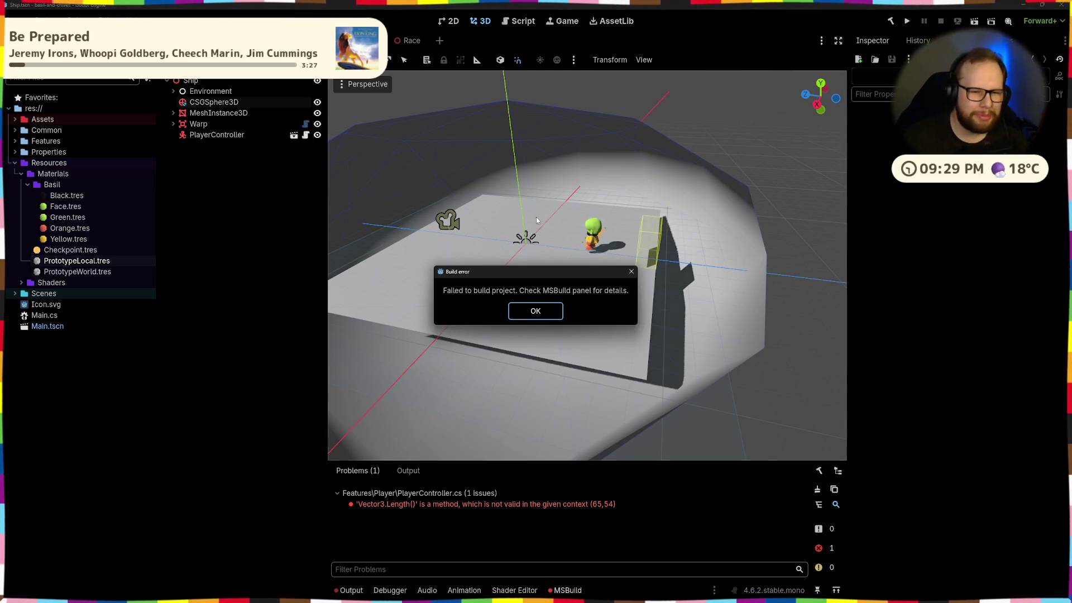
{"action": "key", "text": "Return"}
{"action": "left_click", "coordinate": [907, 23]}
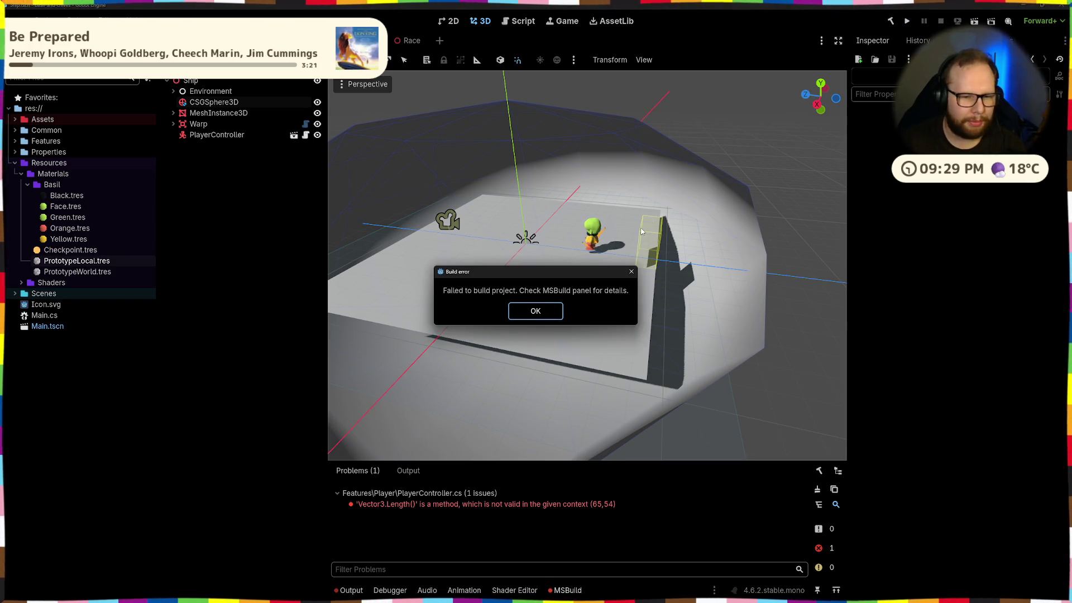
{"action": "left_click", "coordinate": [525, 316]}
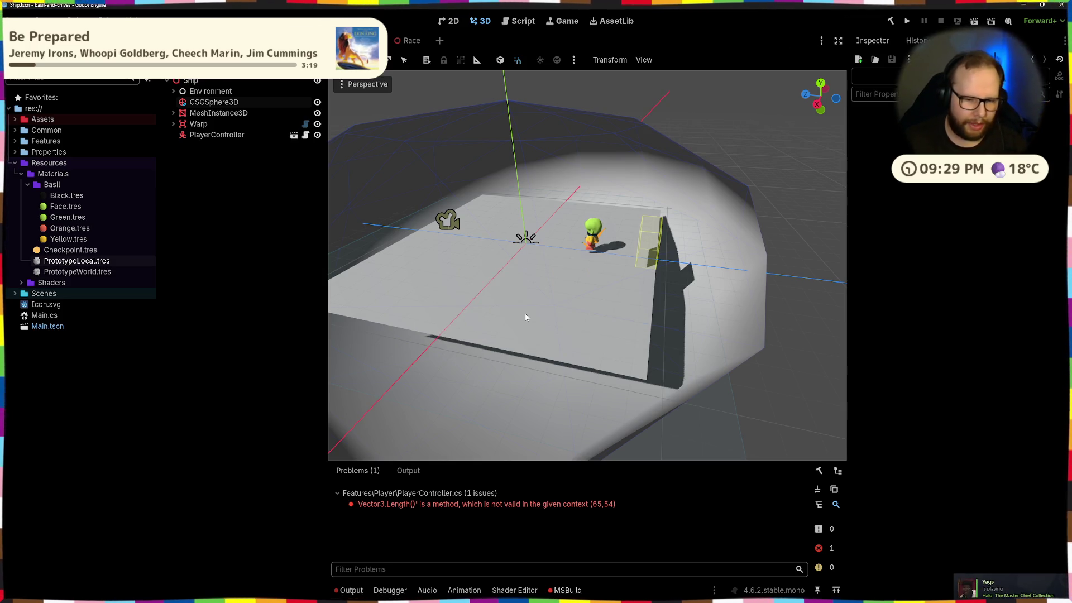
{"action": "key", "text": "alt+Tab"}
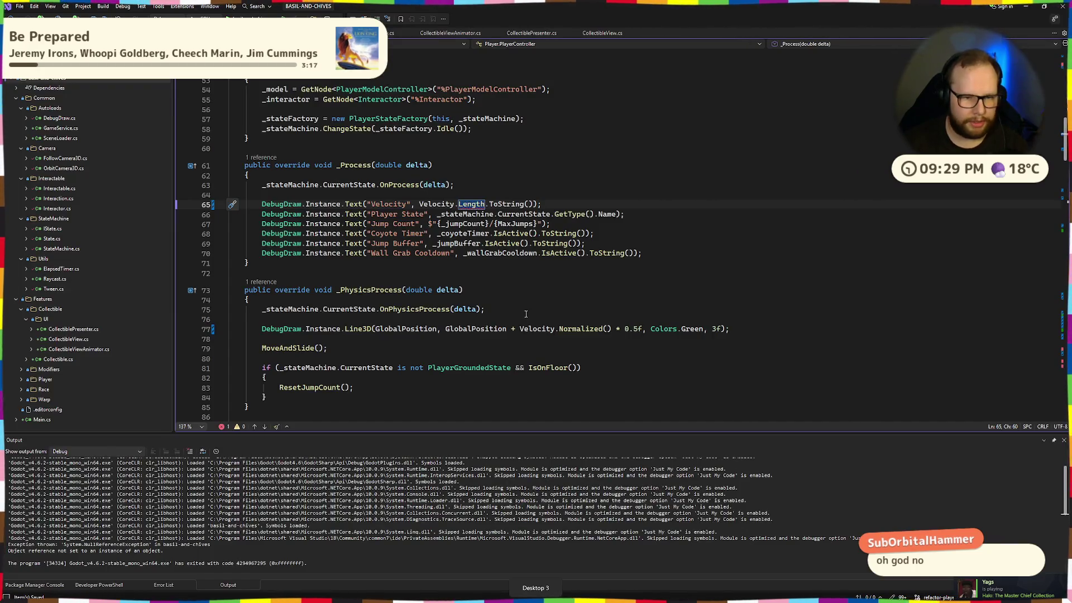
Step: Run the fixed build in Godot and walk, then sprint the character forward
{"action": "key", "text": "alt+Tab"}
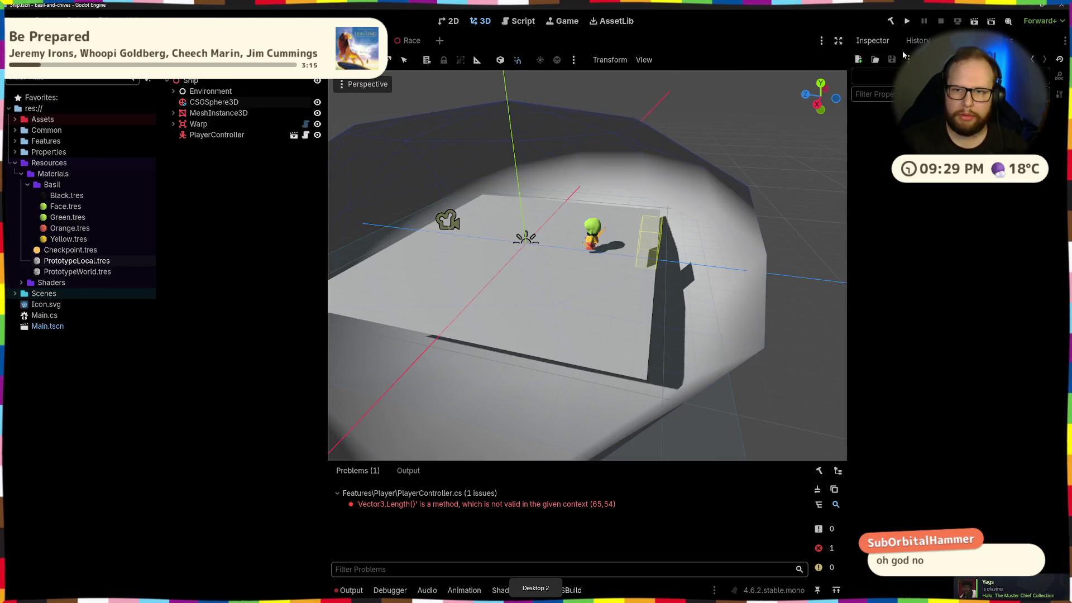
{"action": "left_click", "coordinate": [906, 21]}
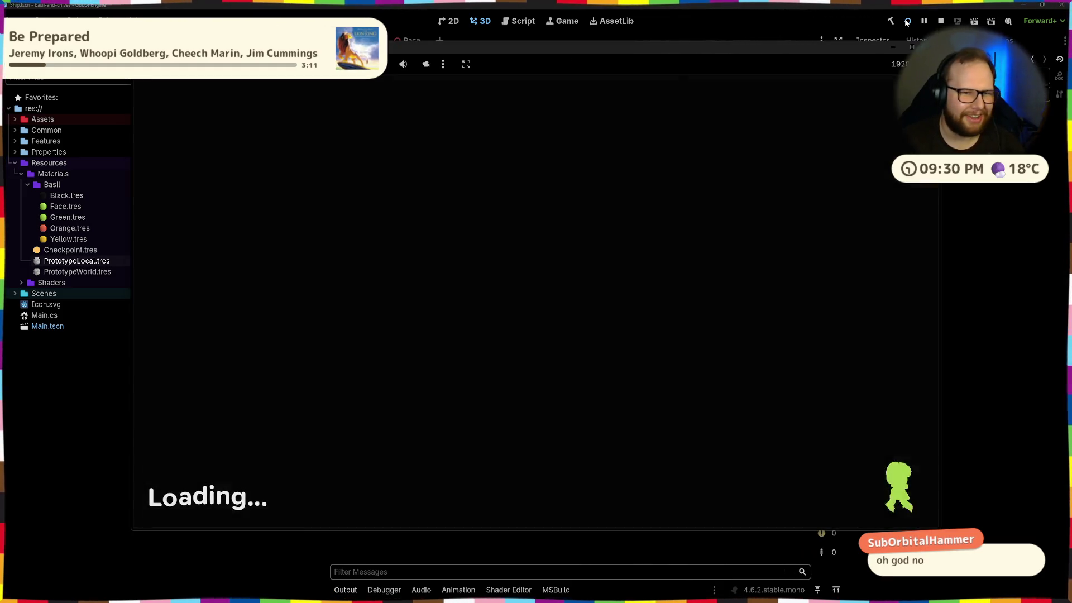
{"action": "key", "text": "w"}
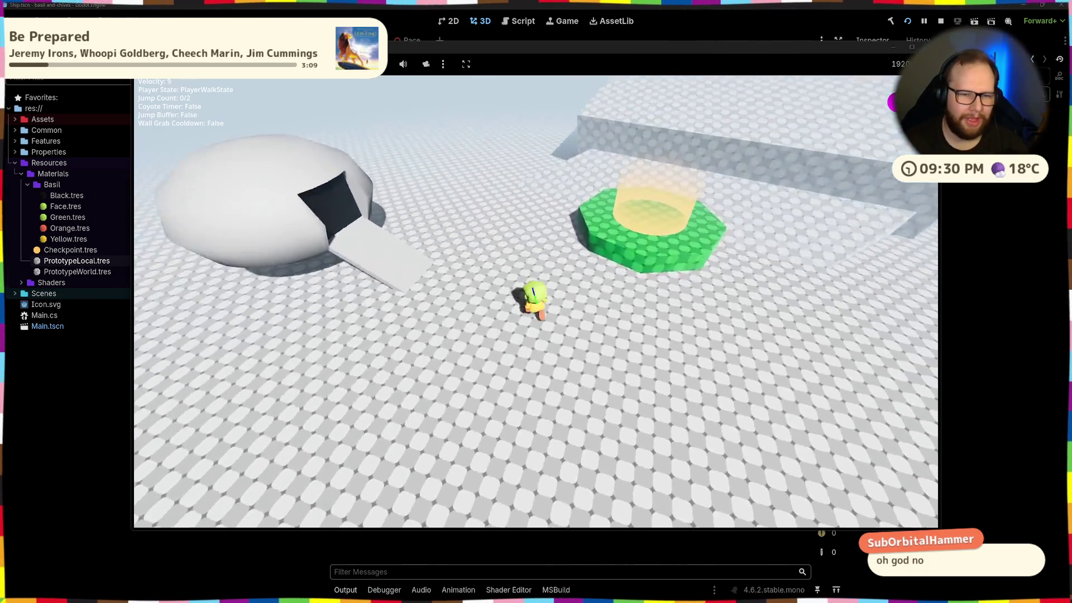
{"action": "key", "text": "shift"}
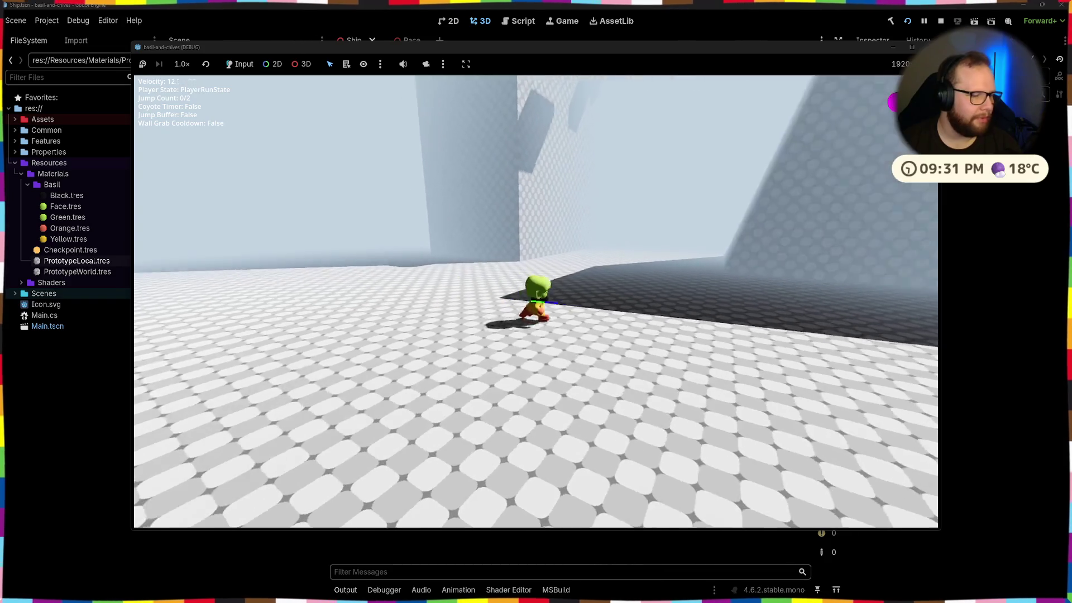
Step: Jump to grab the ledge, drop off, walk across the large block, then stop the game with F8
{"action": "key", "text": "space"}
{"action": "key", "text": "space"}
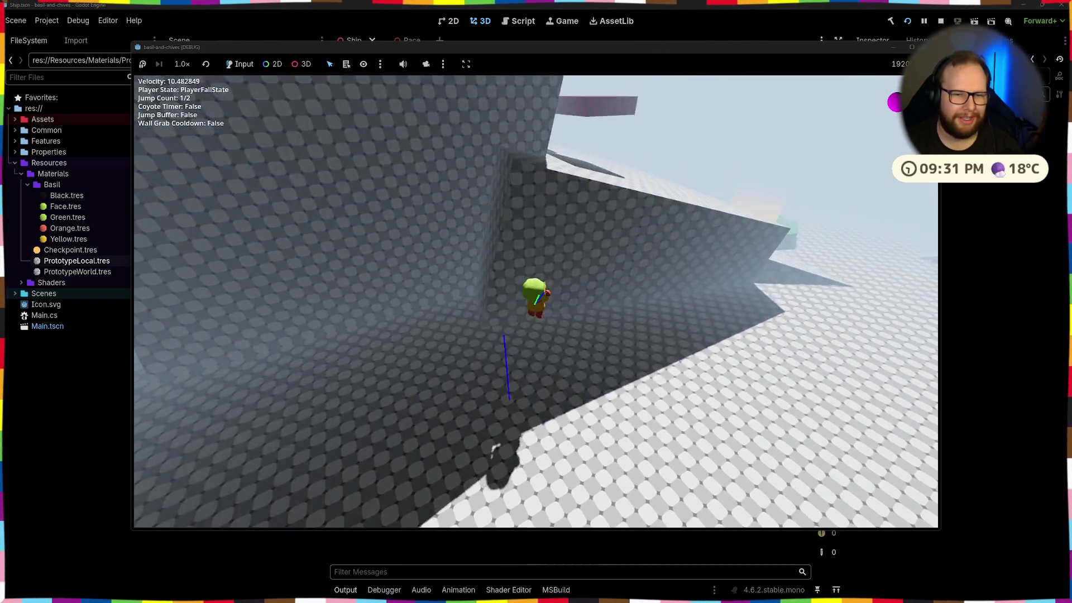
{"action": "key", "text": "space"}
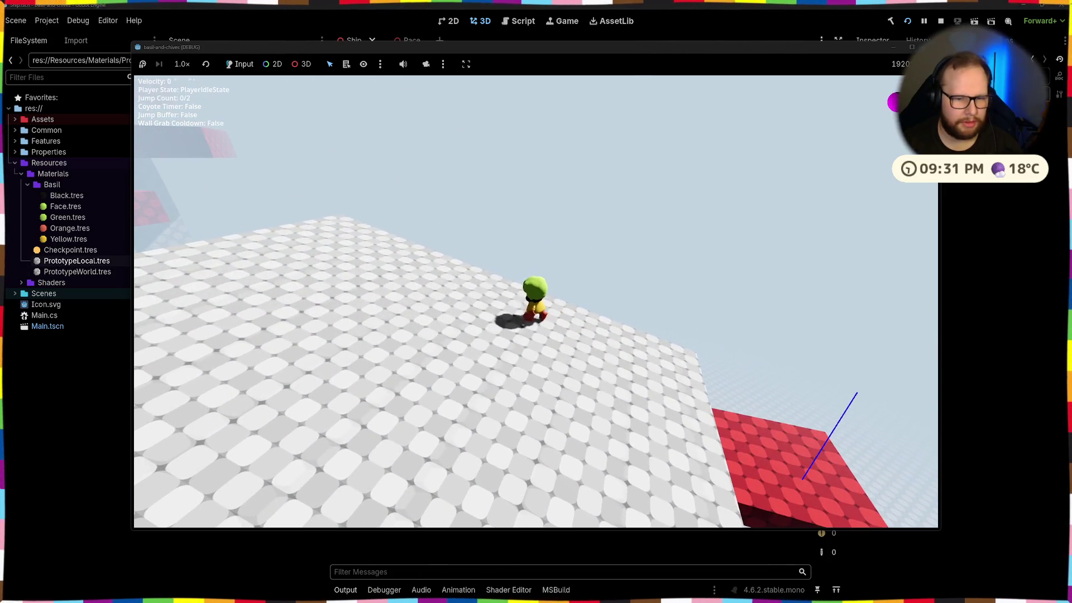
{"action": "key", "text": "w"}
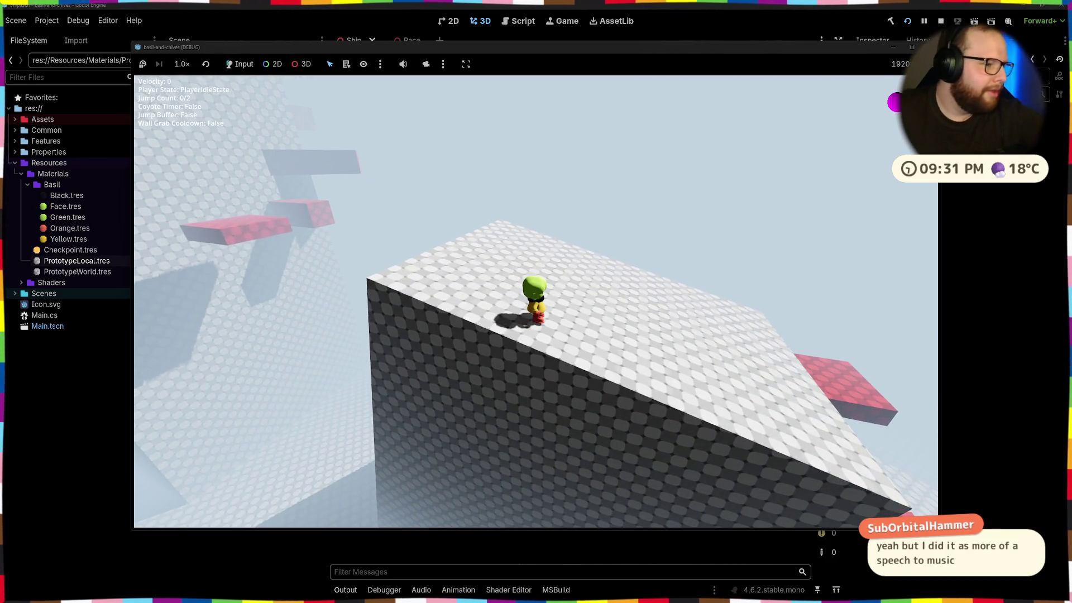
{"action": "key", "text": "w"}
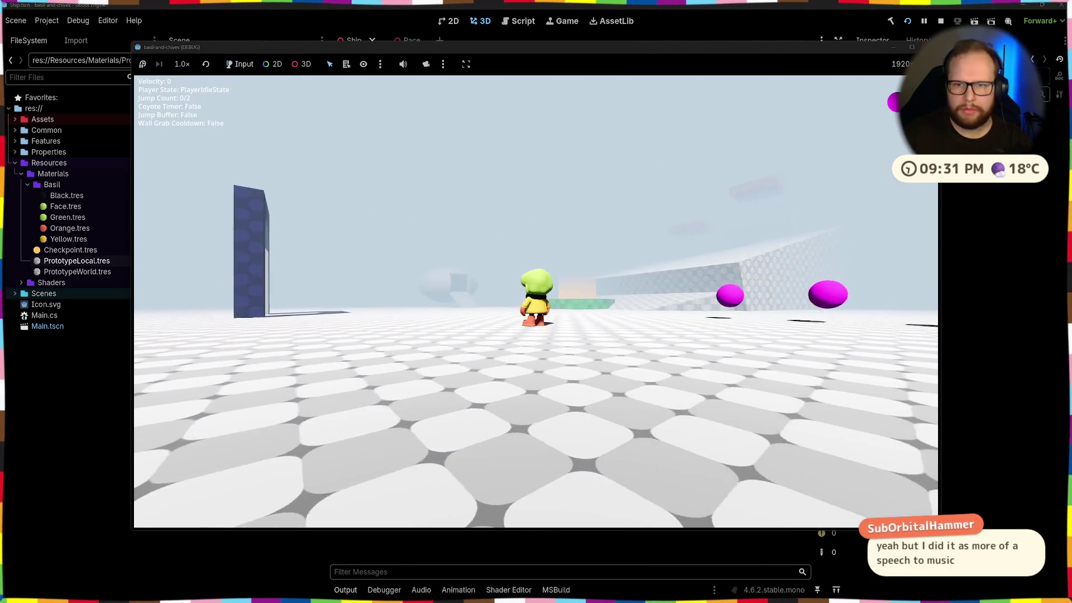
{"action": "key", "text": "F8"}
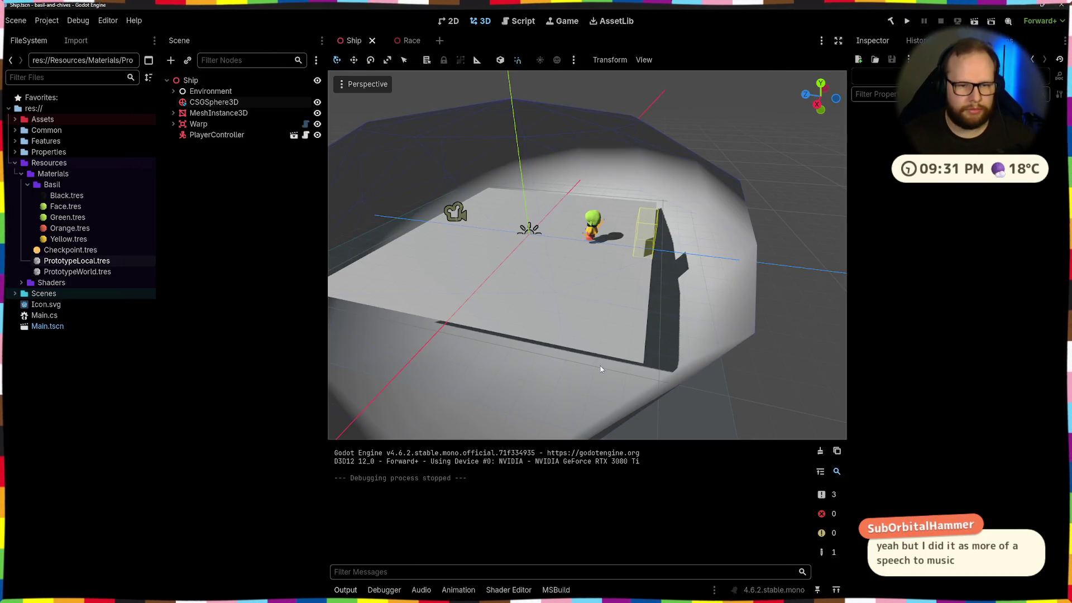
{"action": "key", "text": "alt+Tab"}
{"action": "scroll", "coordinate": [596, 330], "scroll_direction": "down", "scroll_amount": 20}
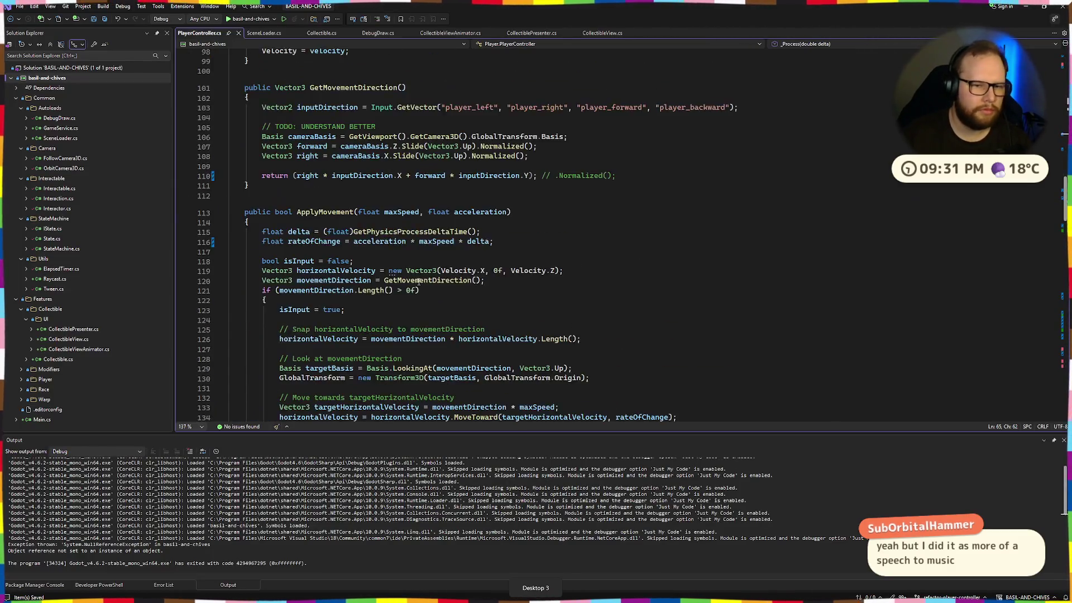
{"action": "scroll", "coordinate": [450, 273], "scroll_direction": "up", "scroll_amount": 7}
{"action": "left_click", "coordinate": [450, 273]}
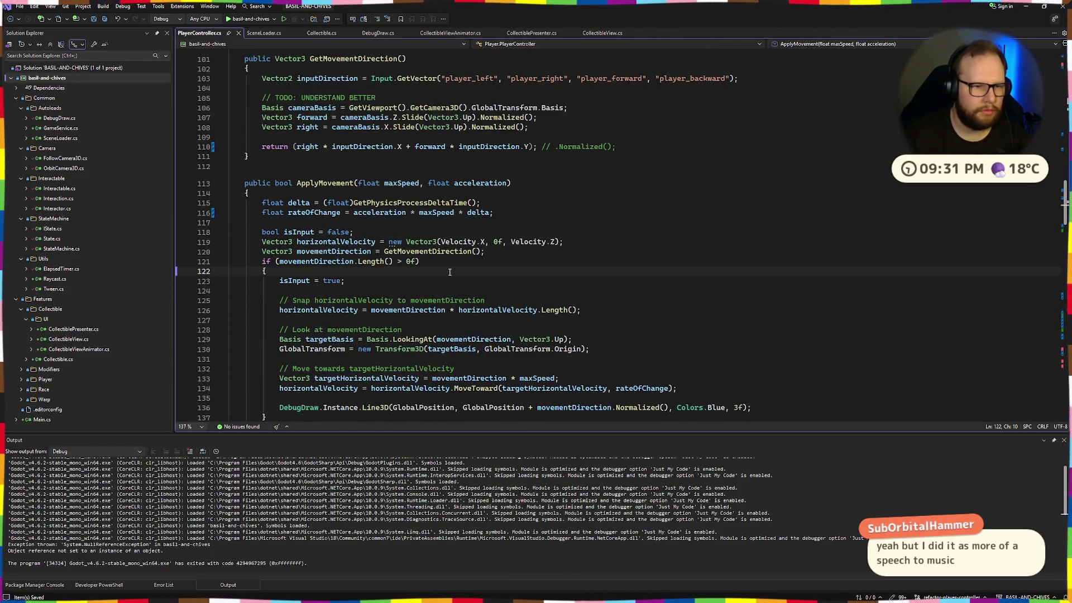
{"action": "left_click_drag", "start_coordinate": [240, 201], "coordinate": [493, 212]}
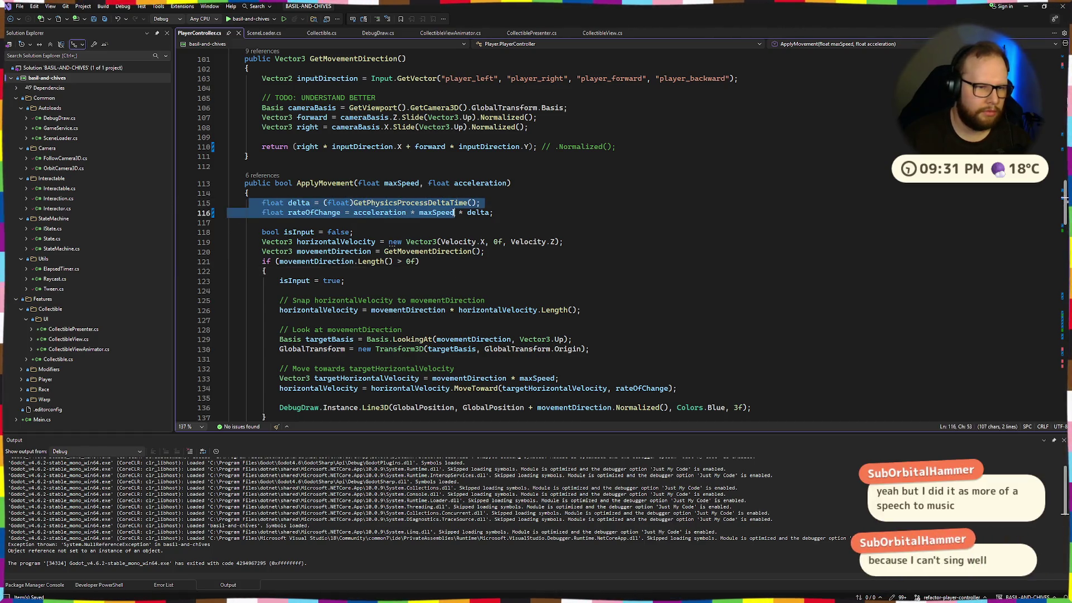
{"action": "left_click", "coordinate": [455, 212]}
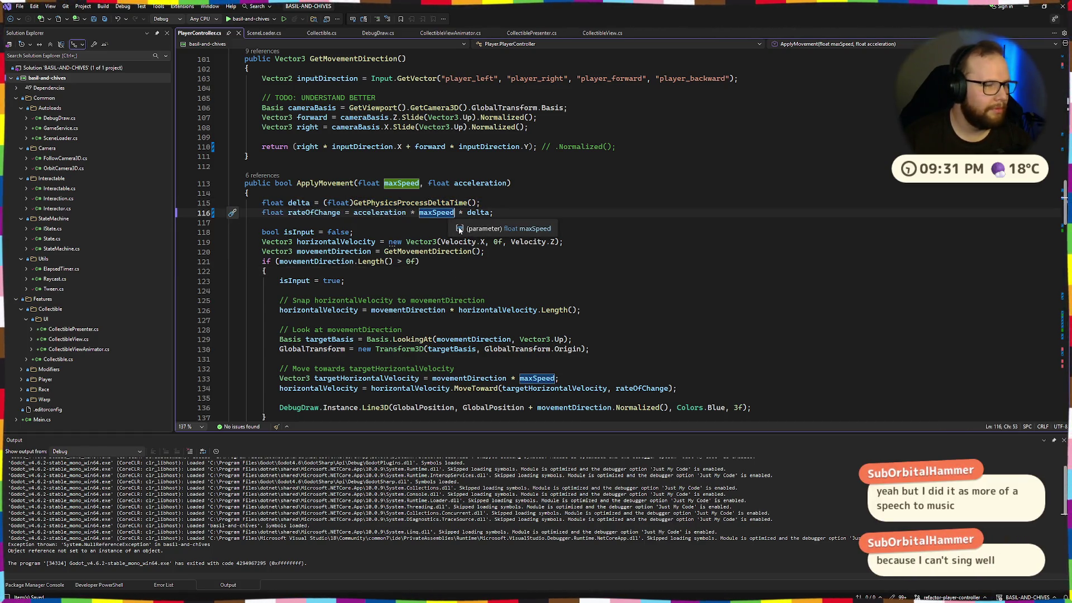
{"action": "left_click", "coordinate": [523, 187]}
{"action": "left_click", "coordinate": [509, 223]}
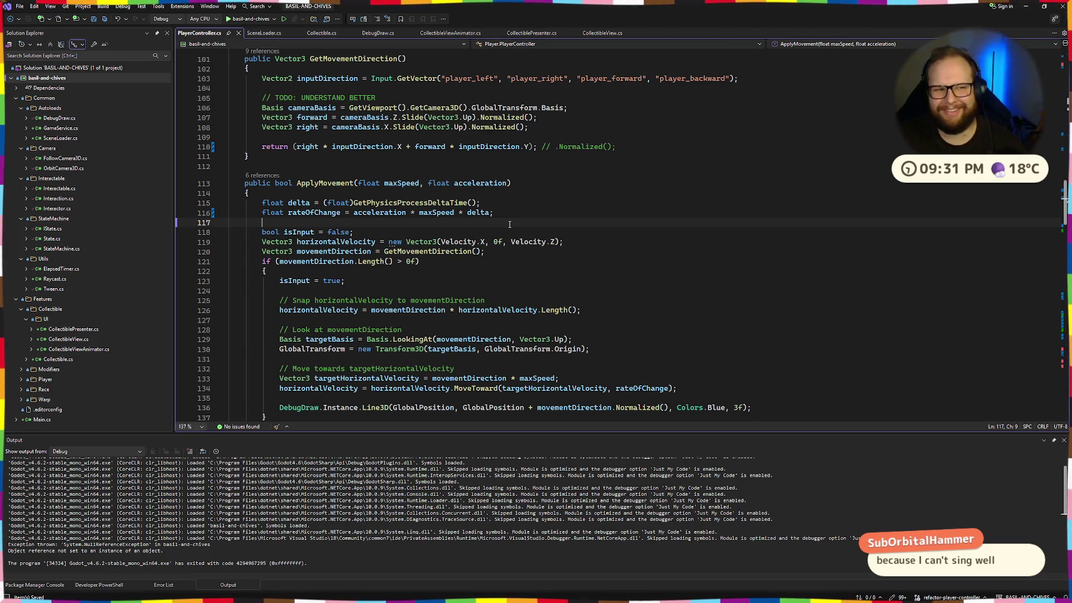
{"action": "scroll", "coordinate": [531, 194], "scroll_direction": "down", "scroll_amount": 2}
{"action": "left_click", "coordinate": [531, 205]}
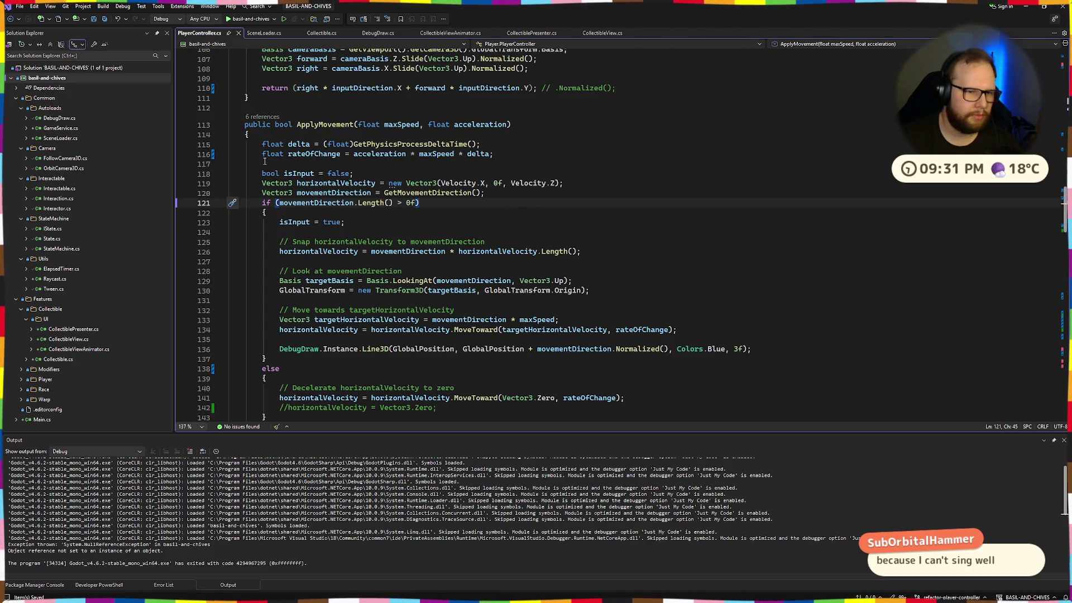
{"action": "left_click_drag", "start_coordinate": [262, 144], "coordinate": [495, 154]}
{"action": "left_click", "coordinate": [523, 157]}
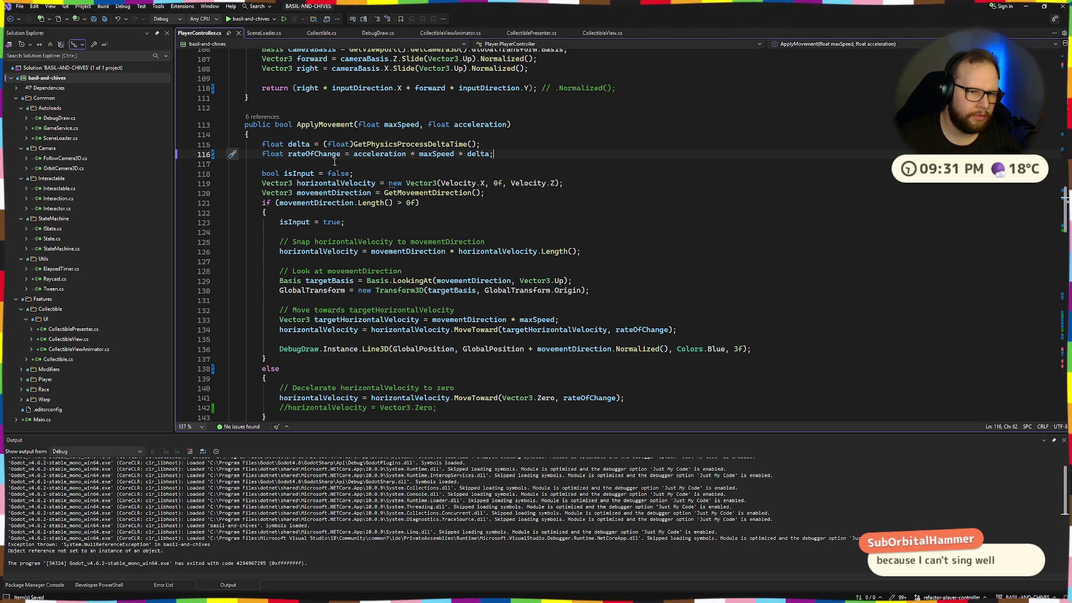
{"action": "left_click", "coordinate": [328, 194]}
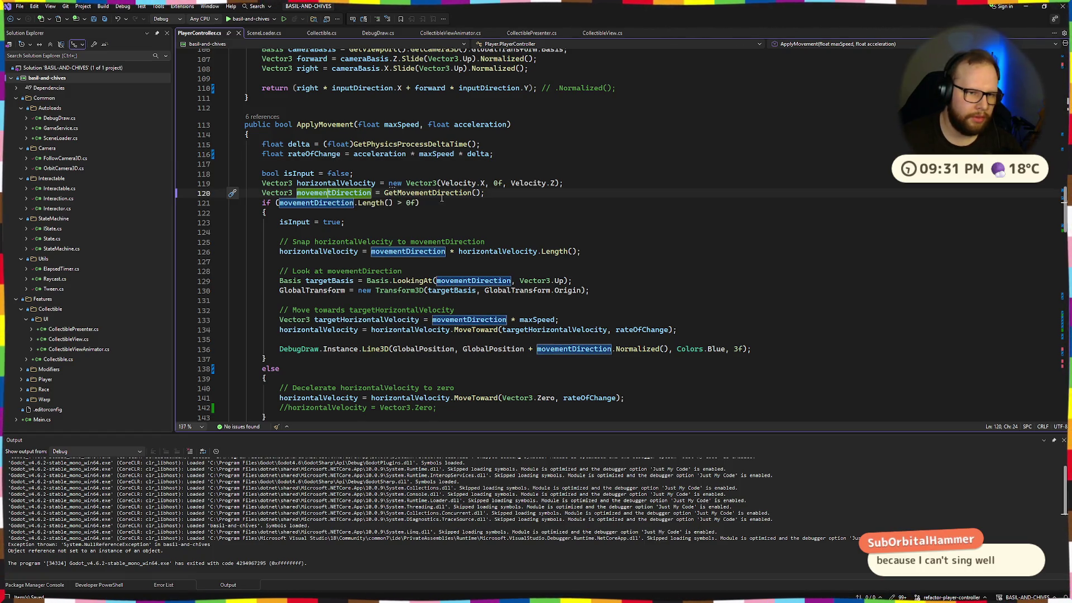
{"action": "left_click", "coordinate": [434, 193], "text": "ctrl"}
{"action": "left_click_drag", "start_coordinate": [372, 254], "coordinate": [729, 255]}
{"action": "left_click", "coordinate": [619, 244]}
{"action": "left_click", "coordinate": [708, 255]}
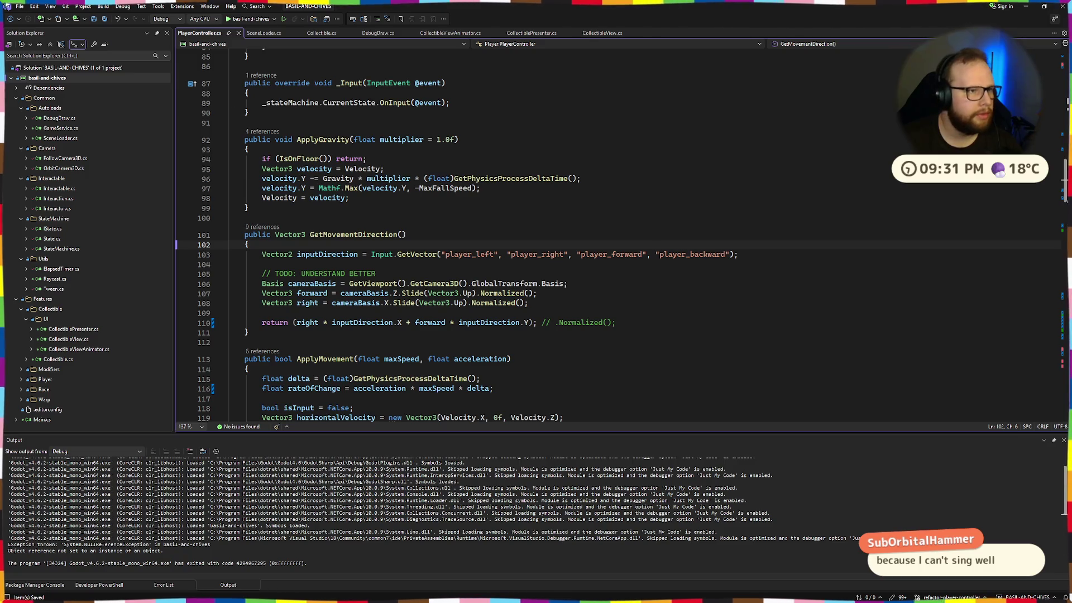
{"action": "left_click", "coordinate": [20, 6]}
{"action": "key", "text": "Escape"}
{"action": "key", "text": "ctrl+super+Right"}
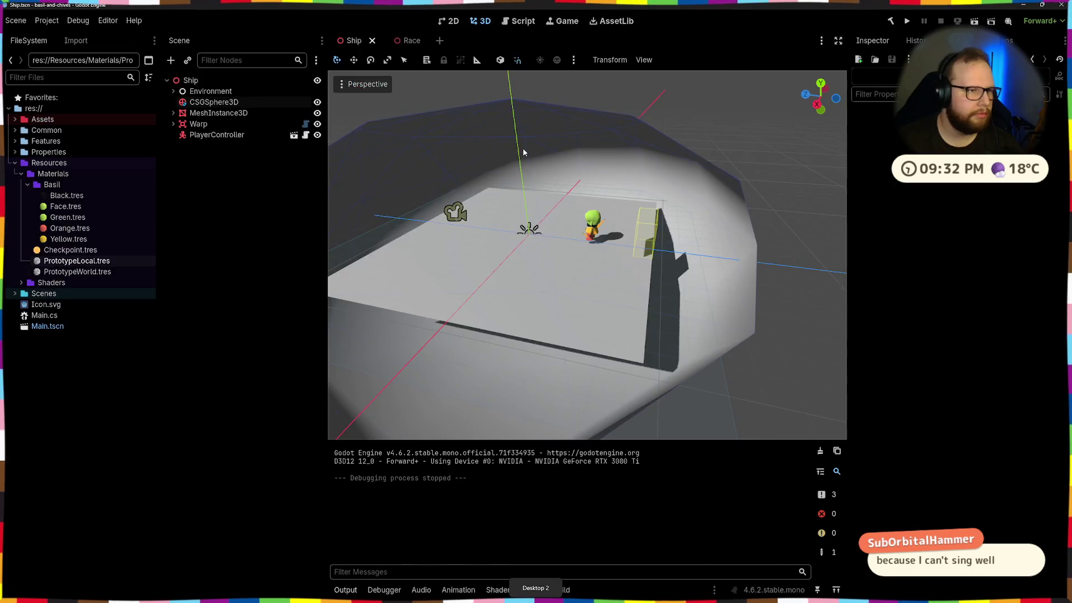
Step: Review the player_left A-key and left-stick bindings in the Input Map, then go to the code editor
{"action": "left_click", "coordinate": [46, 20]}
{"action": "left_click", "coordinate": [67, 36]}
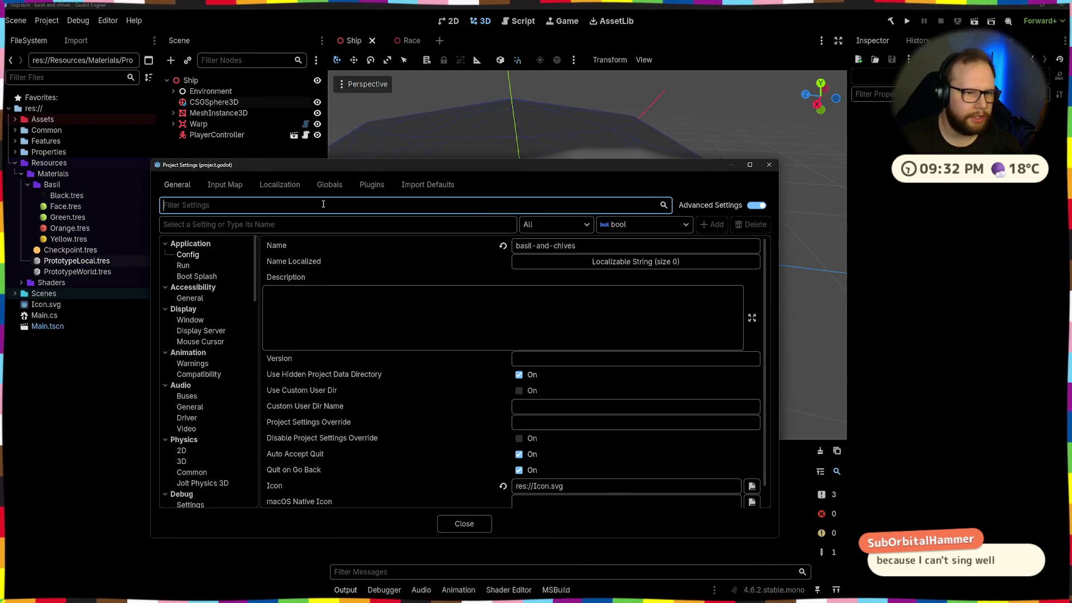
{"action": "left_click", "coordinate": [230, 188]}
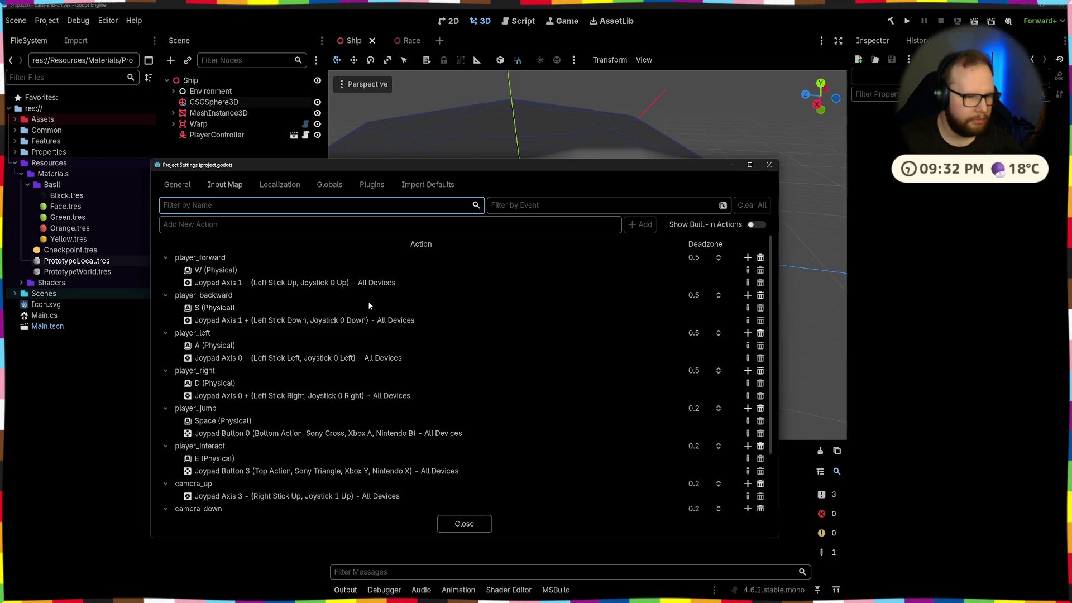
{"action": "left_click", "coordinate": [217, 347]}
{"action": "left_click", "coordinate": [323, 359]}
{"action": "left_click", "coordinate": [769, 165]}
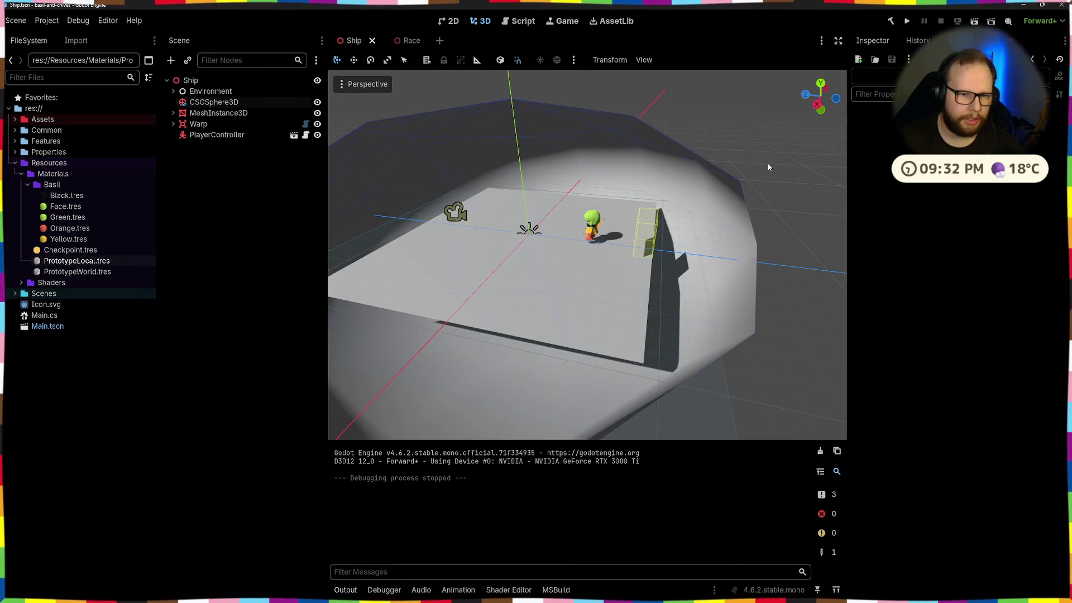
{"action": "key", "text": "ctrl+super+Right"}
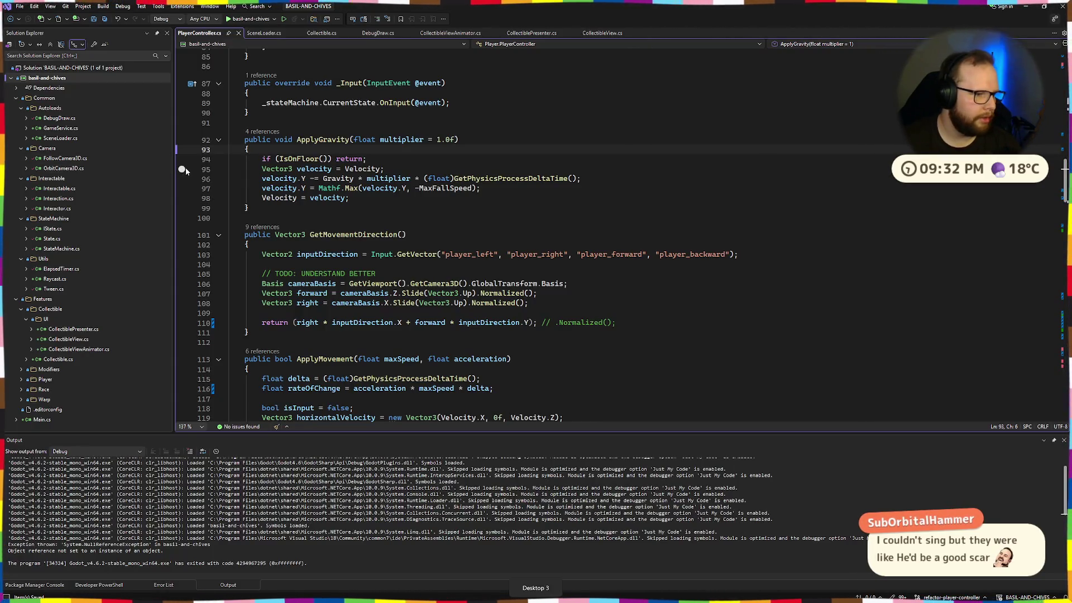
Step: Jump to GetMovementDirection and highlight the cameraBasis statement on line 106
{"action": "left_click", "coordinate": [551, 237]}
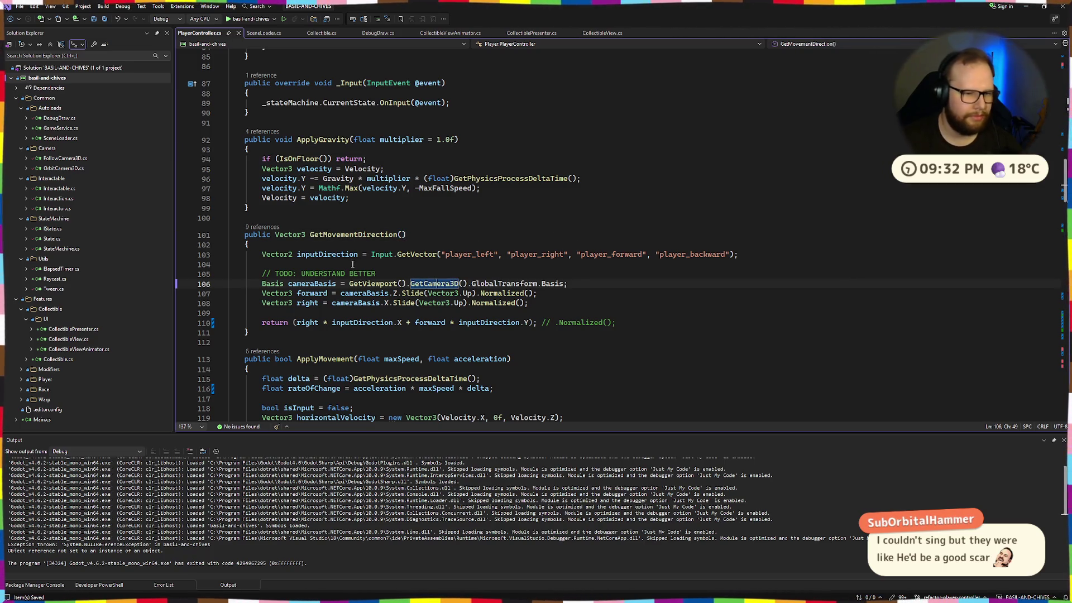
{"action": "mouse_move", "coordinate": [260, 255]}
{"action": "left_mouse_down"}
{"action": "mouse_move", "coordinate": [263, 299]}
{"action": "mouse_move", "coordinate": [529, 304]}
{"action": "left_mouse_up"}
{"action": "left_click", "coordinate": [290, 283]}
{"action": "left_click_drag", "start_coordinate": [258, 287], "coordinate": [598, 286]}
{"action": "left_click", "coordinate": [599, 288]}
{"action": "key", "text": "shift+Down"}
{"action": "key", "text": "shift+Up"}
{"action": "key", "text": "shift+Home"}
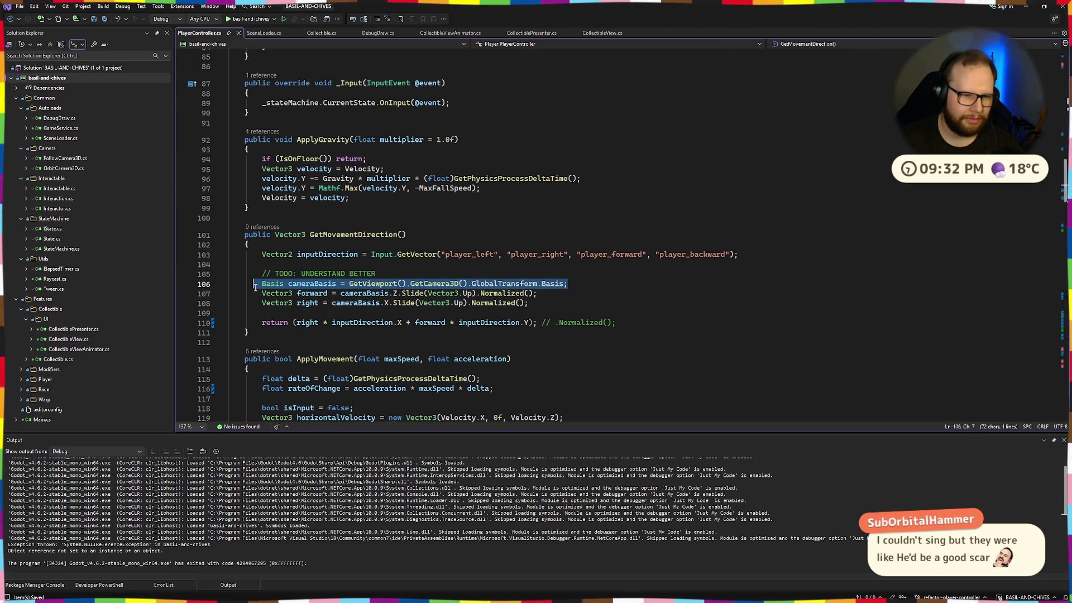
{"action": "left_click_drag", "start_coordinate": [377, 273], "coordinate": [116, 240]}
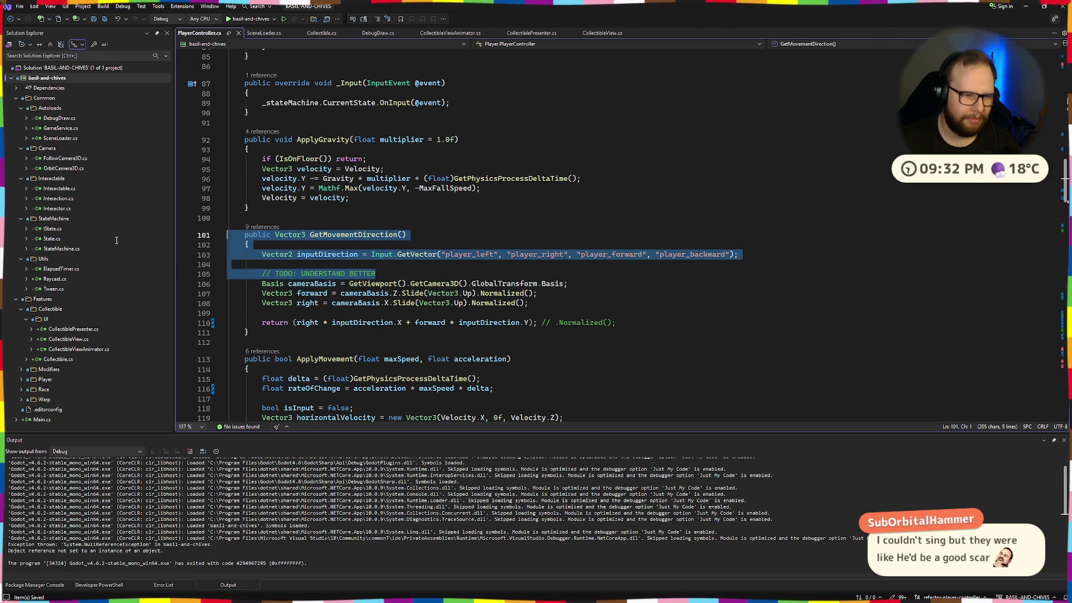
{"action": "left_click", "coordinate": [438, 231]}
Step: Examine the GetVector, cameraBasis and forward lines, and select inputDirection to trace its use
{"action": "key", "text": "Down"}
{"action": "key", "text": "Down"}
{"action": "key", "text": "shift+End"}
{"action": "key", "text": "End"}
{"action": "mouse_move", "coordinate": [262, 283]}
{"action": "left_mouse_down"}
{"action": "mouse_move", "coordinate": [570, 293]}
{"action": "mouse_move", "coordinate": [274, 282]}
{"action": "left_mouse_up"}
{"action": "left_click", "coordinate": [651, 287]}
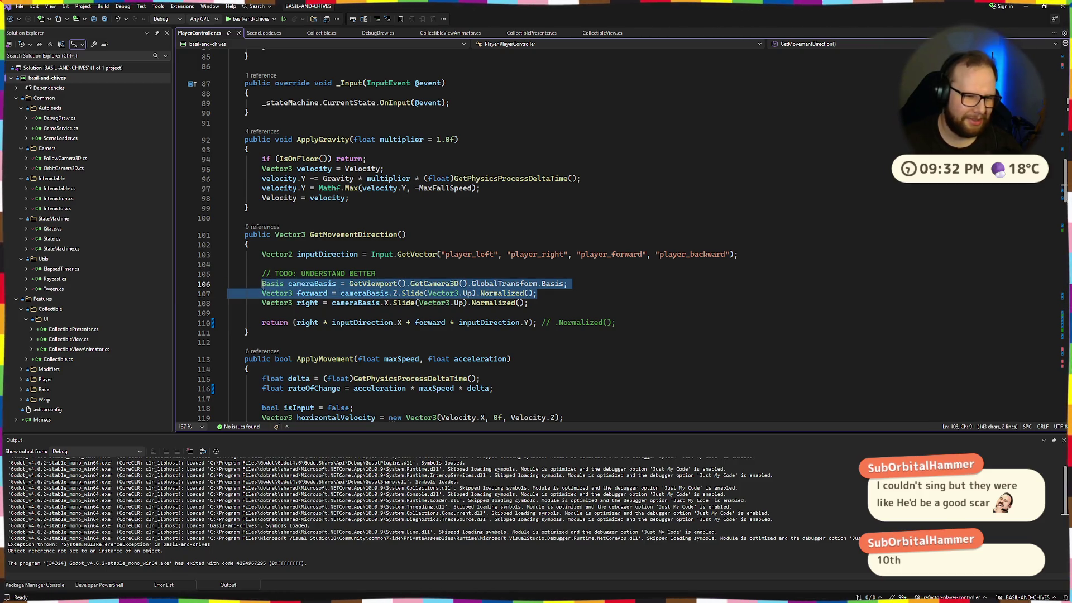
{"action": "left_click", "coordinate": [263, 284]}
{"action": "left_click", "coordinate": [629, 284]}
{"action": "mouse_move", "coordinate": [596, 294]}
{"action": "left_mouse_down"}
{"action": "mouse_move", "coordinate": [267, 283]}
{"action": "mouse_move", "coordinate": [568, 283]}
{"action": "left_mouse_up"}
{"action": "left_click", "coordinate": [270, 285]}
{"action": "left_click", "coordinate": [592, 289]}
{"action": "left_click", "coordinate": [308, 255]}
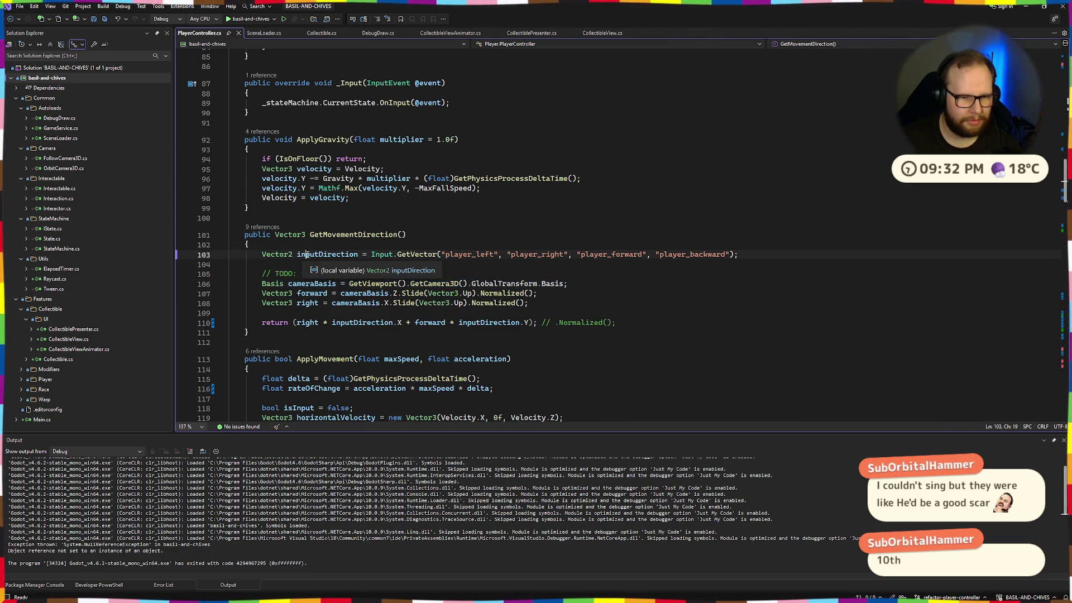
{"action": "double_click", "coordinate": [308, 256]}
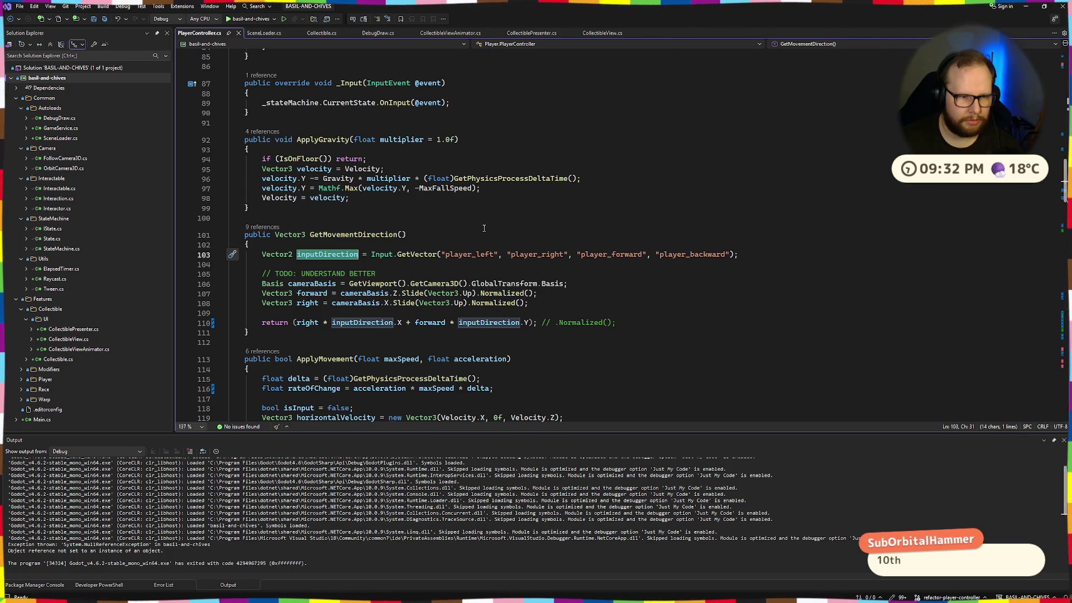
Step: Set a breakpoint on the cameraBasis line 106 and start a debug run of the game
{"action": "scroll", "coordinate": [484, 228], "scroll_direction": "down", "scroll_amount": 4}
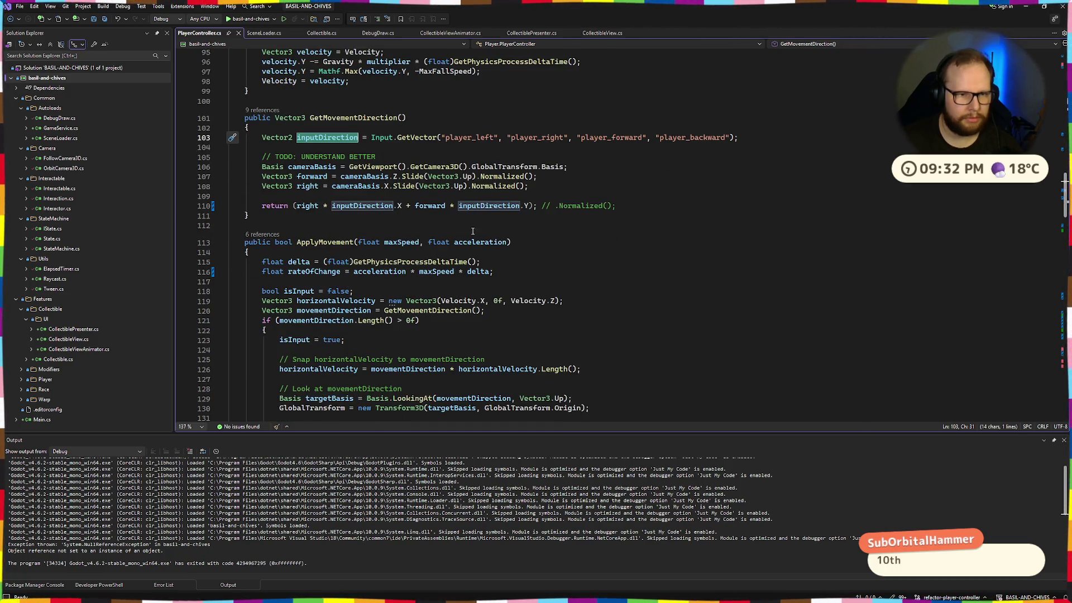
{"action": "left_click", "coordinate": [181, 167]}
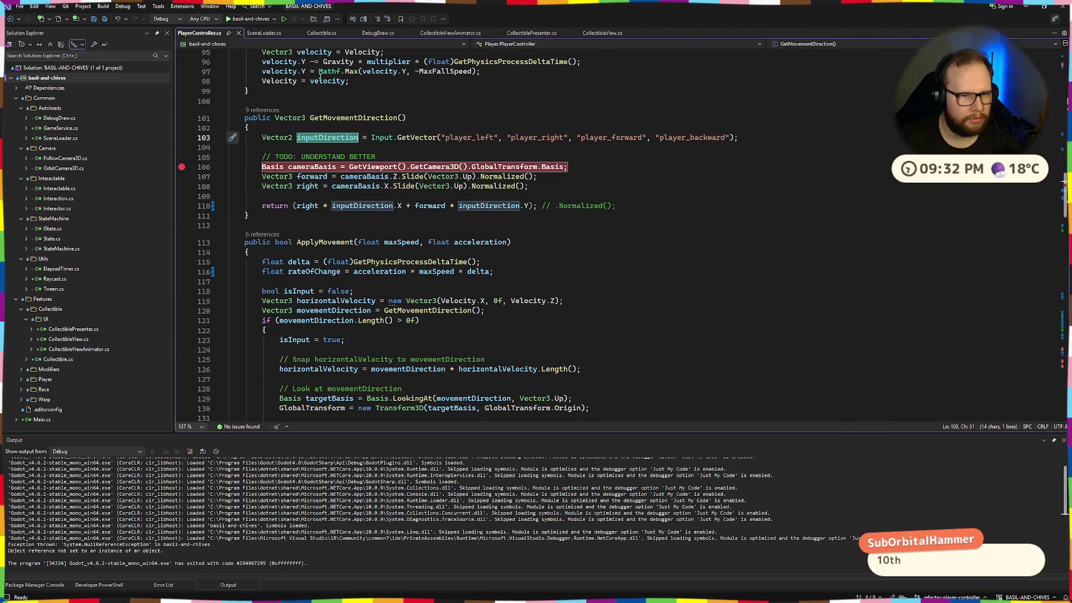
{"action": "left_click", "coordinate": [229, 19]}
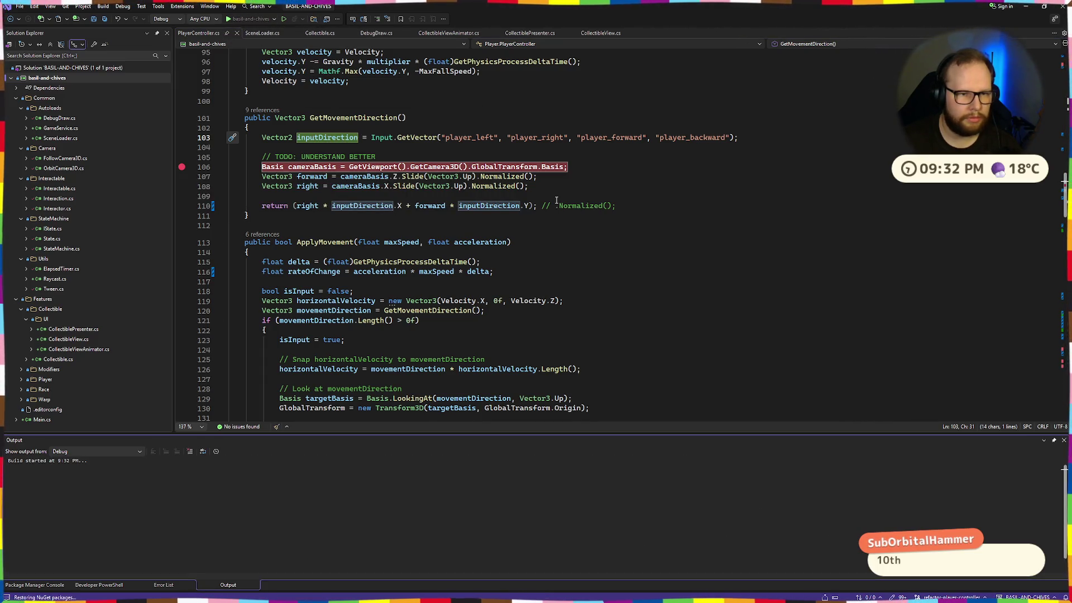
{"action": "key", "text": "alt+Tab"}
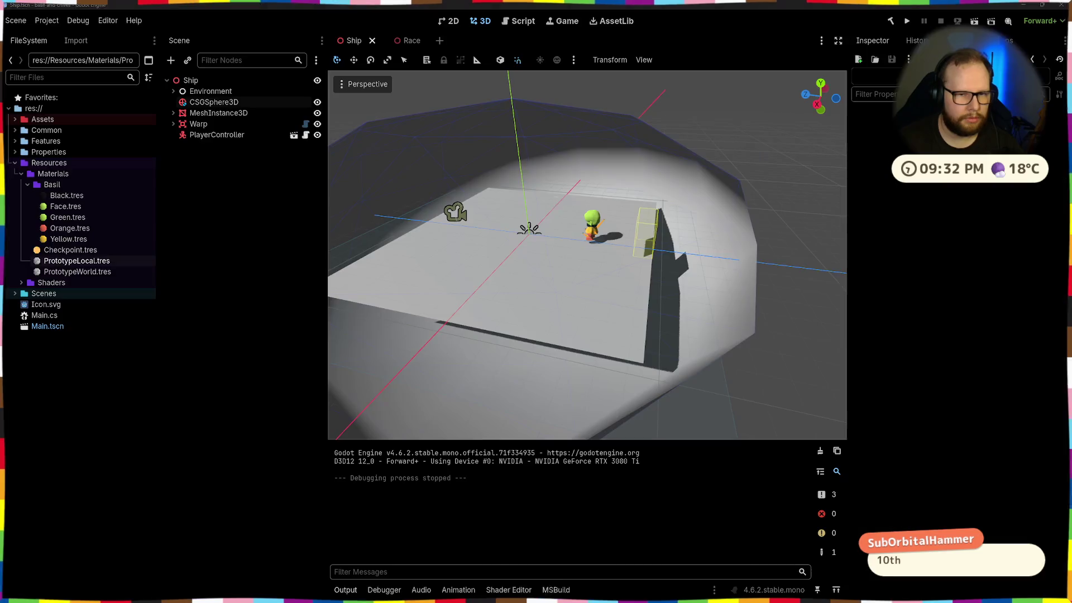
Step: Open Project Settings, glance at the Autoload list, and return to the Input Map actions
{"action": "left_click", "coordinate": [46, 20]}
{"action": "left_click", "coordinate": [61, 38]}
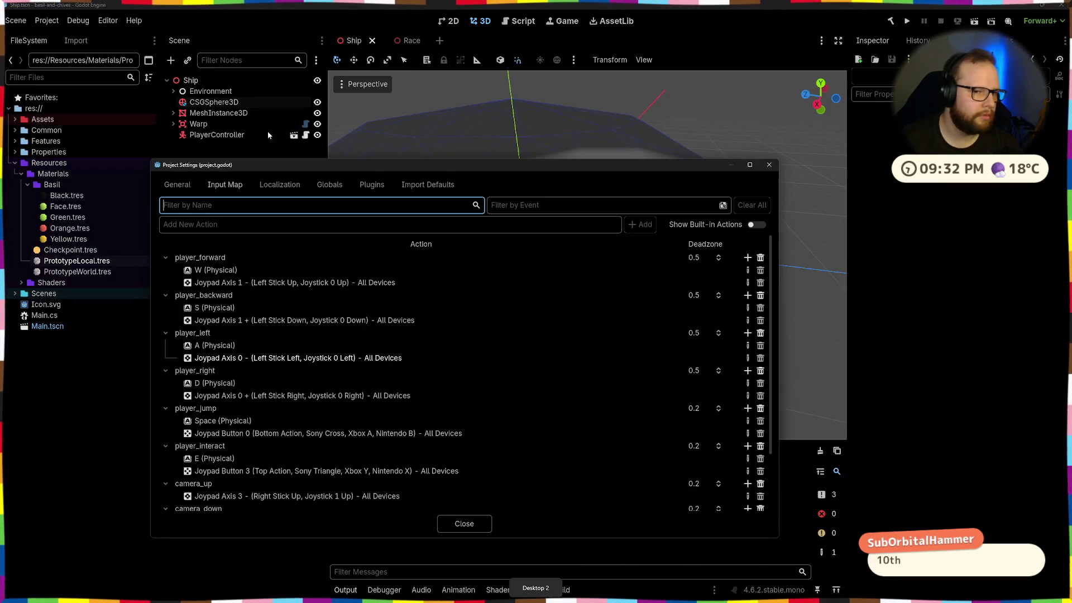
{"action": "left_click", "coordinate": [323, 189]}
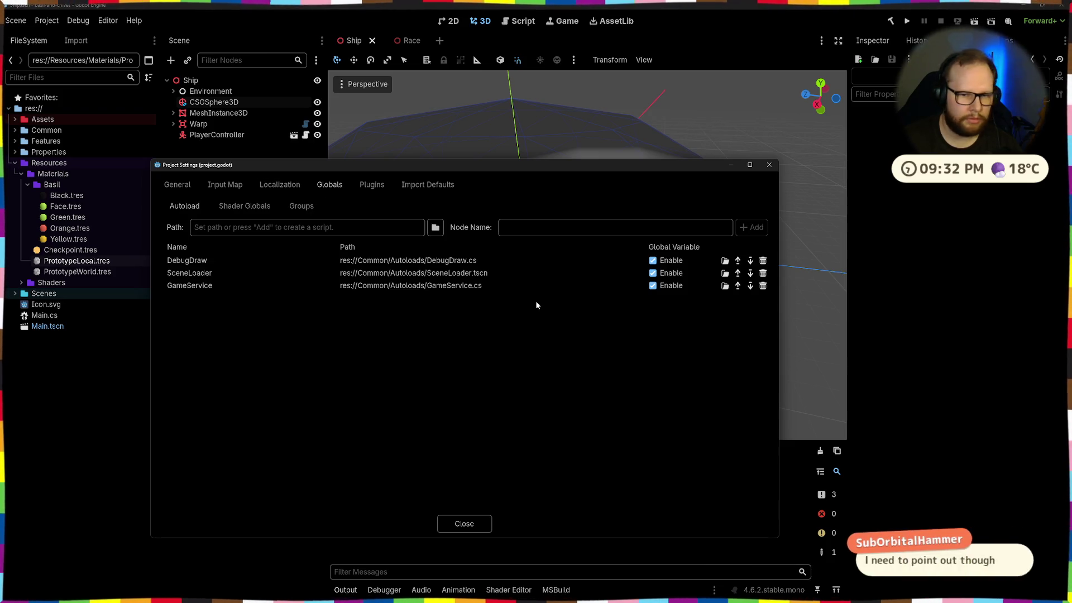
{"action": "left_click", "coordinate": [216, 186]}
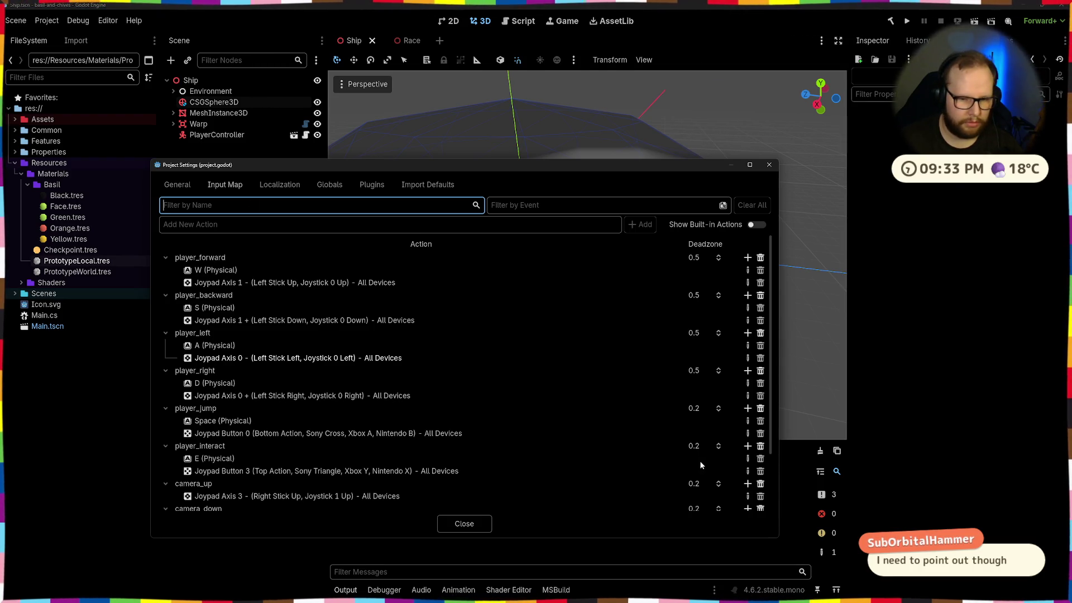
Step: Set the player_right, player_left, player_backward and player_forward deadzones to 0.2, then close the settings
{"action": "left_click", "coordinate": [700, 447]}
{"action": "left_click", "coordinate": [700, 370]}
{"action": "left_click", "coordinate": [699, 370]}
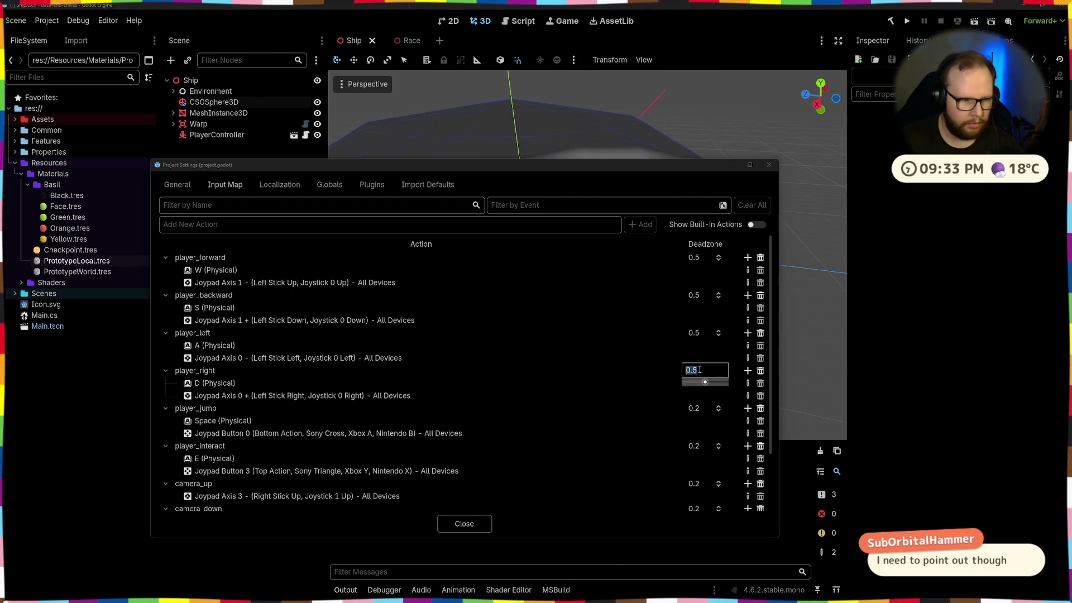
{"action": "type", "text": "0.2"}
{"action": "key", "text": "Return"}
{"action": "left_click", "coordinate": [694, 333]}
{"action": "type", "text": "0.2"}
{"action": "key", "text": "Return"}
{"action": "left_click", "coordinate": [694, 295]}
{"action": "type", "text": "0.2"}
{"action": "left_click", "coordinate": [699, 258]}
{"action": "key", "text": "Escape"}
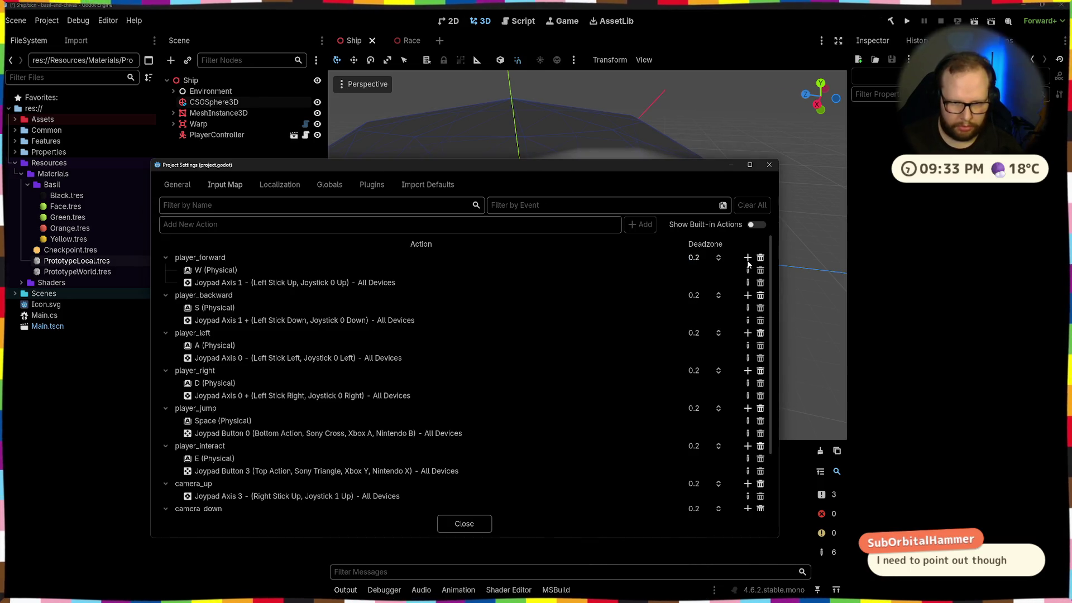
{"action": "scroll", "coordinate": [579, 380], "scroll_direction": "down", "scroll_amount": 3}
{"action": "left_click", "coordinate": [464, 523]}
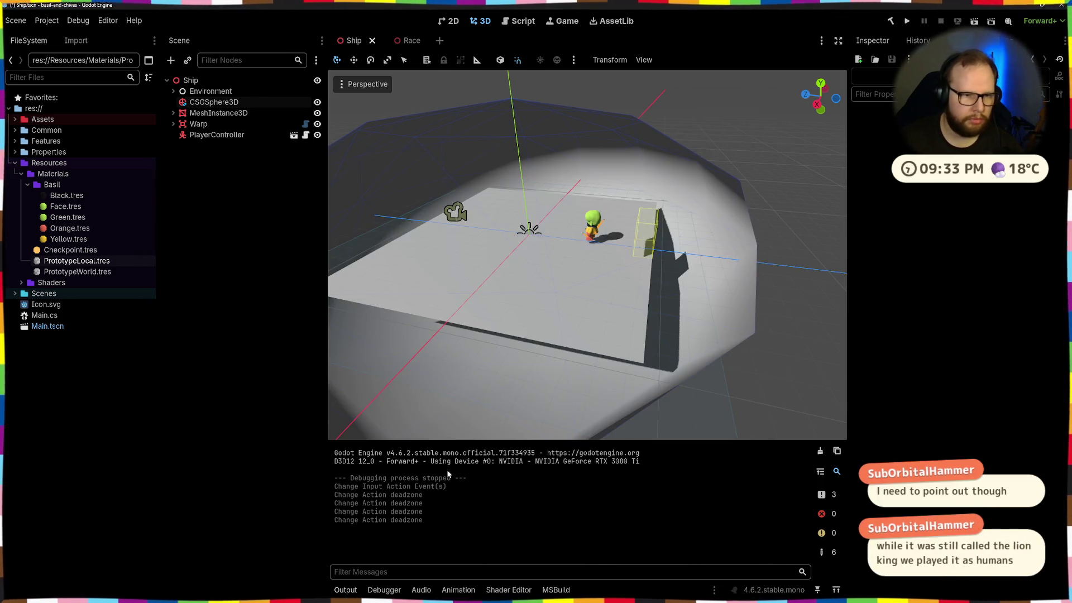
Step: Run the game with the new deadzones, walking left and forward, then sprinting toward the green pad
{"action": "left_click", "coordinate": [907, 21]}
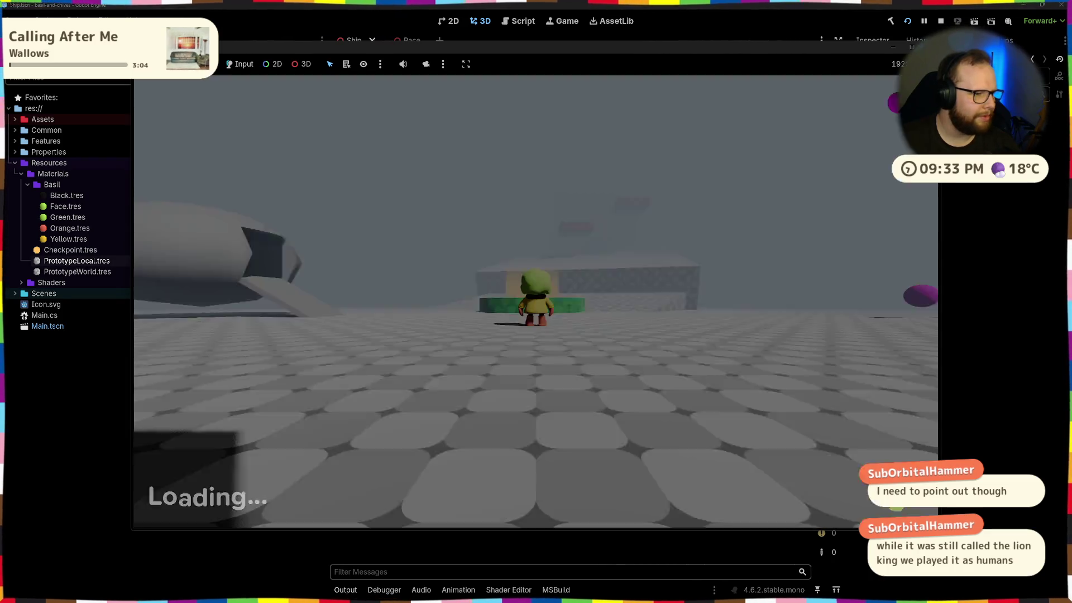
{"action": "key", "text": "a"}
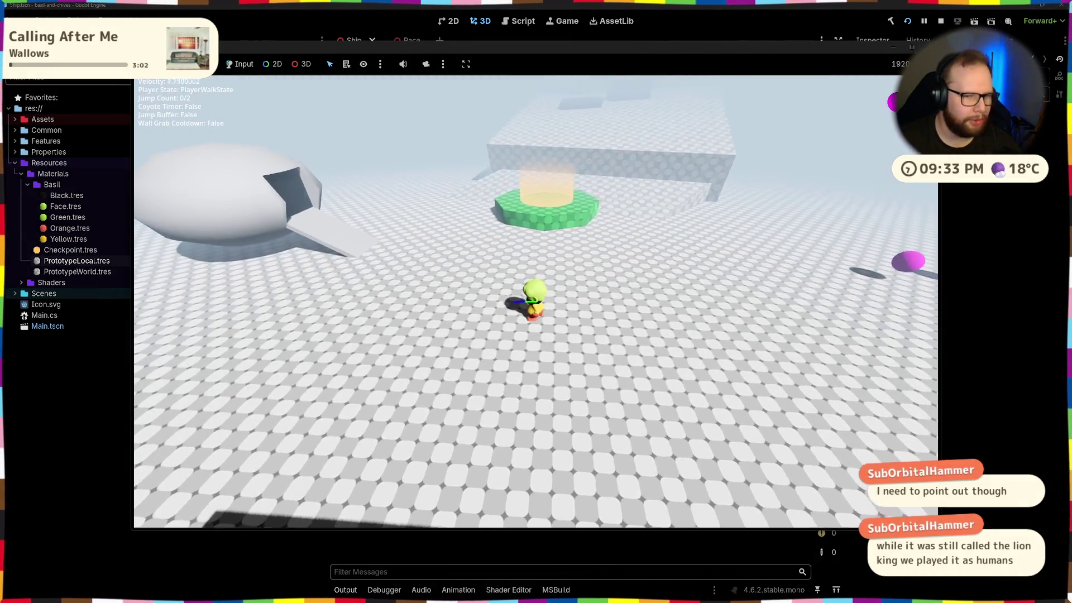
{"action": "key", "text": "w"}
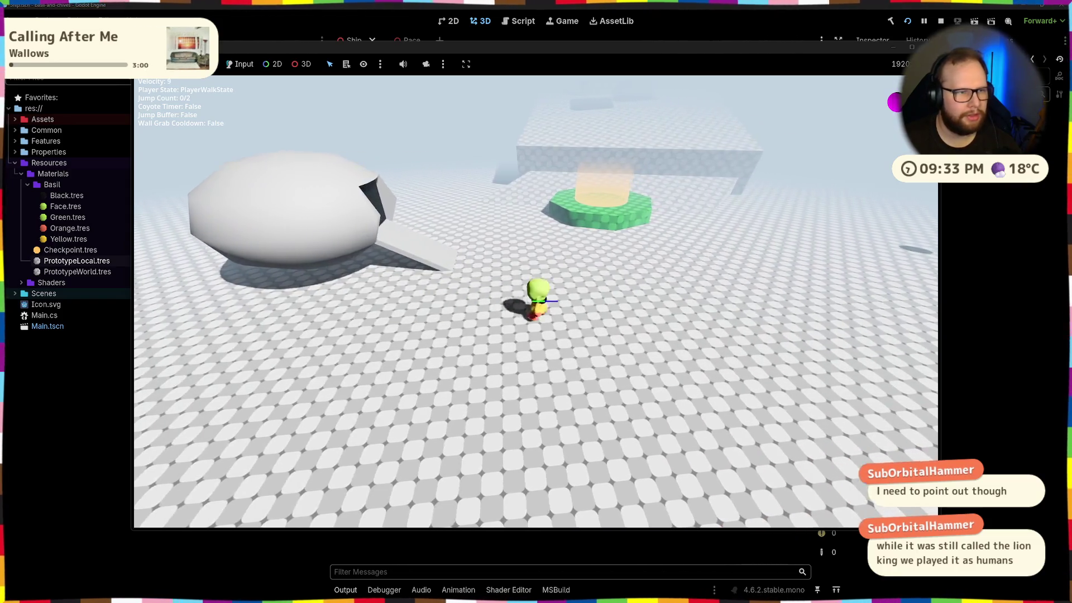
{"action": "key", "text": "shift"}
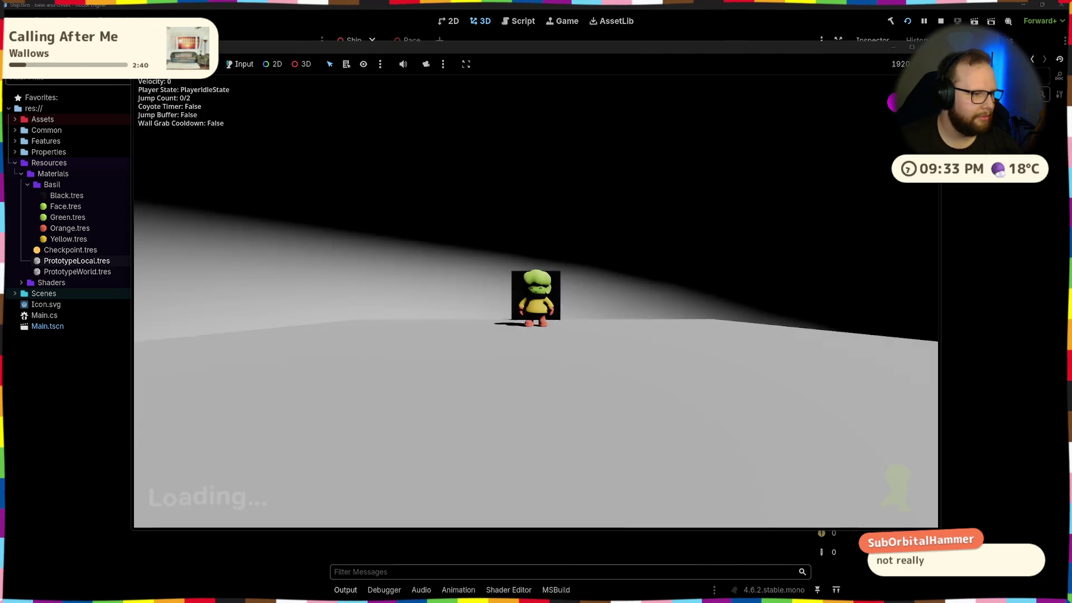
{"action": "key", "text": "w"}
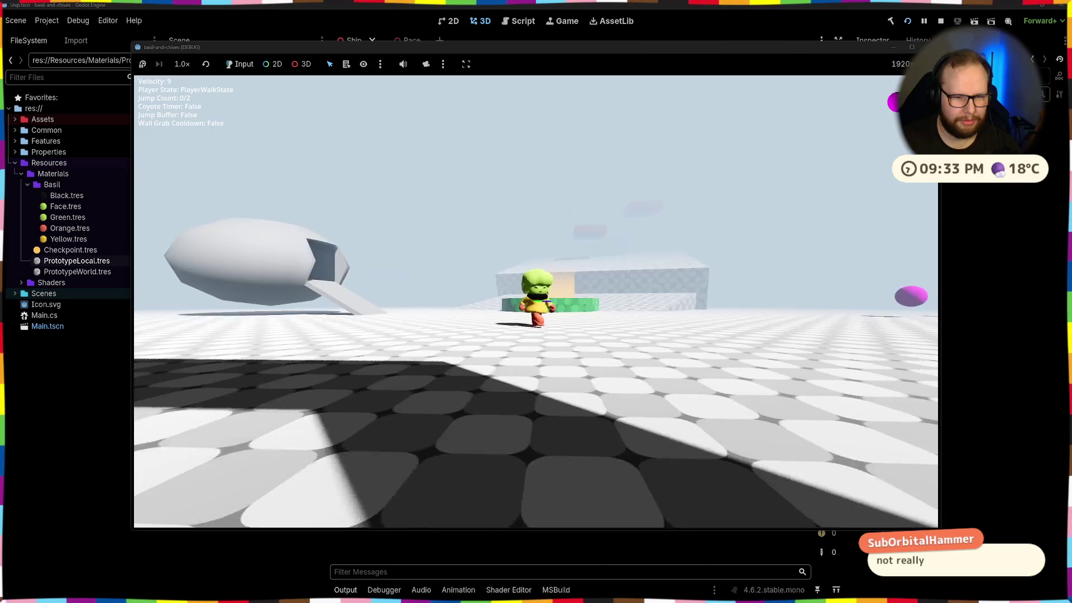
{"action": "key", "text": "shift"}
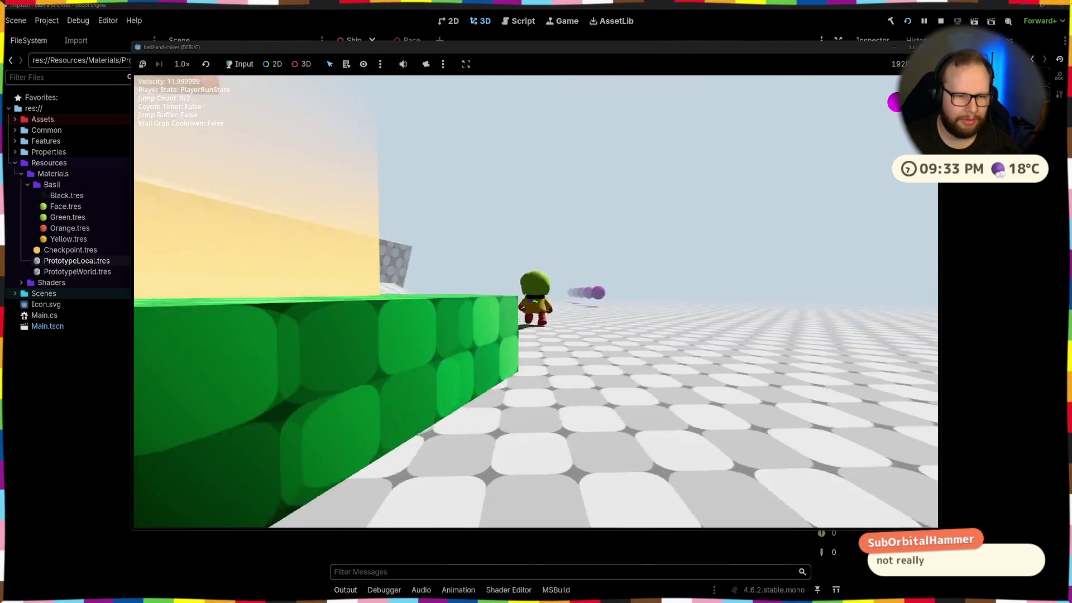
Step: Jump onto and across the red platforms, off the grey block, and onto the pillar
{"action": "key", "text": "space"}
{"action": "key", "text": "space"}
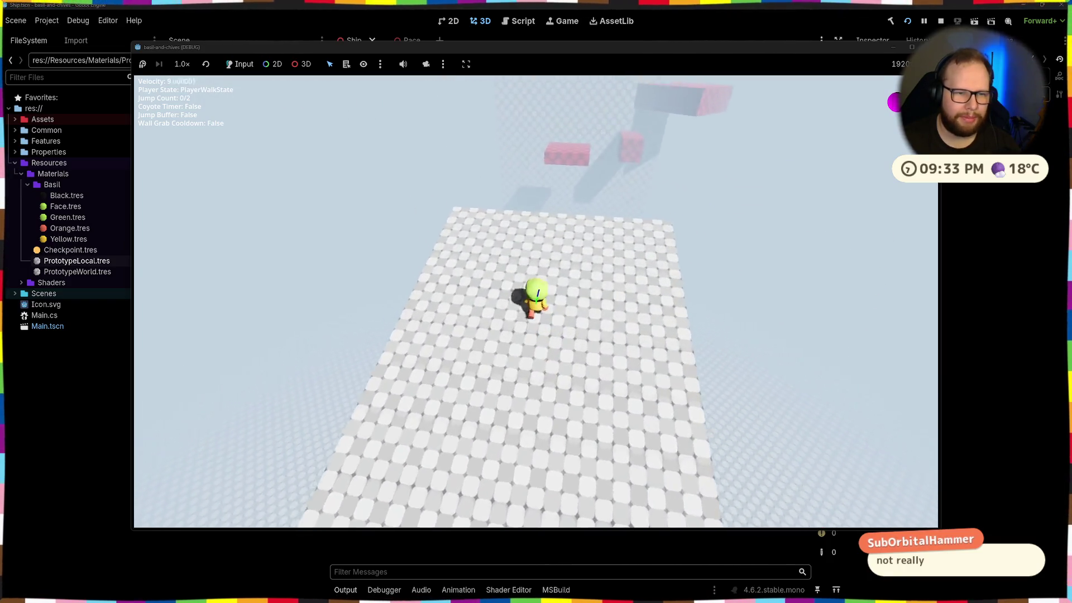
{"action": "key", "text": "space"}
{"action": "key", "text": "space"}
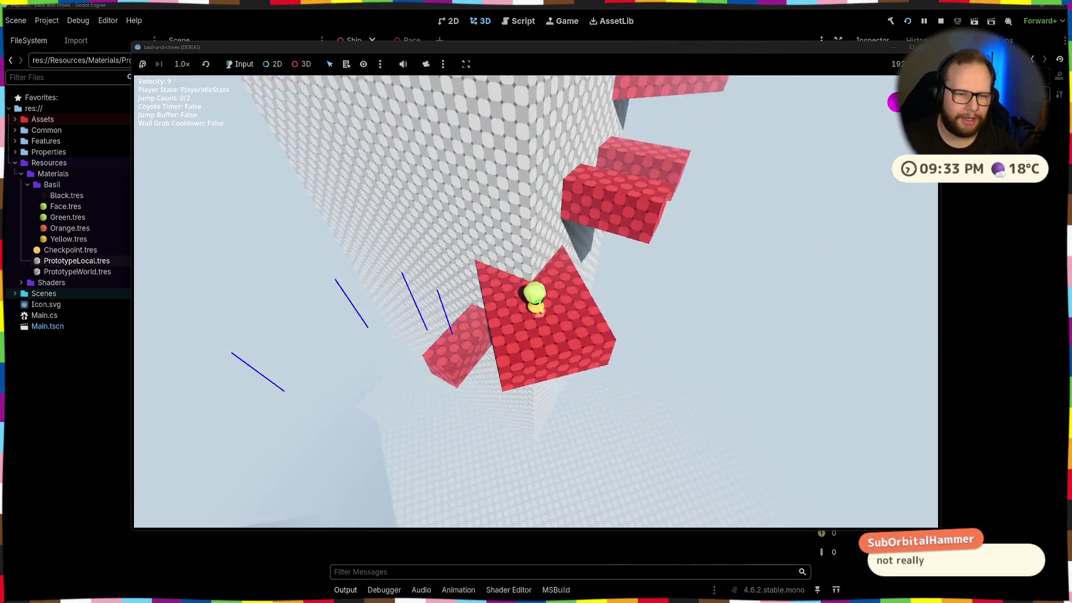
{"action": "key", "text": "space"}
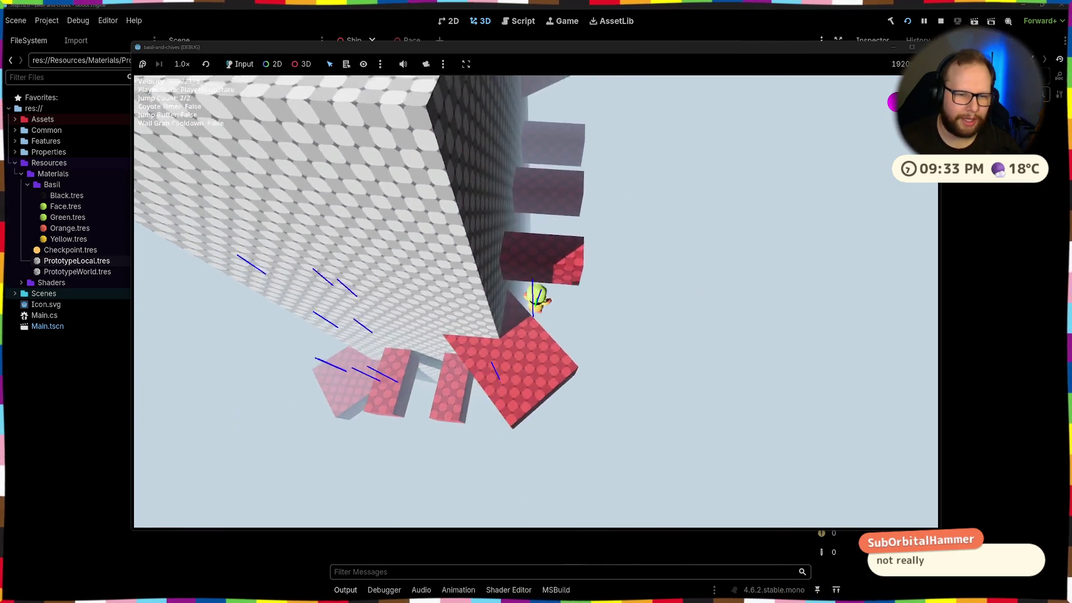
{"action": "key", "text": "space"}
{"action": "key", "text": "space"}
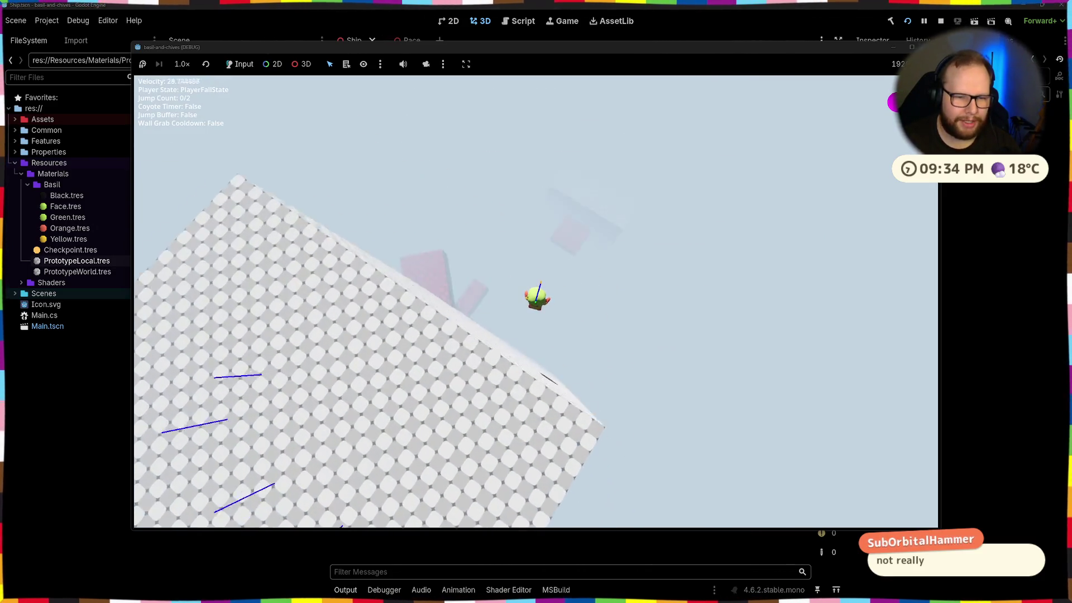
{"action": "key", "text": "space"}
{"action": "key", "text": "space"}
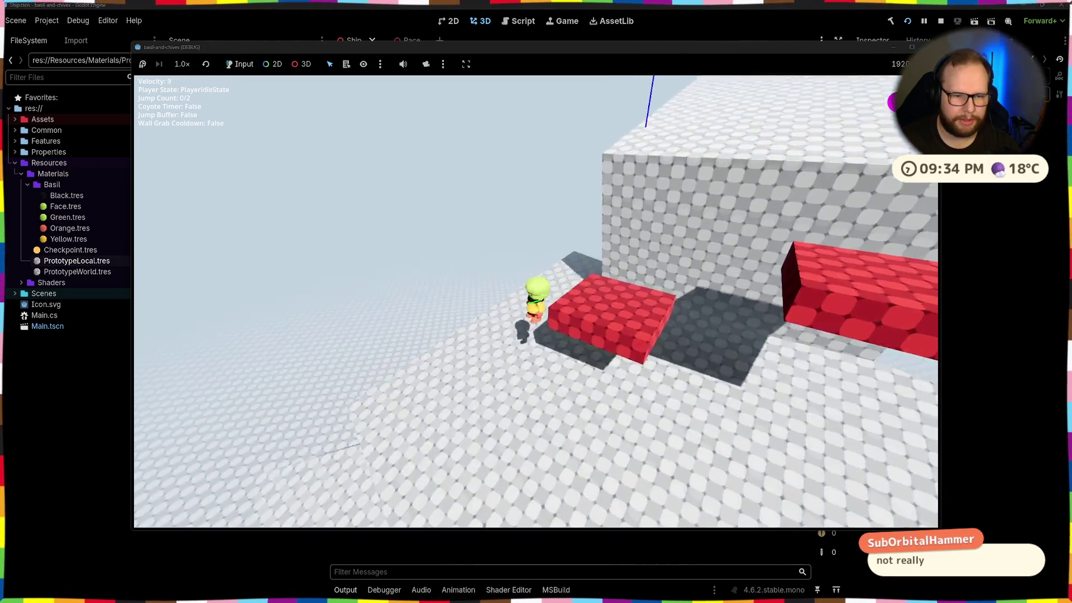
{"action": "key", "text": "space"}
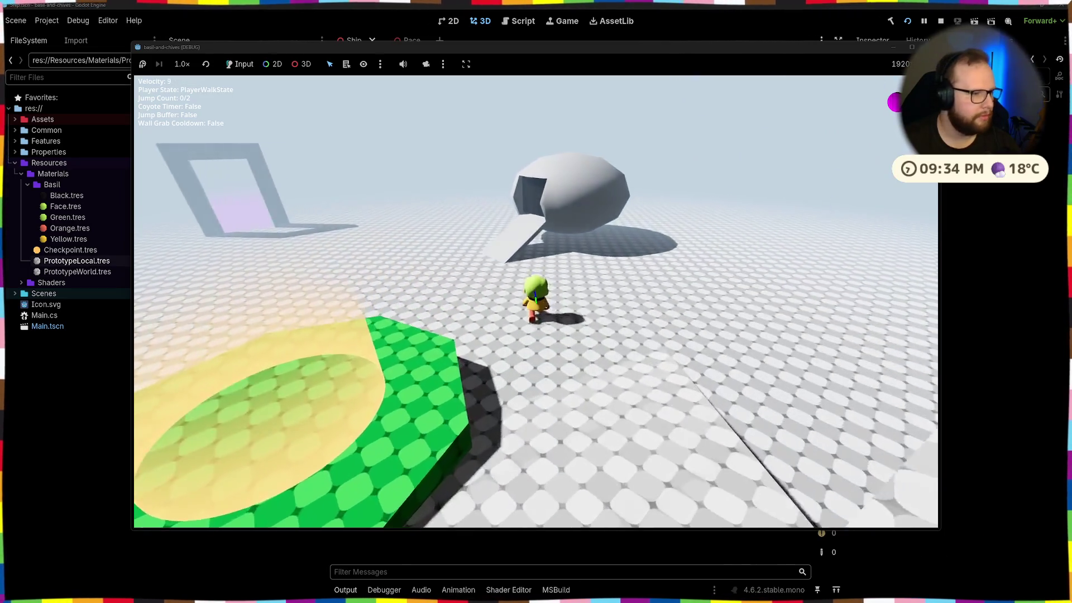
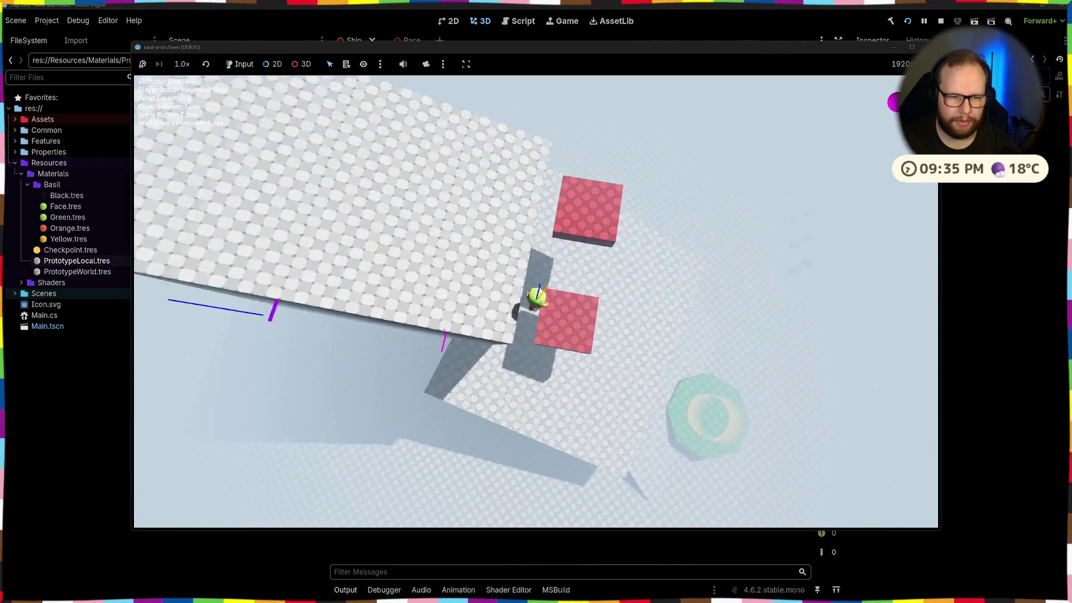
Step: Climb from ledge grabs onto the top surfaces and the wall, grabbing the red platform's ledge
{"action": "key", "text": "space"}
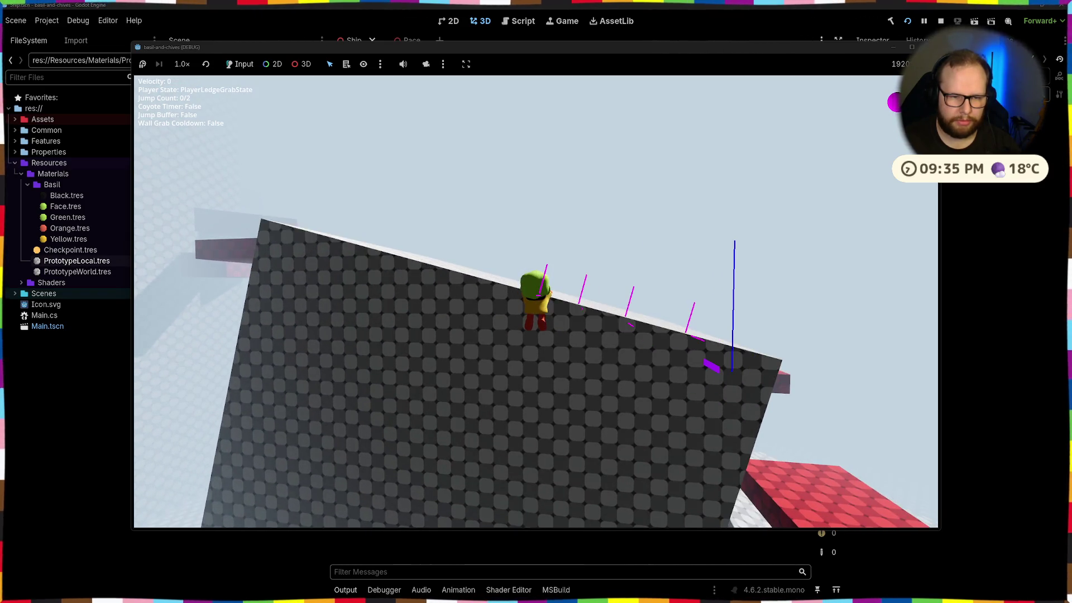
{"action": "key", "text": "w"}
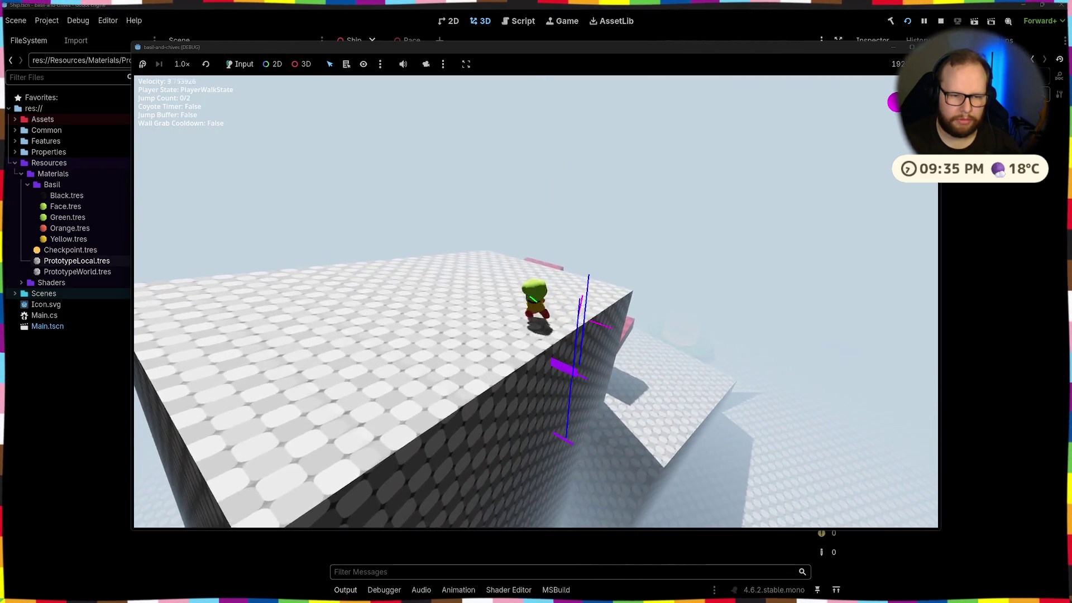
{"action": "key", "text": "w"}
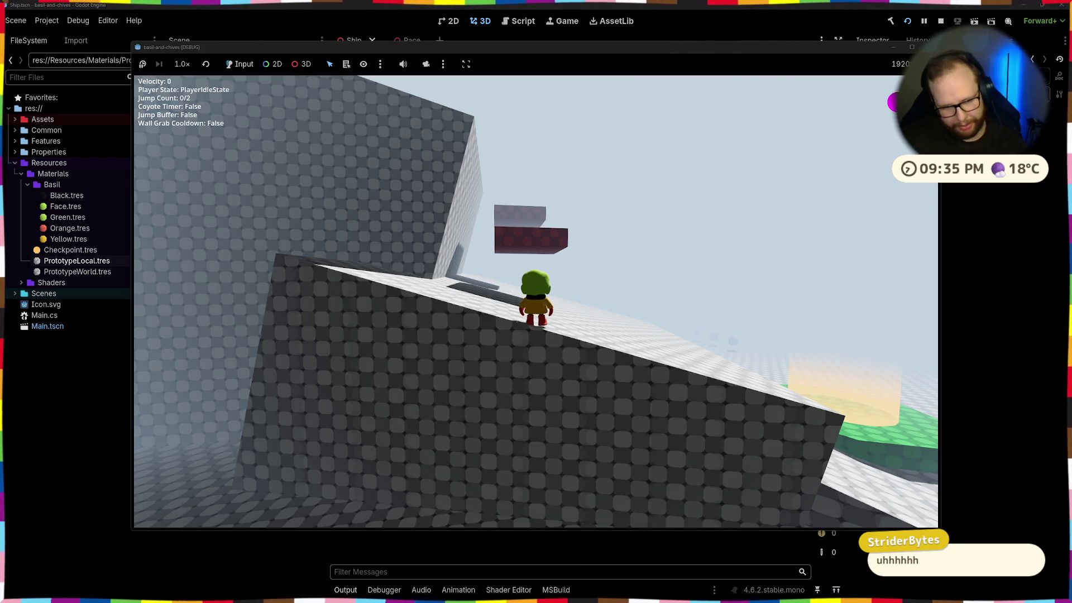
{"action": "key", "text": "space"}
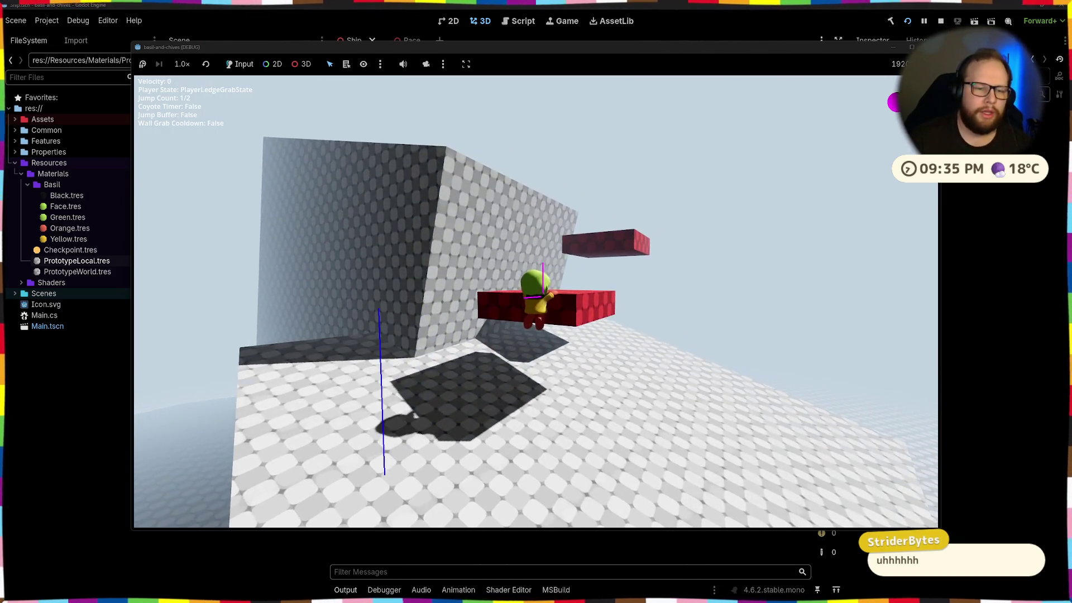
{"action": "key", "text": "space"}
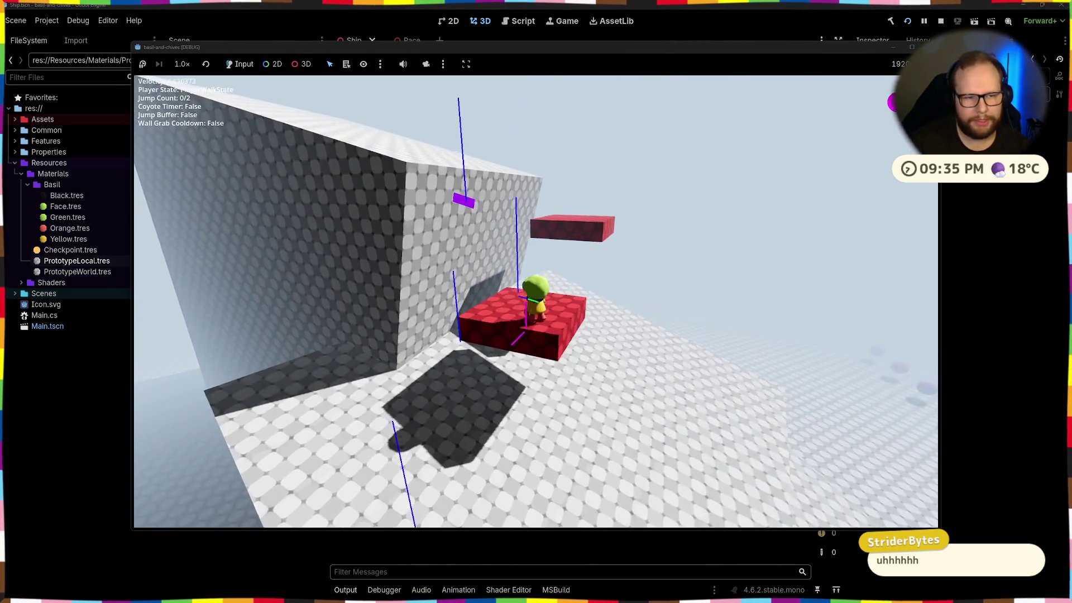
{"action": "key", "text": "space"}
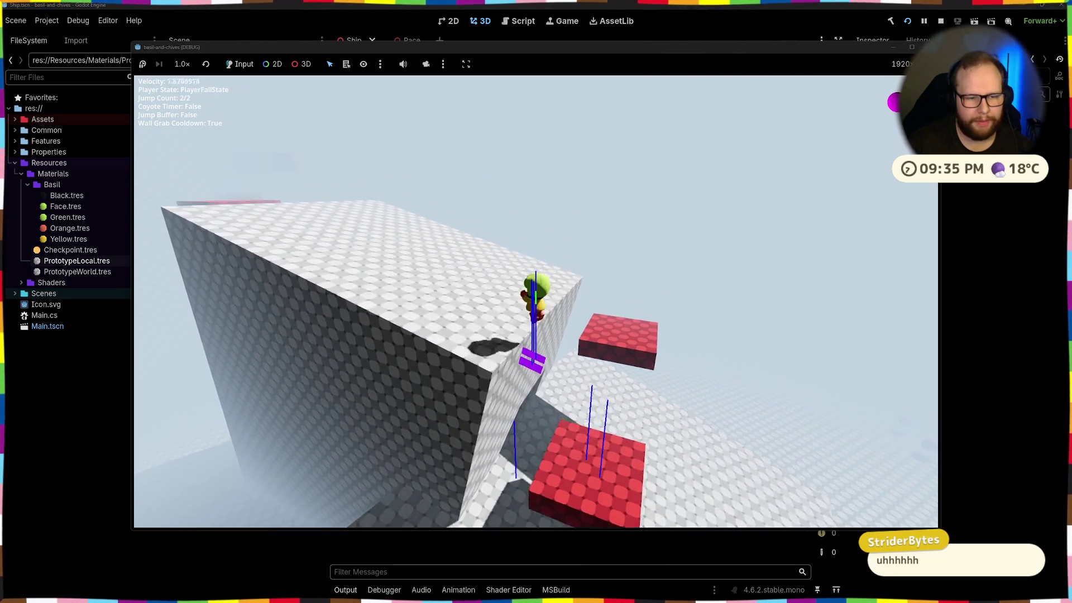
Step: Drop off edges to re-catch ledges, climb onto the red platform, then stop the game with F8
{"action": "key", "text": "space"}
{"action": "key", "text": "space"}
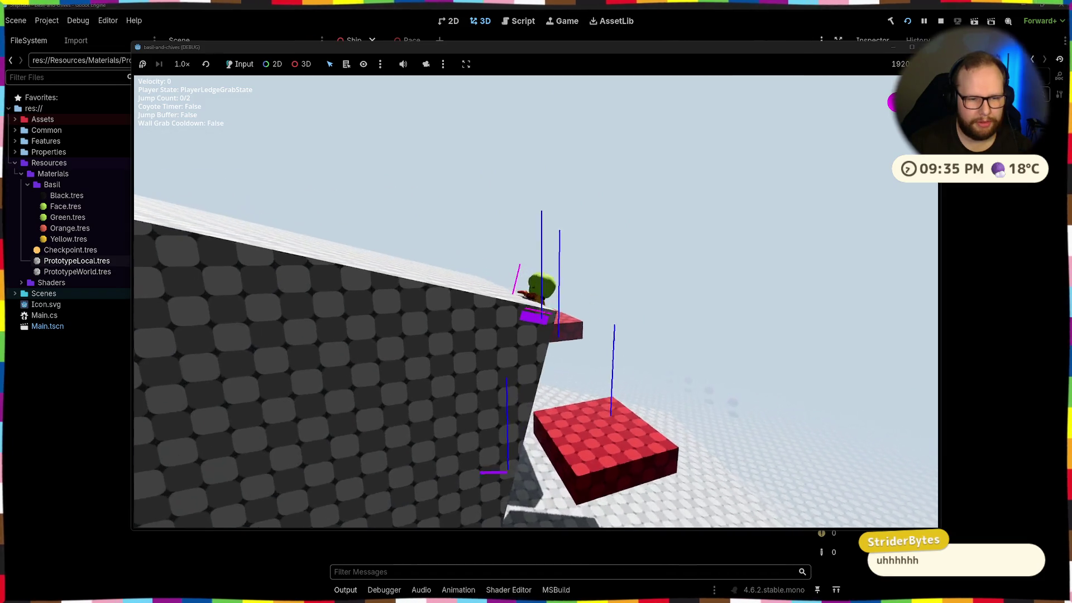
{"action": "key", "text": "space"}
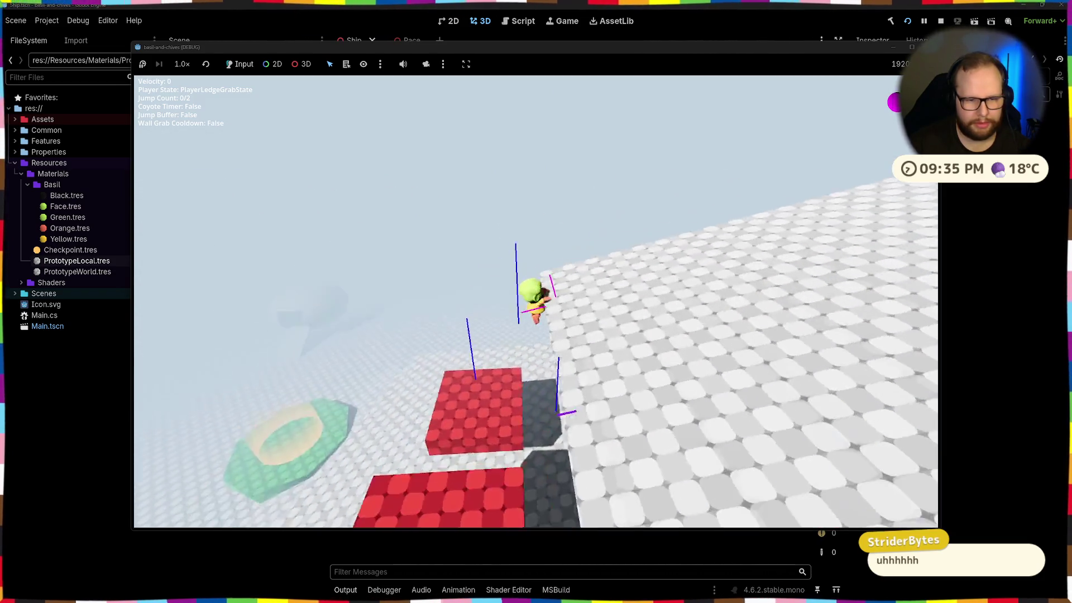
{"action": "key", "text": "w"}
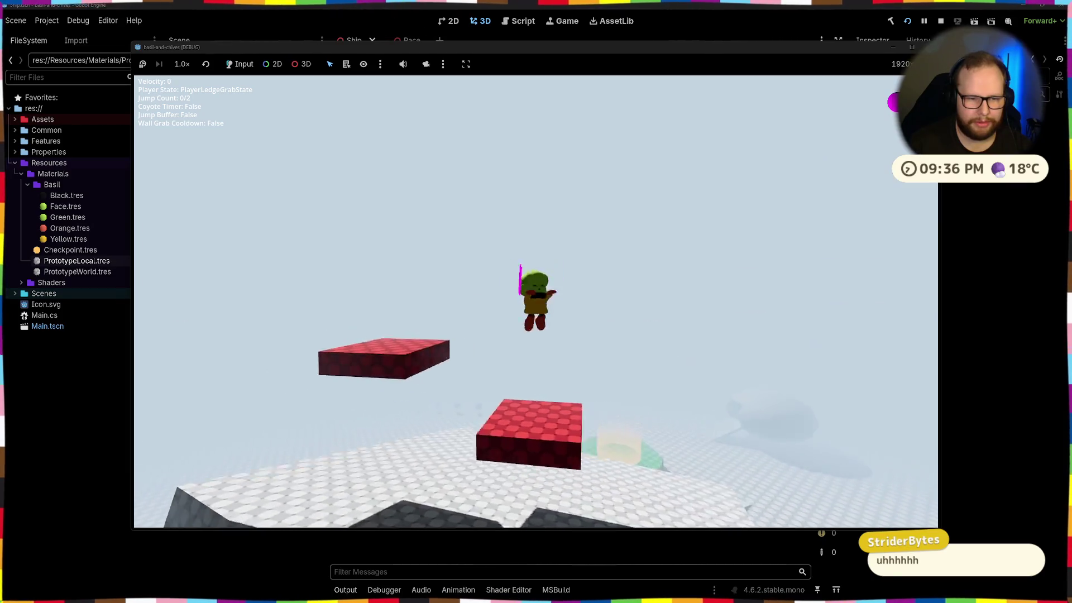
{"action": "key", "text": "space"}
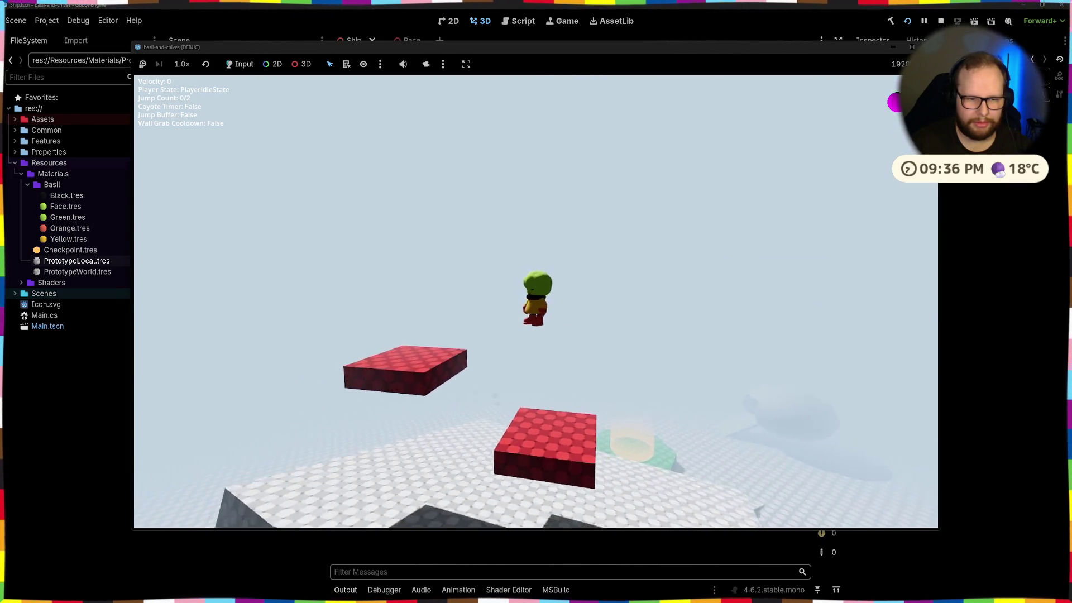
{"action": "key", "text": "space"}
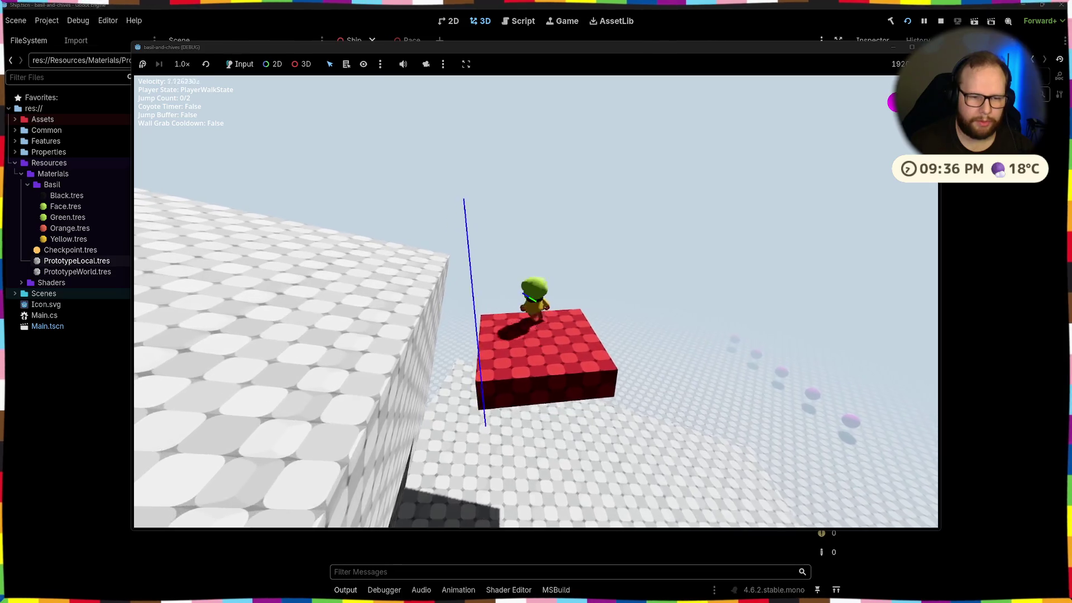
{"action": "key", "text": "space"}
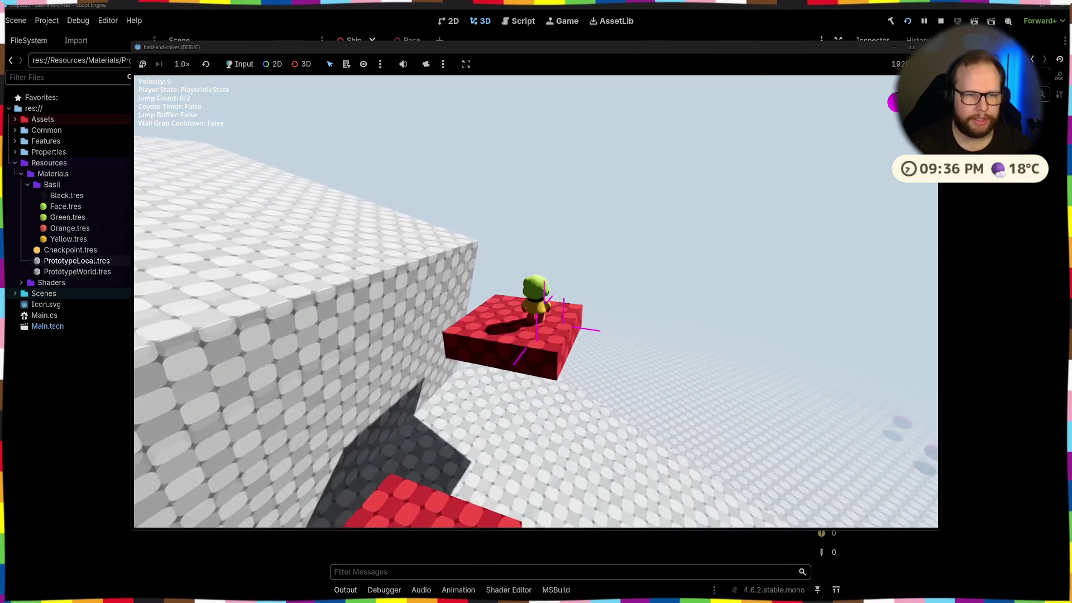
{"action": "key", "text": "F8"}
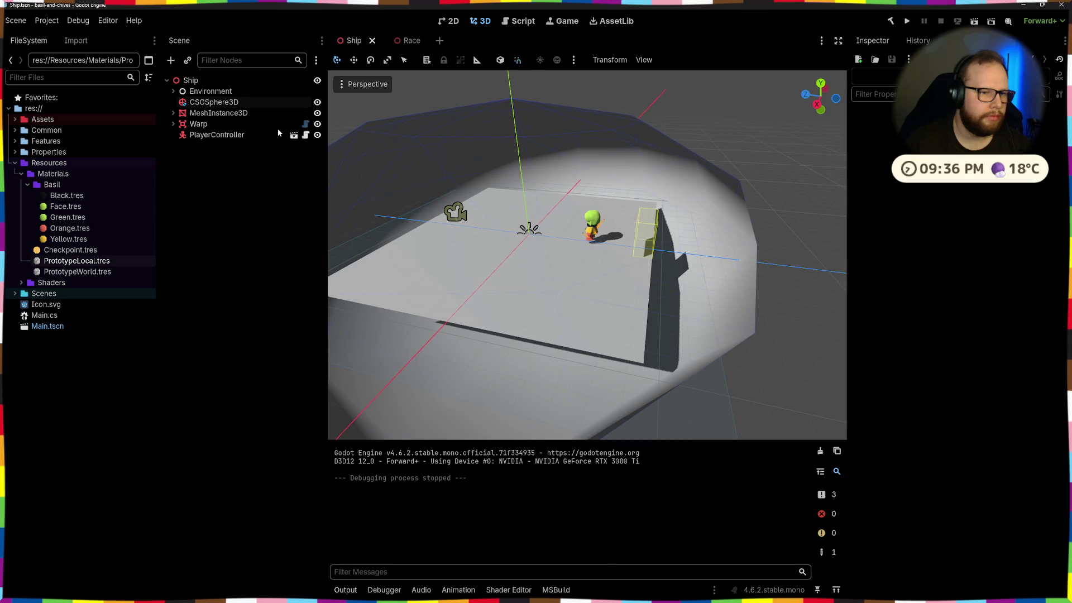
Step: Open the PlayerController scene and inspect its root node's Collision, disable mode and layer/mask settings
{"action": "left_click", "coordinate": [294, 134]}
{"action": "left_click", "coordinate": [224, 84]}
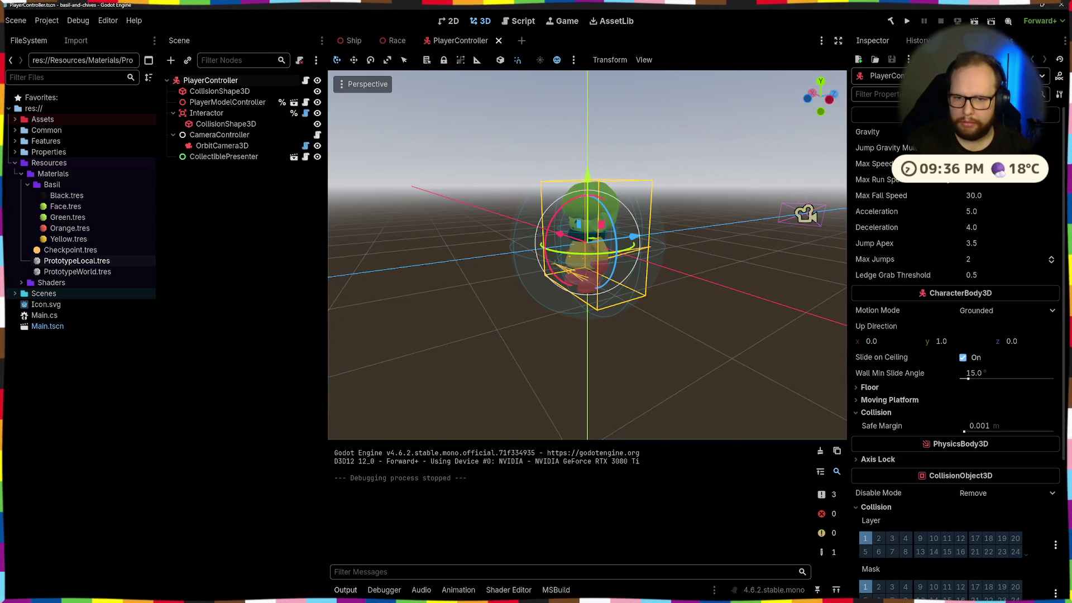
{"action": "left_click", "coordinate": [865, 412]}
{"action": "left_click", "coordinate": [866, 412]}
{"action": "scroll", "coordinate": [909, 360], "scroll_direction": "down", "scroll_amount": 5}
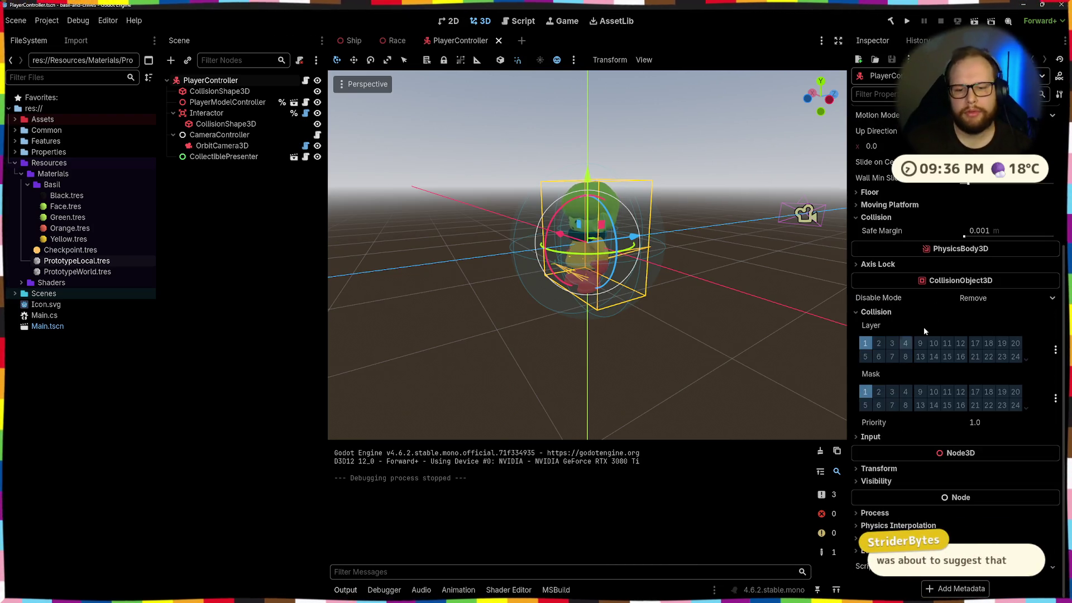
{"action": "left_click", "coordinate": [959, 299]}
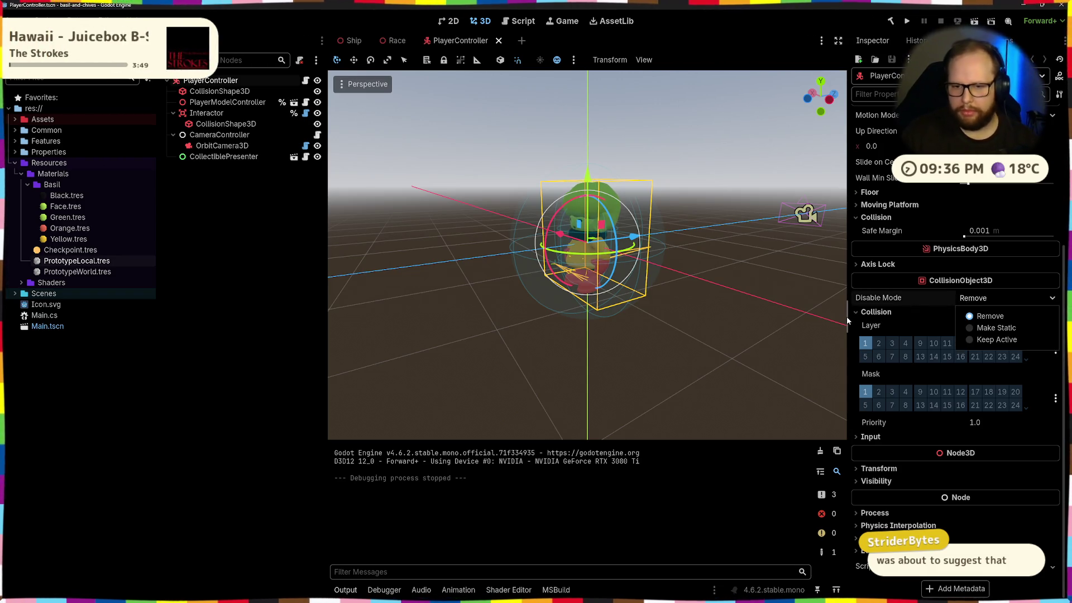
{"action": "left_click", "coordinate": [900, 300]}
{"action": "left_click", "coordinate": [890, 315]}
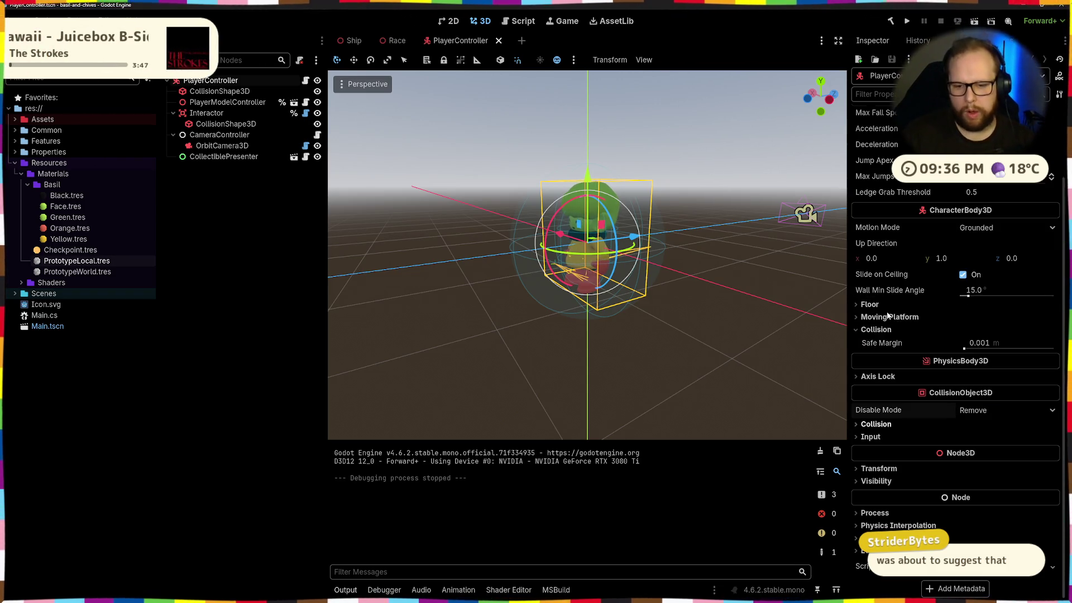
{"action": "scroll", "coordinate": [897, 335], "scroll_direction": "up", "scroll_amount": 3}
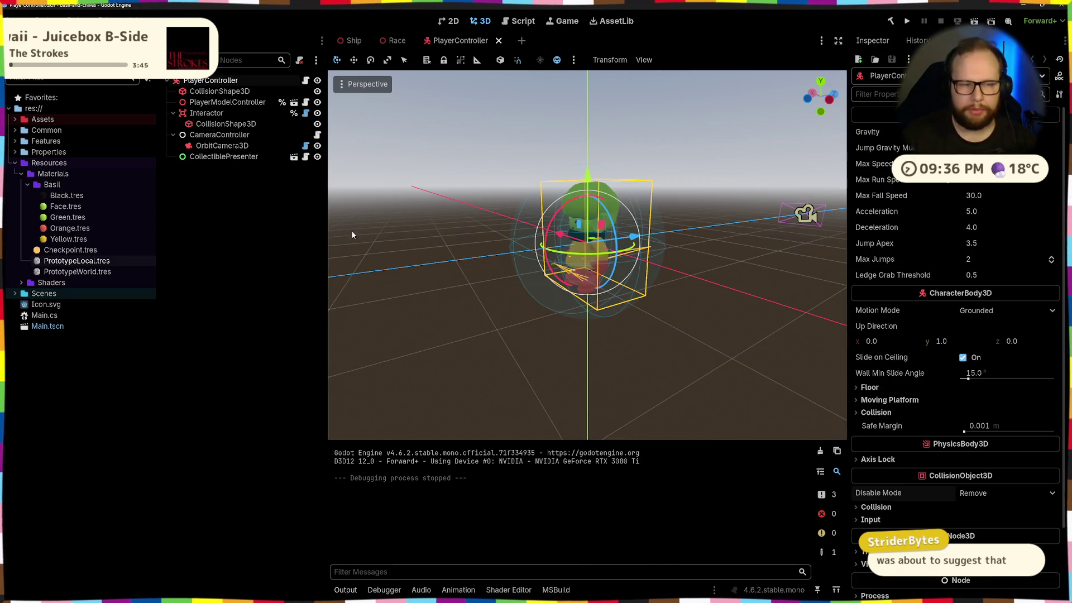
{"action": "left_click", "coordinate": [240, 218]}
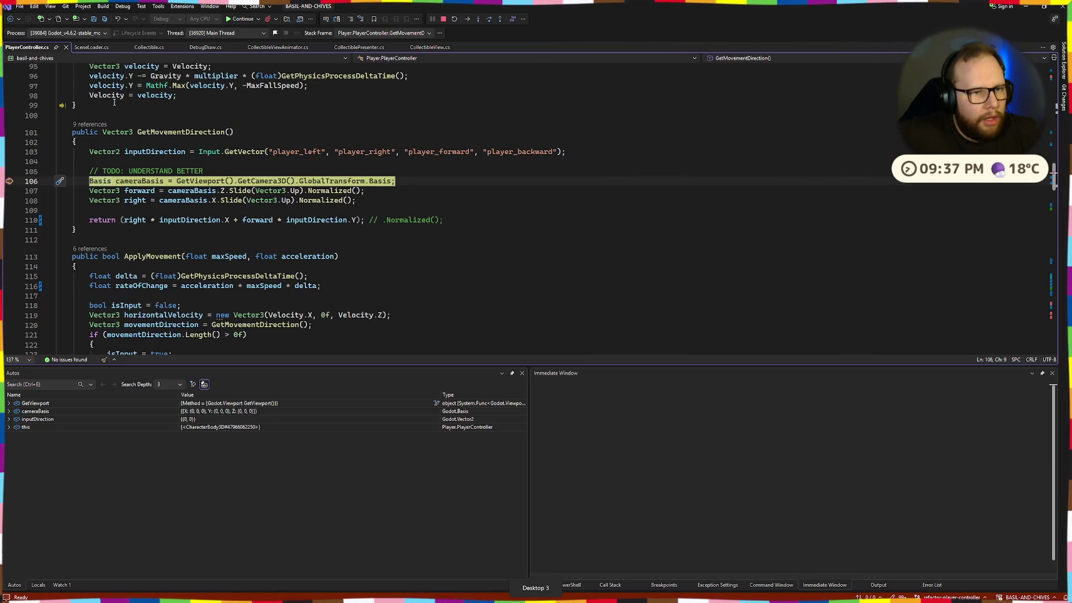
Step: Stop the debugging session and scroll back through PlayerController.cs
{"action": "left_click", "coordinate": [444, 19]}
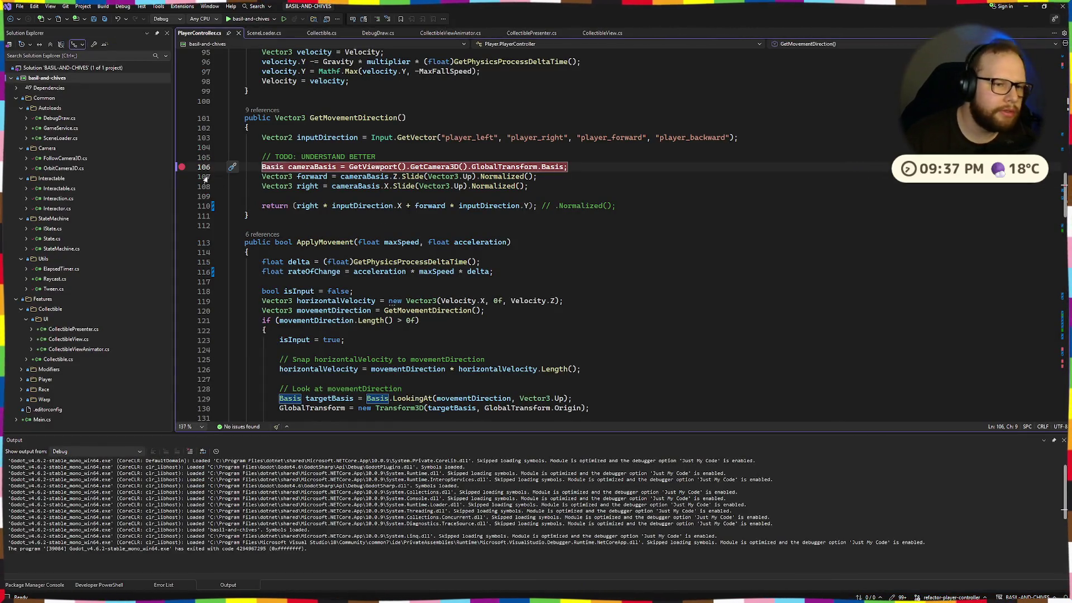
{"action": "scroll", "coordinate": [366, 334], "scroll_direction": "up", "scroll_amount": 10}
{"action": "scroll", "coordinate": [366, 334], "scroll_direction": "up", "scroll_amount": 18}
{"action": "scroll", "coordinate": [368, 337], "scroll_direction": "down", "scroll_amount": 14}
{"action": "scroll", "coordinate": [371, 343], "scroll_direction": "up", "scroll_amount": 5}
{"action": "scroll", "coordinate": [419, 233], "scroll_direction": "up", "scroll_amount": 3}
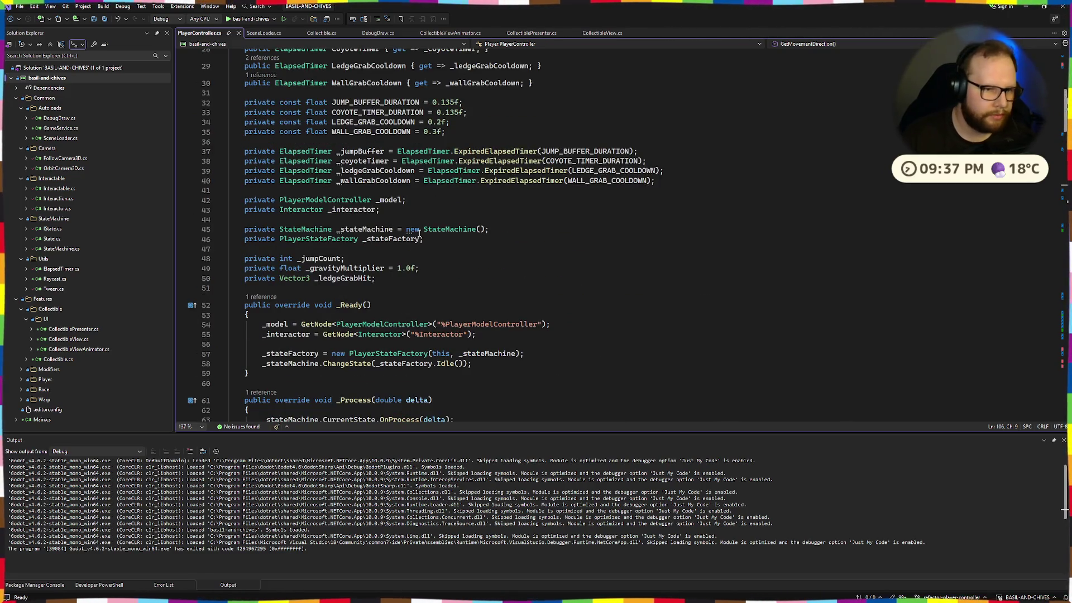
Step: Add a private bool _collisionEnabled = true; field among the private declarations
{"action": "left_click", "coordinate": [381, 228]}
{"action": "key", "text": "Down"}
{"action": "key", "text": "Down"}
{"action": "key", "text": "Down"}
{"action": "key", "text": "End"}
{"action": "key", "text": "Return"}
{"action": "type", "text": "private bool "}
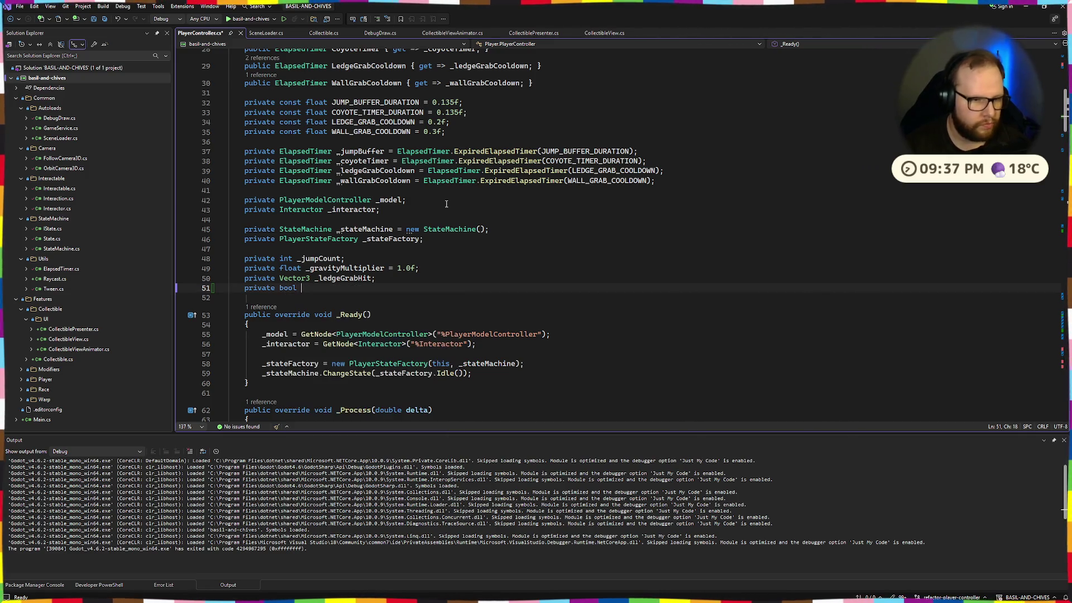
{"action": "type", "text": "_coll"}
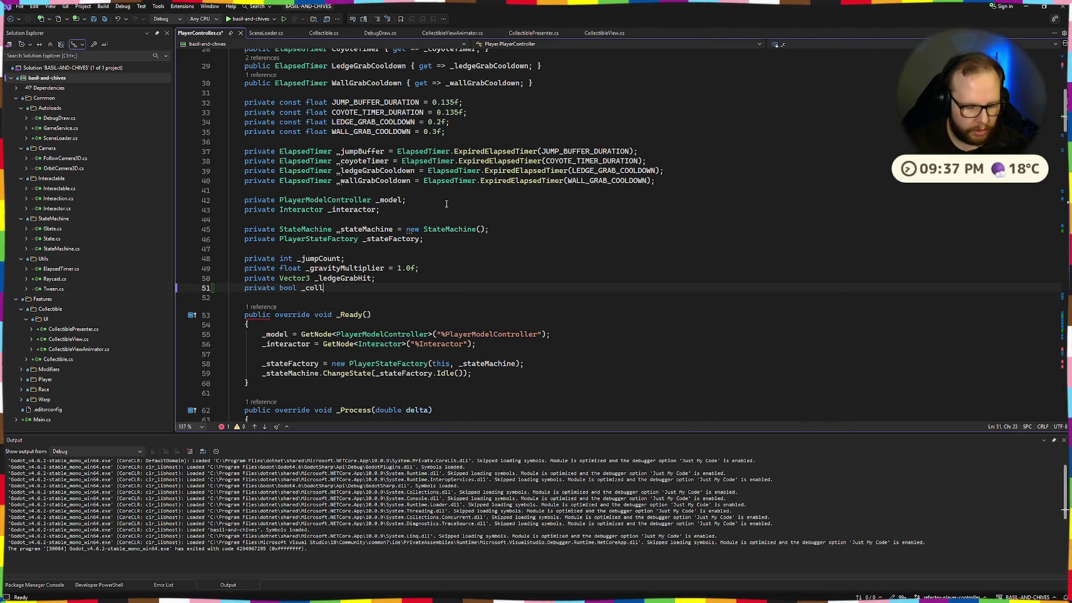
{"action": "type", "text": "ision"}
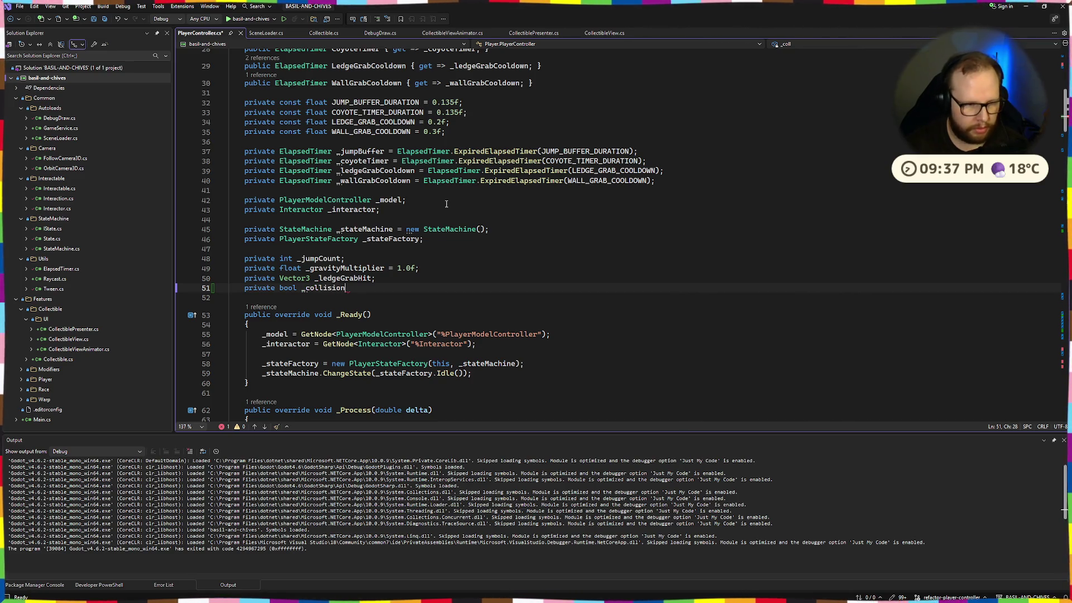
{"action": "type", "text": "Enabled"}
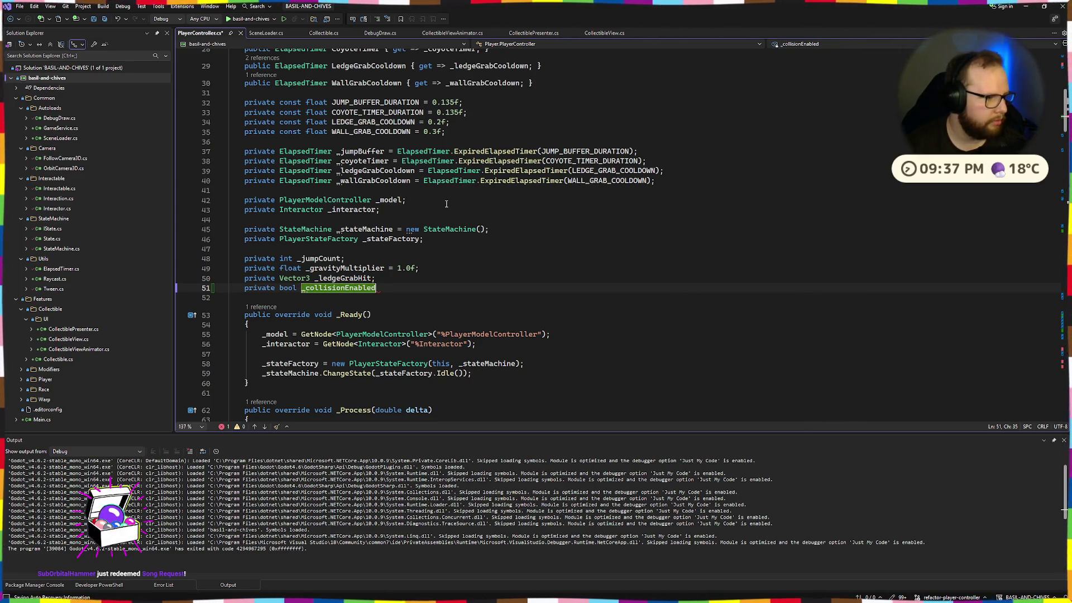
{"action": "type", "text": ";"}
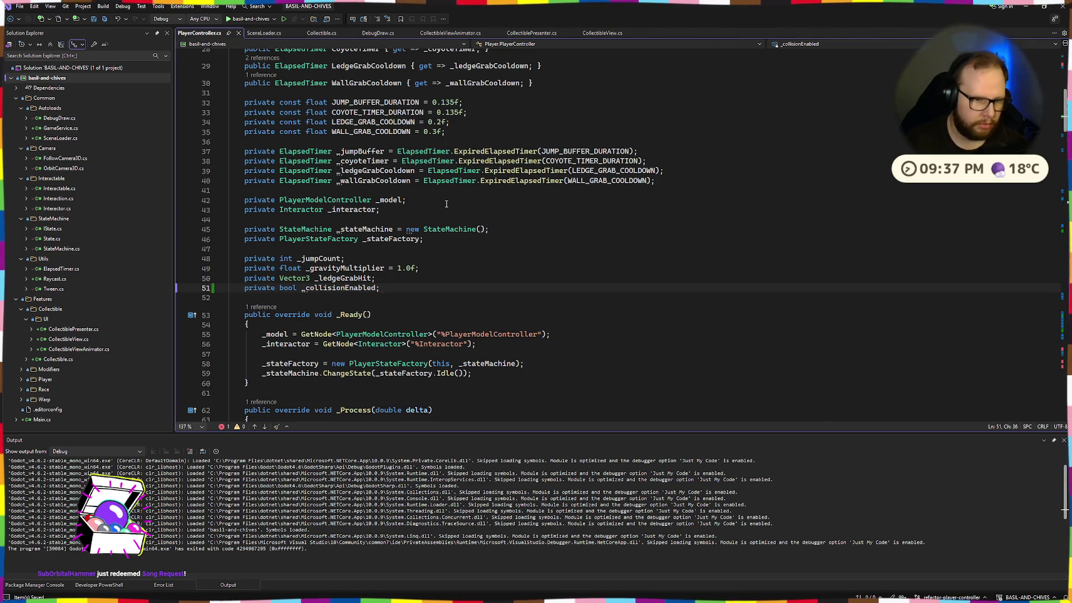
{"action": "scroll", "coordinate": [445, 206], "scroll_direction": "down", "scroll_amount": 6}
{"action": "key", "text": "Left"}
{"action": "type", "text": "= "}
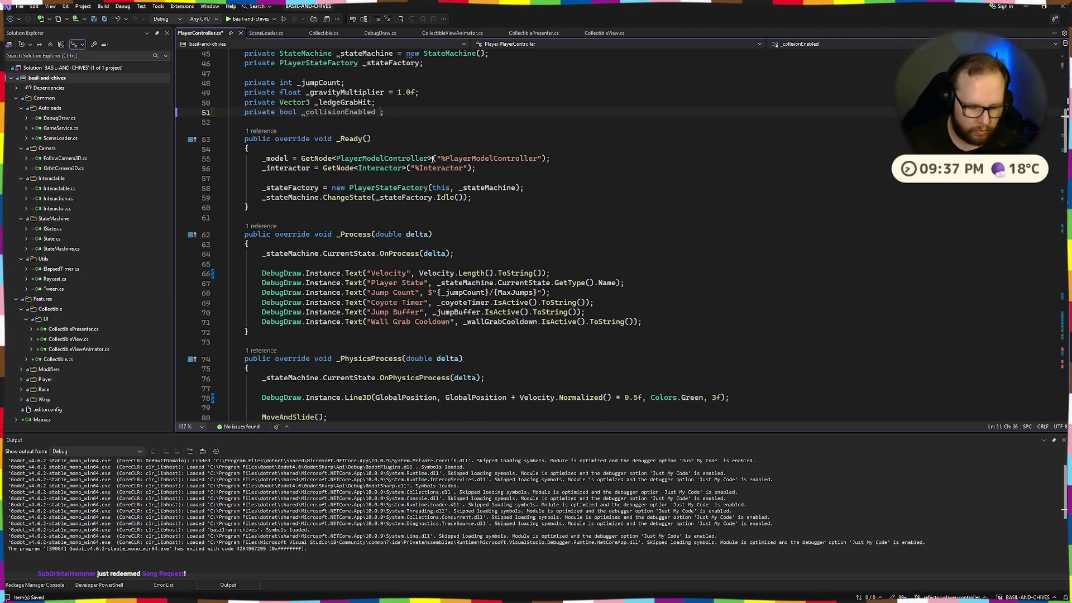
{"action": "type", "text": "true"}
{"action": "left_click", "coordinate": [473, 138]}
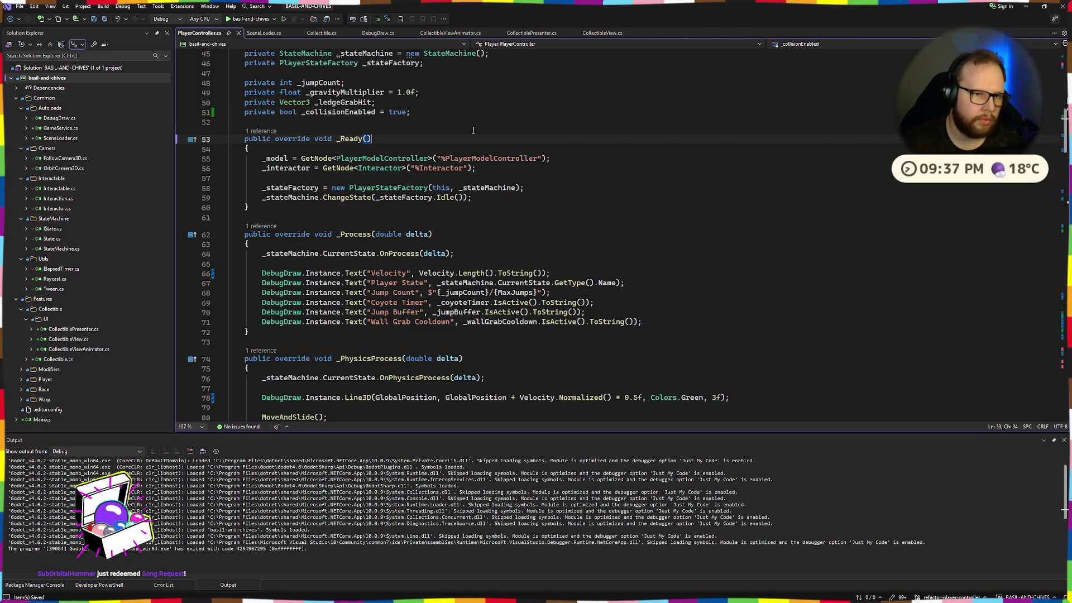
Step: Scroll down to the end of the file after the JumpVelocity method
{"action": "scroll", "coordinate": [472, 135], "scroll_direction": "up", "scroll_amount": 7}
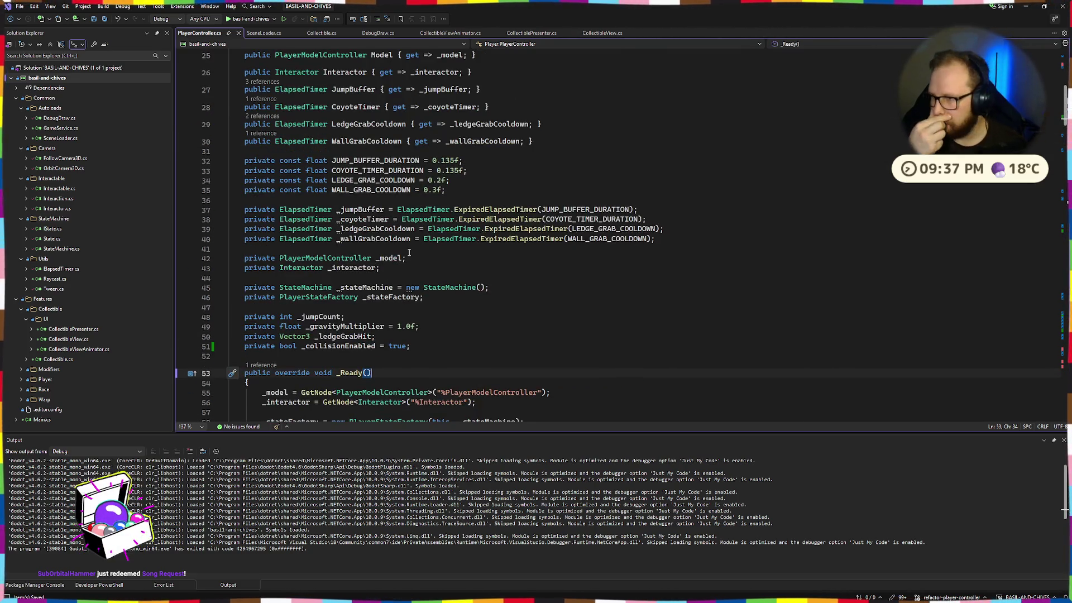
{"action": "scroll", "coordinate": [409, 252], "scroll_direction": "down", "scroll_amount": 20}
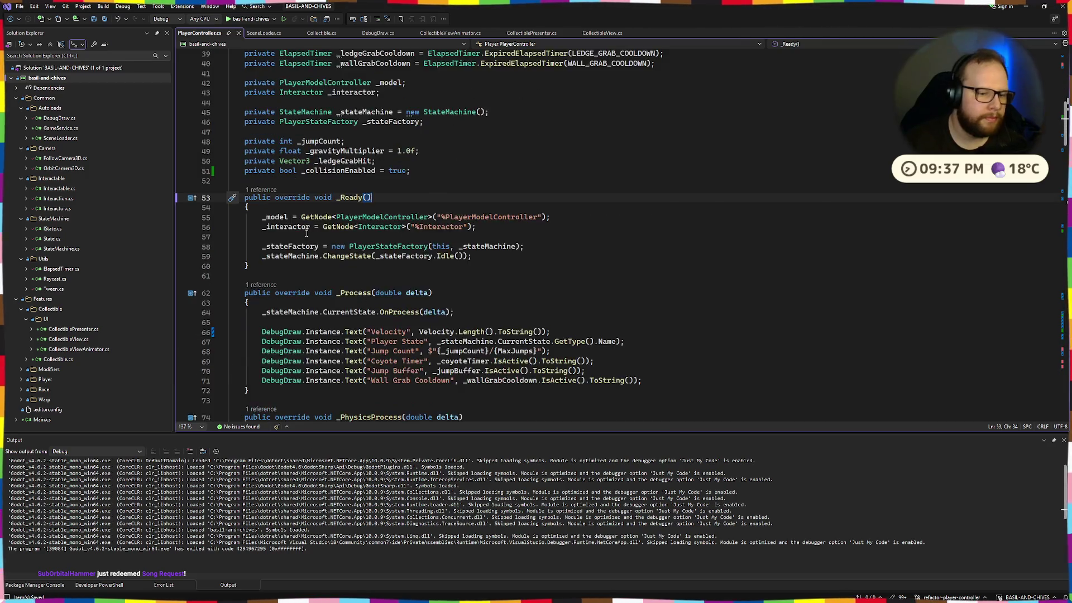
{"action": "scroll", "coordinate": [272, 213], "scroll_direction": "down", "scroll_amount": 20}
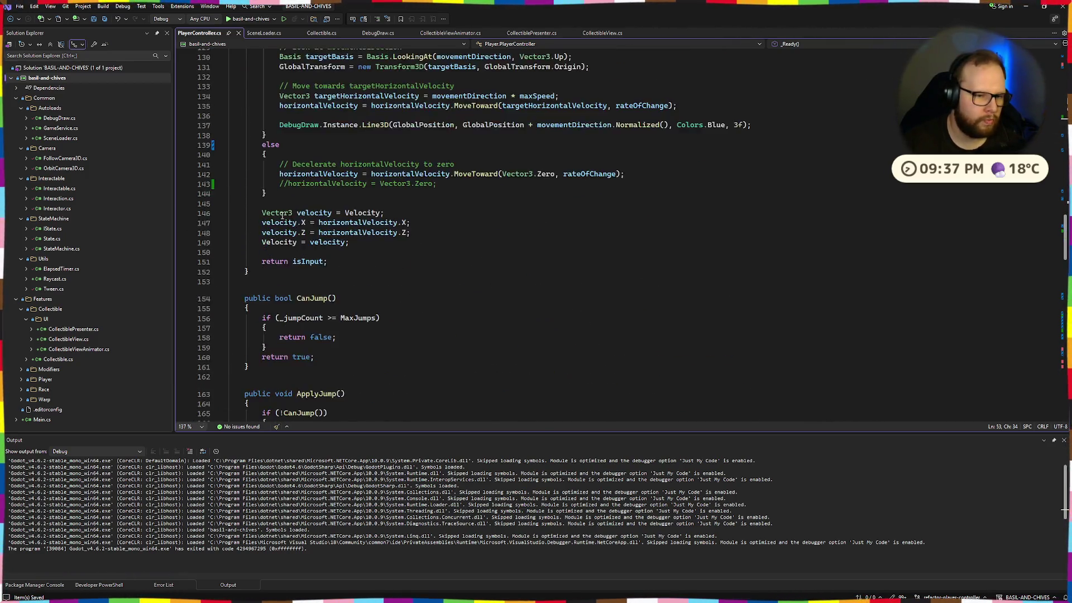
{"action": "scroll", "coordinate": [412, 274], "scroll_direction": "down", "scroll_amount": 8}
{"action": "scroll", "coordinate": [335, 268], "scroll_direction": "up", "scroll_amount": 6}
{"action": "scroll", "coordinate": [275, 279], "scroll_direction": "down", "scroll_amount": 8}
{"action": "left_click", "coordinate": [263, 235]}
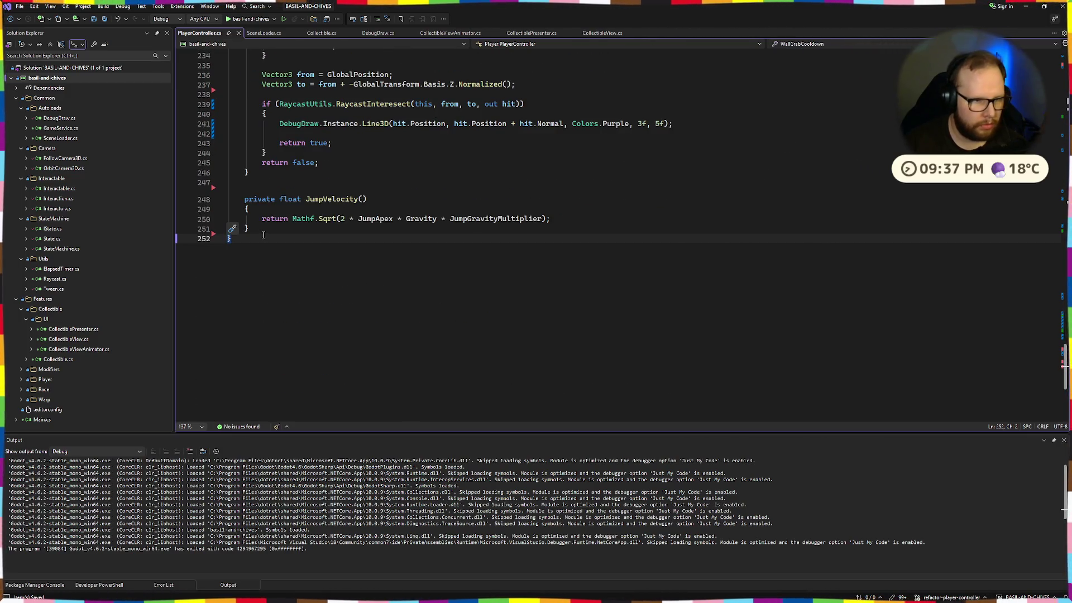
Step: Add a public void ToggleCollision(bool enable) method that sets _collisionEnabled = enable
{"action": "scroll", "coordinate": [265, 240], "scroll_direction": "up", "scroll_amount": 9}
{"action": "scroll", "coordinate": [273, 267], "scroll_direction": "down", "scroll_amount": 5}
{"action": "left_click", "coordinate": [277, 288]}
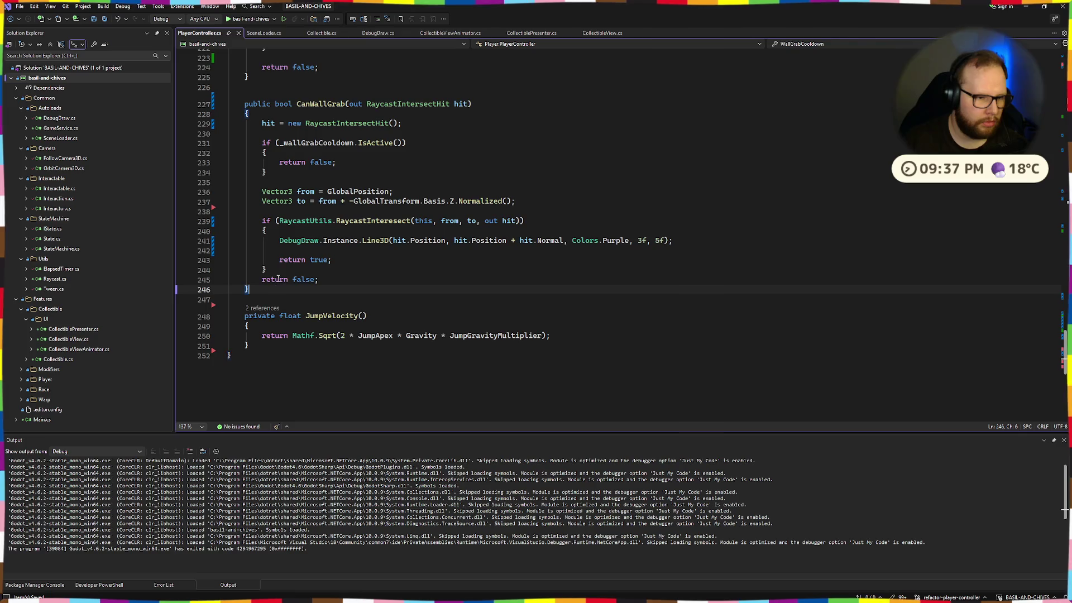
{"action": "key", "text": "Return"}
{"action": "key", "text": "Return"}
{"action": "type", "text": "p"}
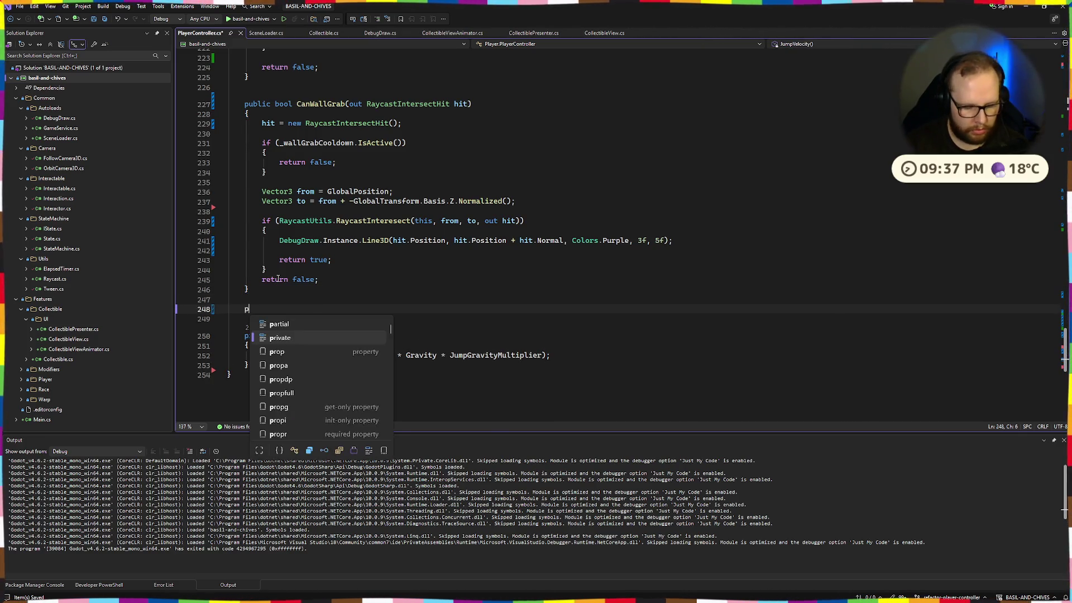
{"action": "type", "text": "ublic vool bool Toggle"}
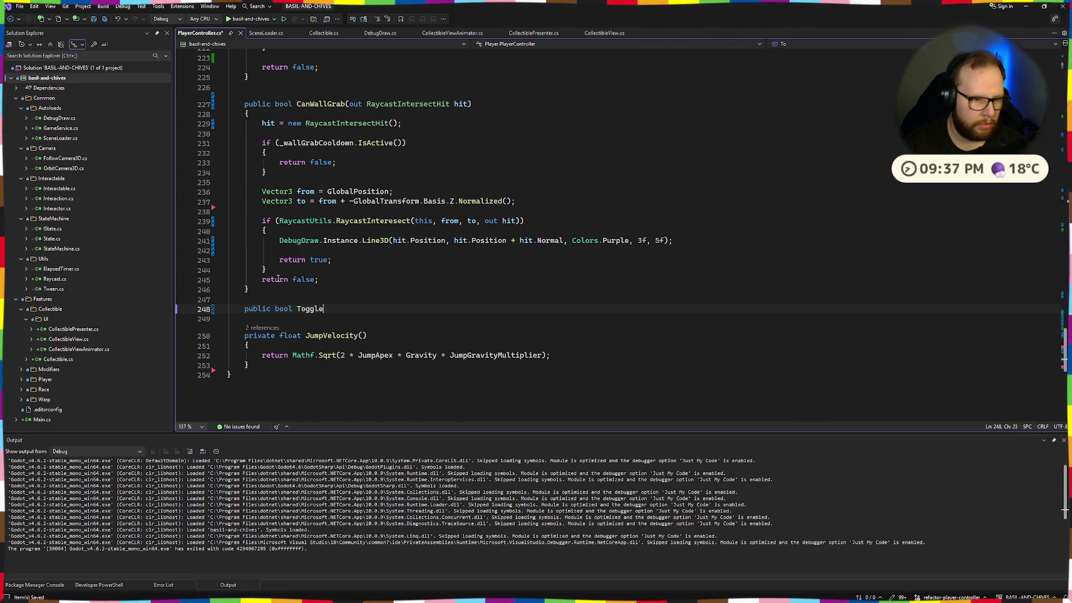
{"action": "type", "text": "Coll"}
{"action": "type", "text": "ision"}
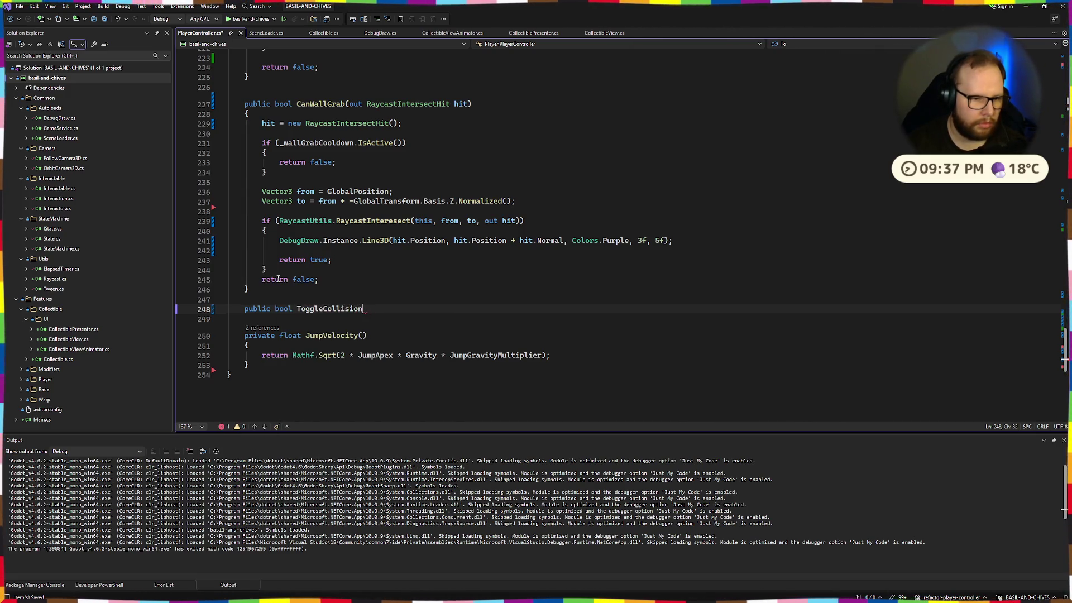
{"action": "type", "text": "bool "}
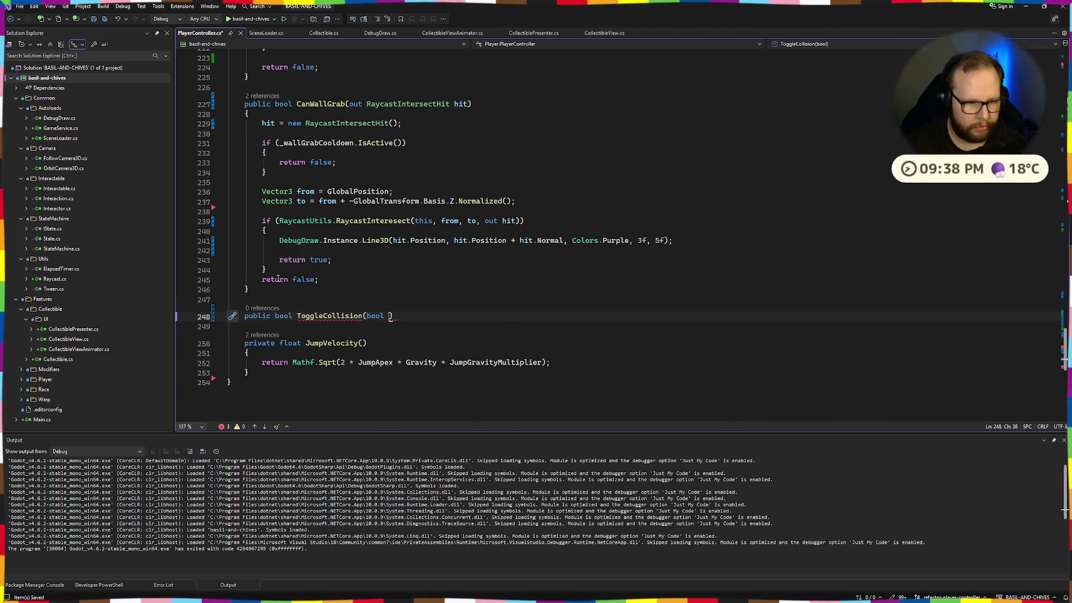
{"action": "type", "text": ")"}
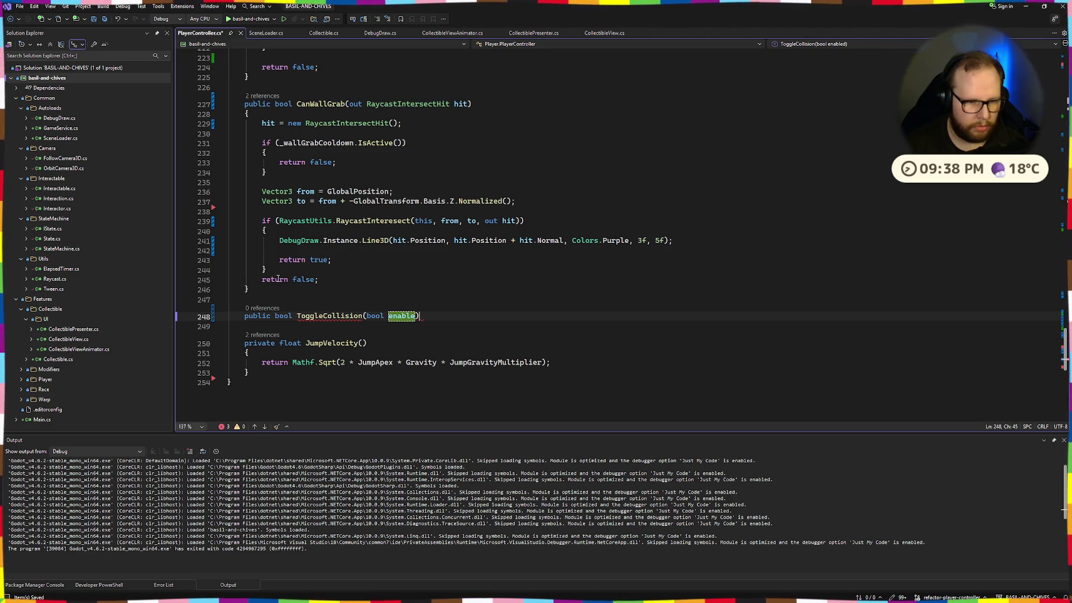
{"action": "key", "text": "Return"}
{"action": "type", "text": "{"}
{"action": "key", "text": "Return"}
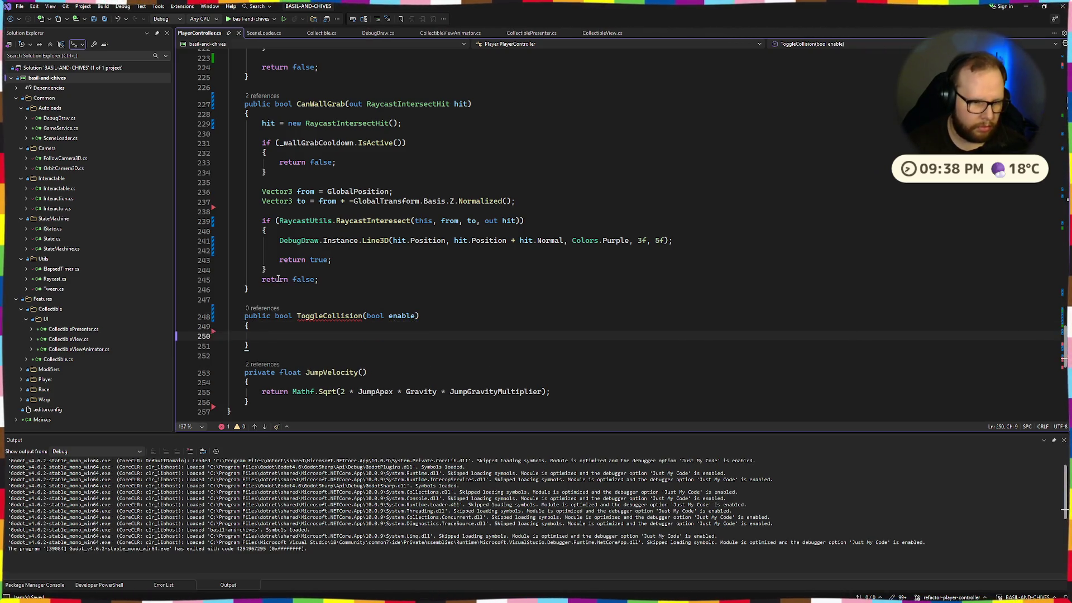
{"action": "type", "text": "_col"}
{"action": "key", "text": "Tab"}
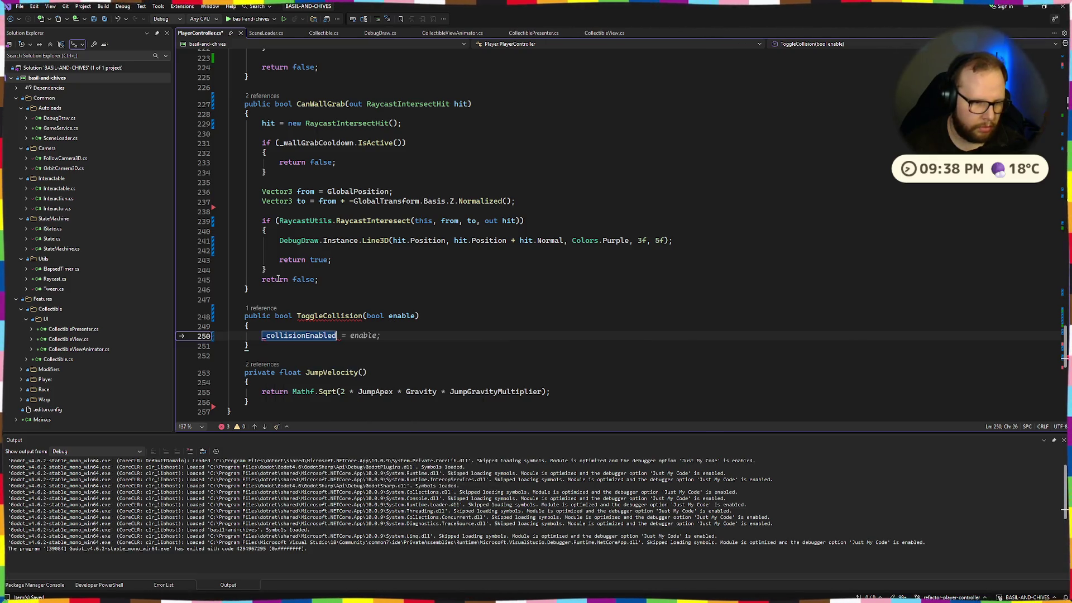
{"action": "key", "text": "Tab"}
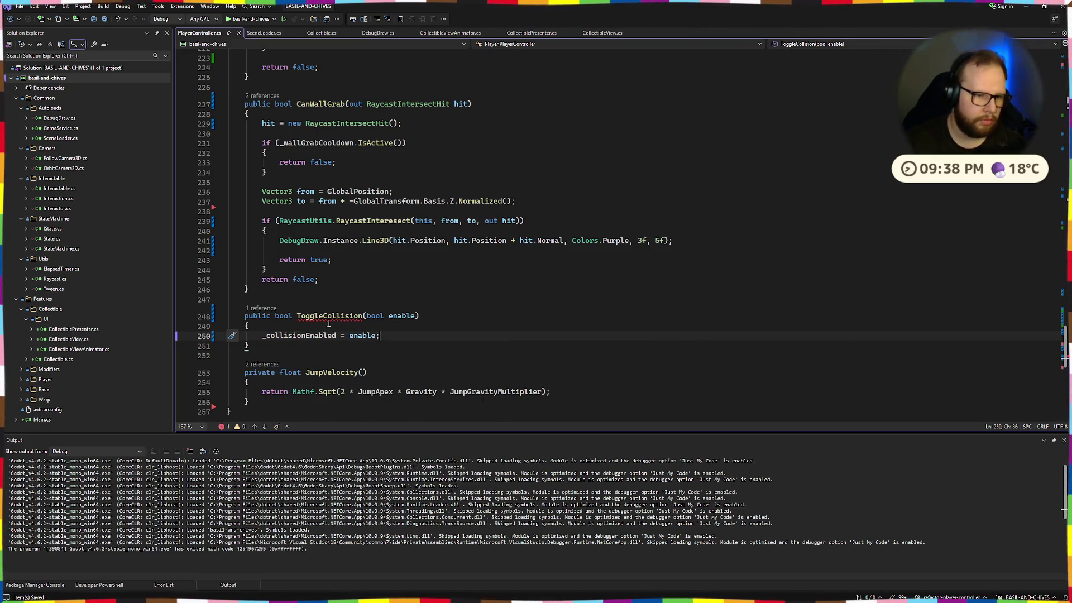
{"action": "double_click", "coordinate": [275, 316]}
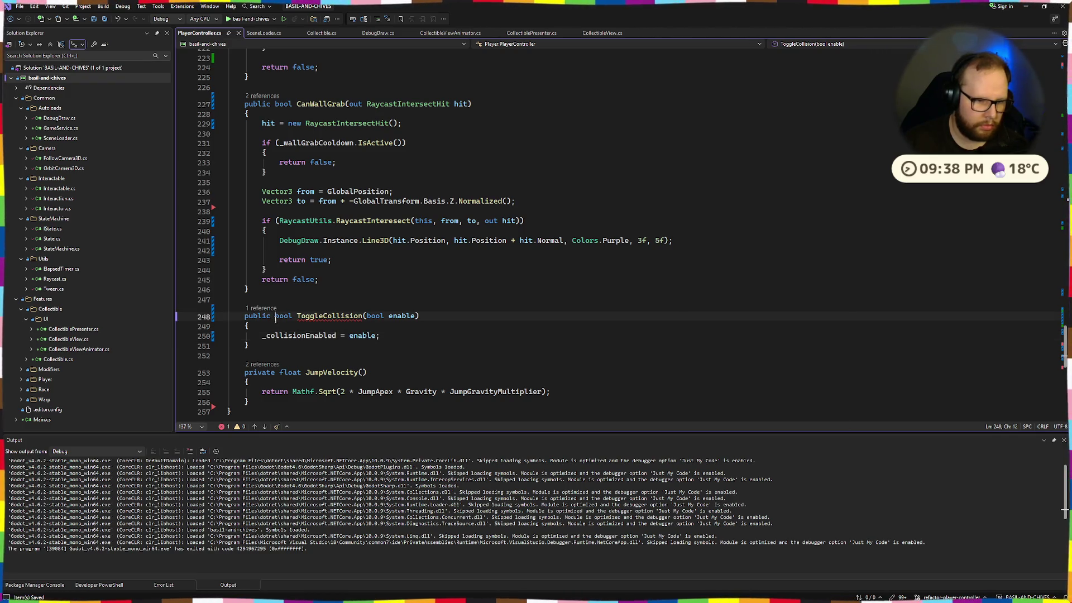
{"action": "type", "text": "void"}
{"action": "key", "text": "Escape"}
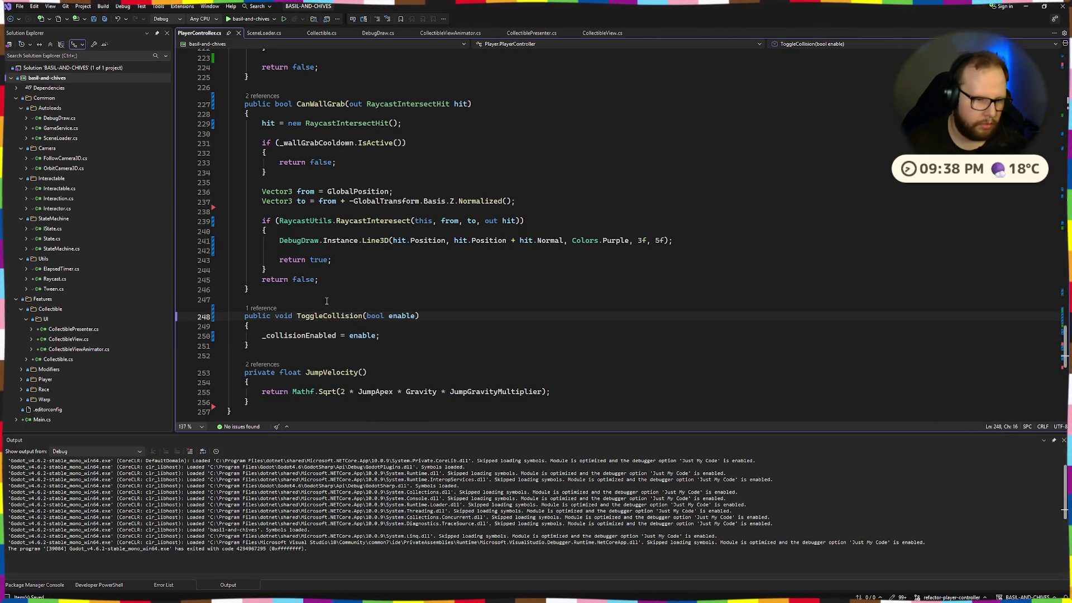
Step: Start a collision condition on a new line above the MoveAndSlide call
{"action": "scroll", "coordinate": [337, 276], "scroll_direction": "up", "scroll_amount": 20}
{"action": "scroll", "coordinate": [337, 275], "scroll_direction": "up", "scroll_amount": 5}
{"action": "scroll", "coordinate": [346, 279], "scroll_direction": "down", "scroll_amount": 5}
{"action": "scroll", "coordinate": [357, 283], "scroll_direction": "up", "scroll_amount": 12}
{"action": "scroll", "coordinate": [358, 285], "scroll_direction": "up", "scroll_amount": 18}
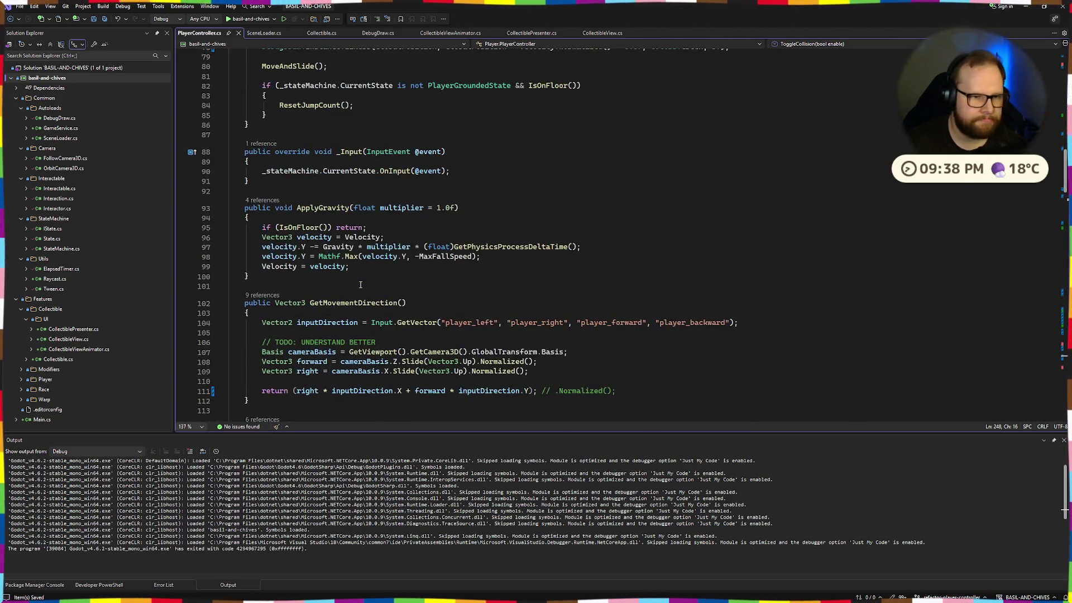
{"action": "left_click", "coordinate": [317, 262]}
{"action": "key", "text": "Return"}
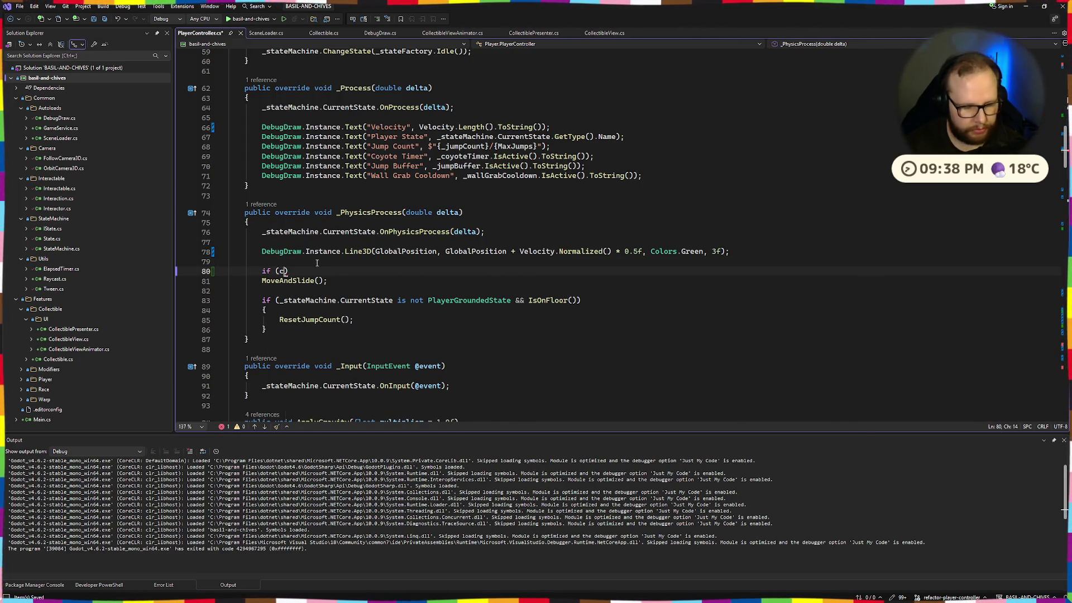
{"action": "type", "text": "colli"}
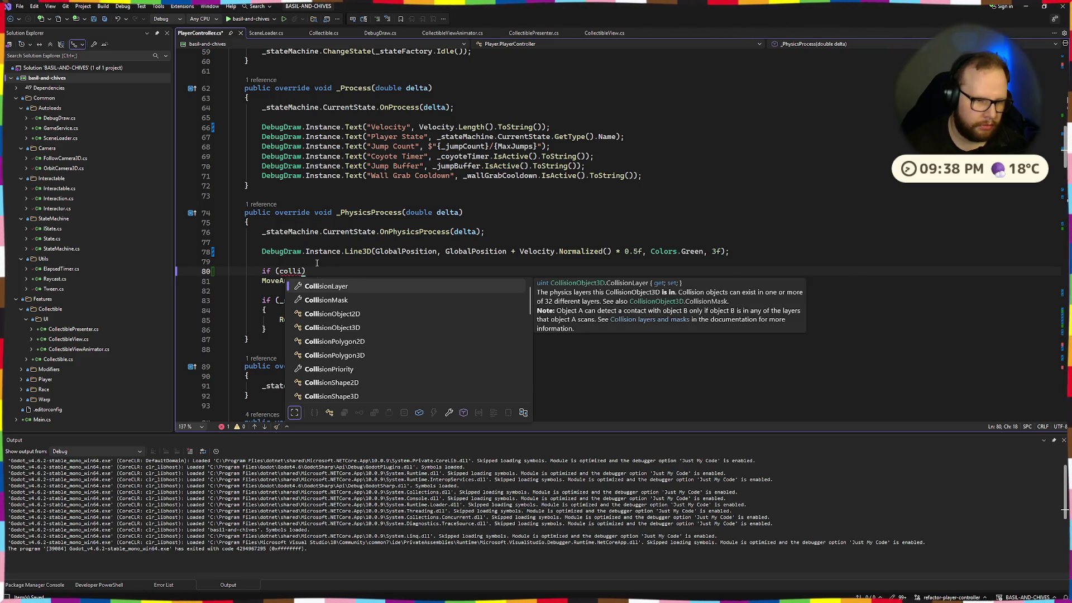
Step: Rename the field _collisionEnabled to _collisionDisabled and save PlayerController.cs
{"action": "scroll", "coordinate": [317, 263], "scroll_direction": "up", "scroll_amount": 8}
{"action": "left_click", "coordinate": [342, 201]}
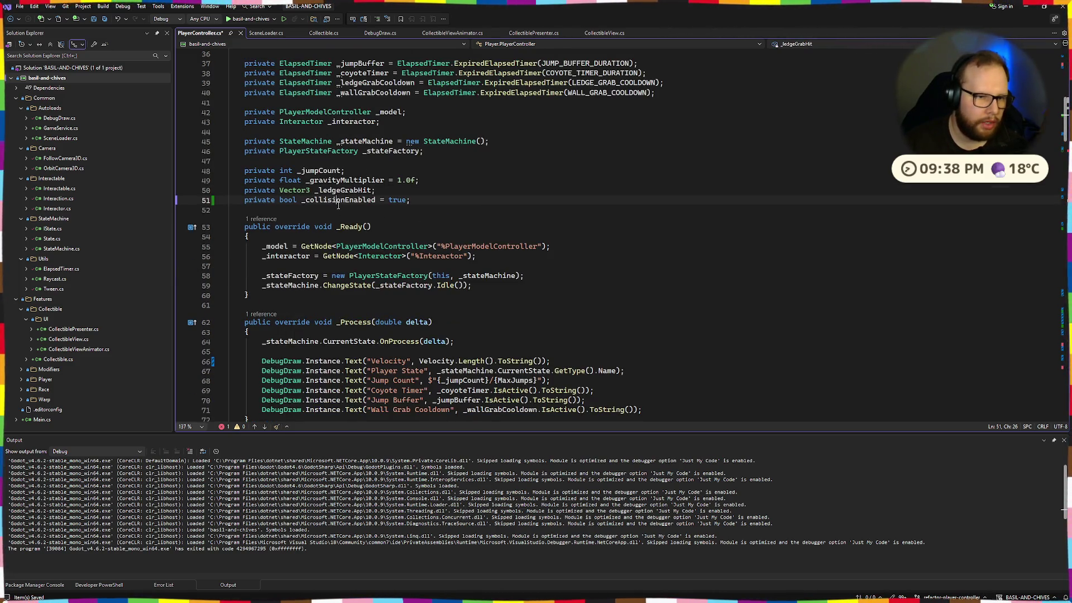
{"action": "key", "text": "ctrl+r"}
{"action": "key", "text": "ctrl+r"}
{"action": "left_click_drag", "start_coordinate": [333, 217], "coordinate": [367, 217]}
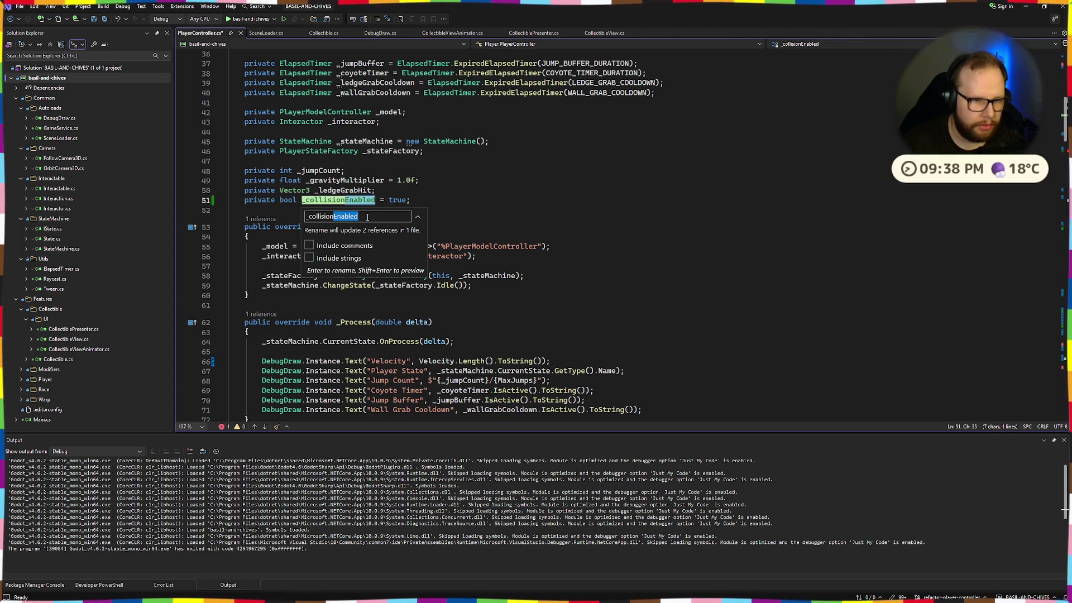
{"action": "type", "text": "Disabled"}
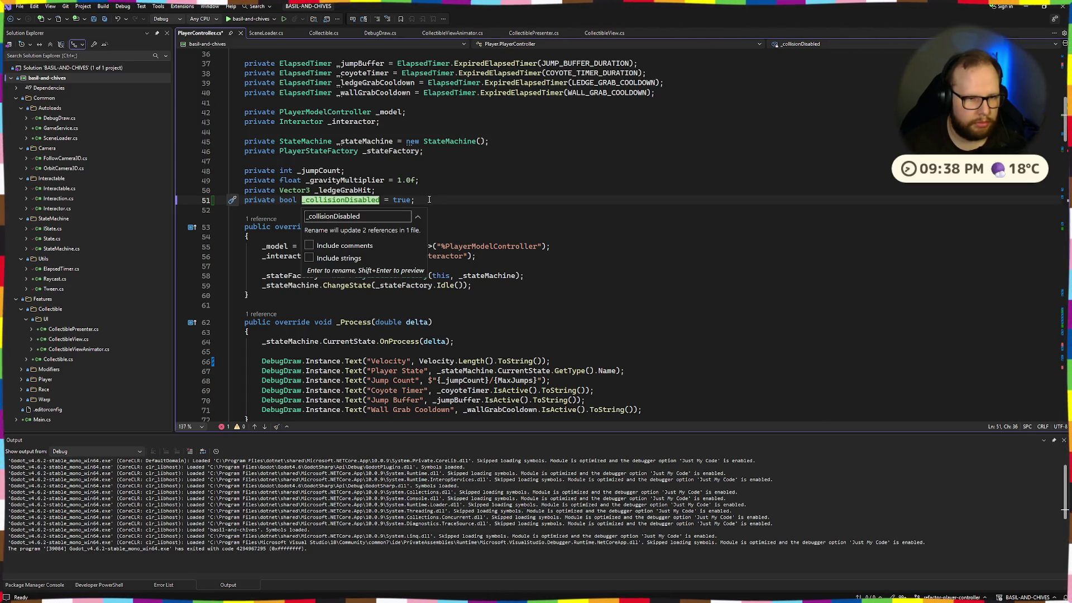
{"action": "key", "text": "Return"}
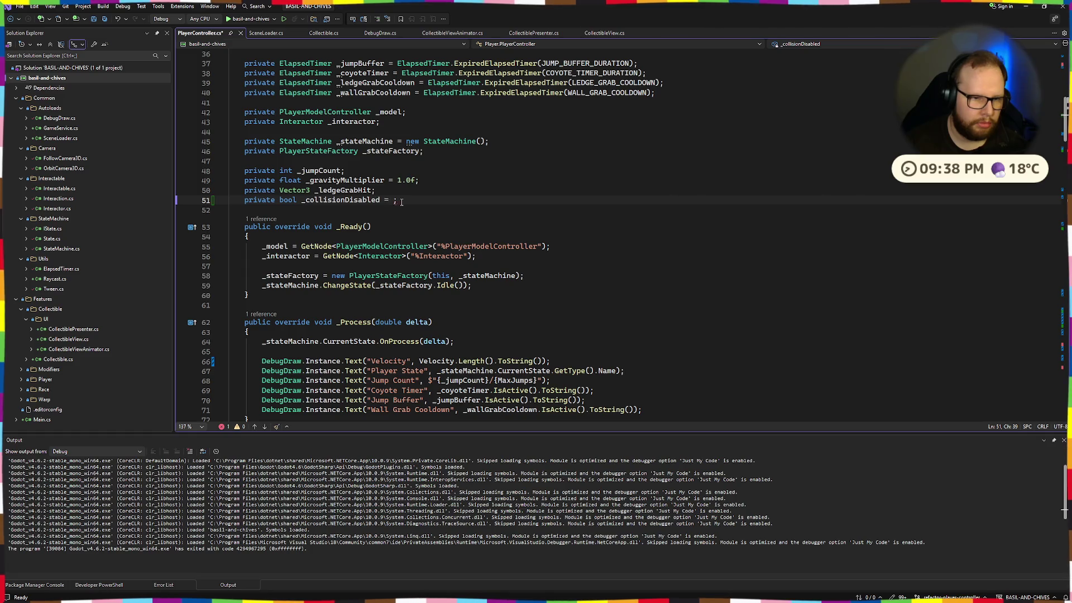
{"action": "key", "text": "ctrl+s"}
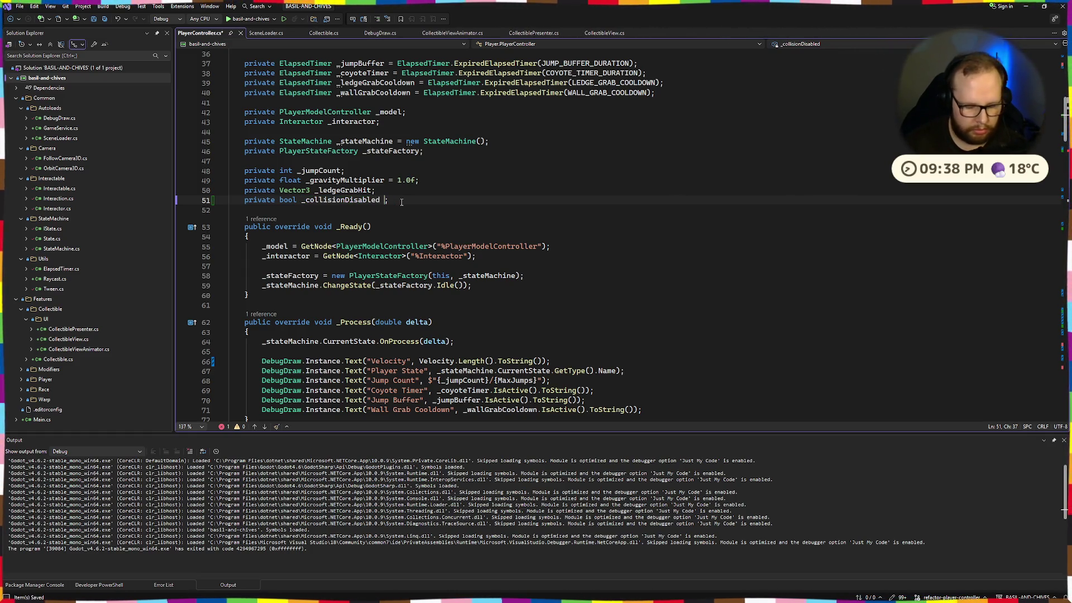
{"action": "key", "text": "ctrl+s"}
Step: Rename ToggleCollision's parameter to disabled and assign it in the method body
{"action": "scroll", "coordinate": [401, 202], "scroll_direction": "down", "scroll_amount": 20}
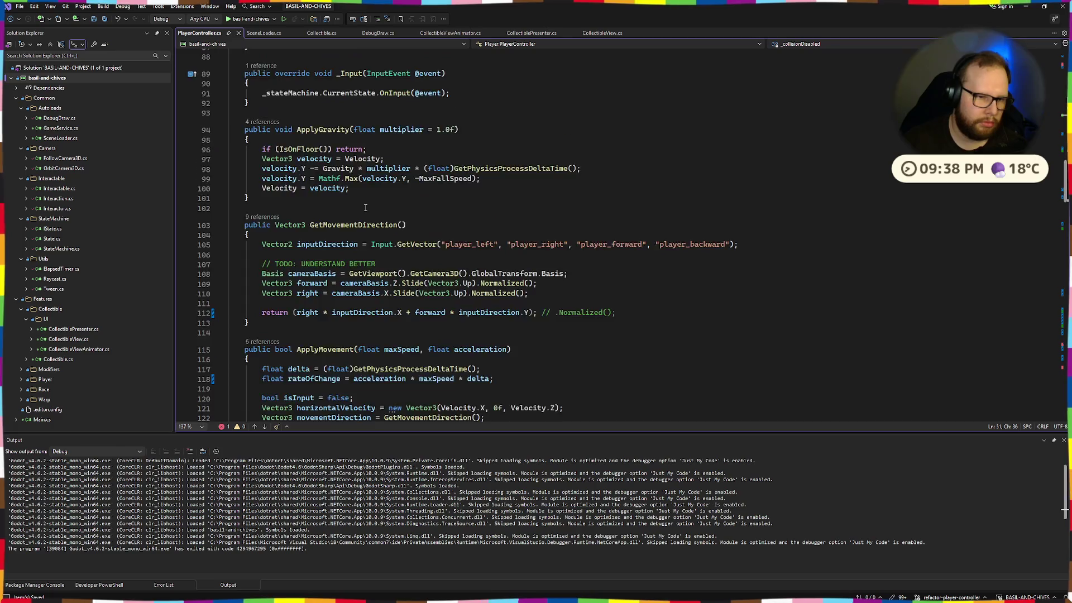
{"action": "scroll", "coordinate": [366, 207], "scroll_direction": "down", "scroll_amount": 9}
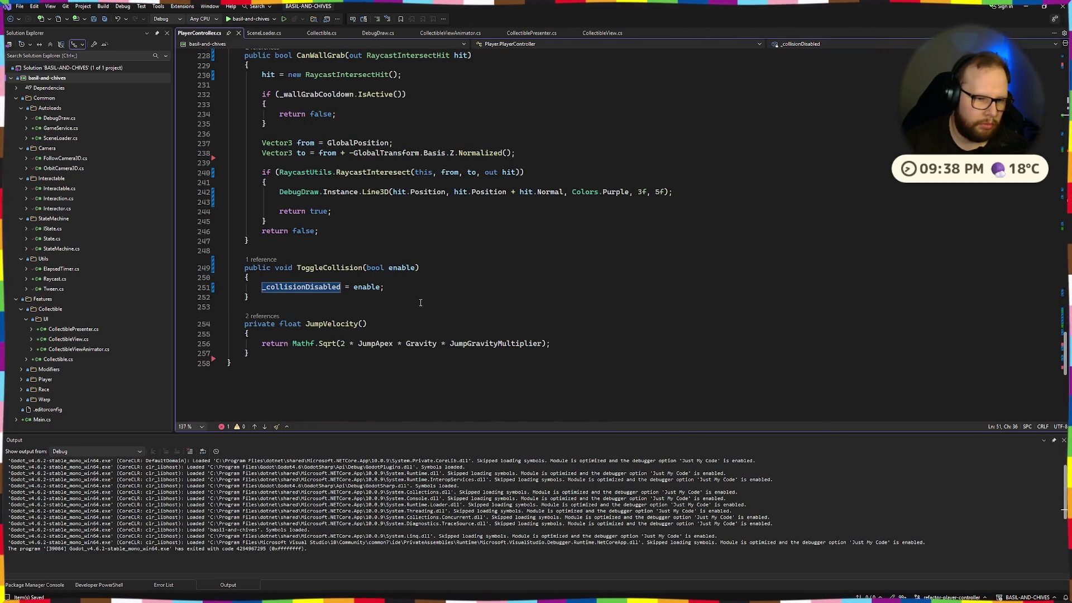
{"action": "left_click", "coordinate": [408, 290]}
{"action": "double_click", "coordinate": [394, 269]}
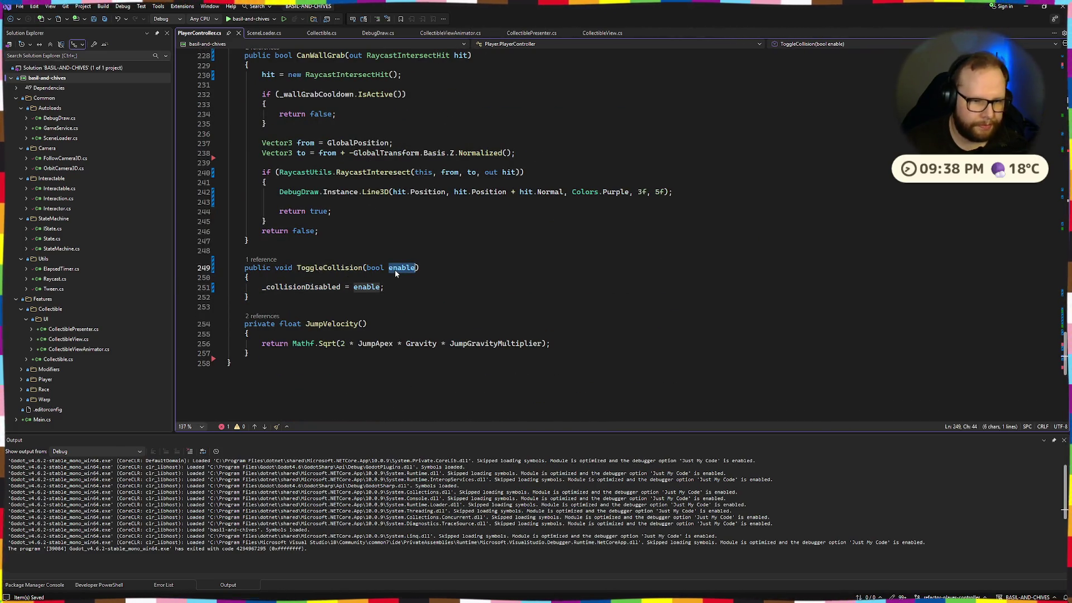
{"action": "type", "text": "disabled"}
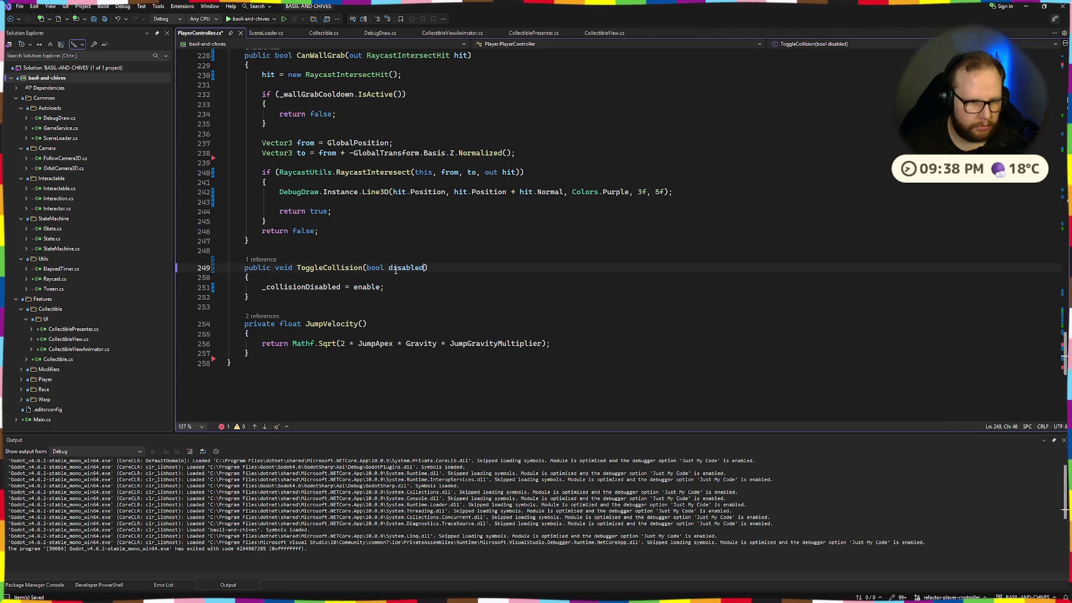
{"action": "double_click", "coordinate": [366, 287]}
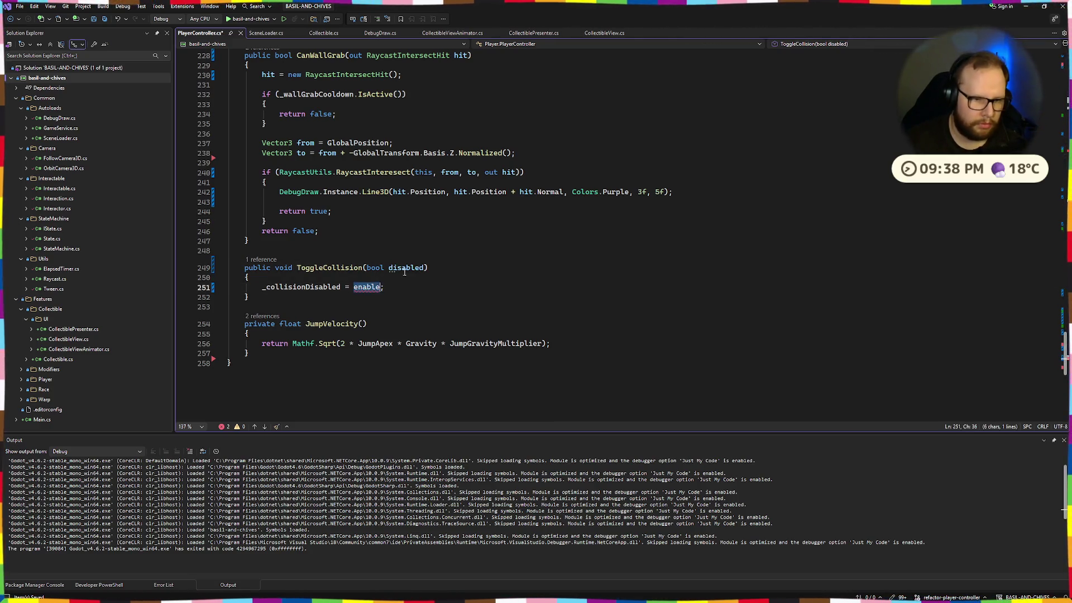
{"action": "double_click", "coordinate": [366, 287]}
{"action": "type", "text": "disabled"}
Step: Write an if (_collisionDisabled) condition with an opening brace above MoveAndSlide
{"action": "scroll", "coordinate": [404, 340], "scroll_direction": "up", "scroll_amount": 20}
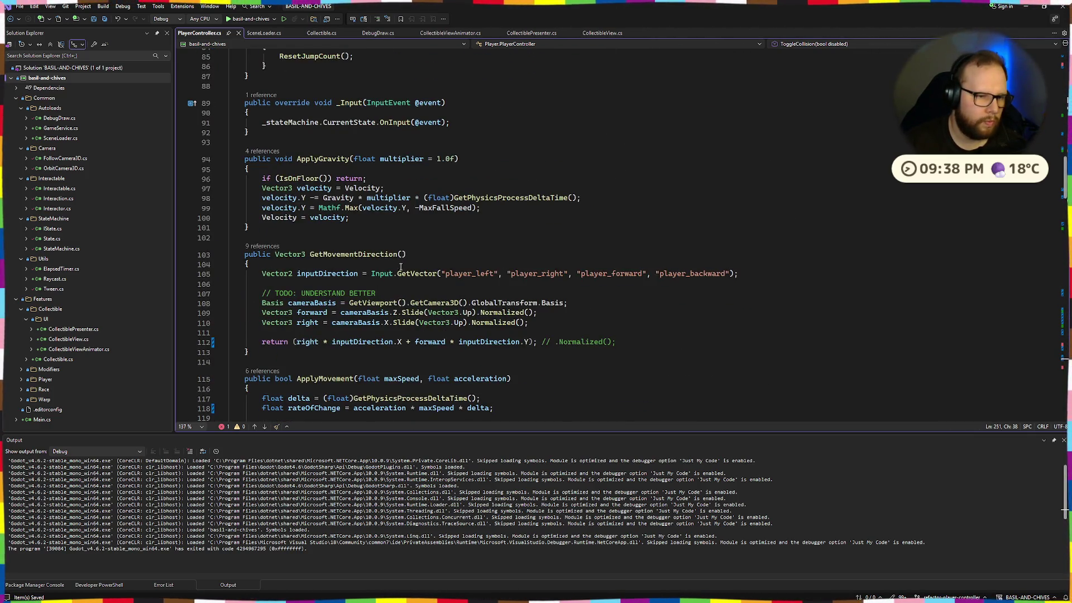
{"action": "scroll", "coordinate": [400, 267], "scroll_direction": "up", "scroll_amount": 8}
{"action": "left_click", "coordinate": [290, 242]}
{"action": "type", "text": "if (colli"}
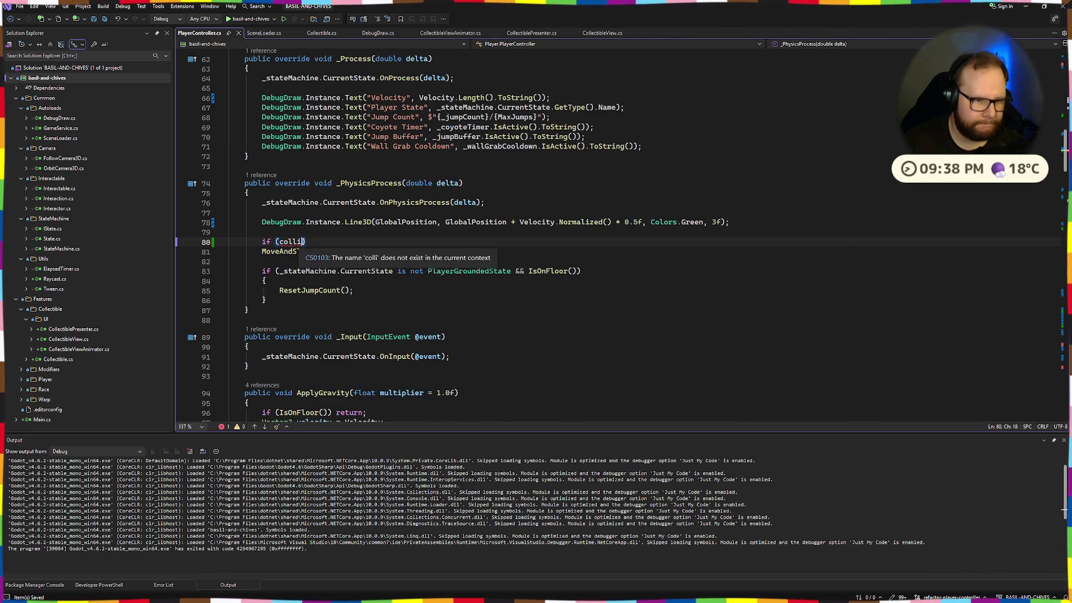
{"action": "double_click", "coordinate": [293, 241]}
{"action": "type", "text": "_coll"}
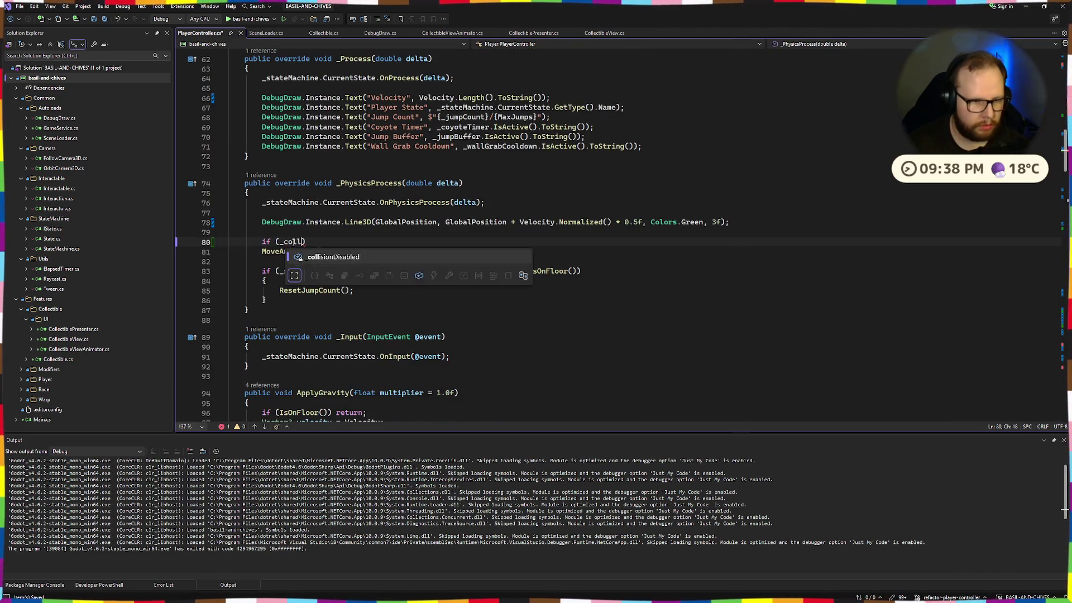
{"action": "key", "text": "Tab"}
{"action": "type", "text": ")"}
{"action": "key", "text": "Return"}
{"action": "type", "text": "{"}
{"action": "key", "text": "Return"}
Step: Indent MoveAndSlide inside the if block and negate the check to if (!_collisionDisabled)
{"action": "key", "text": "Down"}
{"action": "key", "text": "Down"}
{"action": "key", "text": "alt+Up"}
{"action": "key", "text": "Tab"}
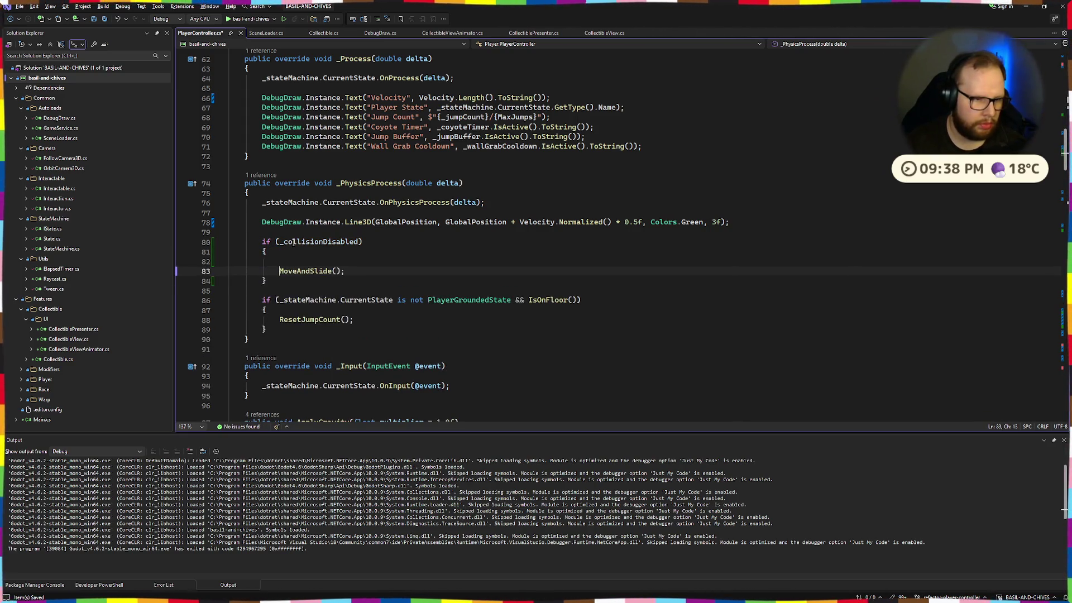
{"action": "key", "text": "Up"}
{"action": "key", "text": "ctrl+shift+l"}
{"action": "key", "text": "Up"}
{"action": "key", "text": "Up"}
{"action": "type", "text": "!"}
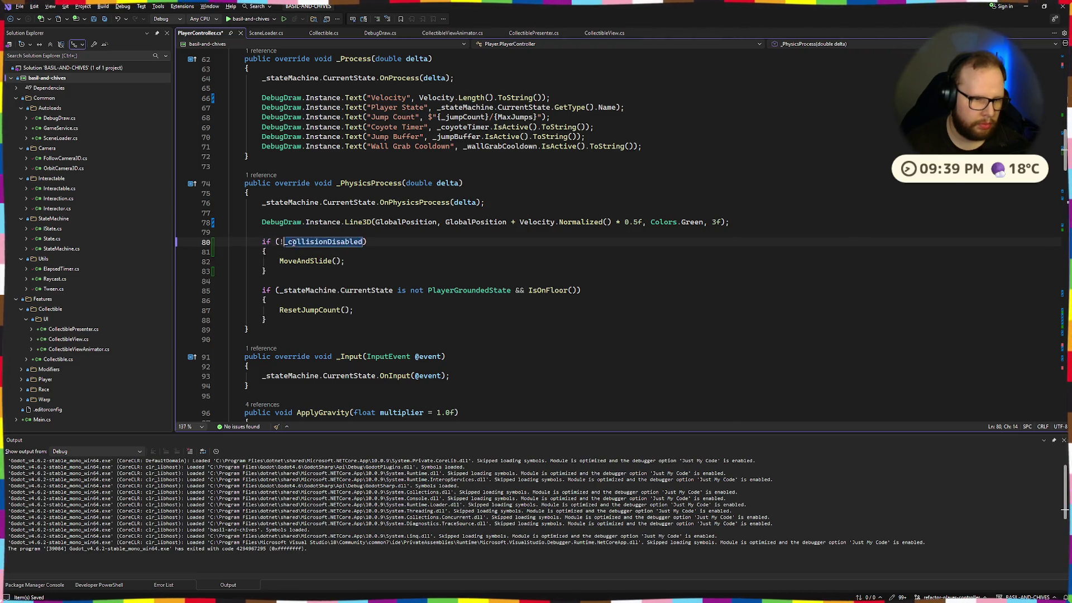
{"action": "left_click", "coordinate": [564, 186]}
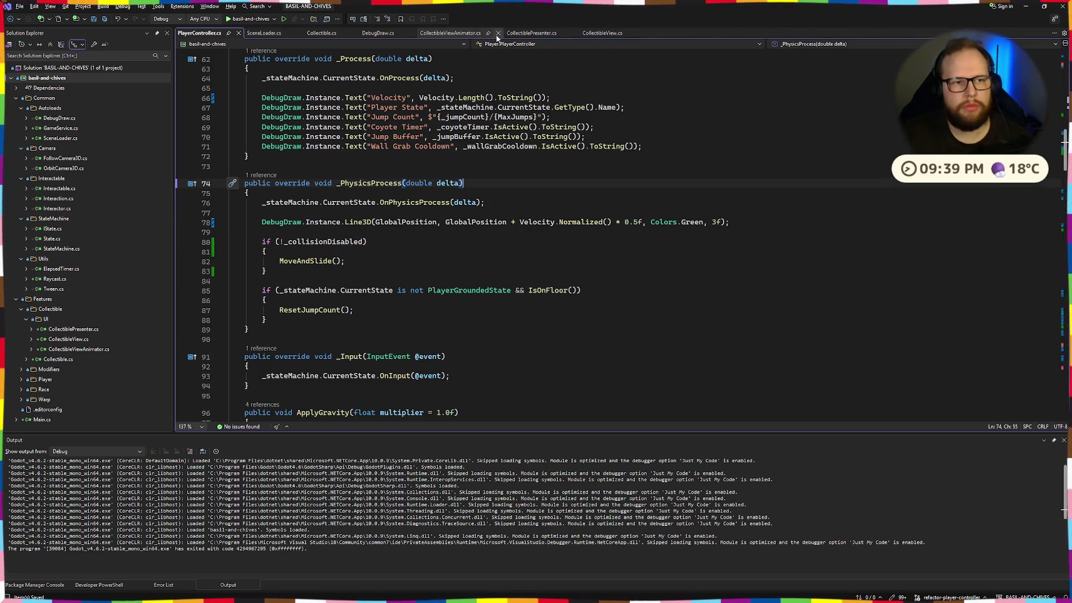
{"action": "key", "text": "ctrl+t"}
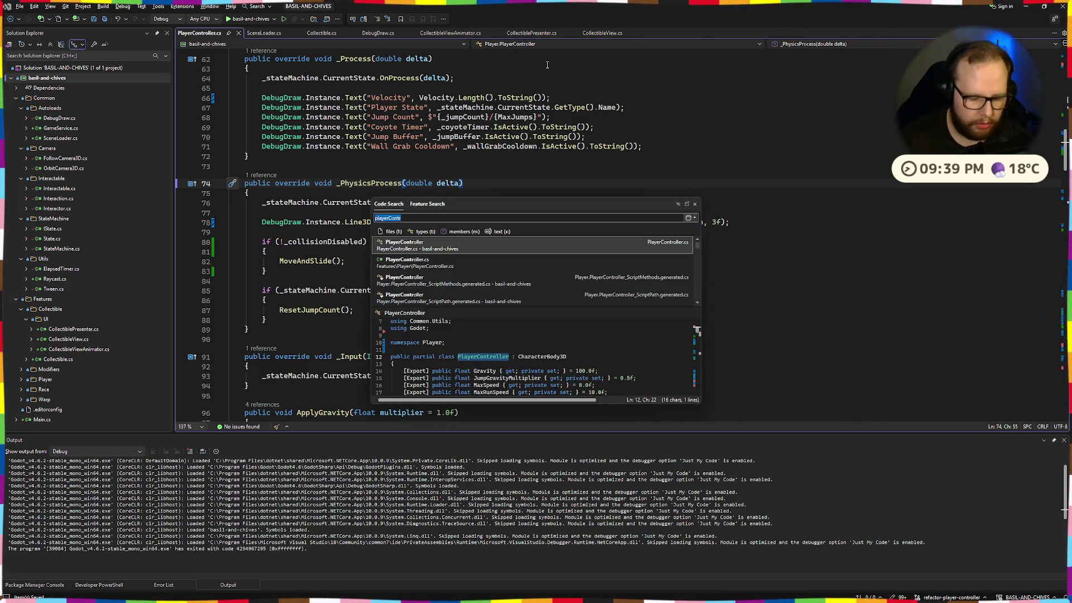
Step: Search the code for PlayerLedgeGrabState and open its class file
{"action": "type", "text": "playerSt"}
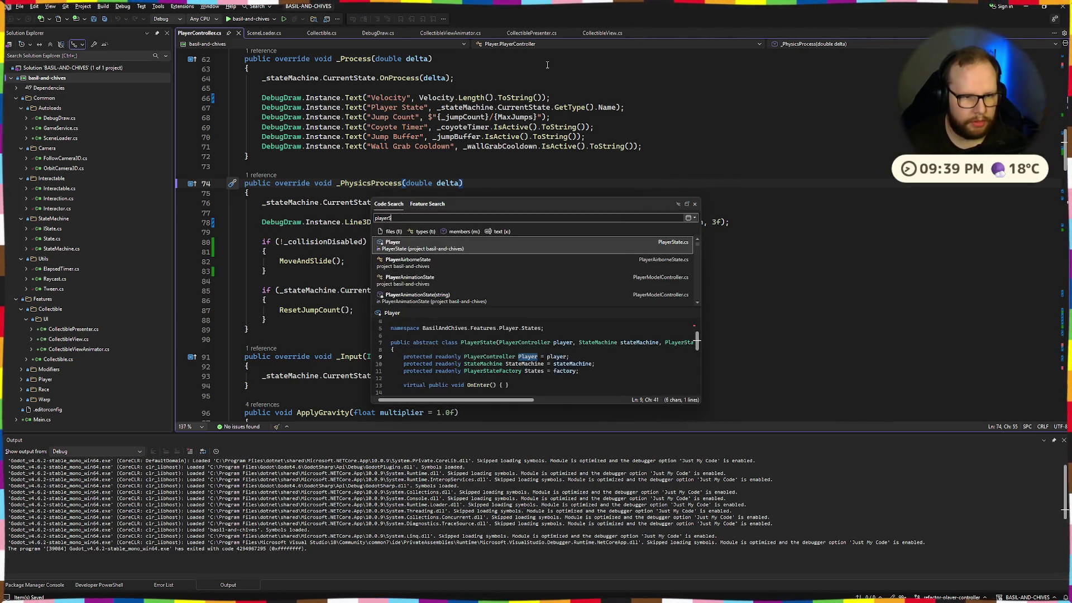
{"action": "key", "text": "BackSpace"}
{"action": "type", "text": "Ledge"}
{"action": "key", "text": "Down"}
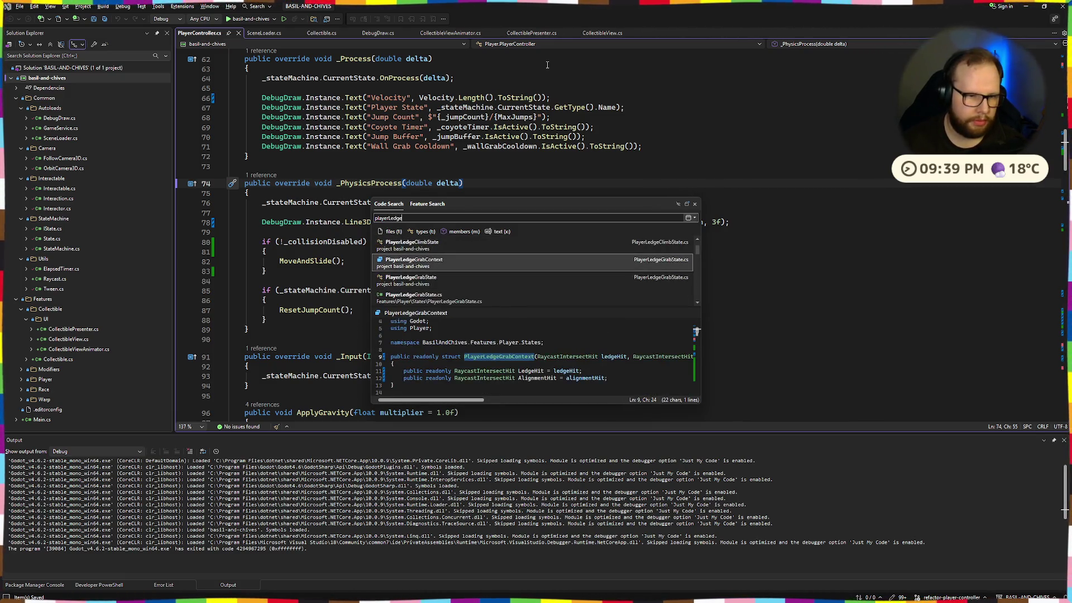
{"action": "key", "text": "Down"}
{"action": "key", "text": "Return"}
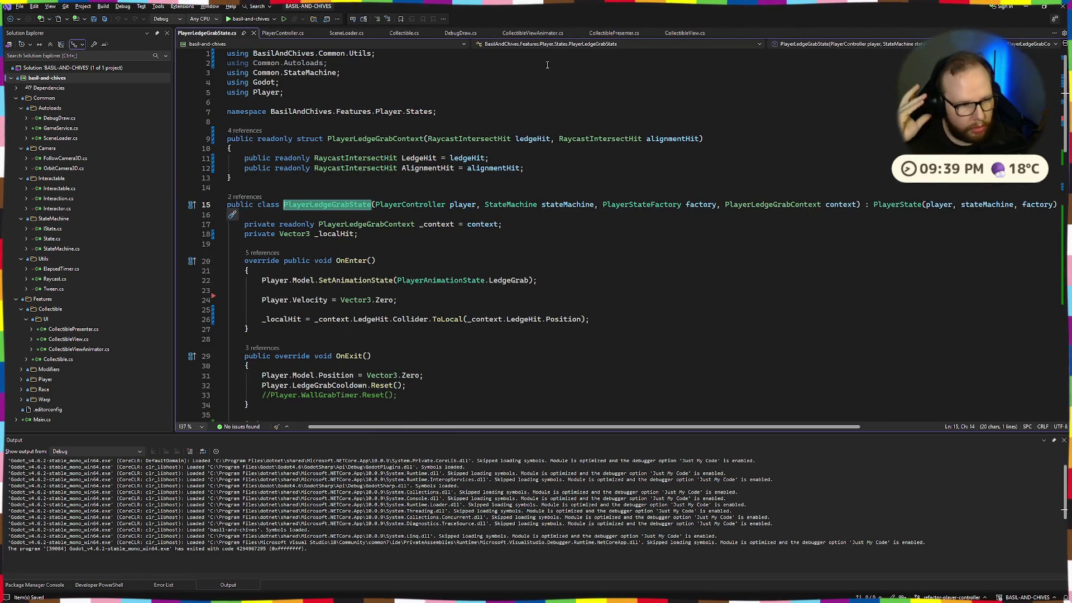
Step: Add Player.ToggleCollision(true); at the top of OnEnter and jump to ToggleCollision's definition
{"action": "left_click", "coordinate": [315, 271]}
{"action": "key", "text": "Return"}
{"action": "key", "text": "Return"}
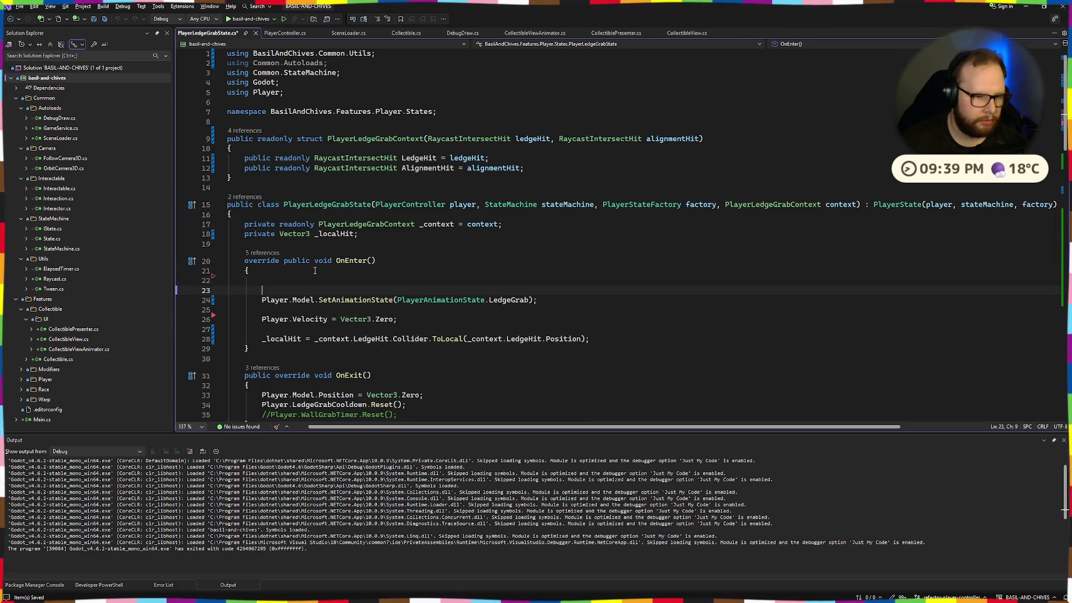
{"action": "type", "text": "Player.Set"}
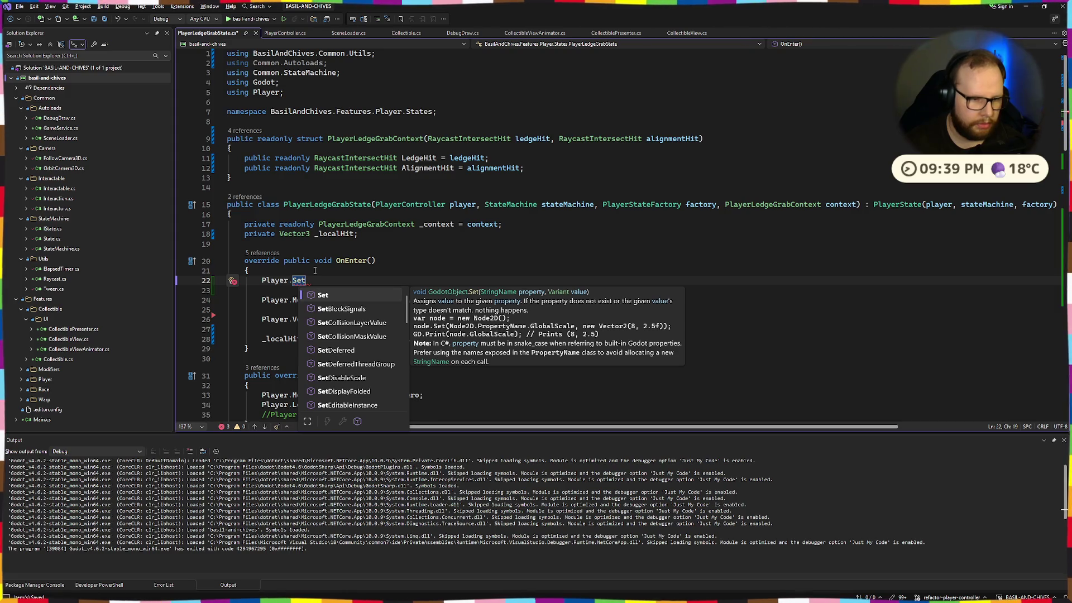
{"action": "key", "text": "BackSpace"}
{"action": "key", "text": "BackSpace"}
{"action": "key", "text": "BackSpace"}
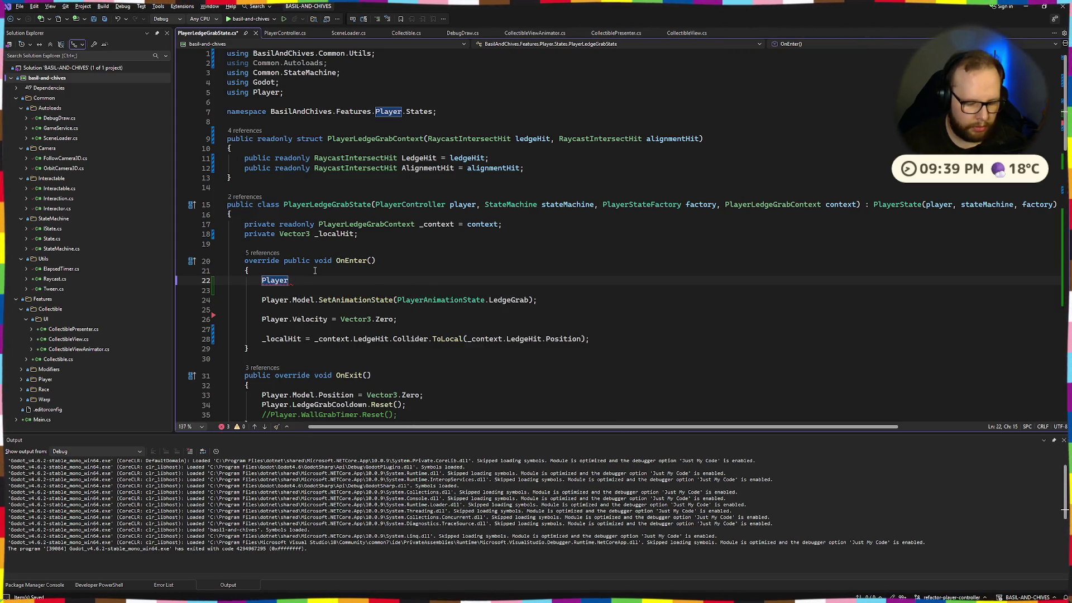
{"action": "type", "text": ".E"}
{"action": "key", "text": "BackSpace"}
{"action": "type", "text": "T"}
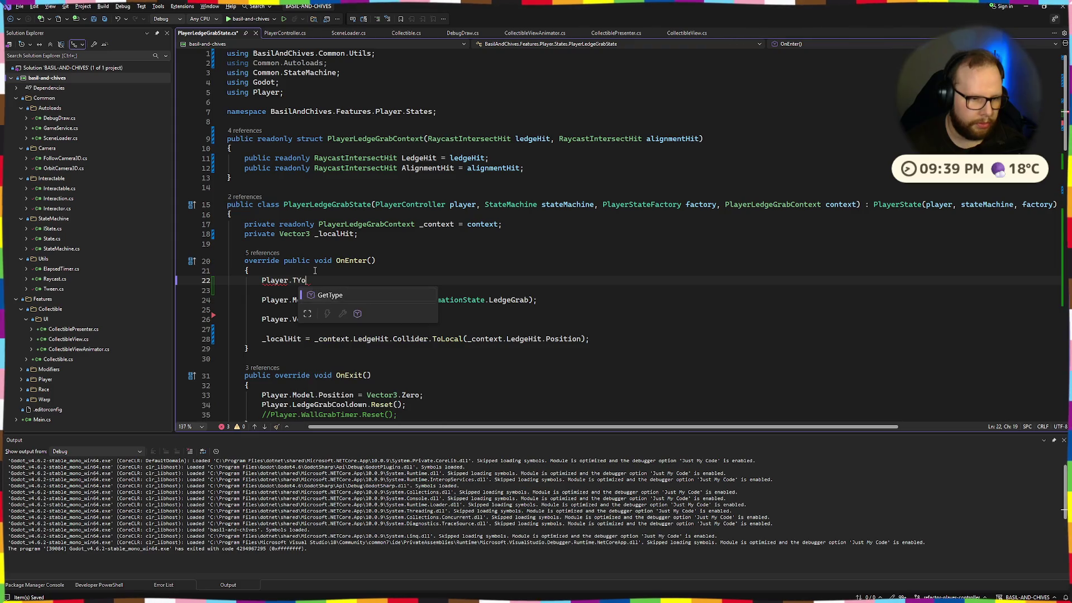
{"action": "type", "text": "og"}
{"action": "key", "text": "Tab"}
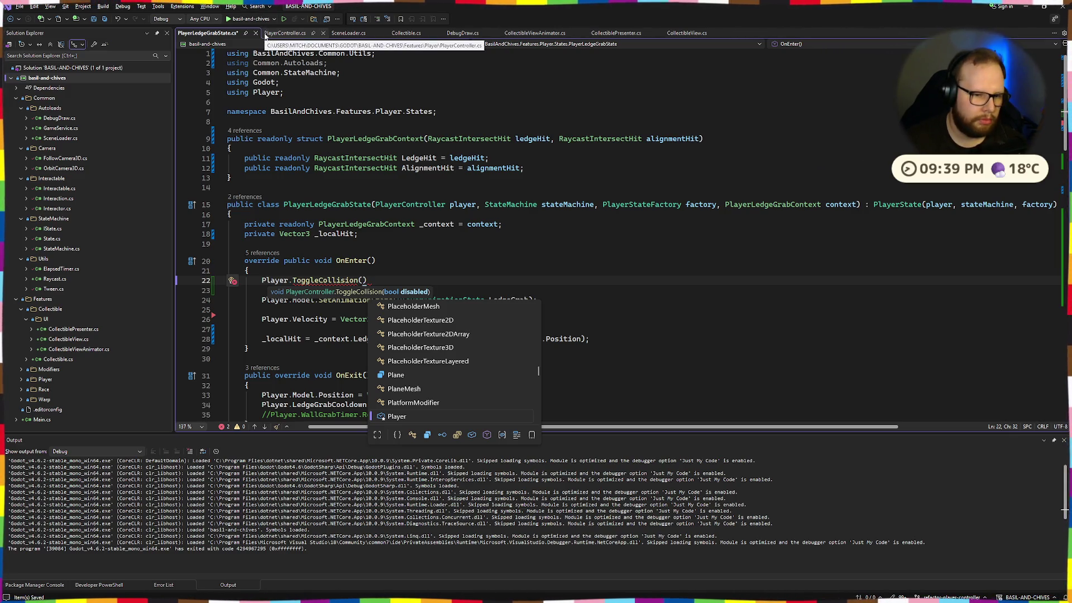
{"action": "type", "text": "true)"}
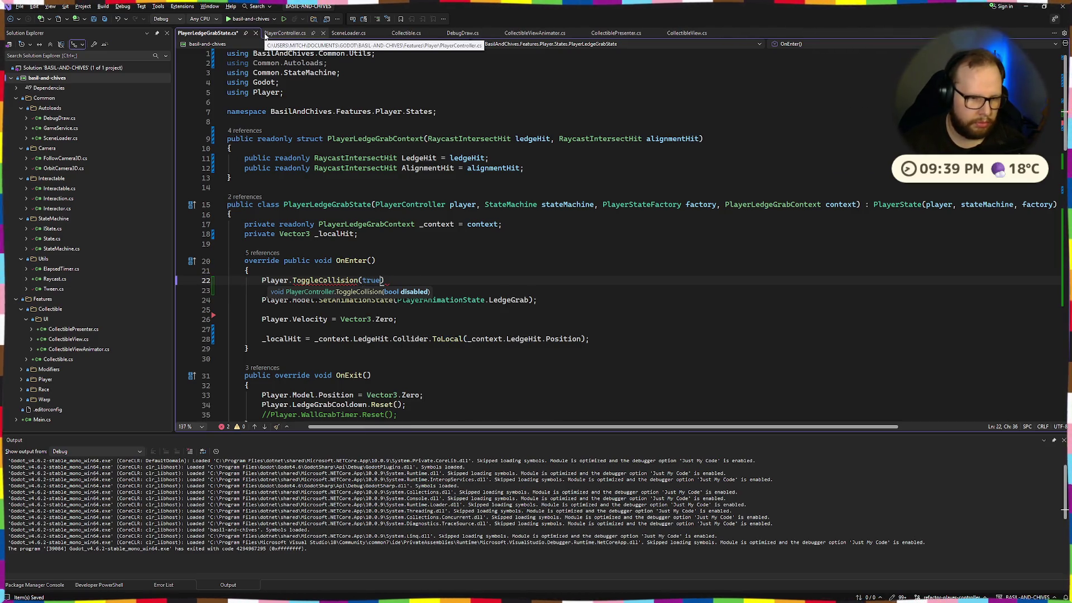
{"action": "type", "text": ";"}
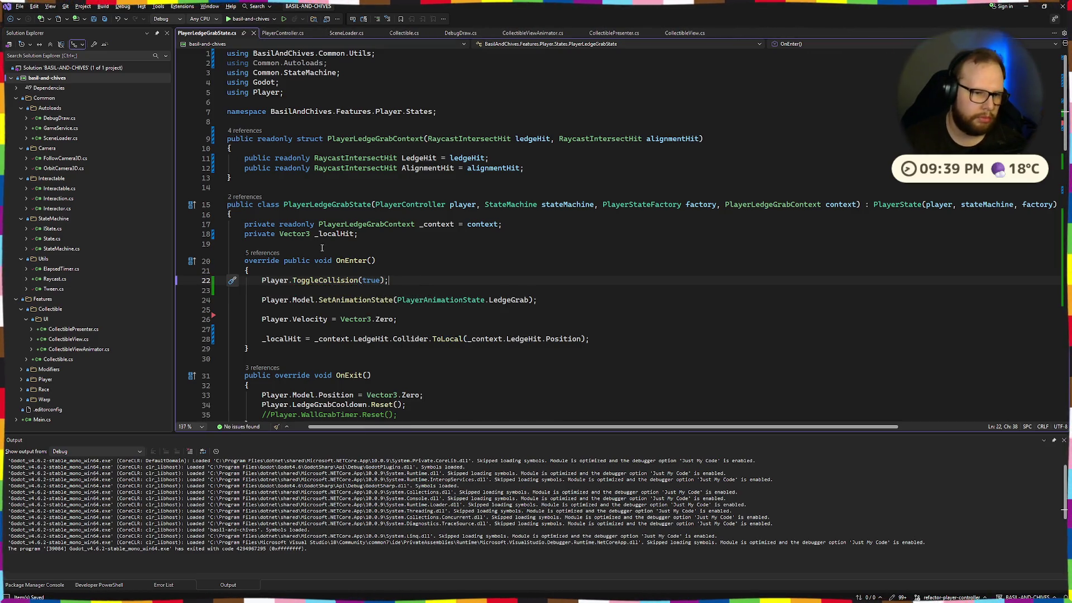
{"action": "left_click", "coordinate": [327, 281], "text": "ctrl"}
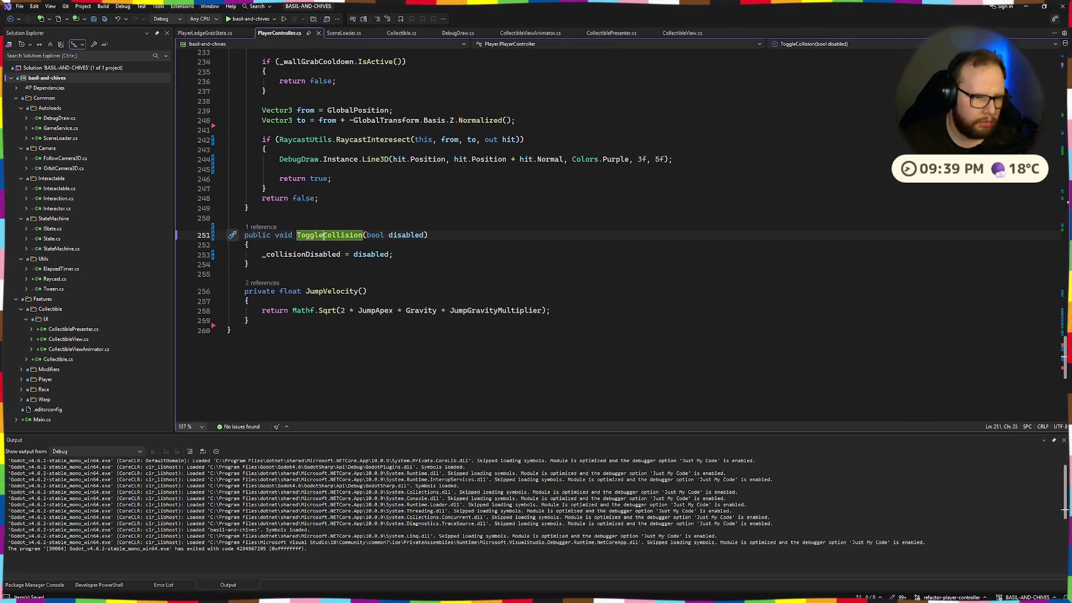
Step: Rename ToggleCollision to SetCollision, save, and update the ledge grab state's call
{"action": "type", "text": "Disabled"}
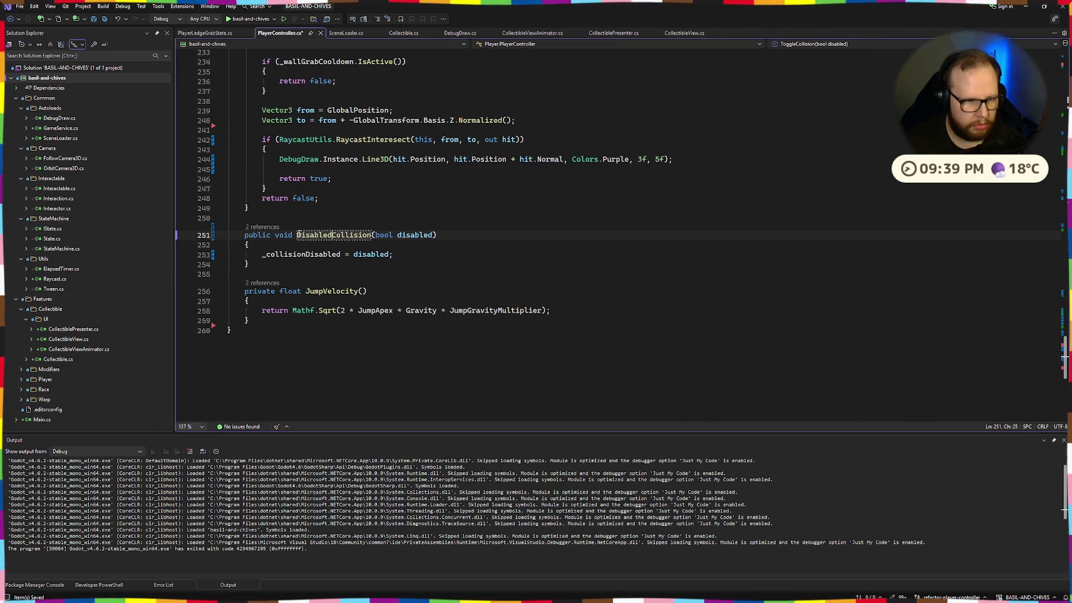
{"action": "key", "text": "BackSpace"}
{"action": "left_click", "coordinate": [300, 234], "text": "shift"}
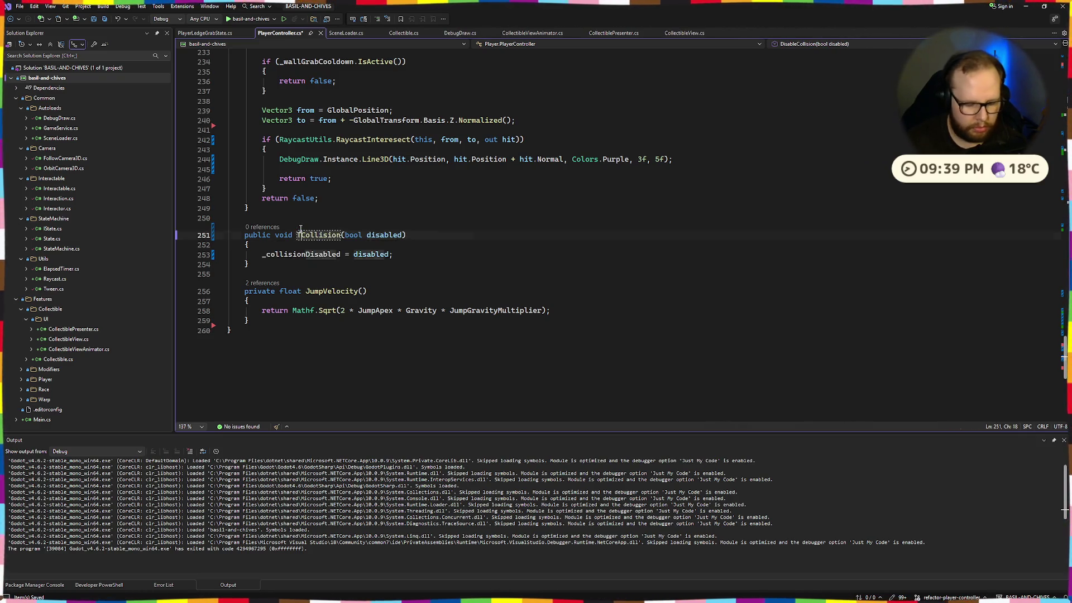
{"action": "type", "text": "T"}
{"action": "key", "text": "BackSpace"}
{"action": "type", "text": "Set"}
{"action": "key", "text": "ctrl+s"}
{"action": "left_click", "coordinate": [375, 199]}
{"action": "double_click", "coordinate": [314, 236]}
{"action": "key", "text": "ctrl+c"}
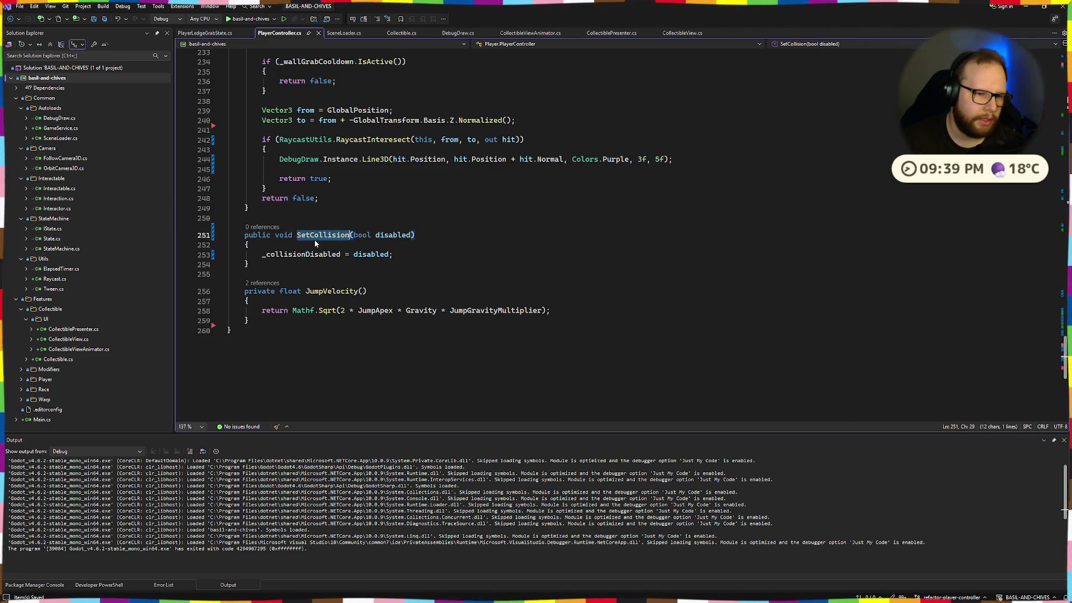
{"action": "key", "text": "ctrl+minus"}
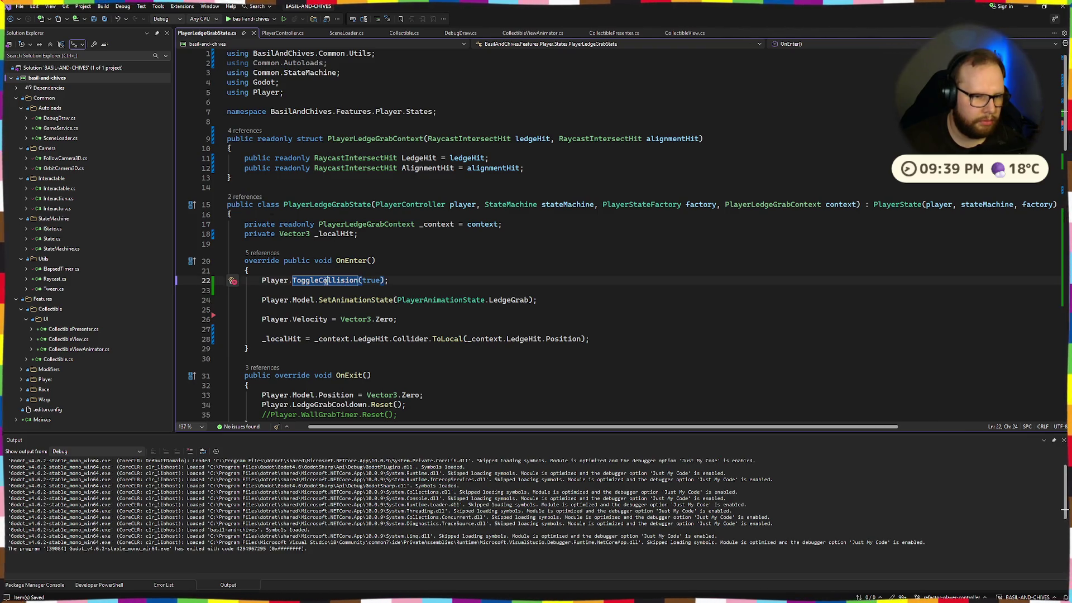
{"action": "key", "text": "ctrl+v"}
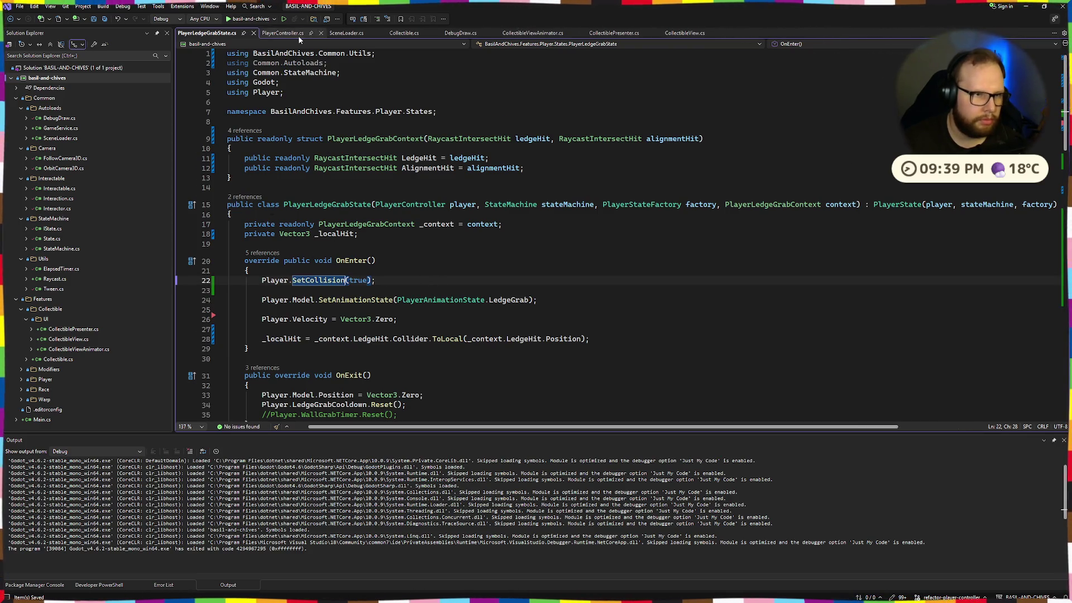
Step: Rename SetCollision to SetCollisionDisabled across all its references
{"action": "left_click", "coordinate": [298, 35]}
{"action": "key", "text": "ctrl+r"}
{"action": "key", "text": "ctrl+r"}
{"action": "type", "text": "Disabled"}
{"action": "key", "text": "Return"}
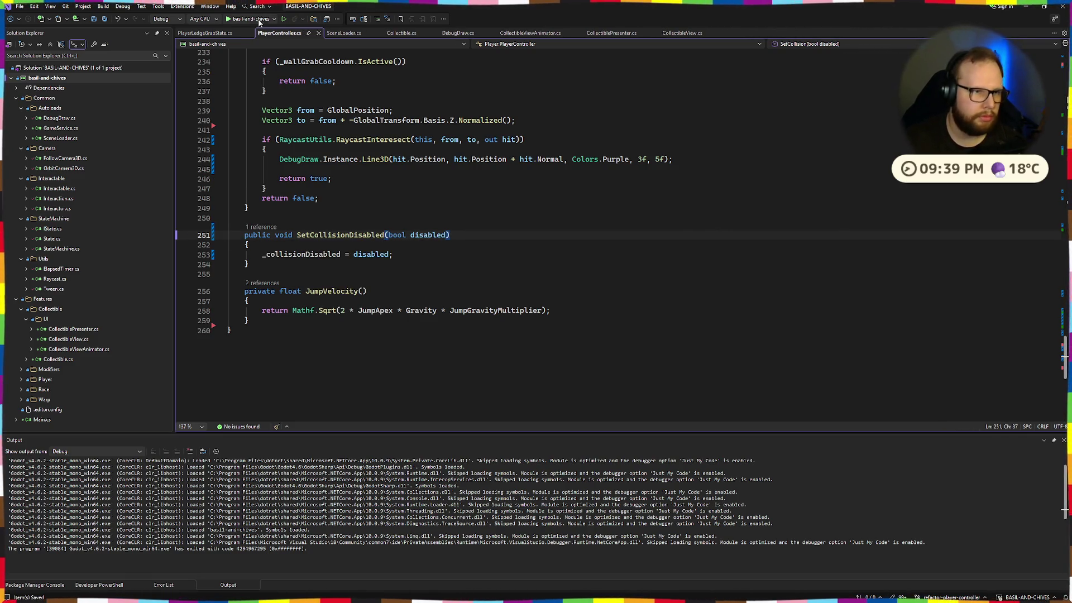
Step: Add Player.SetCollisionDisabled(false) to OnExit, then run the game in Godot
{"action": "left_click", "coordinate": [205, 33]}
{"action": "scroll", "coordinate": [393, 248], "scroll_direction": "down", "scroll_amount": 5}
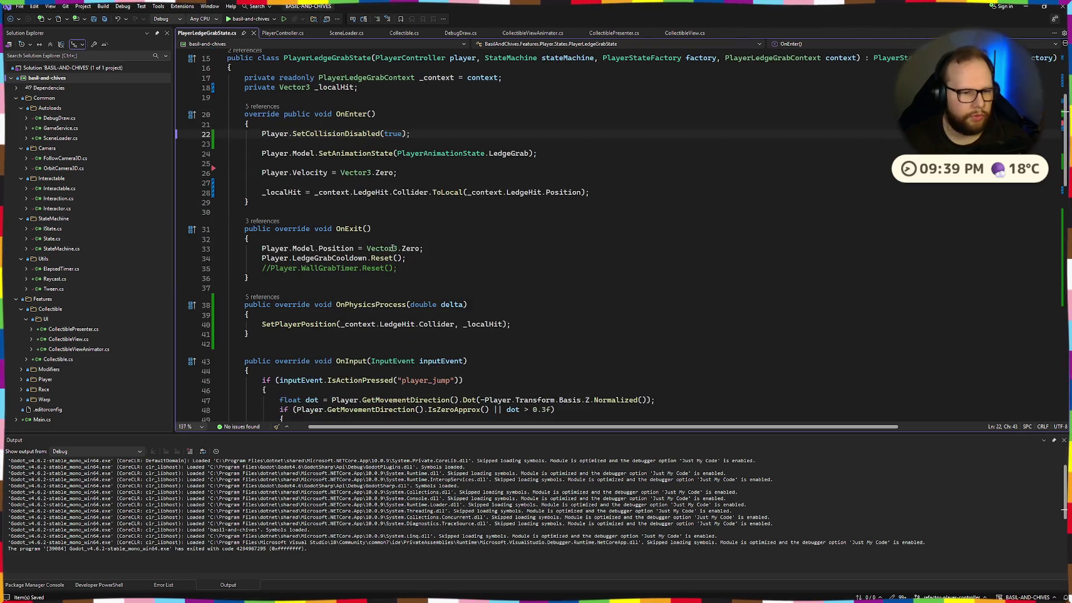
{"action": "left_click_drag", "start_coordinate": [263, 136], "coordinate": [452, 132]}
{"action": "key", "text": "ctrl+c"}
{"action": "left_click", "coordinate": [365, 237]}
{"action": "scroll", "coordinate": [368, 234], "scroll_direction": "down", "scroll_amount": 3}
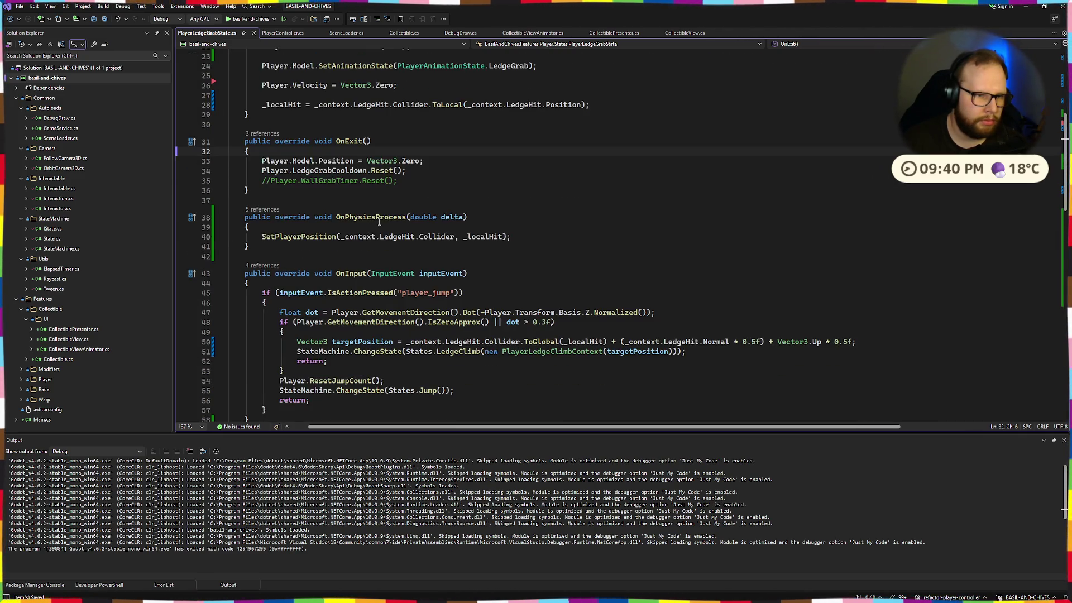
{"action": "key", "text": "Return"}
{"action": "key", "text": "ctrl+v"}
{"action": "key", "text": "Return"}
{"action": "key", "text": "Up"}
{"action": "key", "text": "ctrl+Right"}
{"action": "key", "text": "ctrl+Right"}
{"action": "key", "text": "ctrl+Right"}
{"action": "key", "text": "ctrl+Right"}
{"action": "key", "text": "ctrl+shift+Right"}
{"action": "type", "text": "fa"}
{"action": "key", "text": "Tab"}
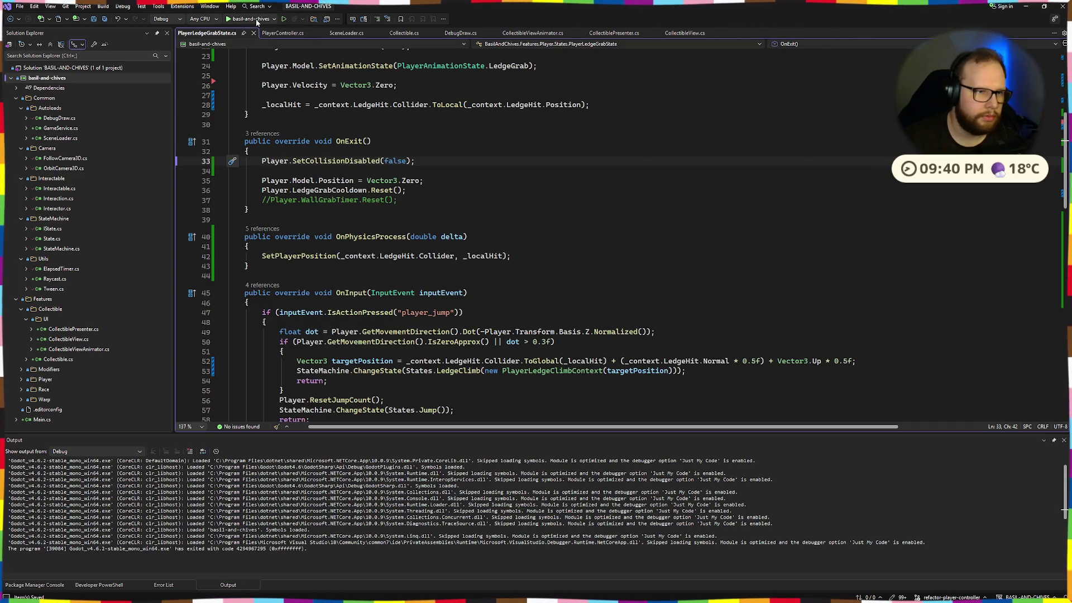
{"action": "key", "text": "ctrl+super+Right"}
{"action": "left_click", "coordinate": [907, 21]}
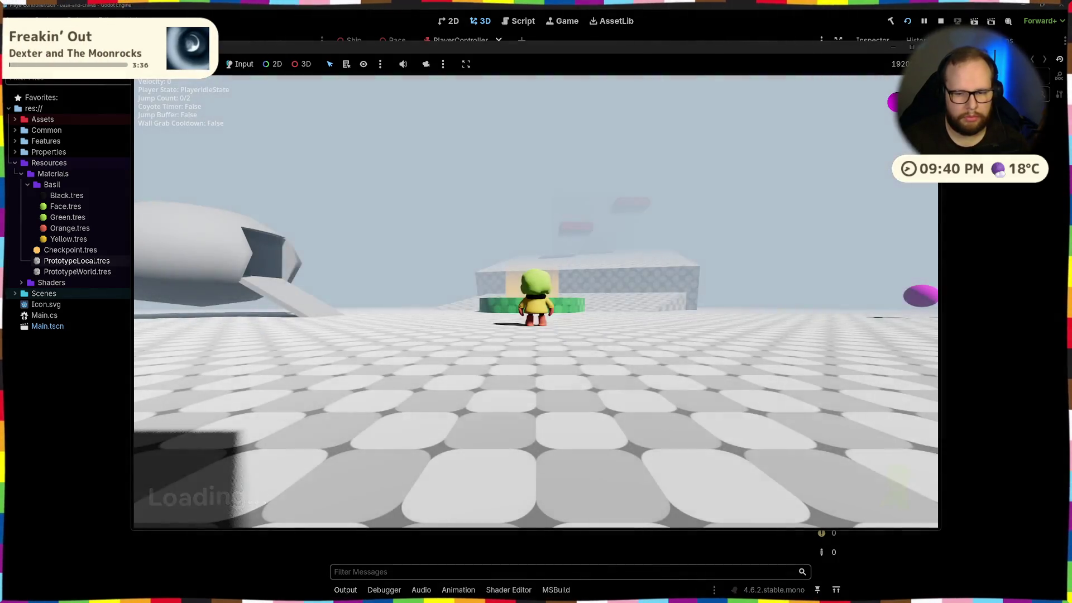
Step: Playtest jumping at the wall, grabbing and climbing the ledge, then stop with F8
{"action": "key", "text": "space"}
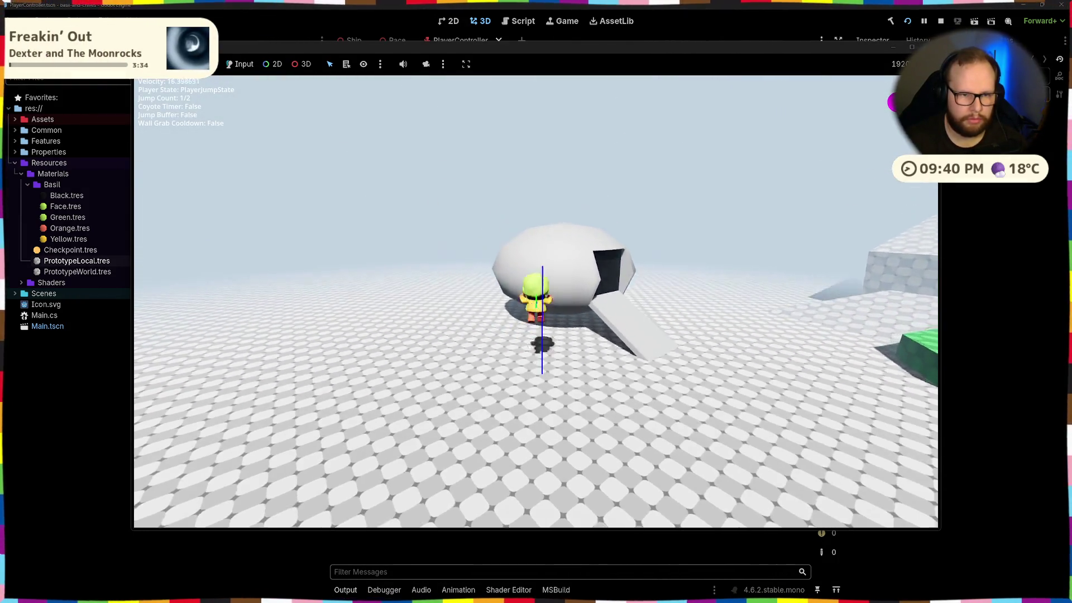
{"action": "key", "text": "w"}
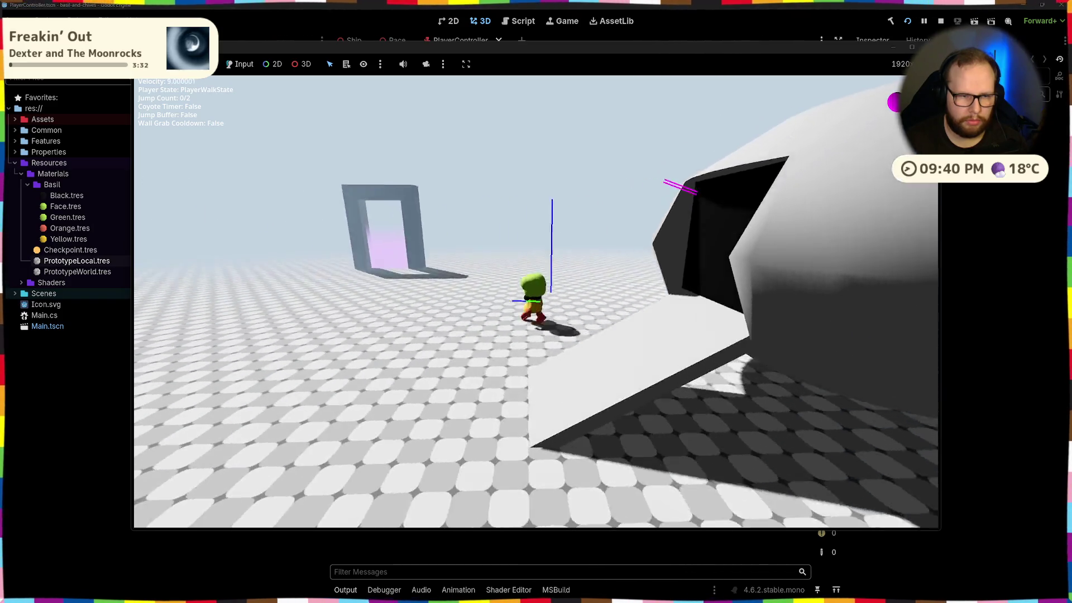
{"action": "key", "text": "w"}
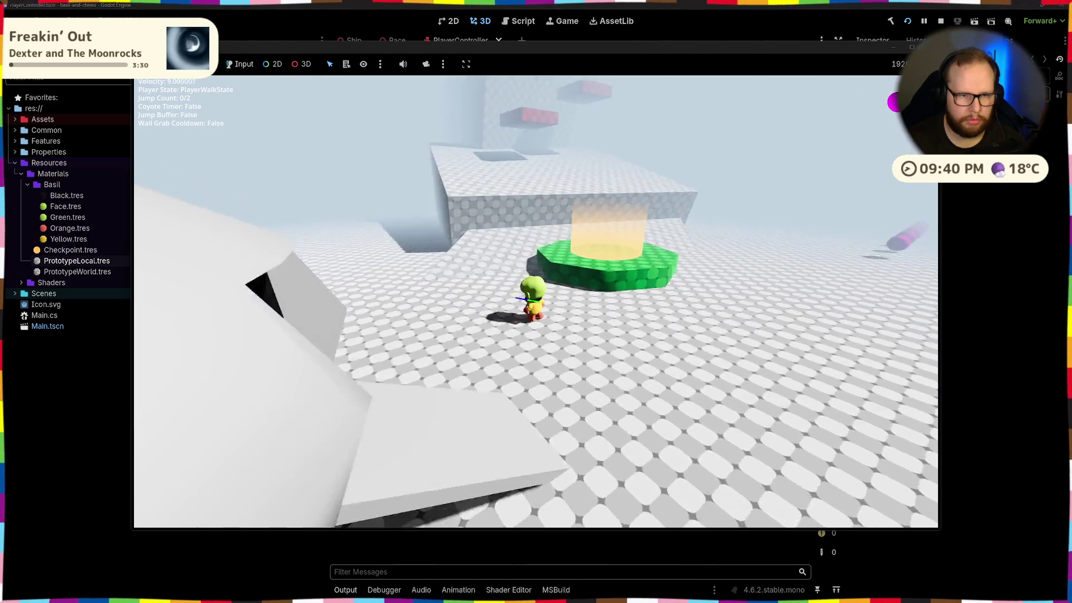
{"action": "key", "text": "space"}
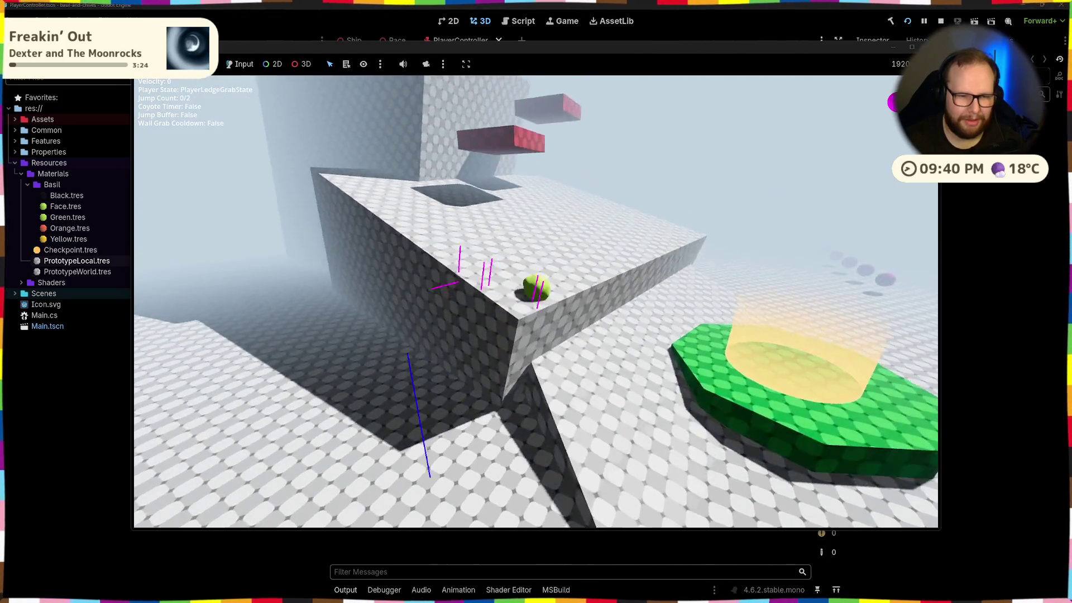
{"action": "key", "text": "w"}
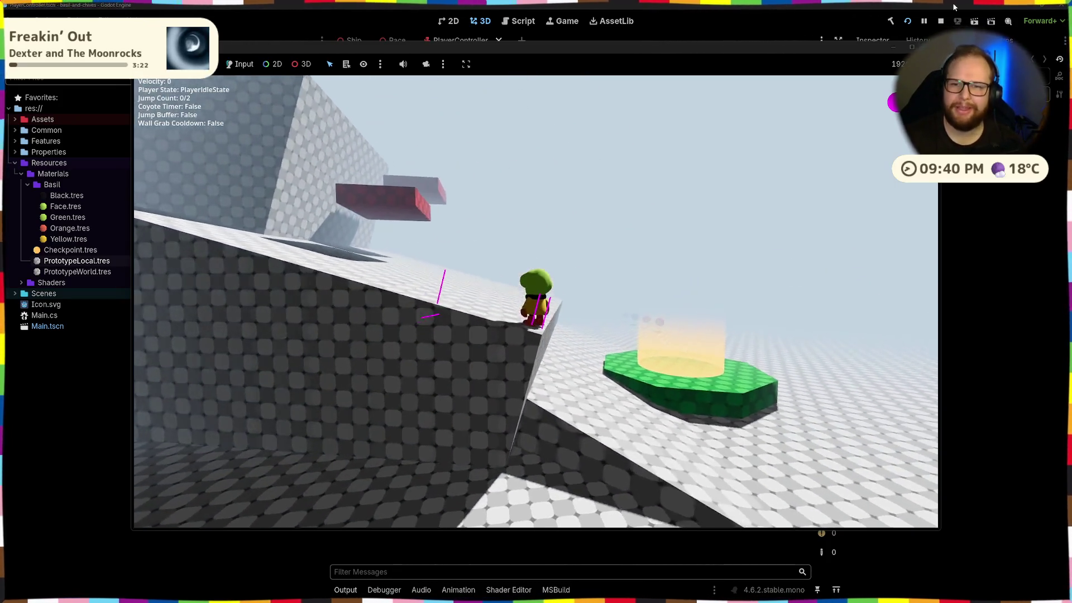
{"action": "key", "text": "F8"}
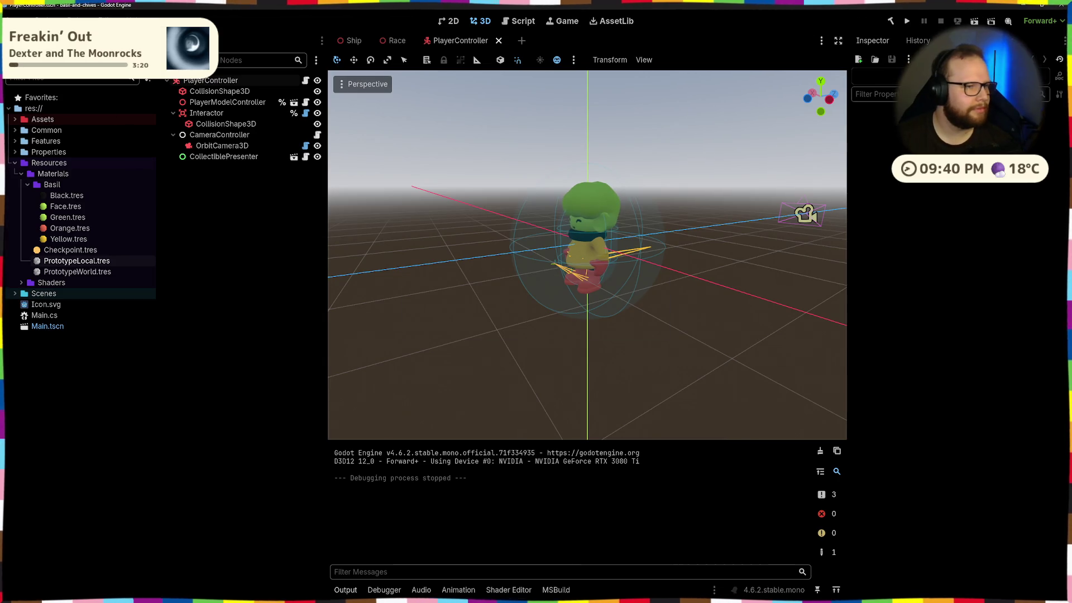
Step: Look through the debug options, then return to PlayerLedgeGrabState's OnExit in Visual Studio
{"action": "left_click", "coordinate": [42, 21]}
{"action": "mouse_move", "coordinate": [72, 21]}
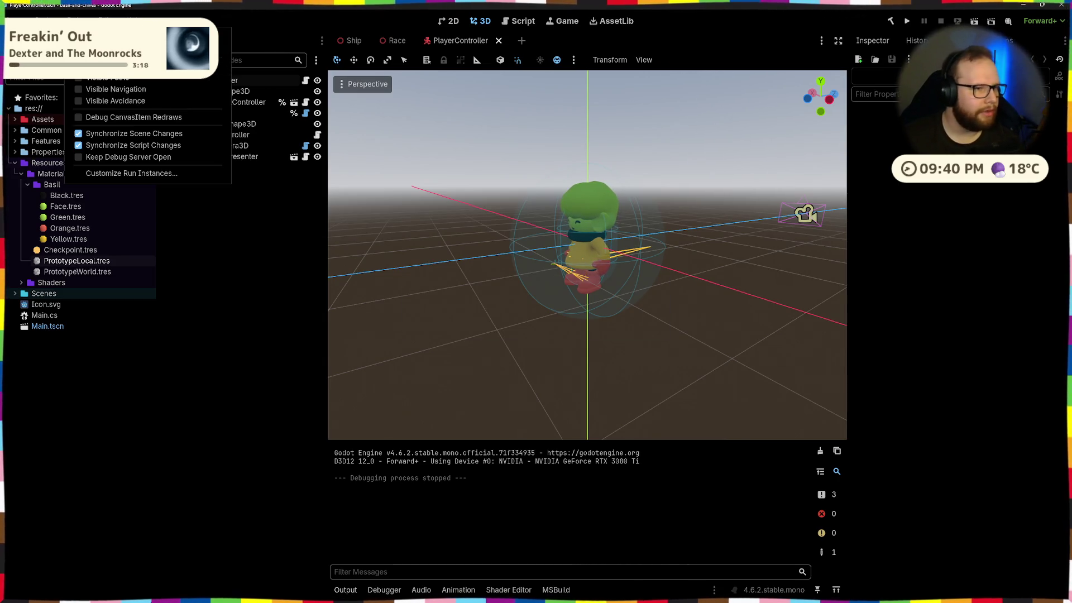
{"action": "left_click", "coordinate": [249, 272]}
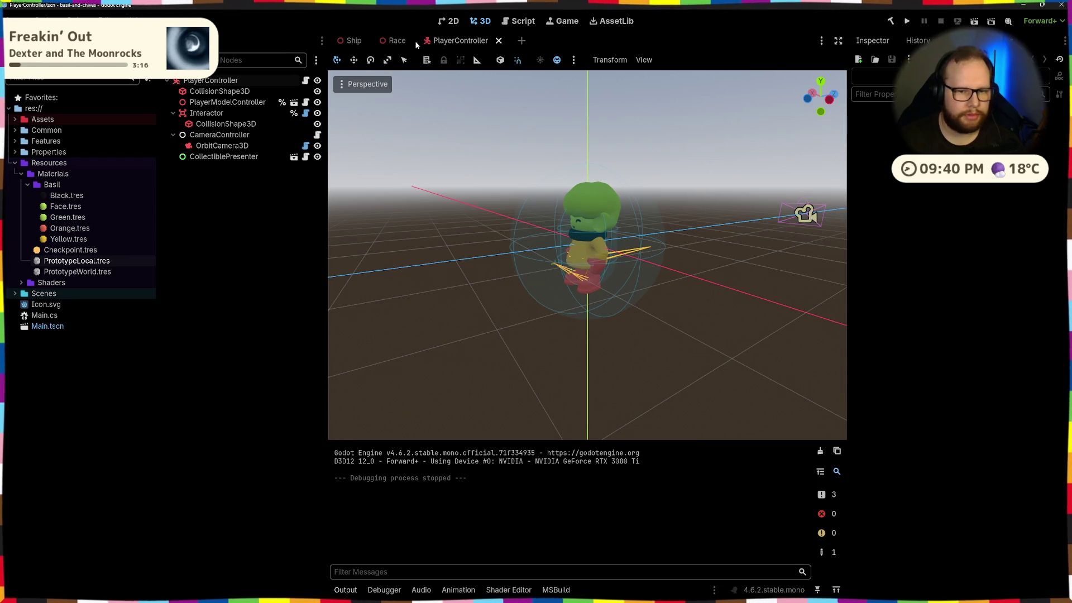
{"action": "key", "text": "alt+Tab"}
{"action": "scroll", "coordinate": [549, 208], "scroll_direction": "down", "scroll_amount": 14}
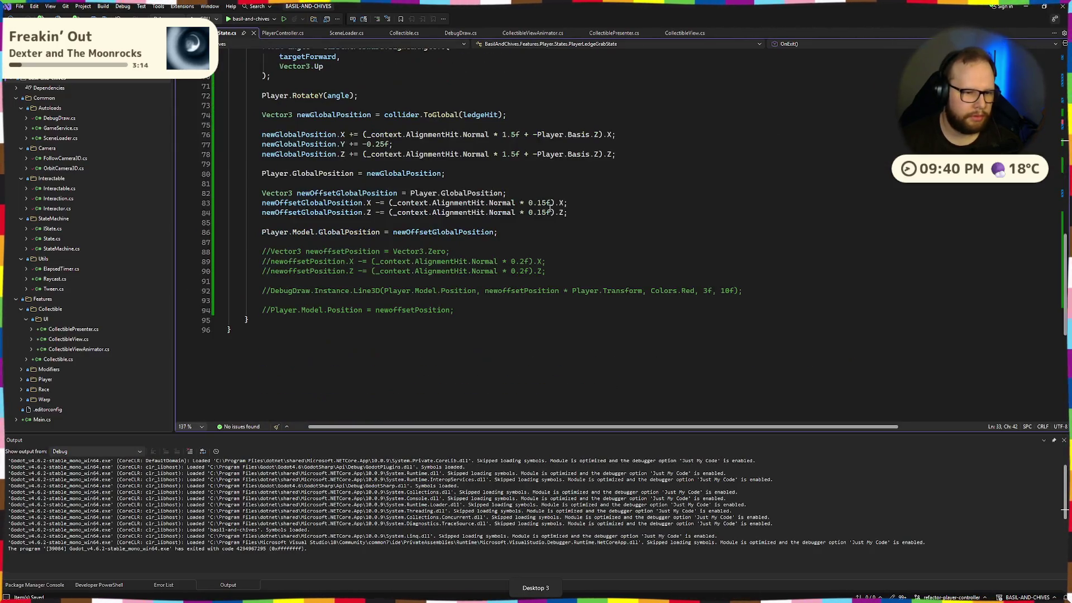
{"action": "scroll", "coordinate": [549, 209], "scroll_direction": "up", "scroll_amount": 7}
{"action": "scroll", "coordinate": [549, 209], "scroll_direction": "up", "scroll_amount": 6}
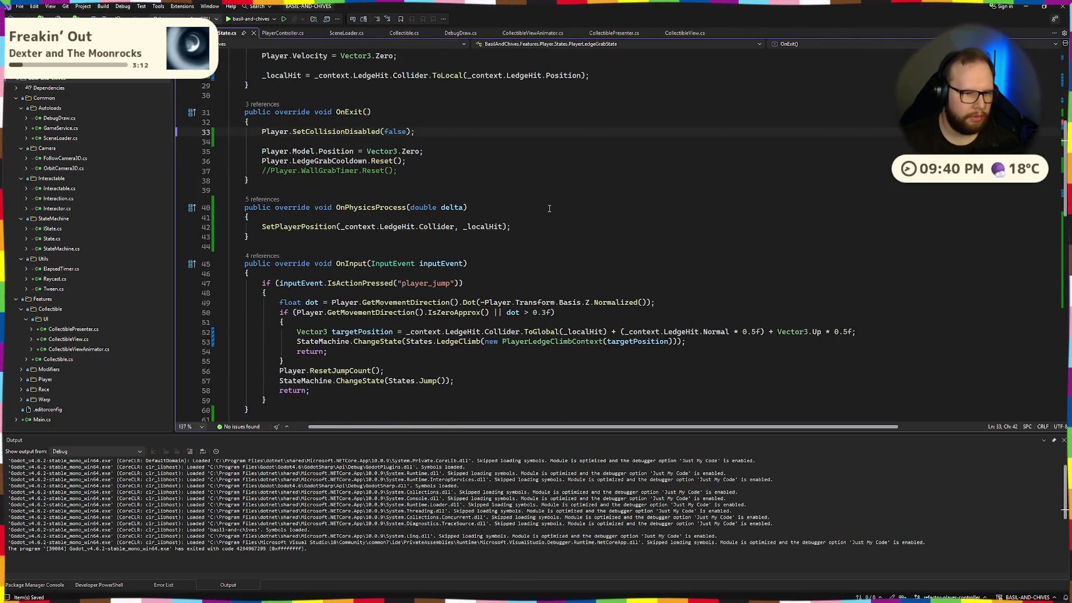
Step: Highlight _collisionDisabled uses in PlayerController.cs up to _PhysicsProcess, then switch to Godot
{"action": "scroll", "coordinate": [550, 204], "scroll_direction": "down", "scroll_amount": 15}
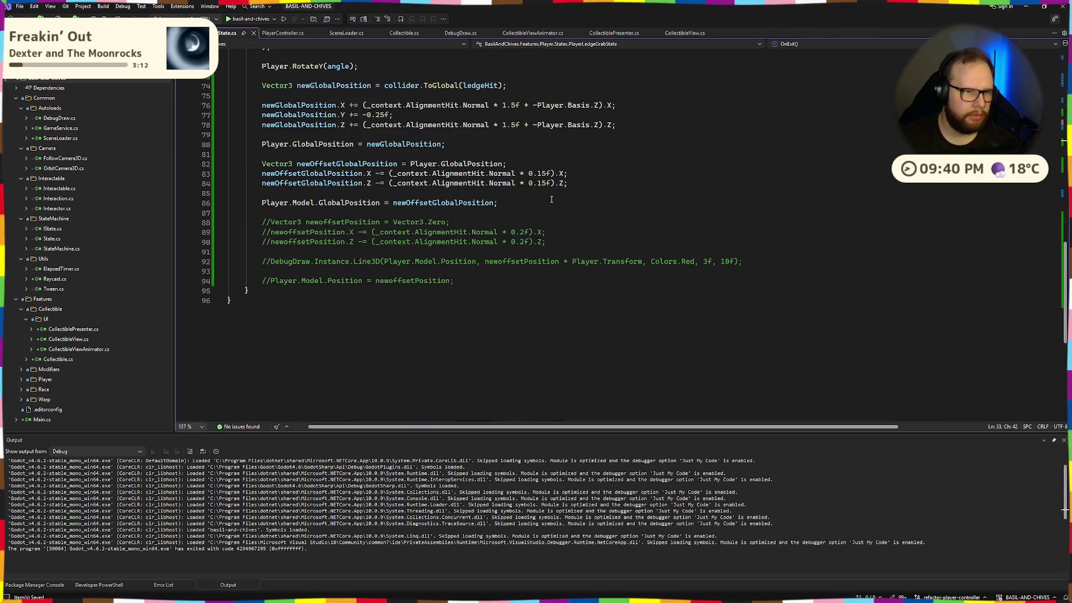
{"action": "left_click", "coordinate": [286, 33]}
{"action": "left_click", "coordinate": [452, 264]}
{"action": "left_click", "coordinate": [302, 254]}
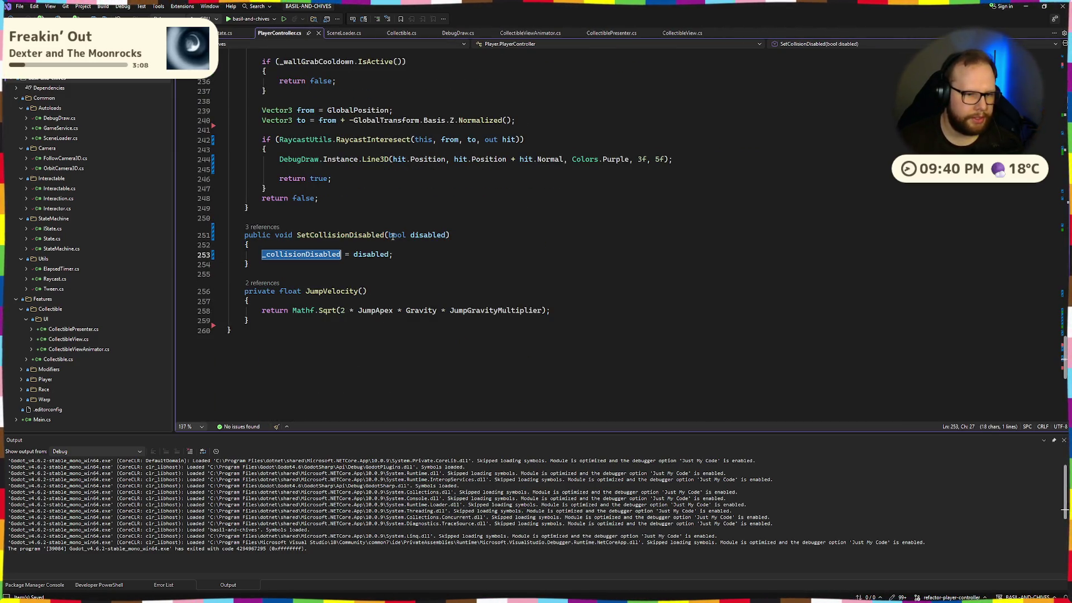
{"action": "scroll", "coordinate": [406, 222], "scroll_direction": "up", "scroll_amount": 16}
{"action": "scroll", "coordinate": [406, 223], "scroll_direction": "up", "scroll_amount": 20}
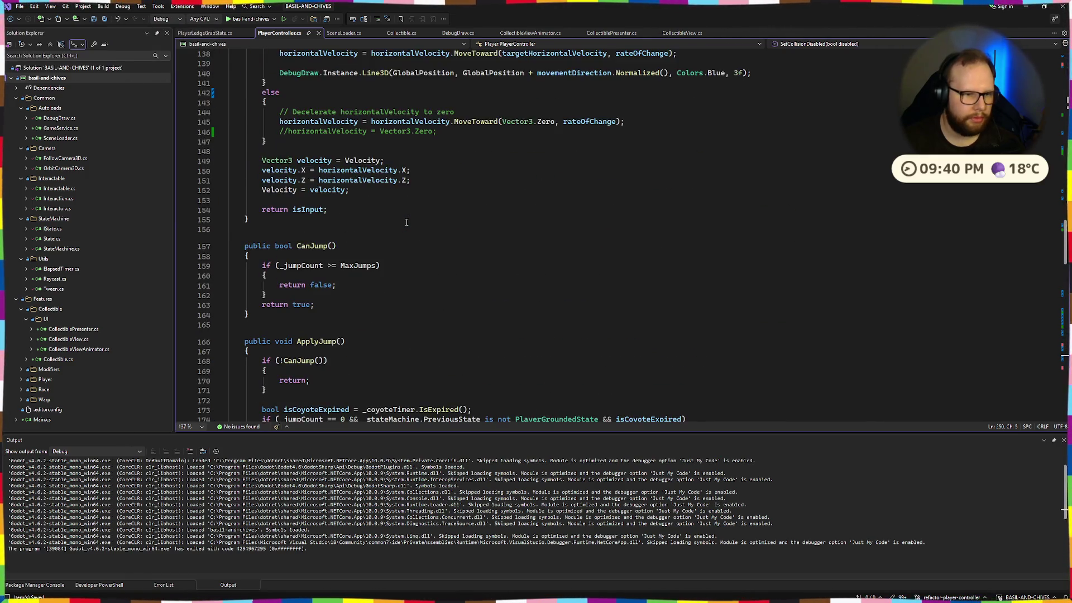
{"action": "scroll", "coordinate": [407, 222], "scroll_direction": "up", "scroll_amount": 7}
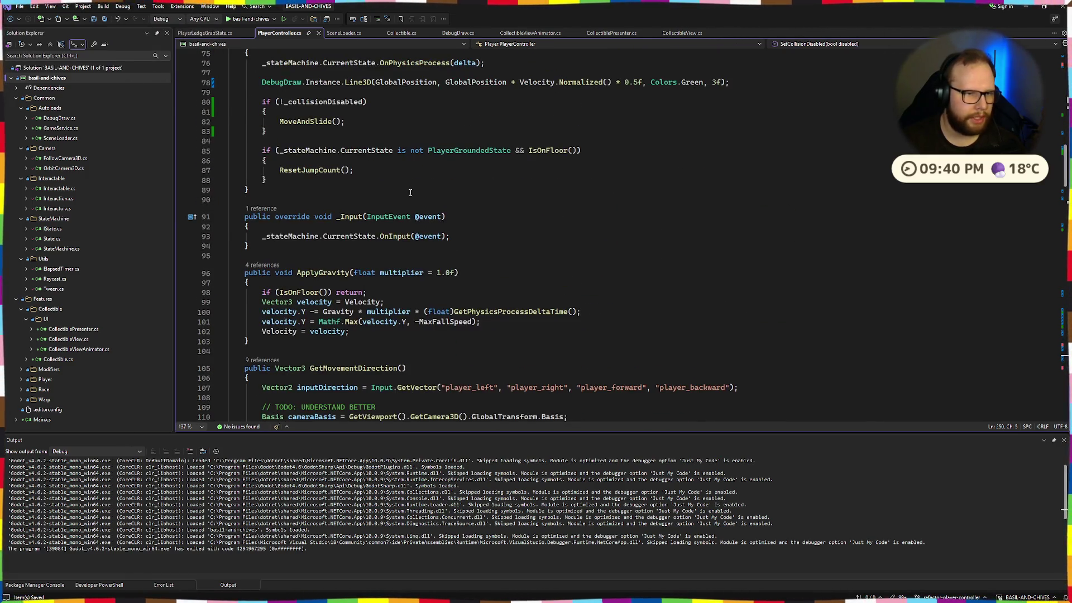
{"action": "scroll", "coordinate": [381, 173], "scroll_direction": "up", "scroll_amount": 6}
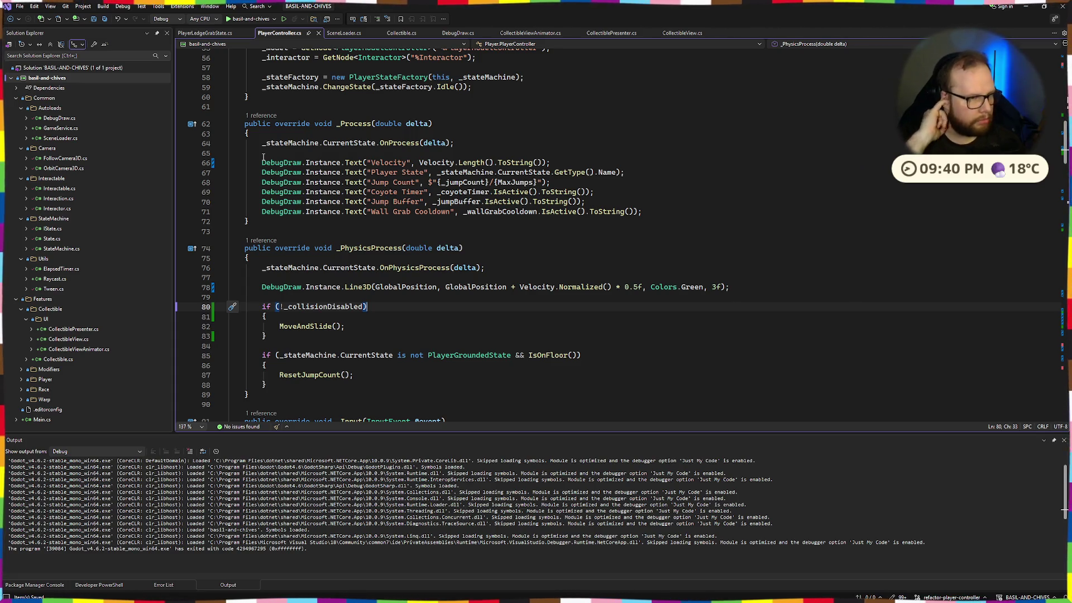
{"action": "key", "text": "ctrl+super+Right"}
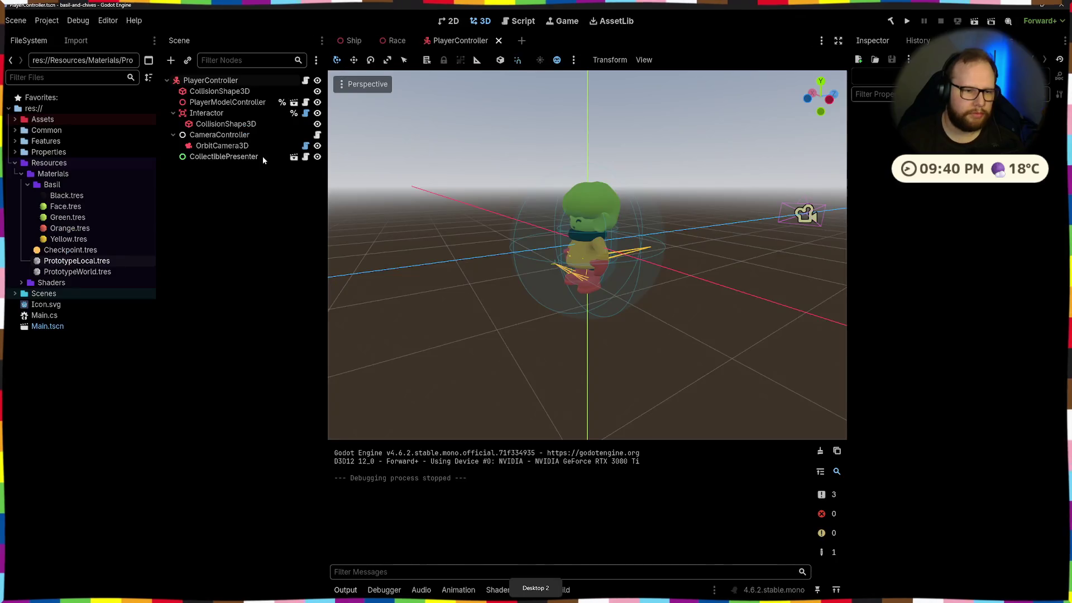
Step: Run with F5, grab and climb several ledges, cross the big block, then close the game
{"action": "key", "text": "F5"}
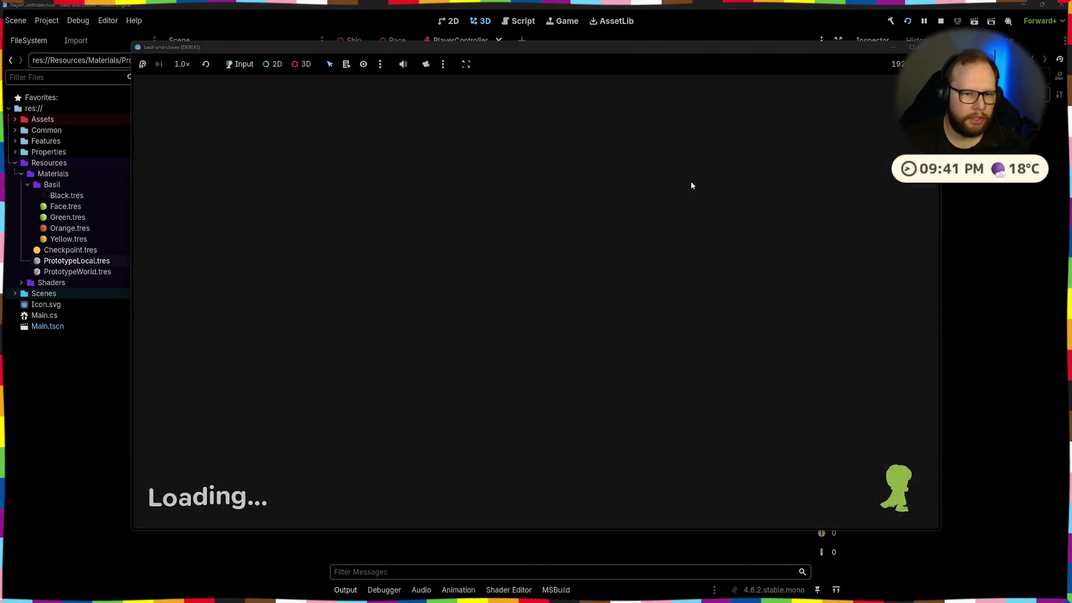
{"action": "key", "text": "w"}
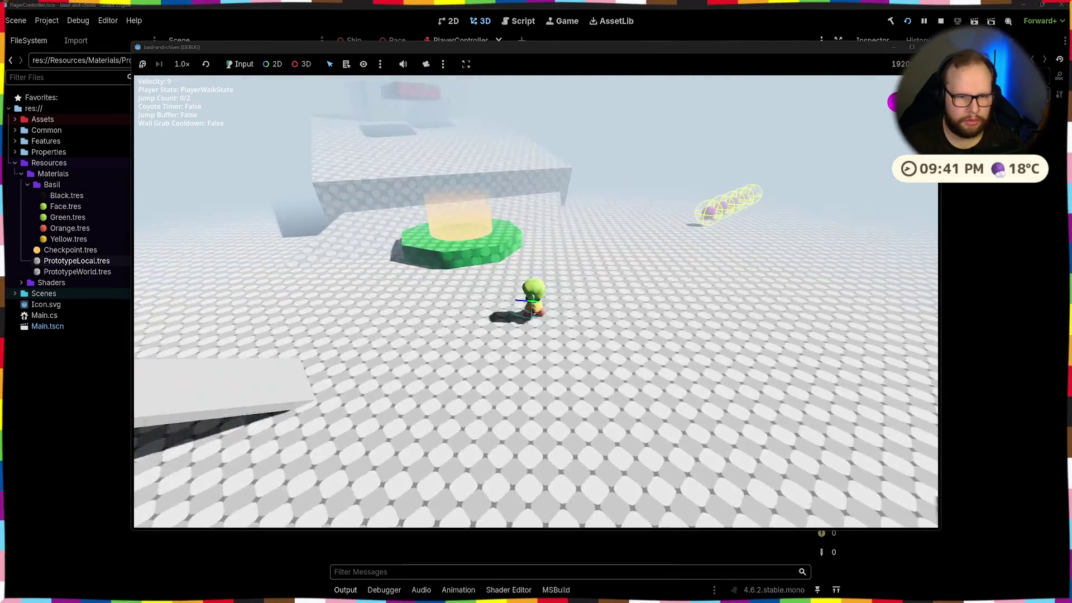
{"action": "key", "text": "space"}
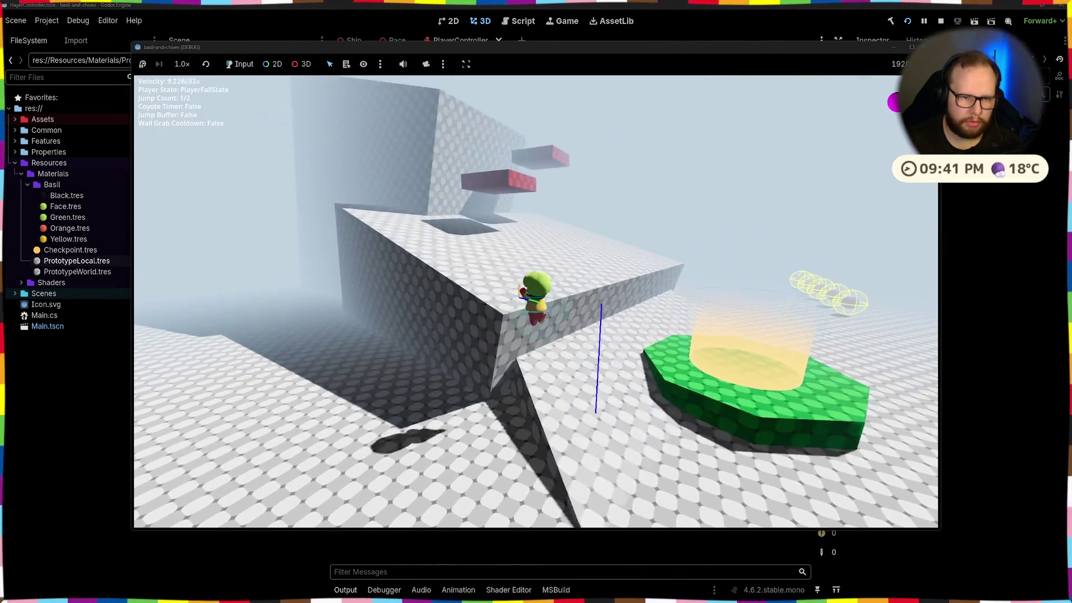
{"action": "key", "text": "space"}
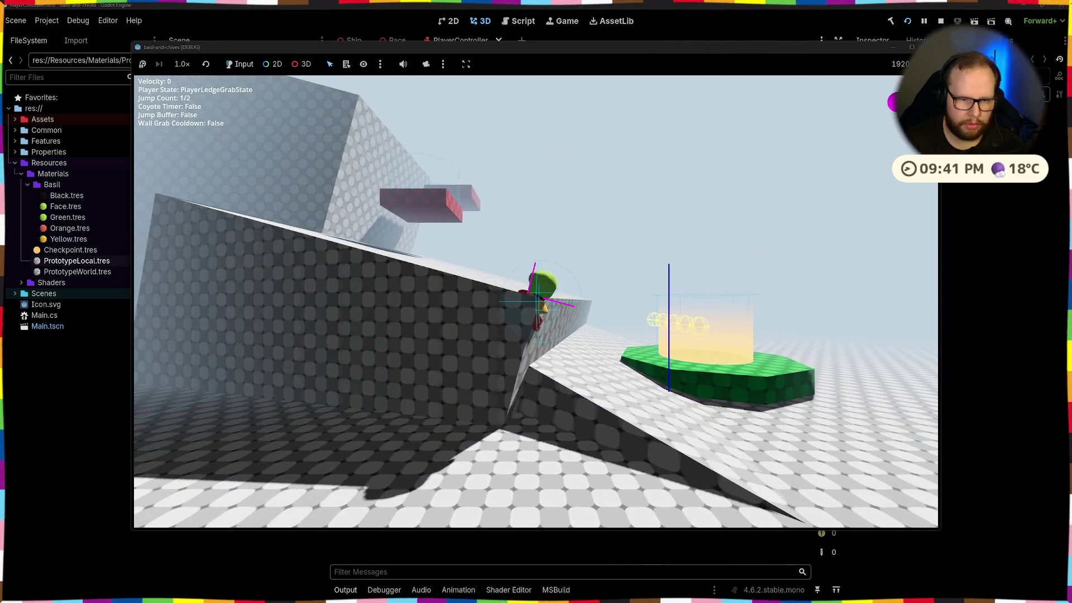
{"action": "key", "text": "w"}
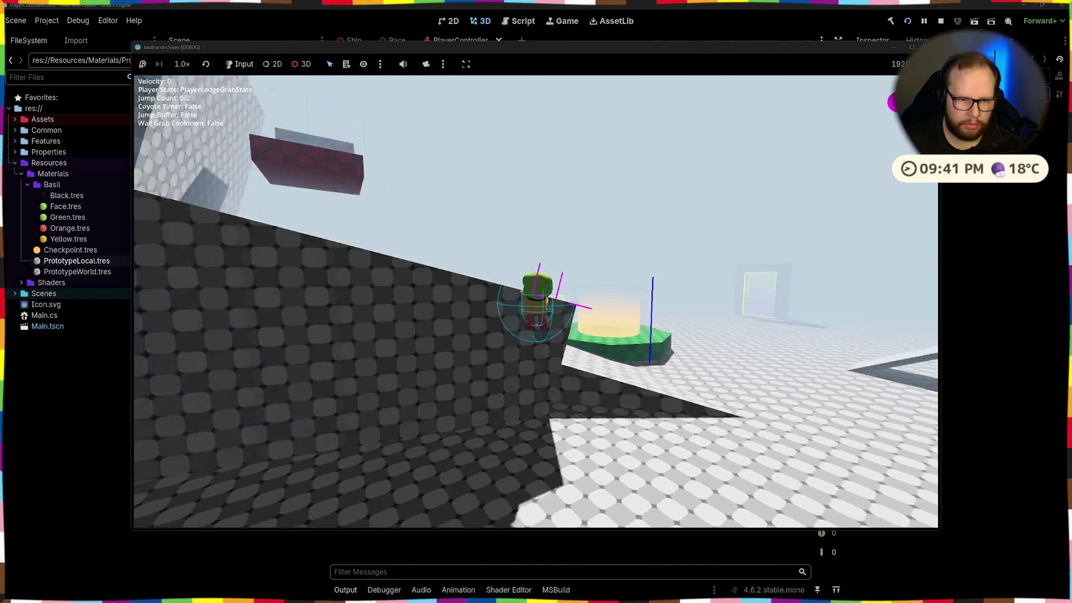
{"action": "key", "text": "space"}
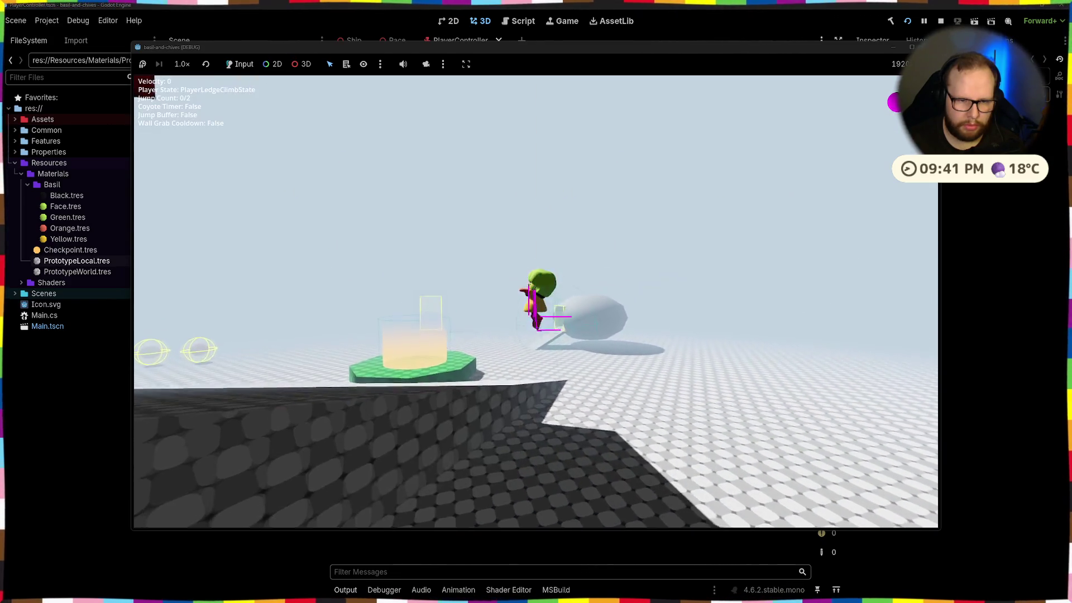
{"action": "key", "text": "space"}
{"action": "key", "text": "space"}
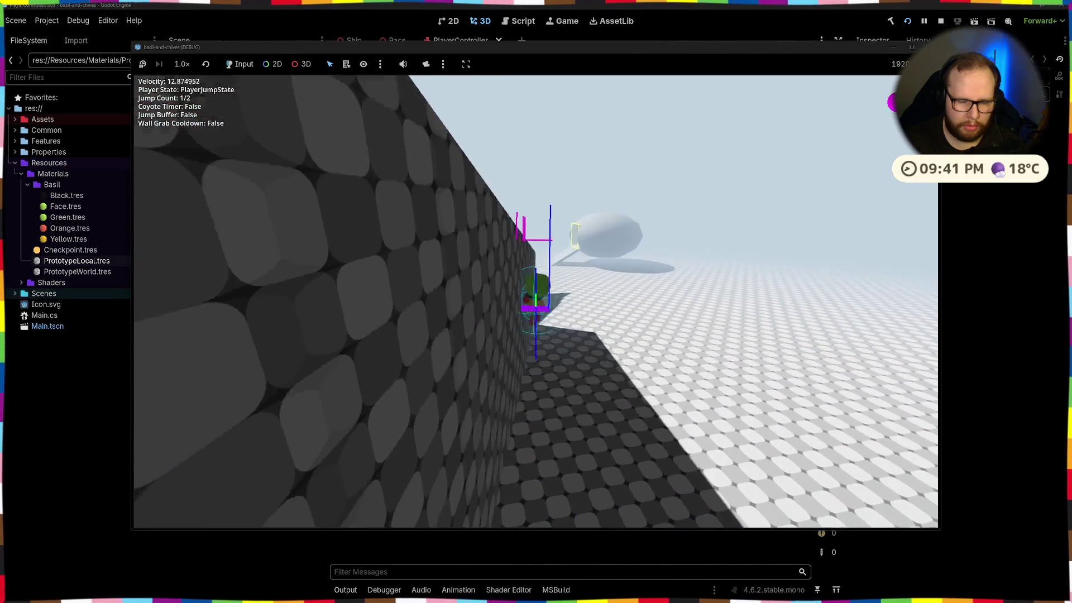
{"action": "key", "text": "space"}
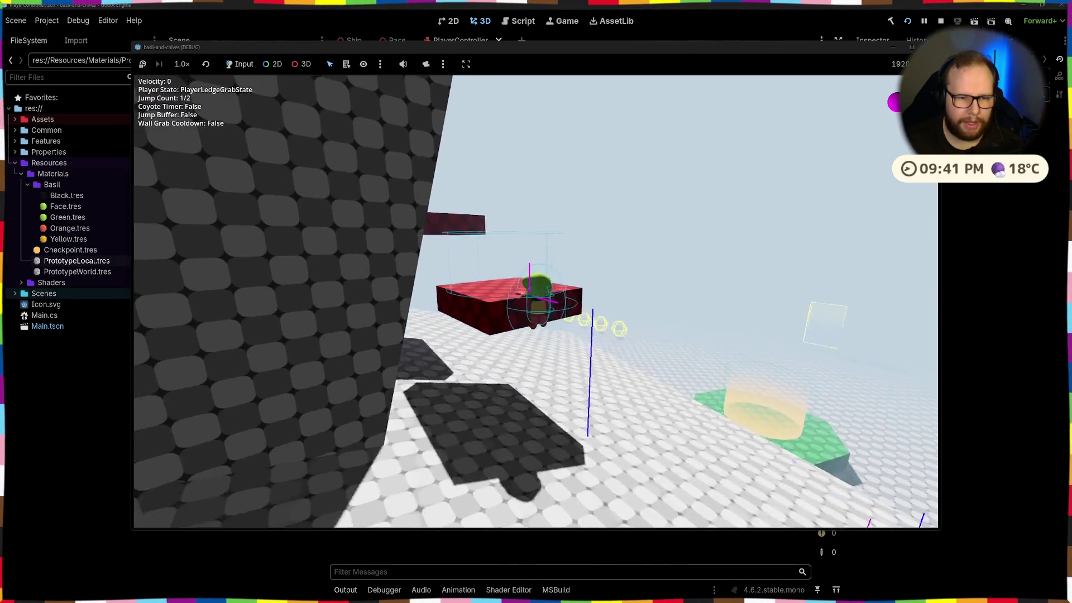
{"action": "key", "text": "w"}
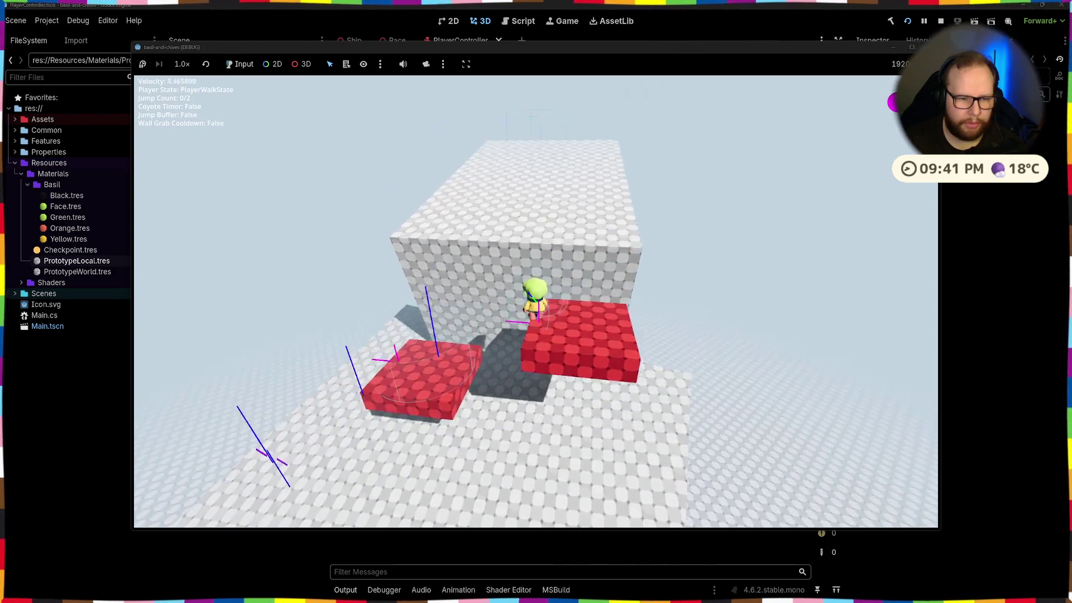
{"action": "key", "text": "w"}
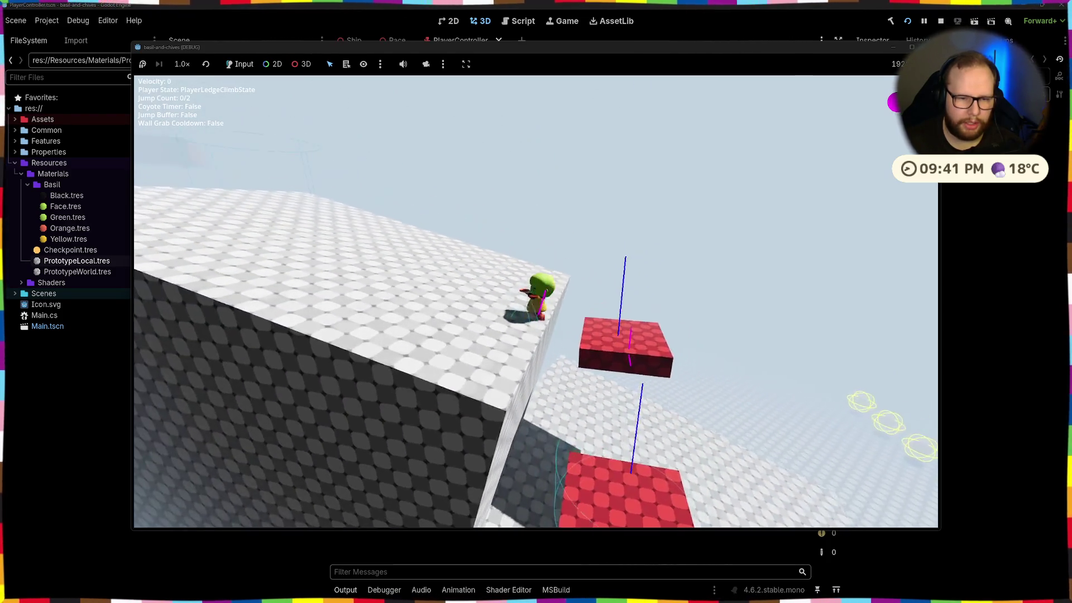
{"action": "key", "text": "w"}
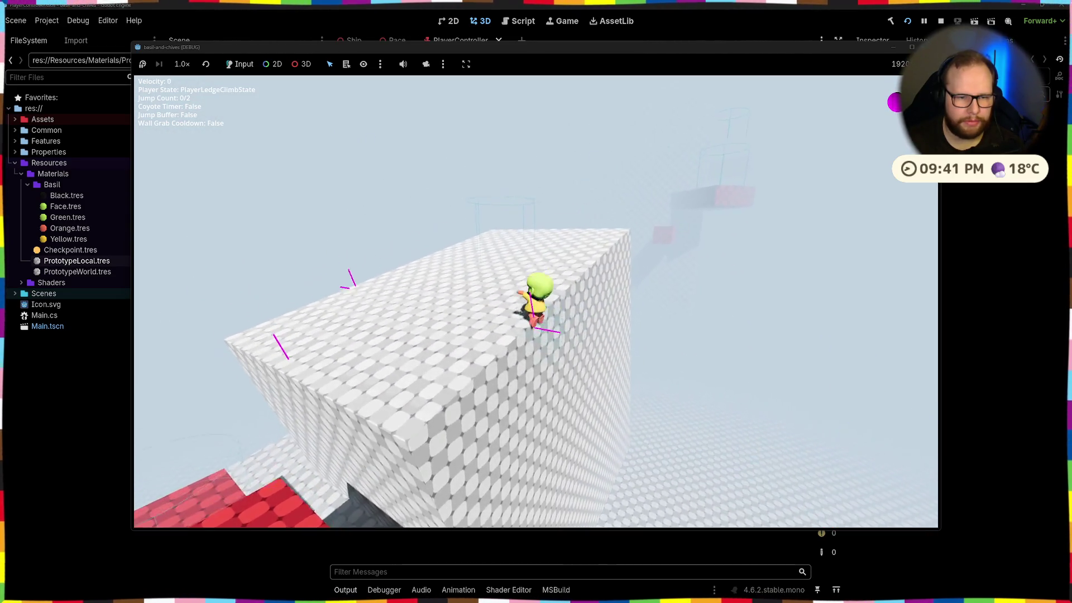
{"action": "left_click", "coordinate": [944, 20]}
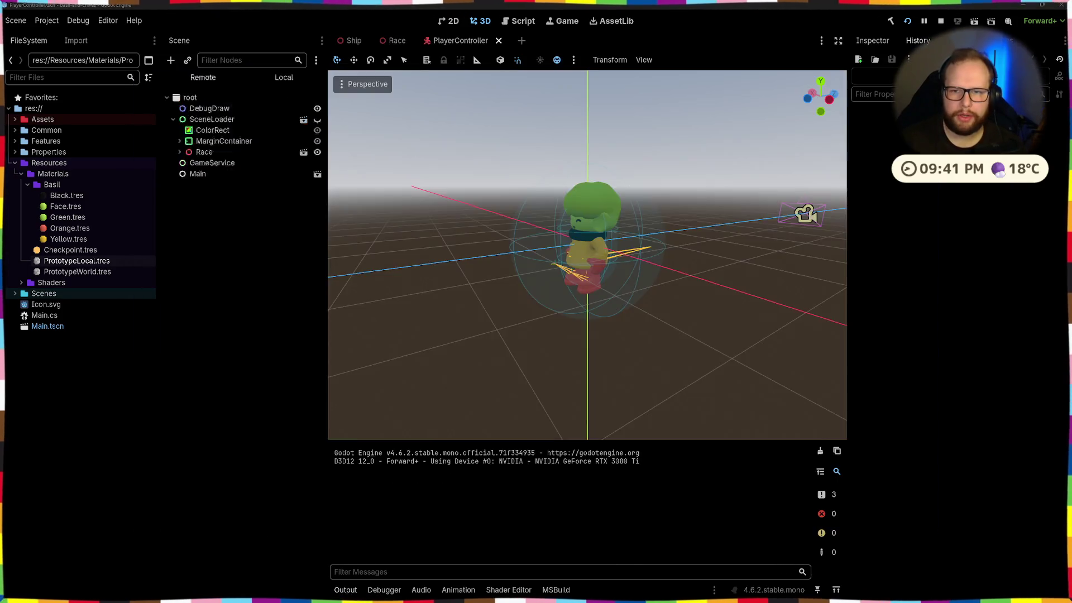
Step: Dedent MoveAndSlide(), delete the if (!_collisionDisabled) line and braces, and save PlayerController.cs
{"action": "scroll", "coordinate": [484, 268], "scroll_direction": "down", "scroll_amount": 20}
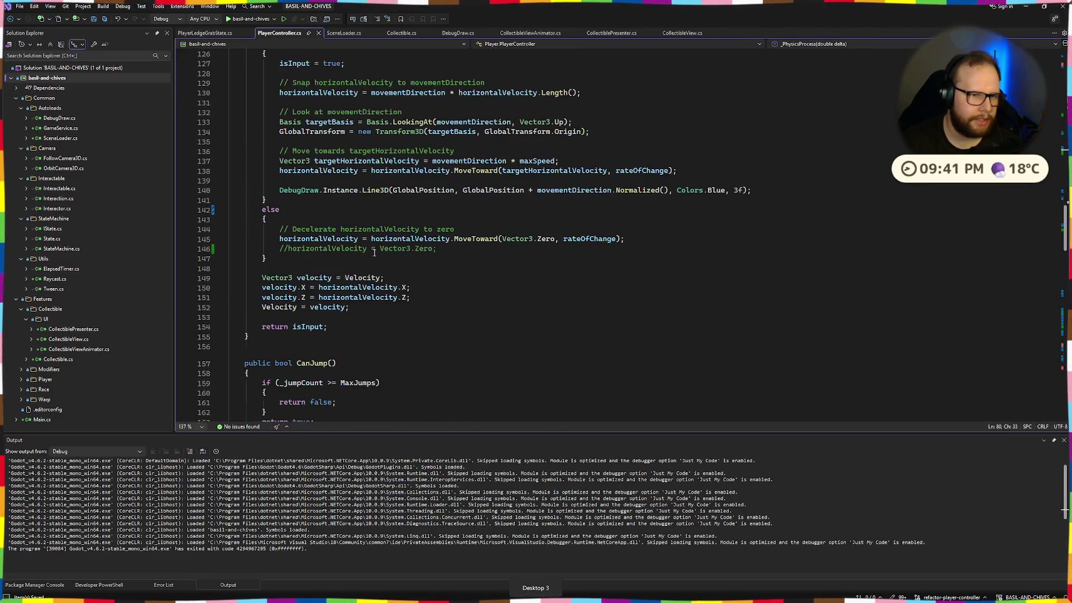
{"action": "scroll", "coordinate": [374, 253], "scroll_direction": "up", "scroll_amount": 19}
{"action": "key", "text": "shift+Tab"}
{"action": "left_click_drag", "start_coordinate": [266, 189], "coordinate": [163, 187]}
{"action": "key", "text": "Delete"}
{"action": "key", "text": "Delete"}
{"action": "left_click_drag", "start_coordinate": [267, 169], "coordinate": [188, 164]}
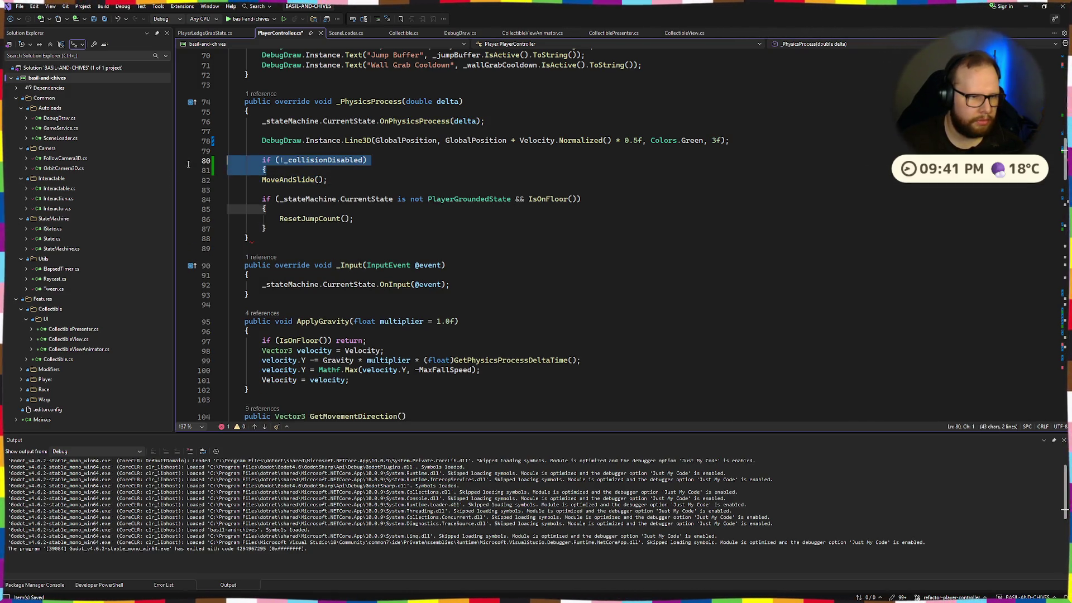
{"action": "key", "text": "BackSpace"}
{"action": "key", "text": "BackSpace"}
{"action": "key", "text": "ctrl+s"}
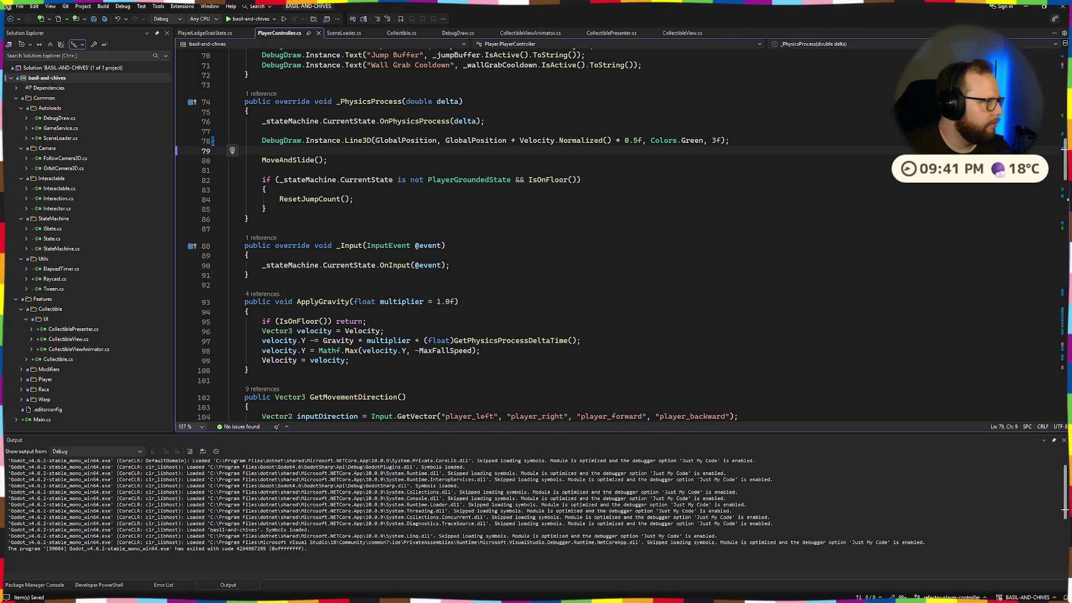
{"action": "scroll", "coordinate": [351, 189], "scroll_direction": "down", "scroll_amount": 20}
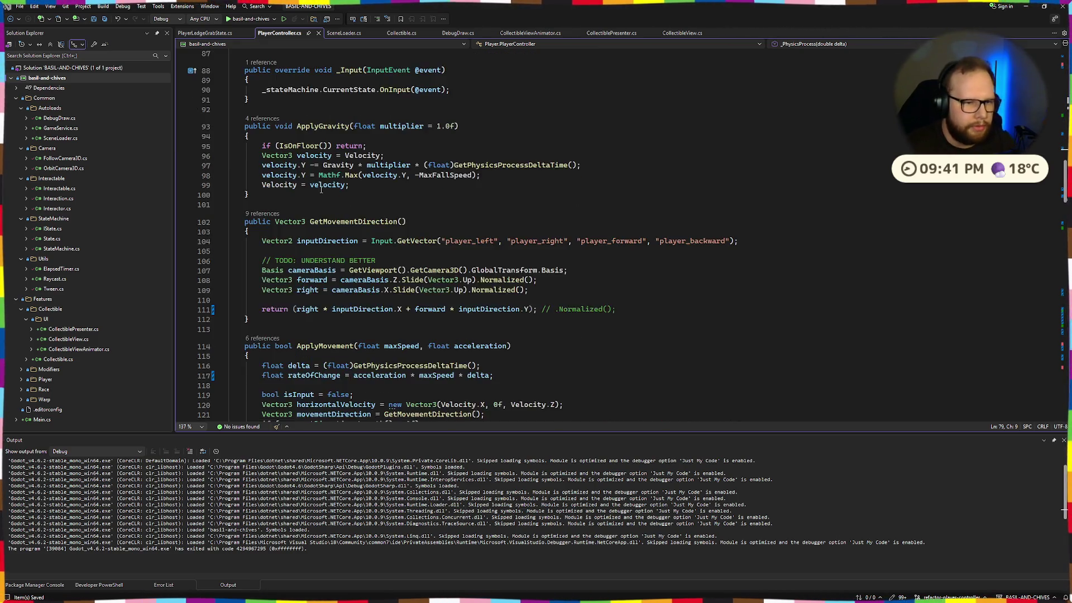
Step: Start a new line after the _collisionDisabled assignment and browse 'Disab' completion suggestions
{"action": "scroll", "coordinate": [351, 189], "scroll_direction": "down", "scroll_amount": 20}
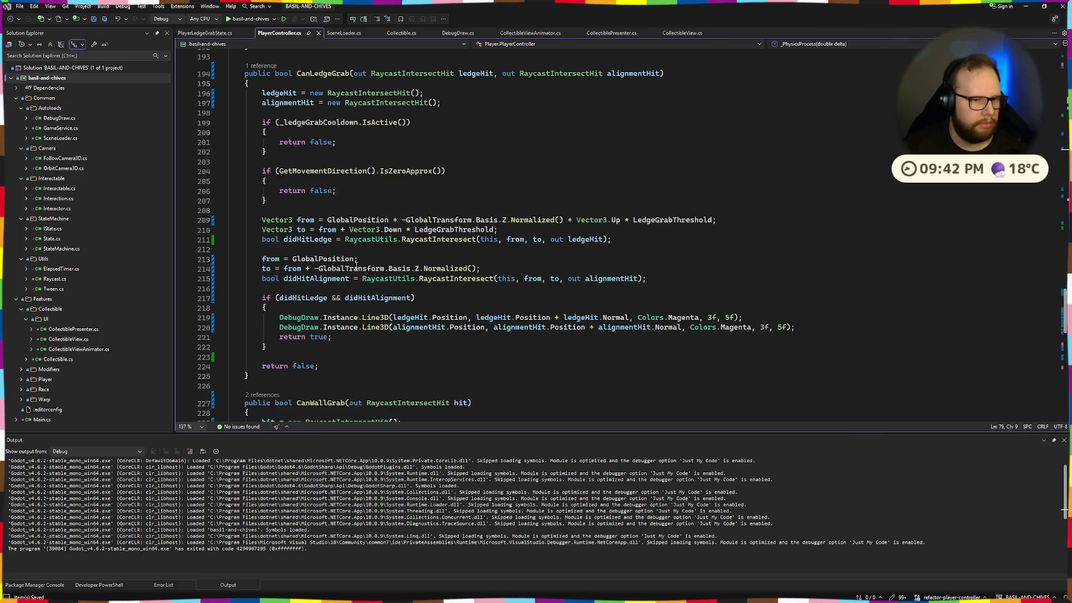
{"action": "left_click", "coordinate": [400, 205]}
{"action": "left_click", "coordinate": [400, 196]}
{"action": "key", "text": "Return"}
{"action": "type", "text": "dis"}
{"action": "key", "text": "BackSpace"}
{"action": "key", "text": "BackSpace"}
{"action": "key", "text": "BackSpace"}
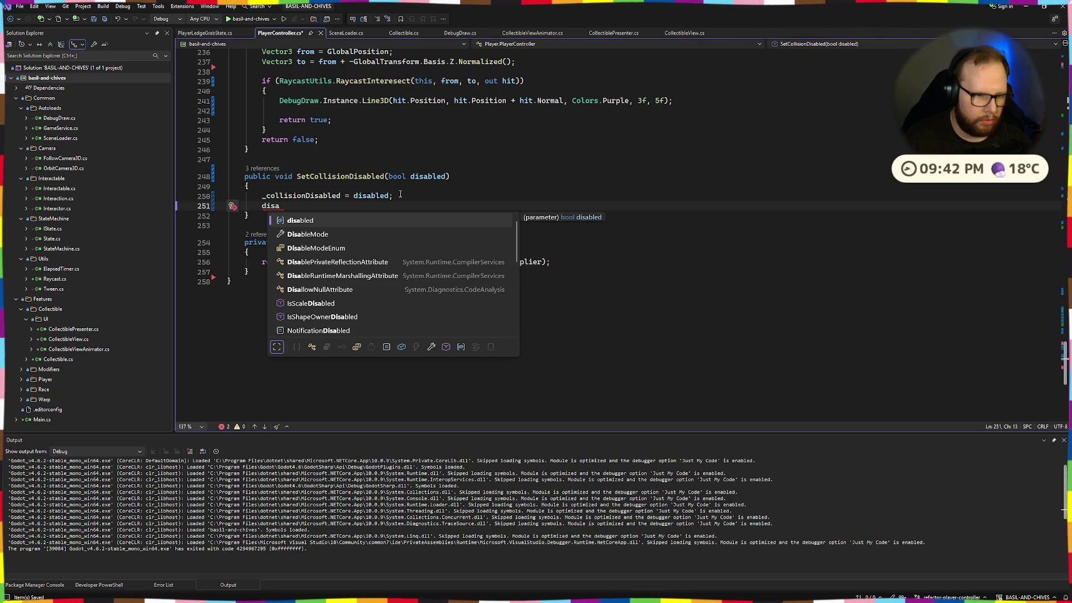
{"action": "type", "text": "Disab"}
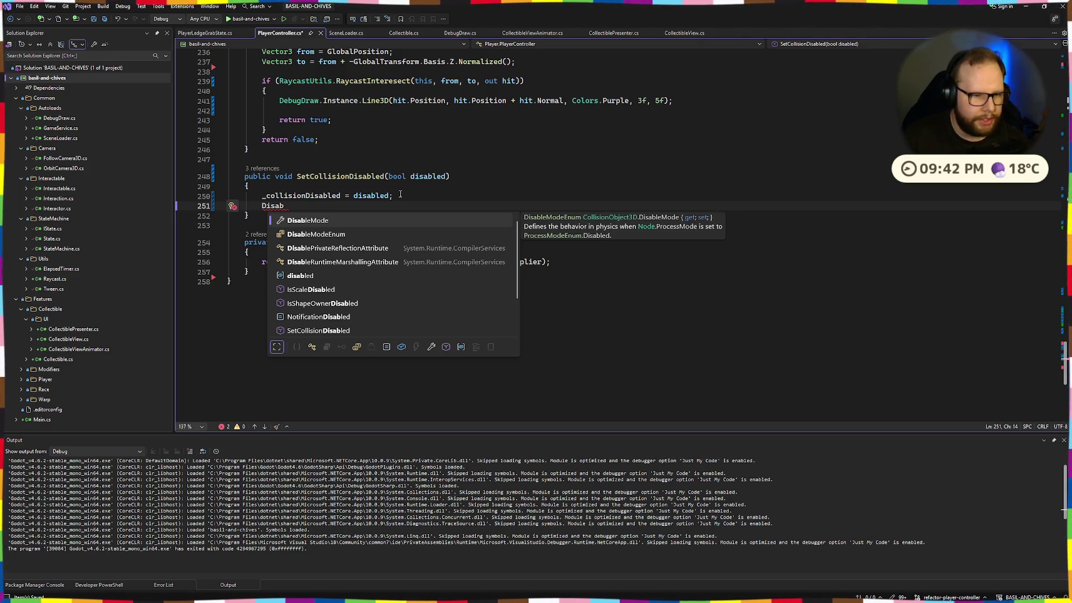
{"action": "key", "text": "Down"}
{"action": "key", "text": "Down"}
{"action": "key", "text": "Down"}
{"action": "key", "text": "Down"}
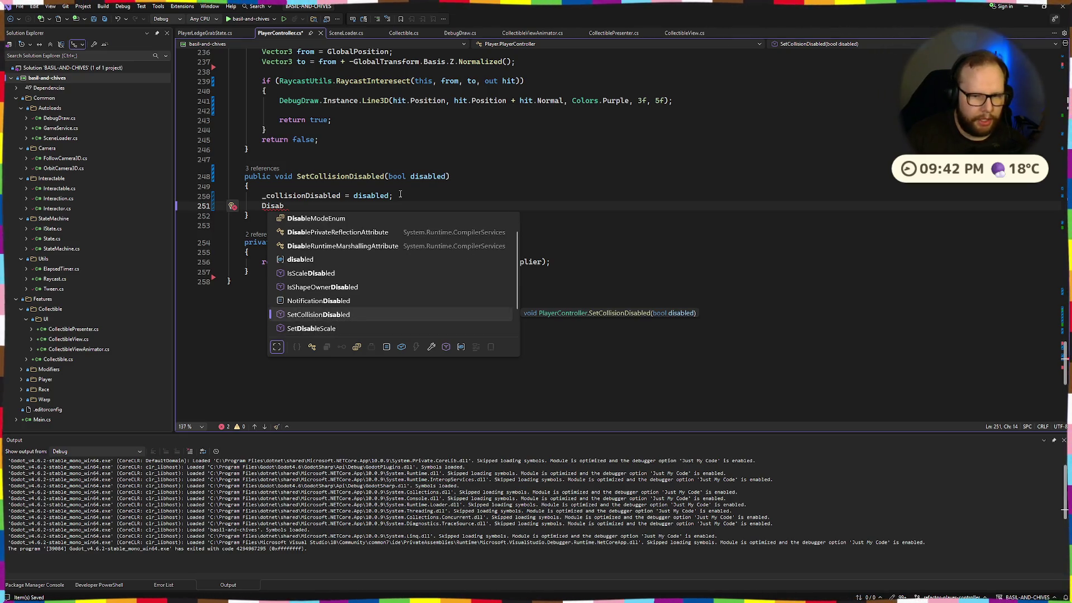
{"action": "key", "text": "Down"}
{"action": "key", "text": "Down"}
{"action": "key", "text": "Down"}
{"action": "key", "text": "Up"}
{"action": "key", "text": "Up"}
{"action": "key", "text": "Up"}
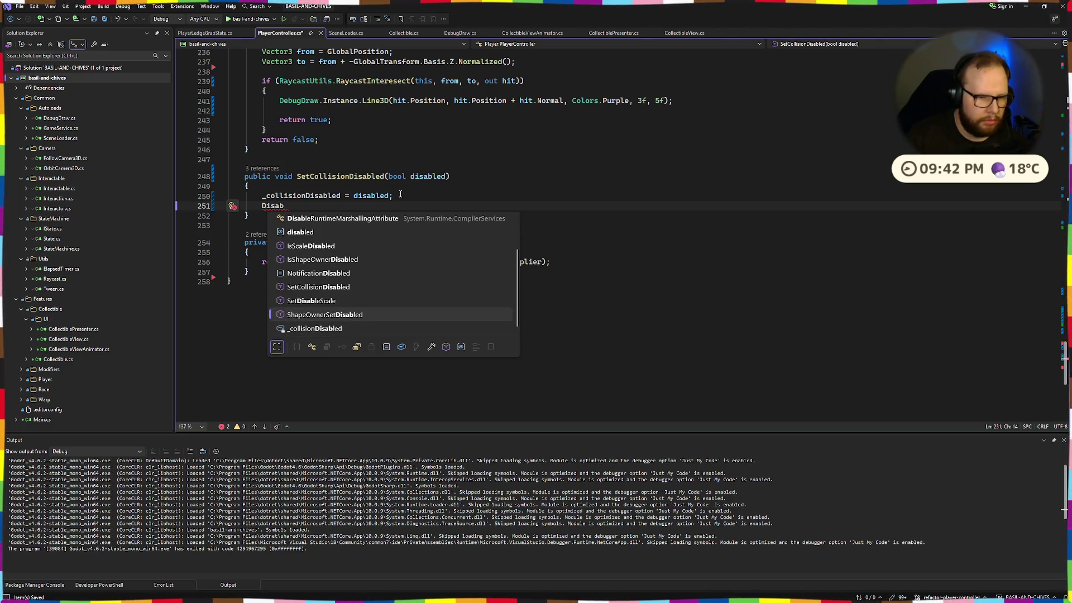
{"action": "key", "text": "Up"}
{"action": "key", "text": "Up"}
{"action": "key", "text": "Up"}
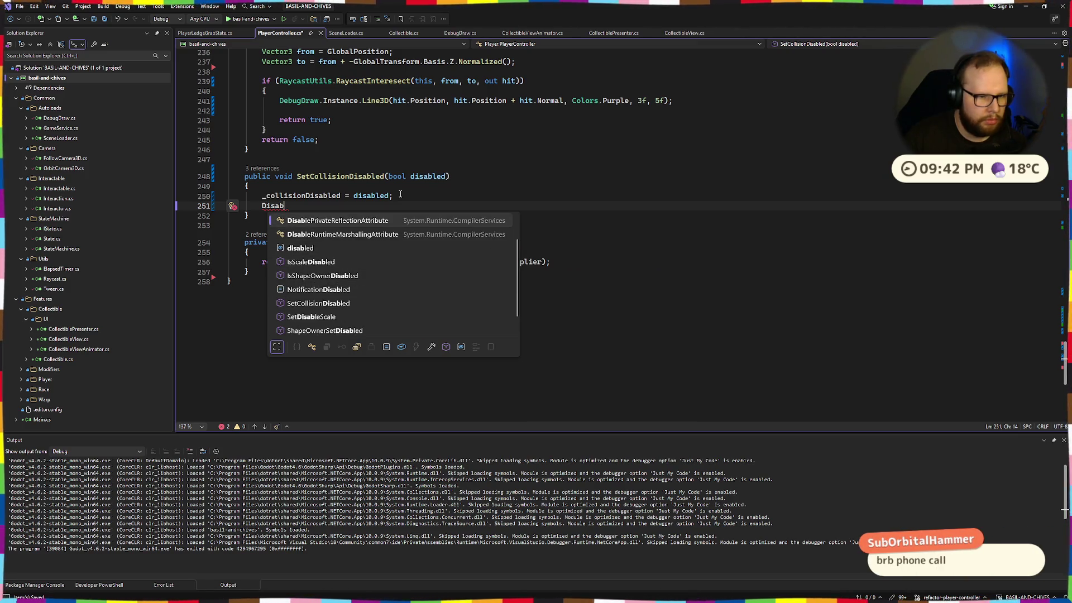
{"action": "key", "text": "BackSpace"}
{"action": "key", "text": "BackSpace"}
{"action": "key", "text": "BackSpace"}
Step: Browse completions for the misspelled 'Collsion', then clear the abandoned line
{"action": "type", "text": "Coll"}
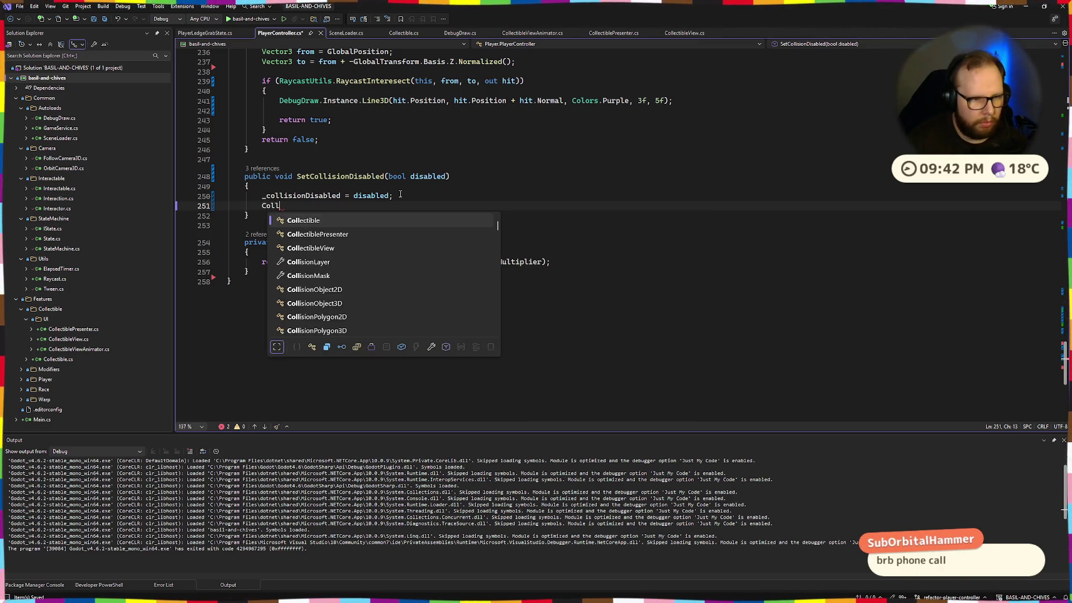
{"action": "type", "text": "sion"}
{"action": "key", "text": "Down"}
{"action": "key", "text": "Down"}
{"action": "key", "text": "Down"}
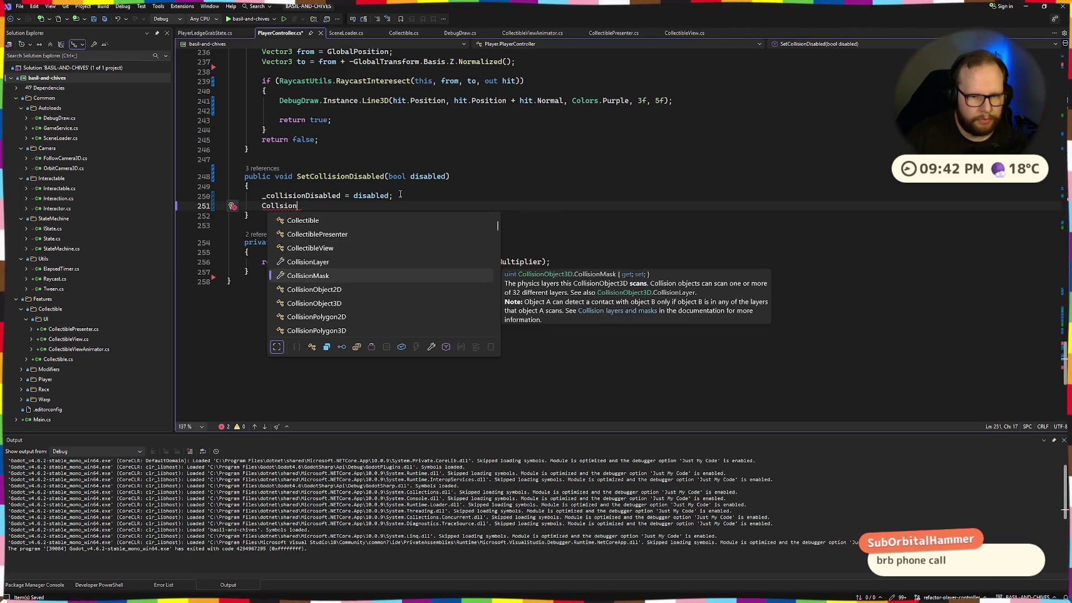
{"action": "key", "text": "Down"}
{"action": "key", "text": "Down"}
{"action": "key", "text": "Down"}
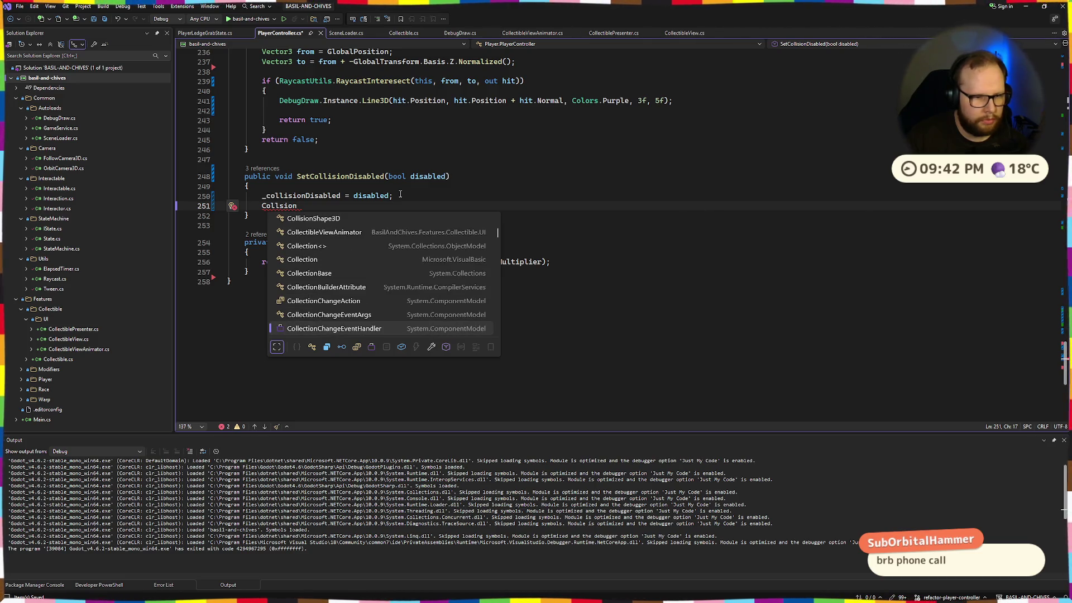
{"action": "key", "text": "Down"}
{"action": "key", "text": "Down"}
{"action": "key", "text": "Down"}
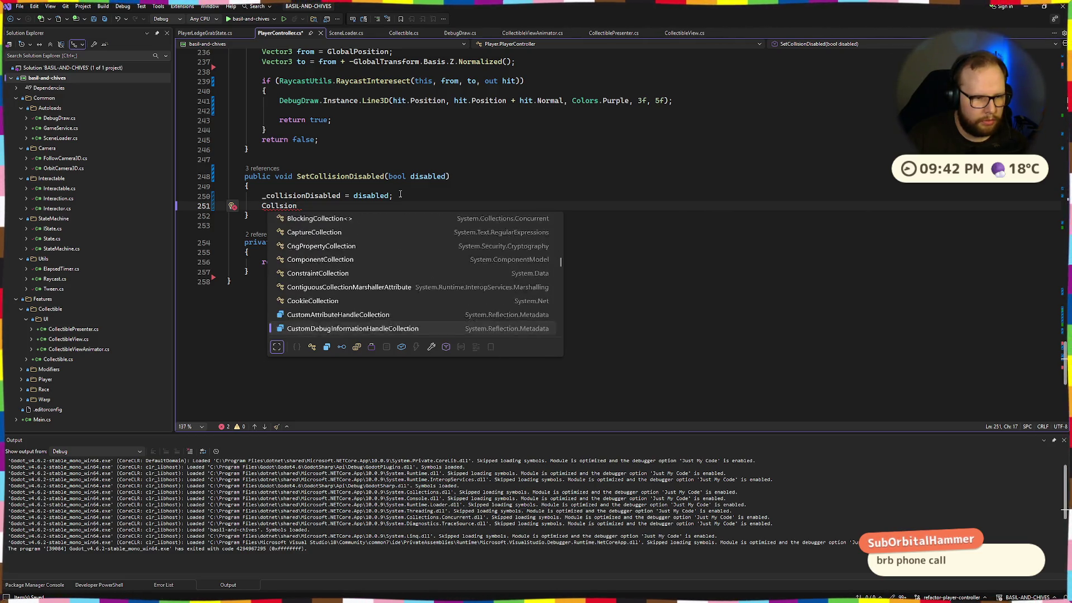
{"action": "key", "text": "Down"}
{"action": "key", "text": "ctrl+BackSpace"}
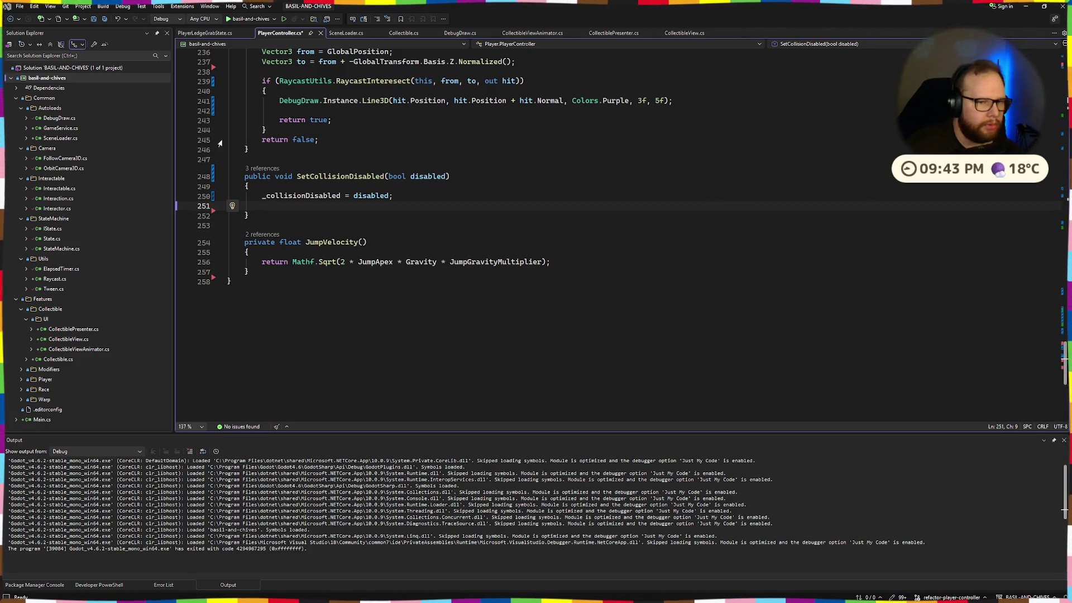
{"action": "left_click", "coordinate": [416, 199]}
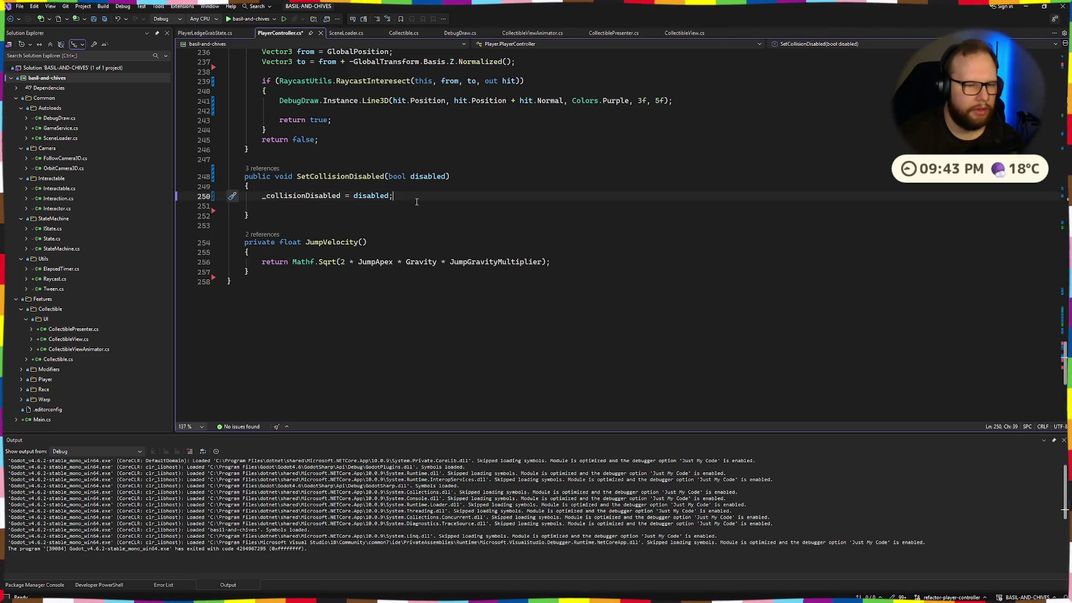
Step: Rename the SetCollisionDisabled method to ToggleCollision across all references
{"action": "left_click", "coordinate": [427, 205]}
{"action": "scroll", "coordinate": [285, 193], "scroll_direction": "up", "scroll_amount": 4}
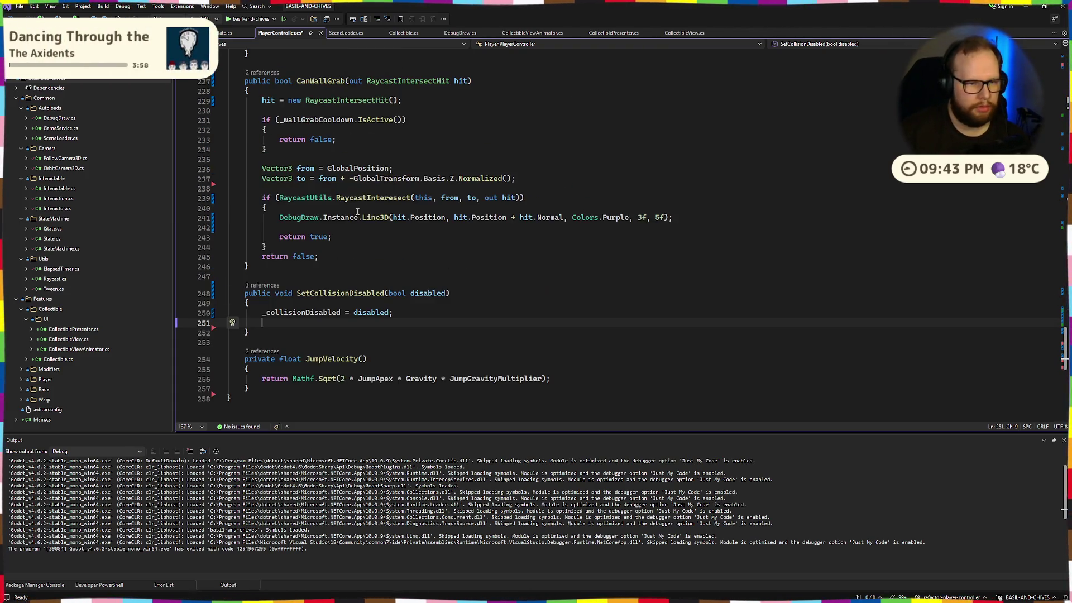
{"action": "double_click", "coordinate": [352, 293]}
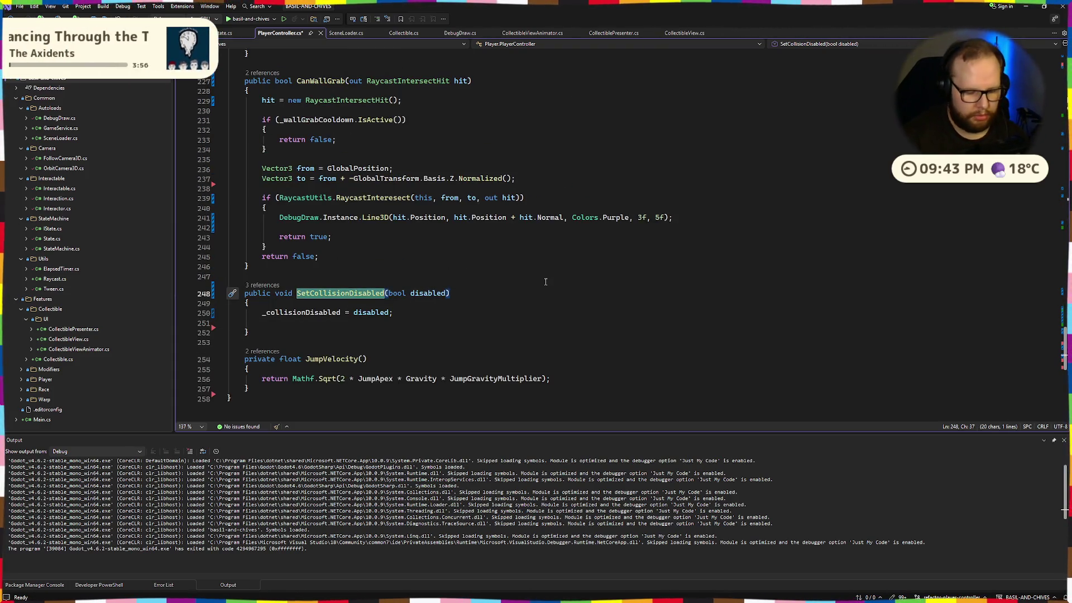
{"action": "key", "text": "ctrl+r"}
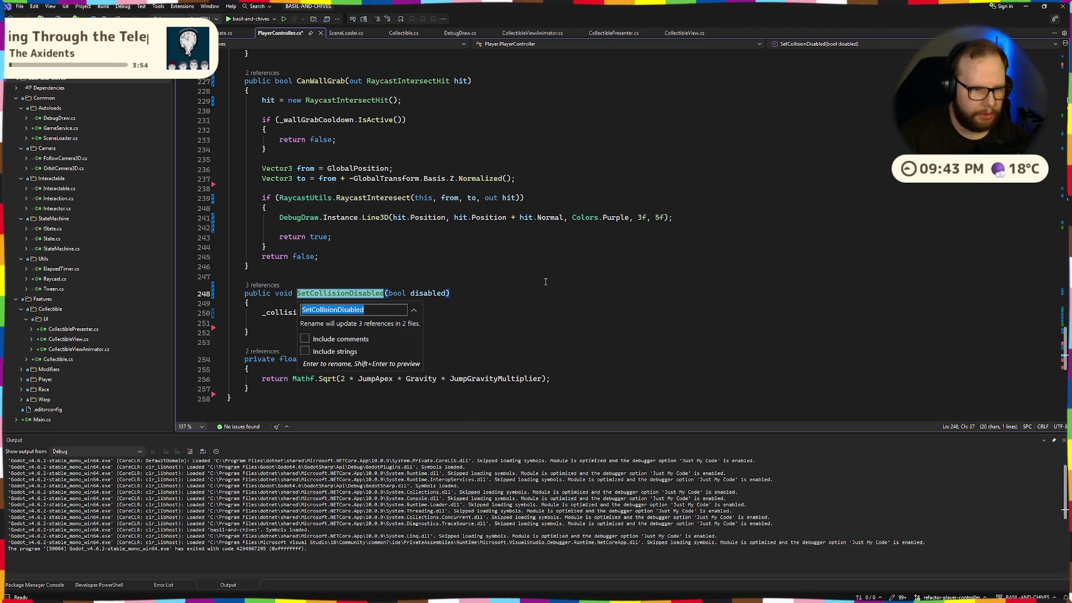
{"action": "type", "text": "ToggleCo"}
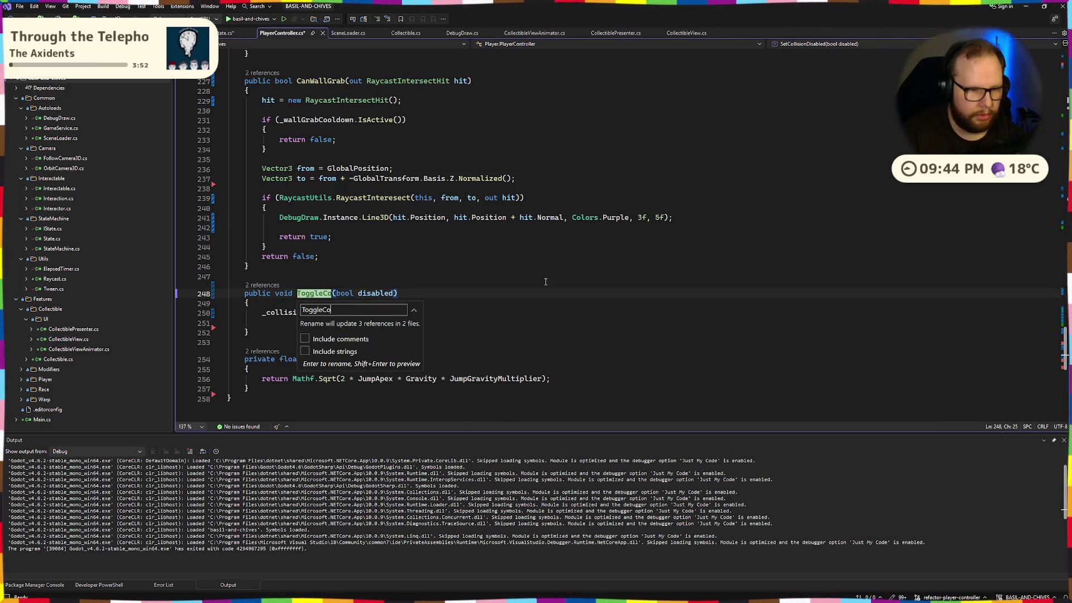
{"action": "type", "text": "llisio"}
{"action": "key", "text": "Return"}
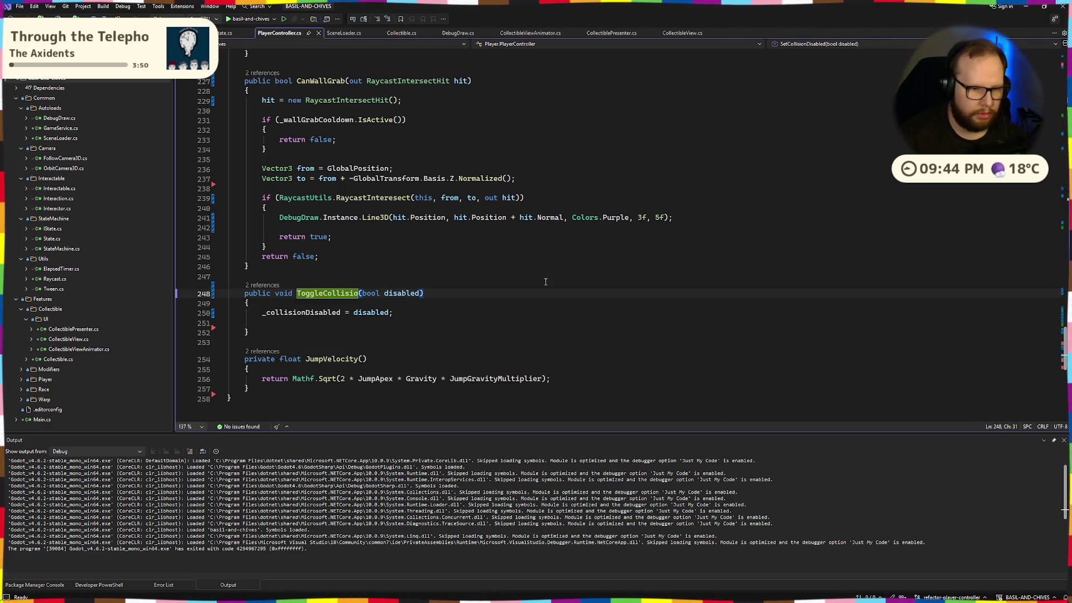
{"action": "key", "text": "ctrl+r"}
{"action": "key", "text": "End"}
{"action": "type", "text": "n"}
{"action": "key", "text": "Return"}
Step: Rename the parameter to disable and replace the old assignment with 'if (disable)'
{"action": "left_click", "coordinate": [398, 294]}
{"action": "key", "text": "ctrl+r"}
{"action": "type", "text": "disable"}
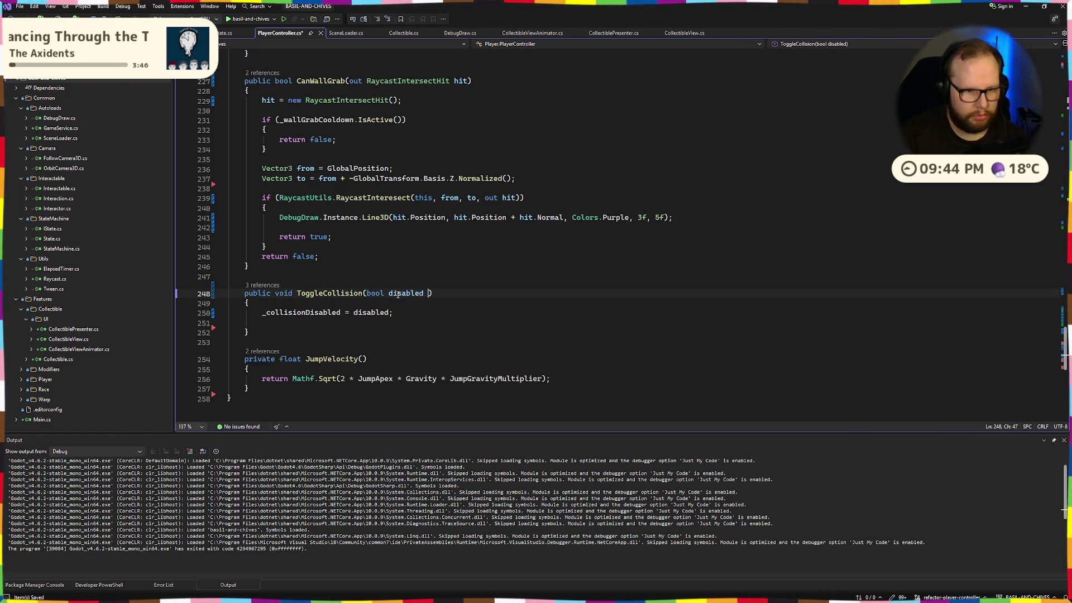
{"action": "key", "text": "Return"}
{"action": "left_click_drag", "start_coordinate": [263, 323], "coordinate": [263, 314]}
{"action": "key", "text": "BackSpace"}
{"action": "type", "text": "if "}
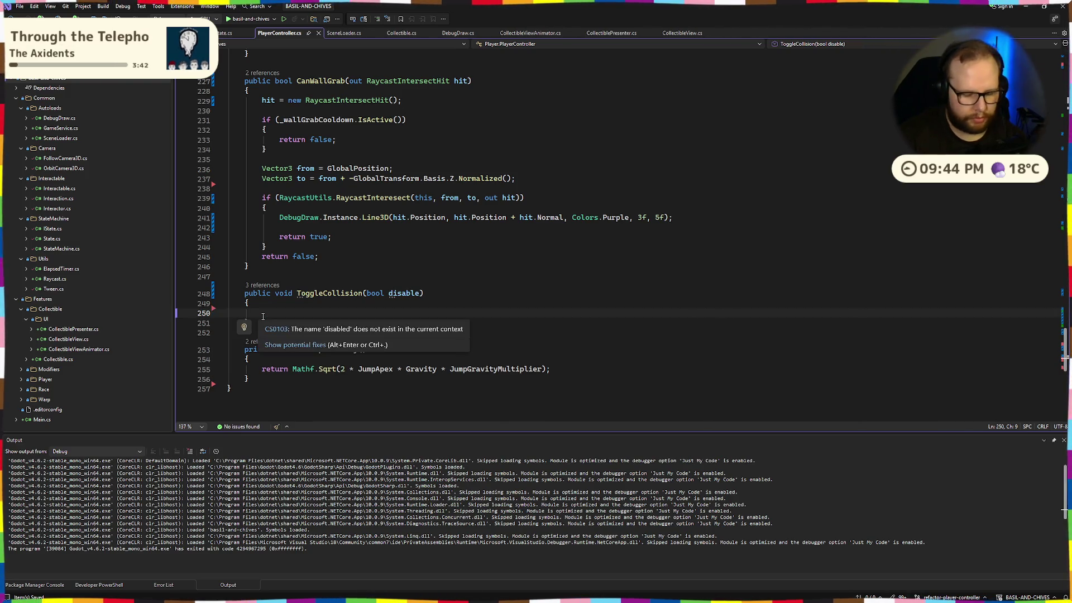
{"action": "type", "text": "(disable"}
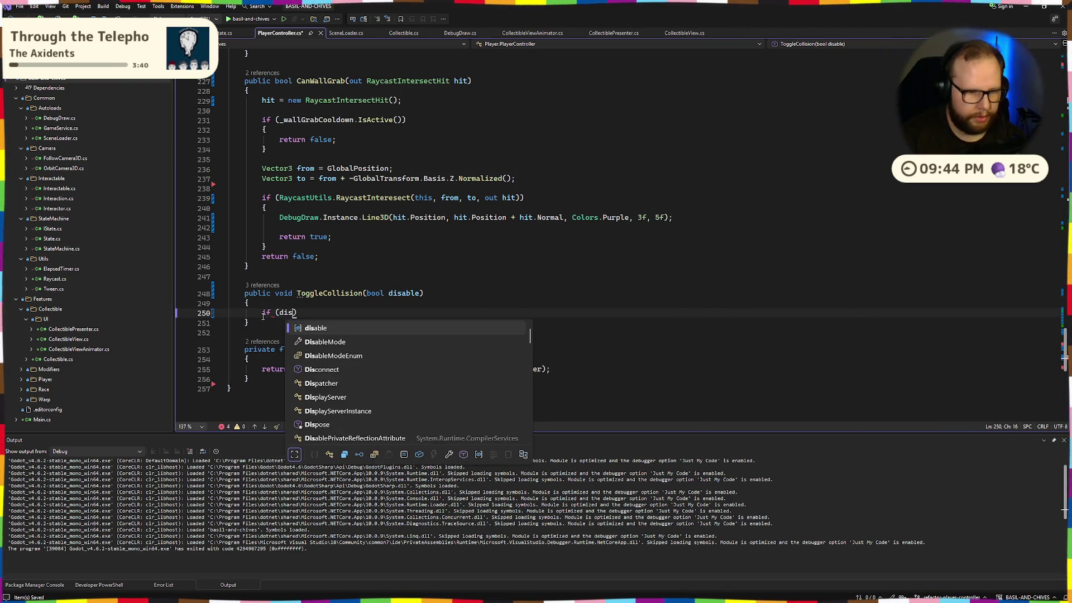
{"action": "type", "text": ")"}
Step: Extend the check to if (disable && !_collisionDisabled) with an empty brace block, and save
{"action": "key", "text": "Return"}
{"action": "type", "text": "{"}
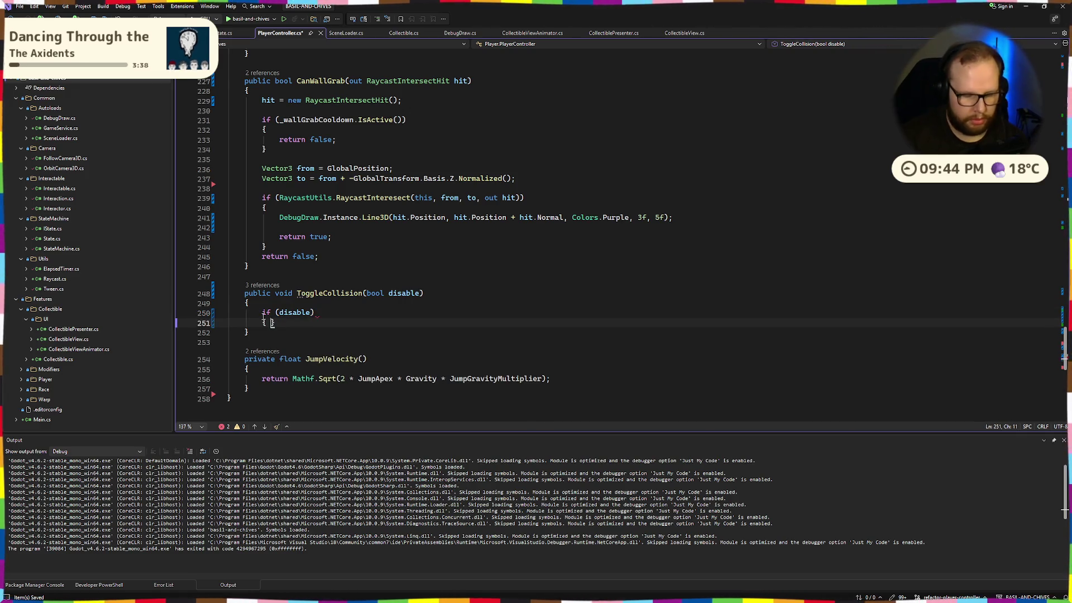
{"action": "key", "text": "Return"}
{"action": "key", "text": "Up"}
{"action": "key", "text": "Up"}
{"action": "key", "text": "End"}
{"action": "key", "text": "Left"}
{"action": "type", "text": "&& !"}
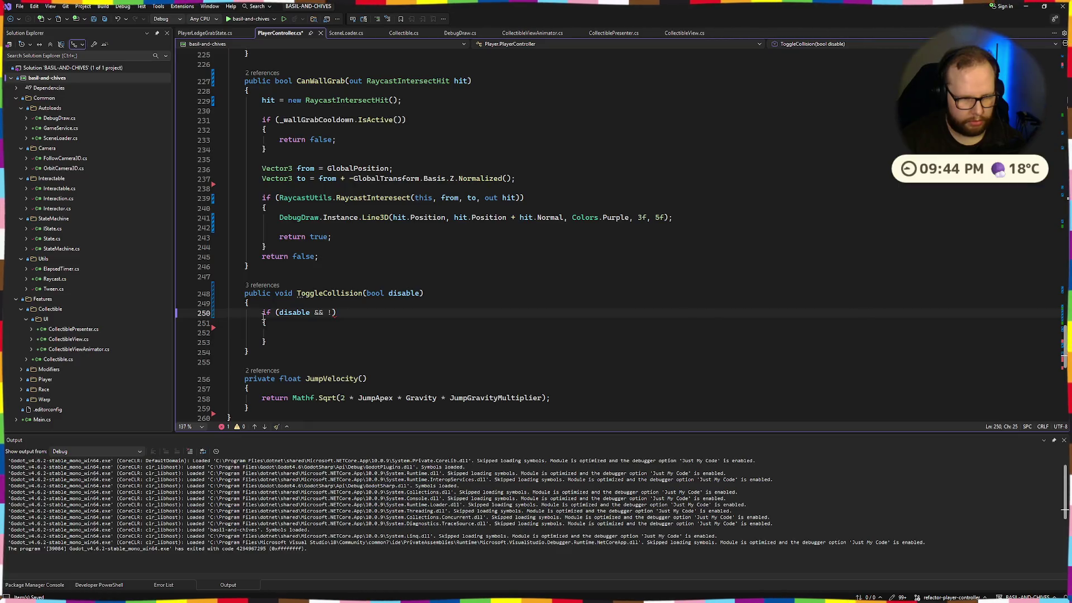
{"action": "type", "text": "_col"}
{"action": "key", "text": "Tab"}
{"action": "key", "text": "ctrl+s"}
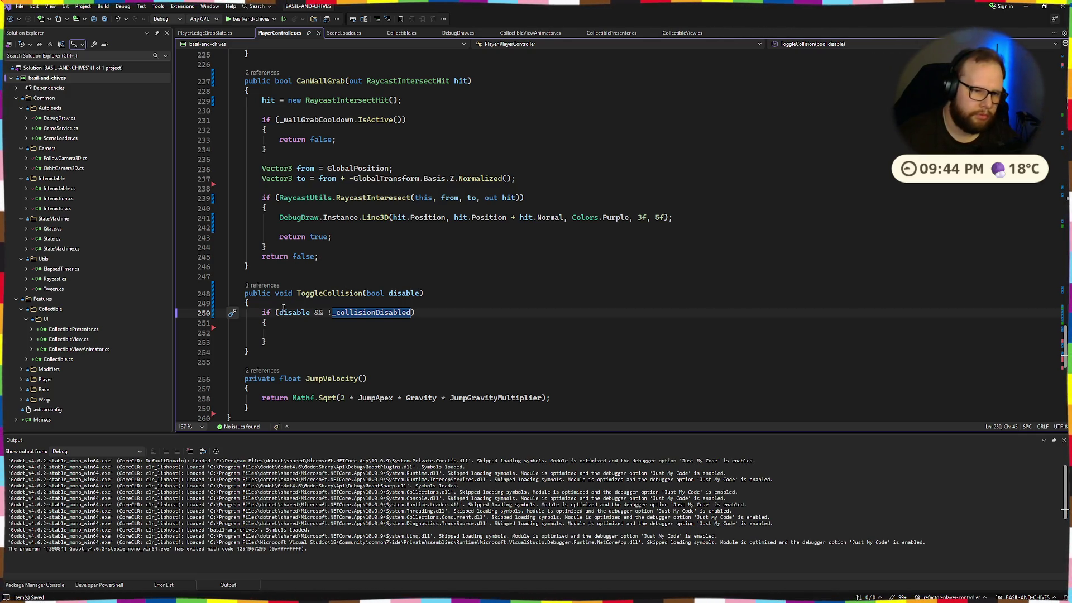
{"action": "left_click", "coordinate": [332, 335]}
{"action": "key", "text": "Up"}
{"action": "key", "text": "Up"}
{"action": "key", "text": "Up"}
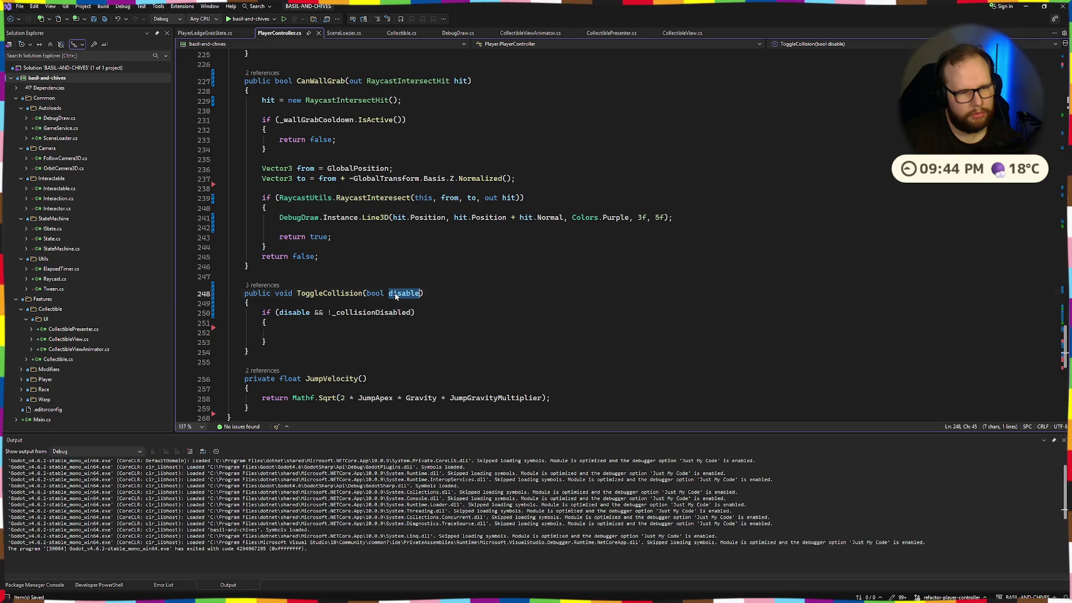
{"action": "double_click", "coordinate": [402, 294]}
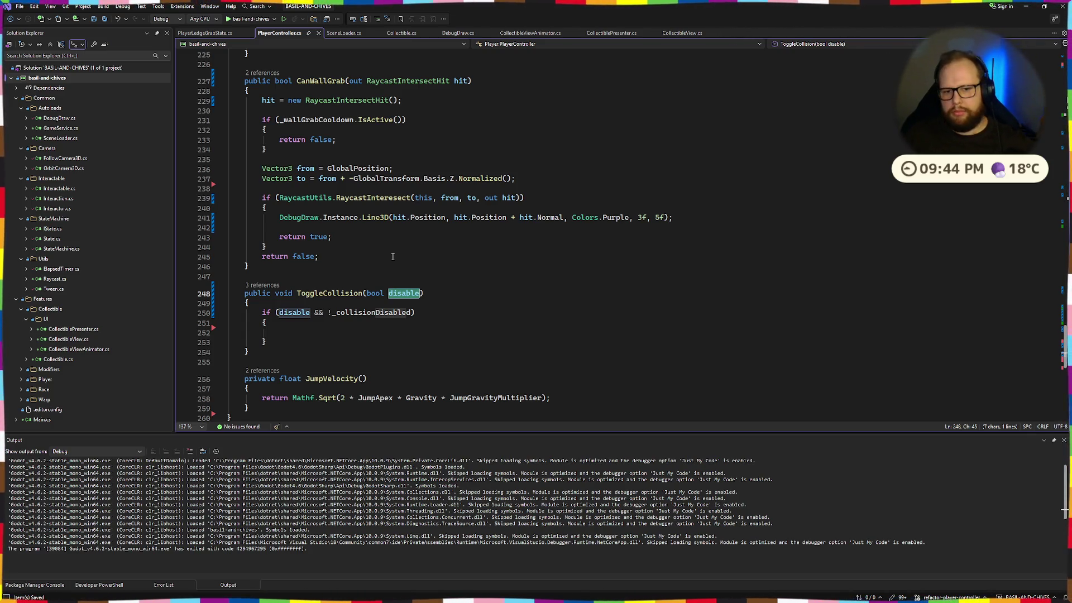
Step: Rename the ToggleCollision method to SetCollision with inline Rename
{"action": "left_click", "coordinate": [302, 295]}
{"action": "key", "text": "ctrl+r"}
{"action": "key", "text": "ctrl+r"}
{"action": "type", "text": "Set"}
{"action": "key", "text": "Return"}
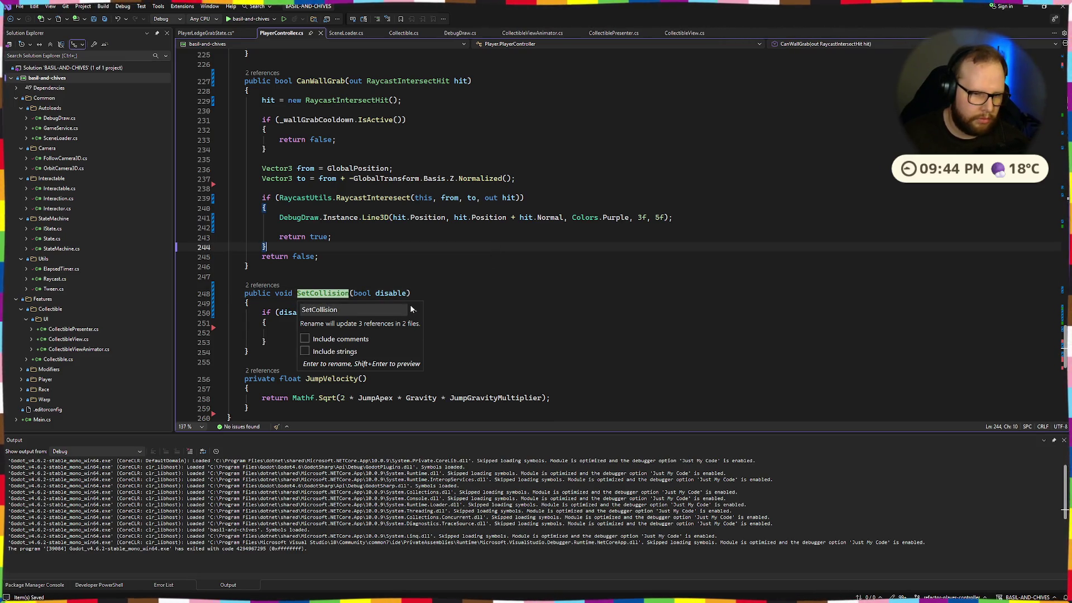
{"action": "key", "text": "Escape"}
{"action": "key", "text": "End"}
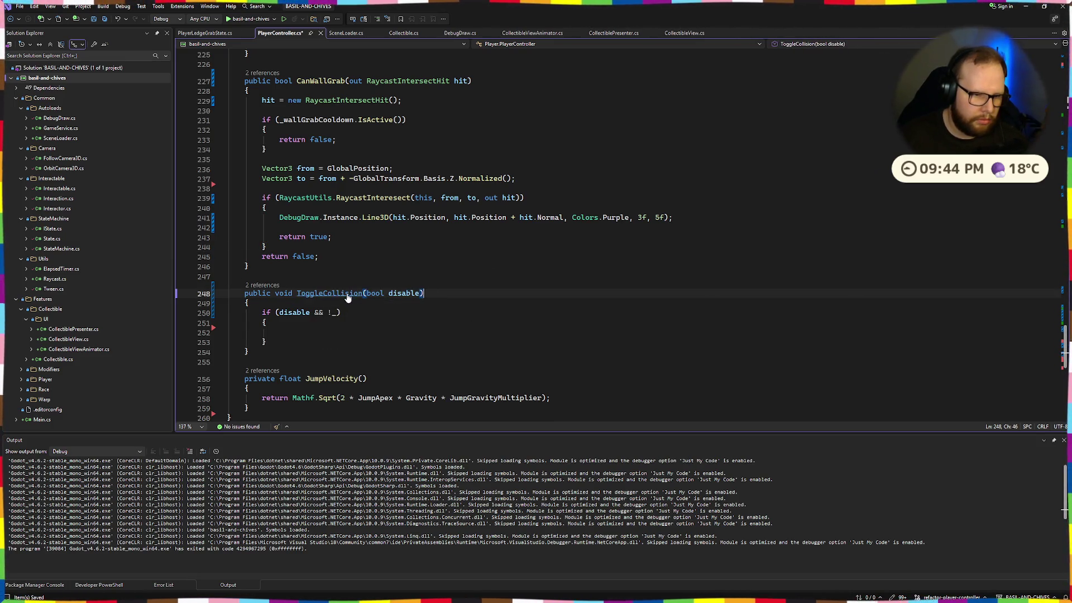
{"action": "left_click", "coordinate": [327, 295]}
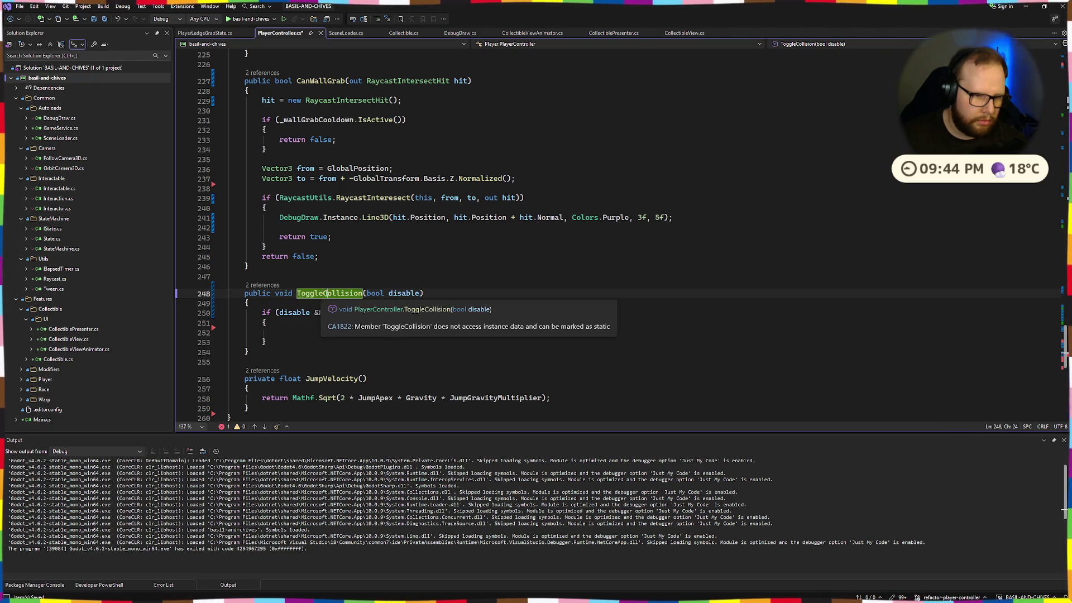
{"action": "left_click_drag", "start_coordinate": [327, 295], "coordinate": [297, 294]}
{"action": "type", "text": "Set"}
{"action": "left_click", "coordinate": [335, 293]}
{"action": "key", "text": "ctrl+z"}
{"action": "key", "text": "ctrl+z"}
{"action": "key", "text": "ctrl+r"}
{"action": "key", "text": "ctrl+r"}
{"action": "key", "text": "ctrl+BackSpace"}
{"action": "type", "text": "Set"}
{"action": "key", "text": "Return"}
Step: Put collisionDisabled into the negated if condition and save PlayerController.cs
{"action": "key", "text": "Down"}
{"action": "key", "text": "Down"}
{"action": "key", "text": "Left"}
{"action": "type", "text": "collision"}
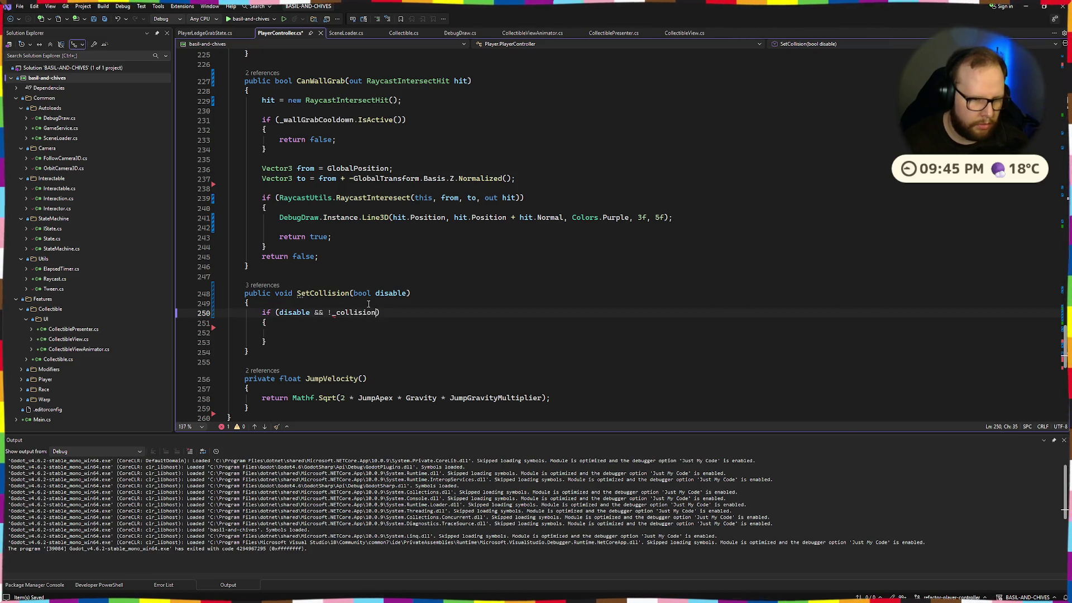
{"action": "type", "text": "Disabled"}
{"action": "key", "text": "ctrl+s"}
Step: Start a GetCollsion call in the empty if body and browse its suggestions
{"action": "left_click", "coordinate": [408, 334]}
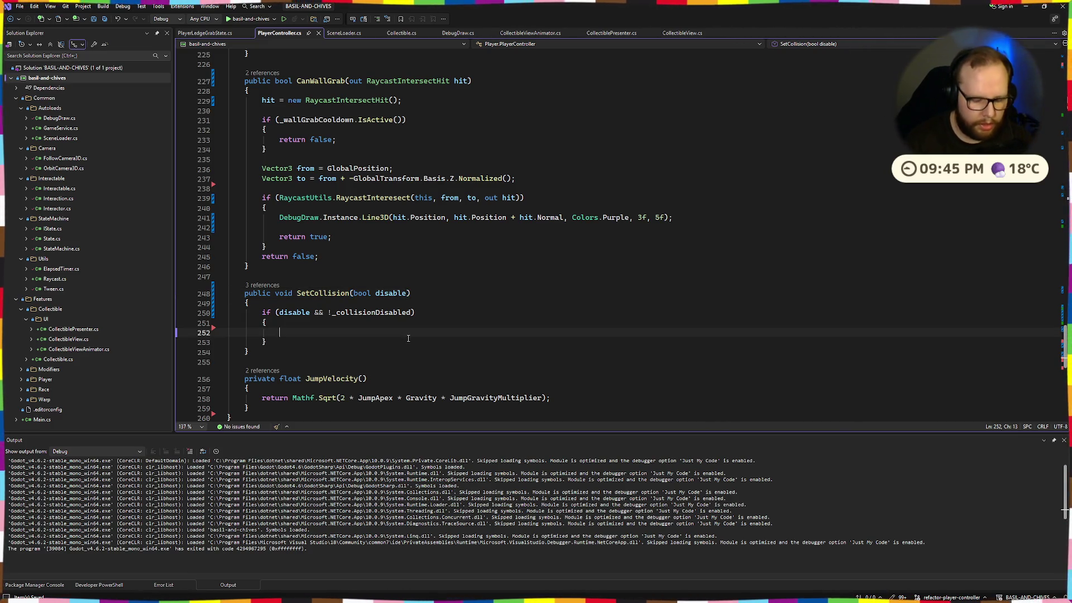
{"action": "middle_click", "coordinate": [375, 266]}
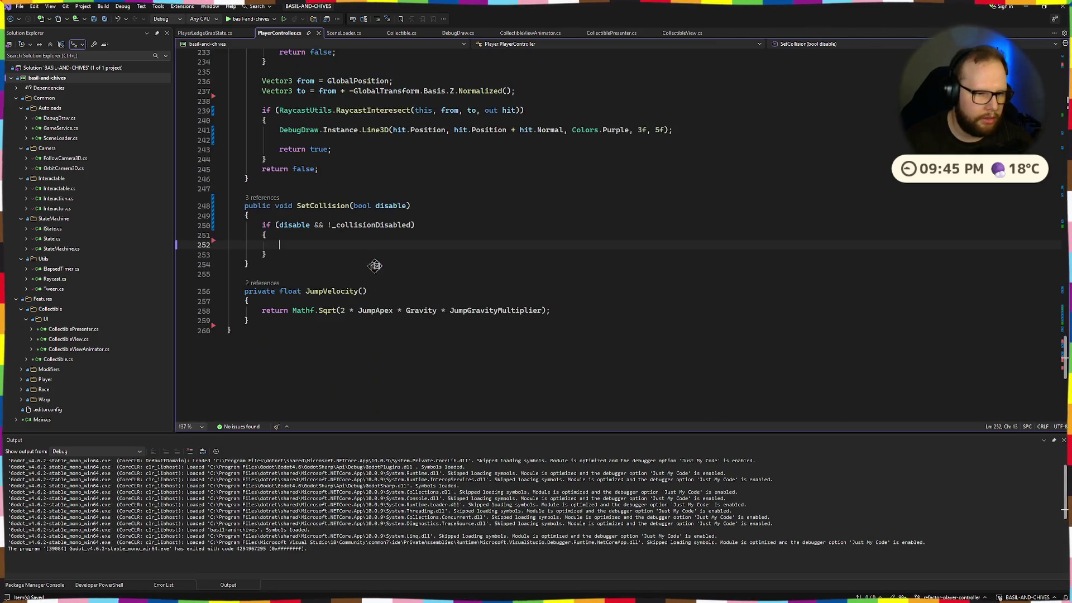
{"action": "type", "text": "GetCollsio"}
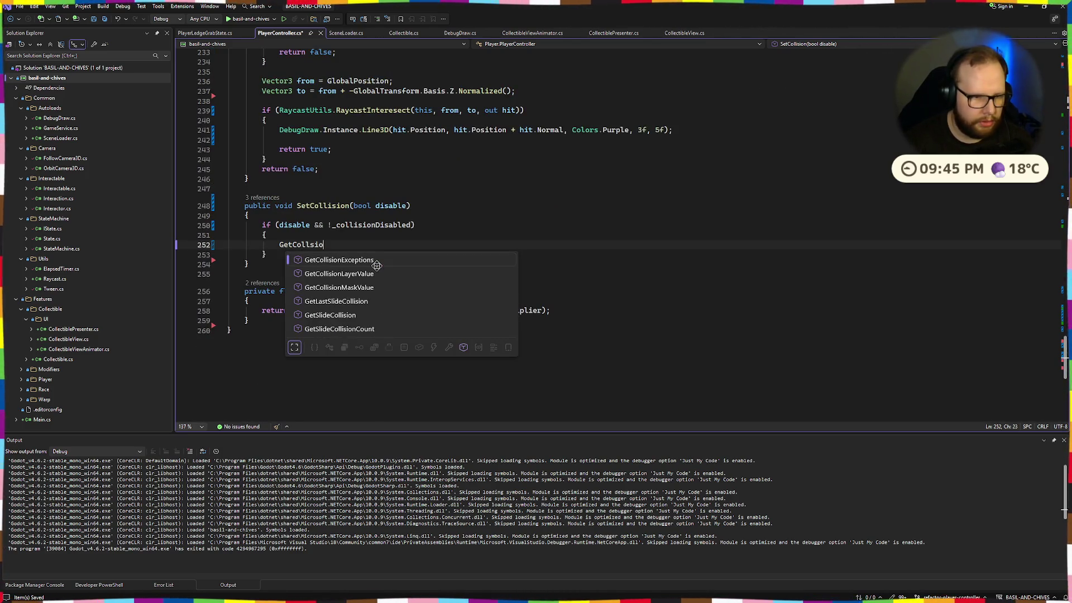
{"action": "type", "text": "n"}
{"action": "key", "text": "Down"}
{"action": "key", "text": "Down"}
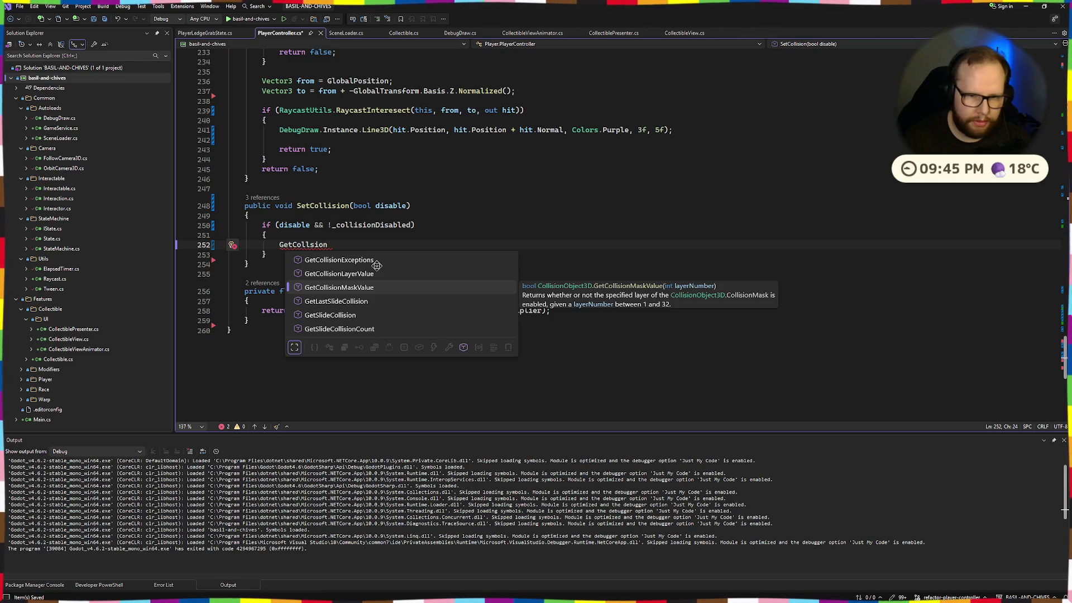
{"action": "key", "text": "Down"}
{"action": "key", "text": "Up"}
{"action": "key", "text": "Up"}
{"action": "key", "text": "ctrl+super+Right"}
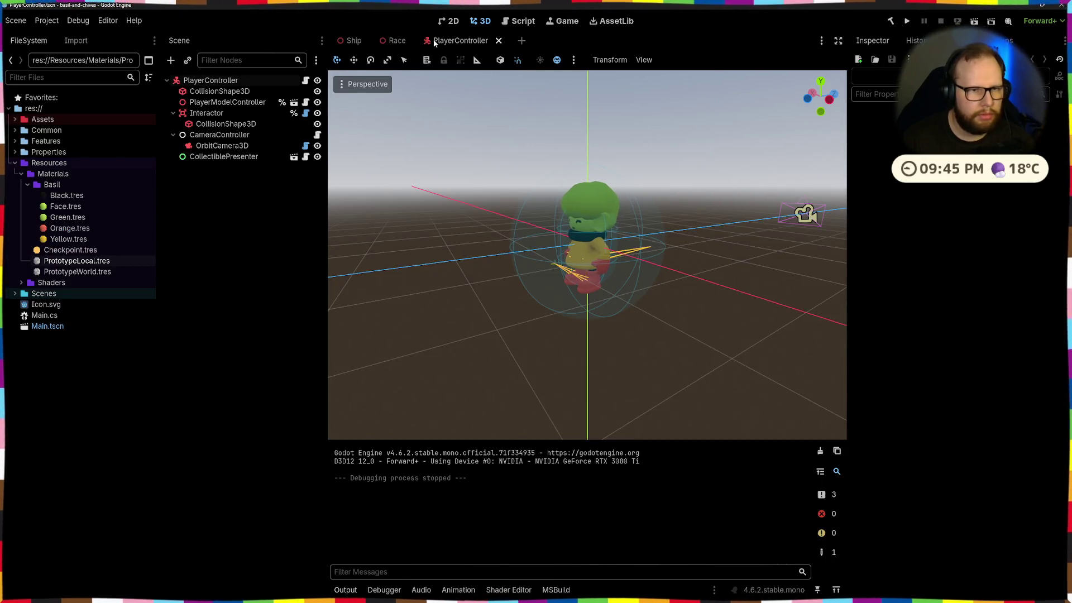
Step: Select PlayerController and expand its Collision layer and mask settings in the Inspector
{"action": "left_click", "coordinate": [214, 88]}
{"action": "left_click", "coordinate": [213, 81]}
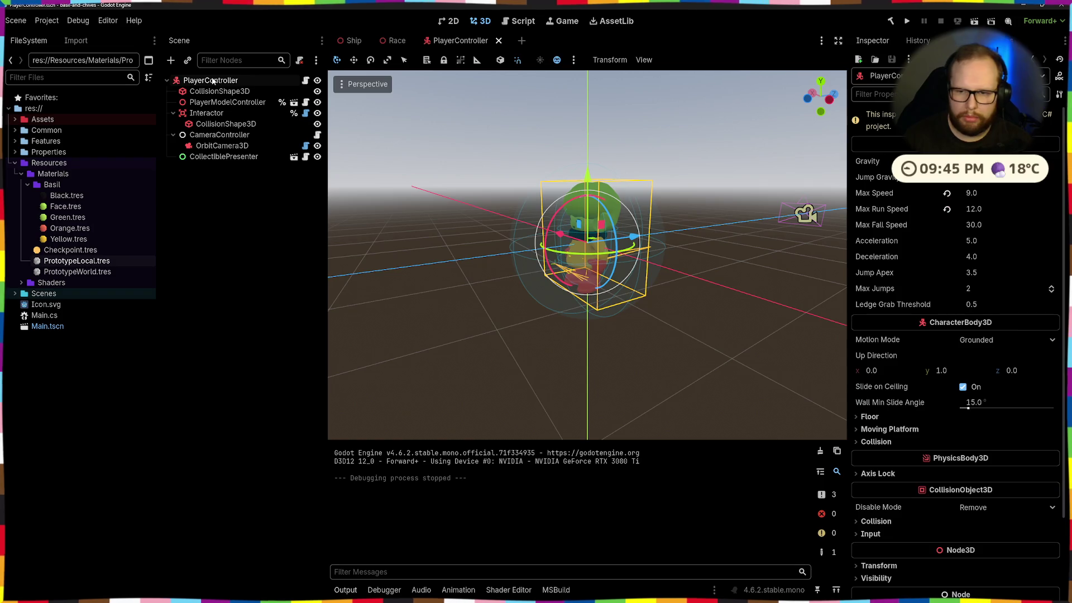
{"action": "scroll", "coordinate": [1012, 314], "scroll_direction": "down", "scroll_amount": 3}
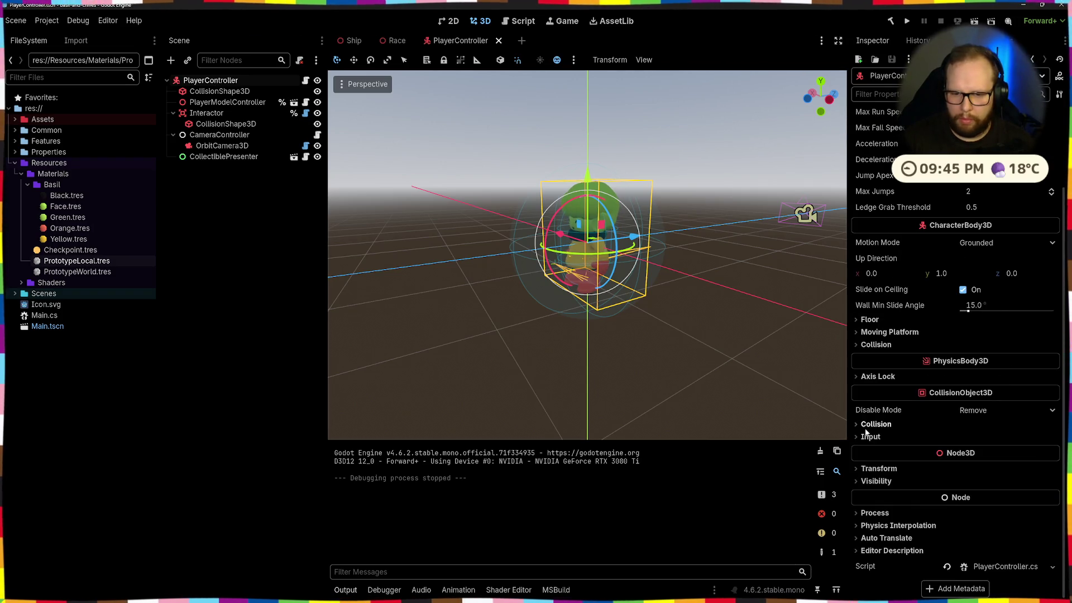
{"action": "left_click", "coordinate": [874, 424]}
{"action": "mouse_move", "coordinate": [868, 444]}
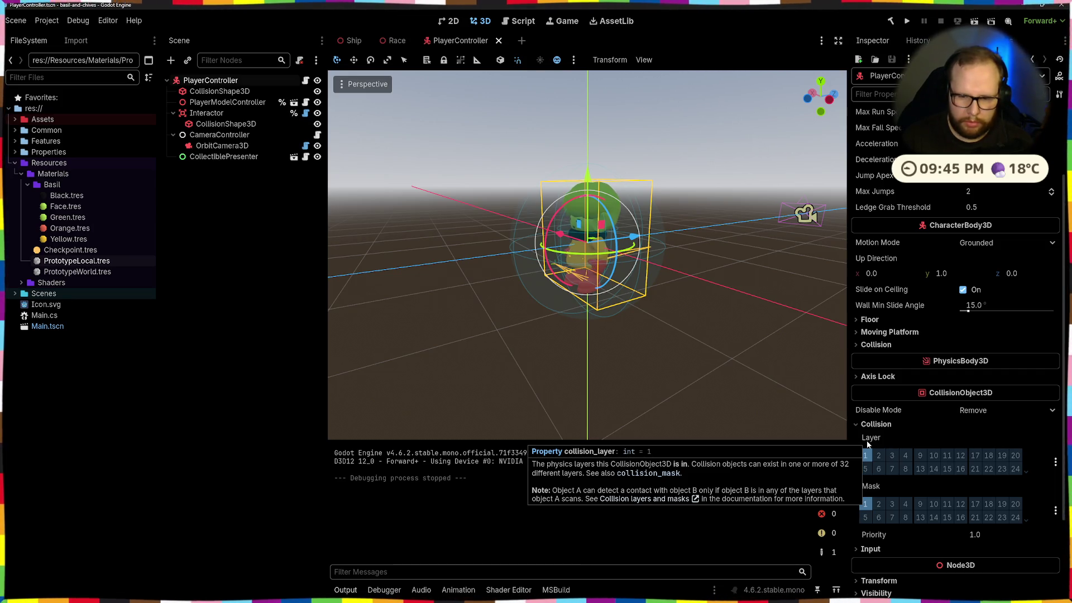
{"action": "key", "text": "alt+Tab"}
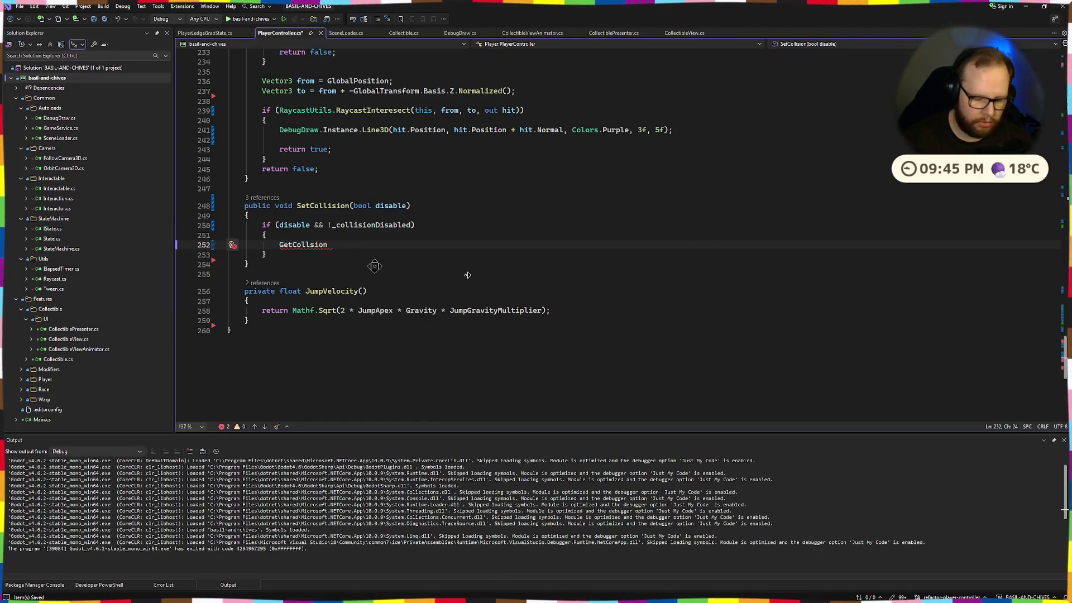
Step: Retype the misspelled call as GetCollis and compare the collision layer and exceptions suggestions
{"action": "key", "text": "ctrl+BackSpace"}
{"action": "type", "text": "GetColli"}
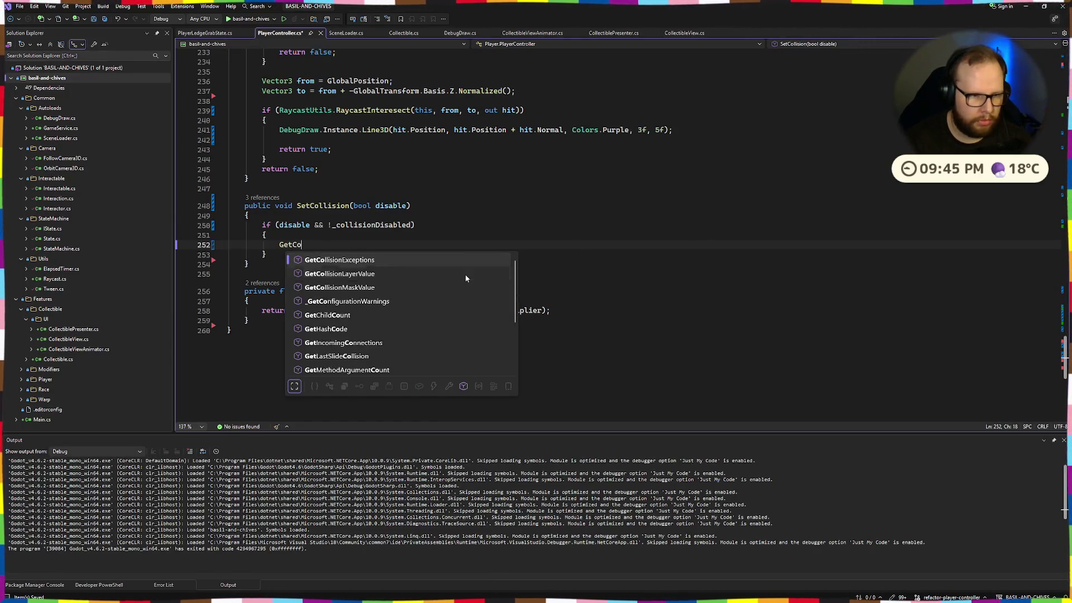
{"action": "key", "text": "Tab"}
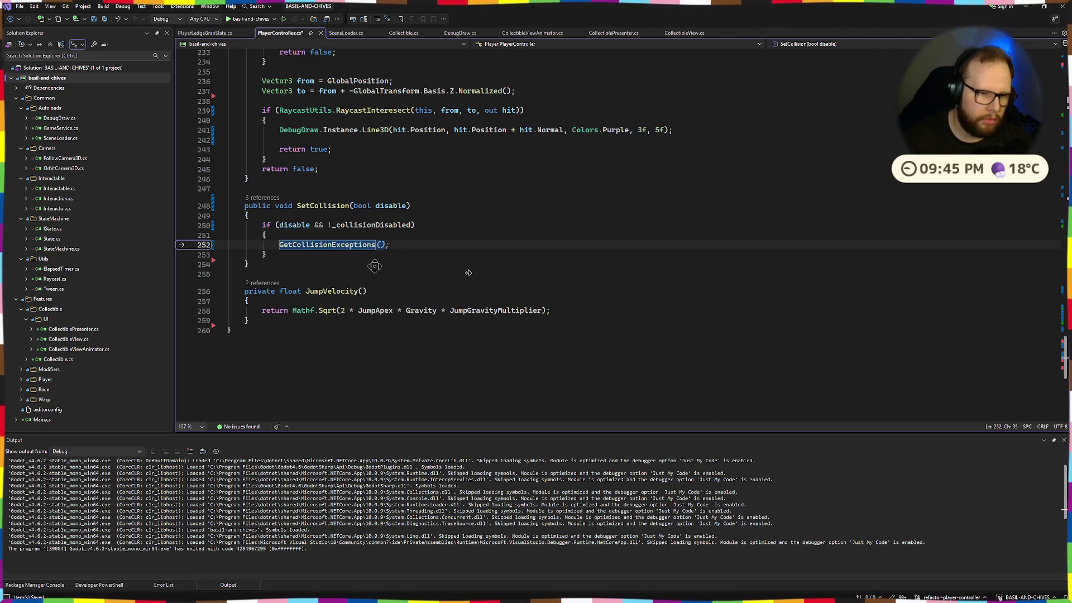
{"action": "key", "text": "ctrl+BackSpace"}
{"action": "type", "text": "GetCollis"}
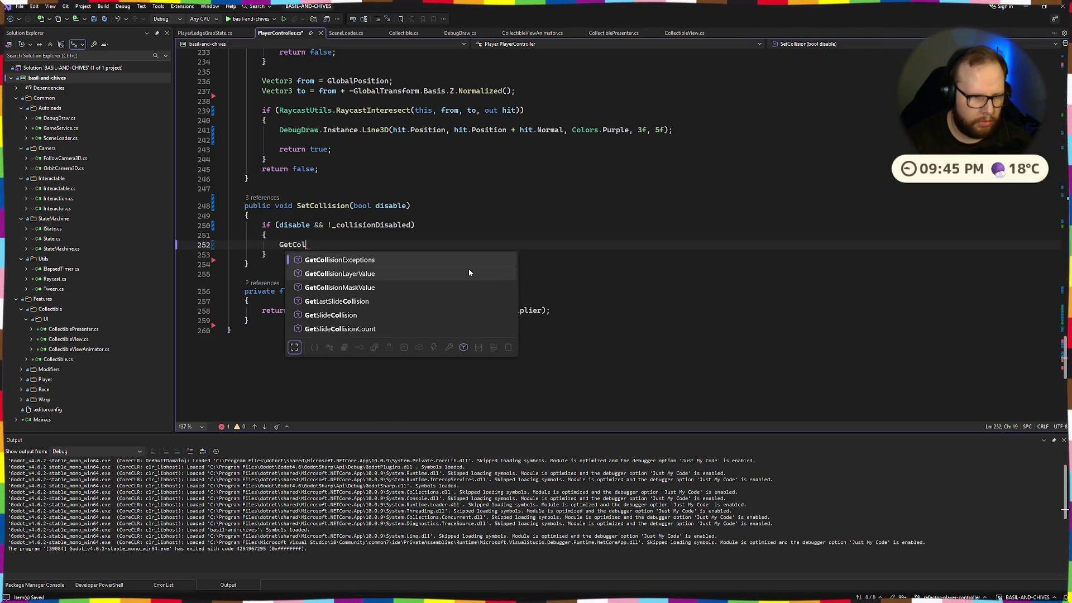
{"action": "key", "text": "Down"}
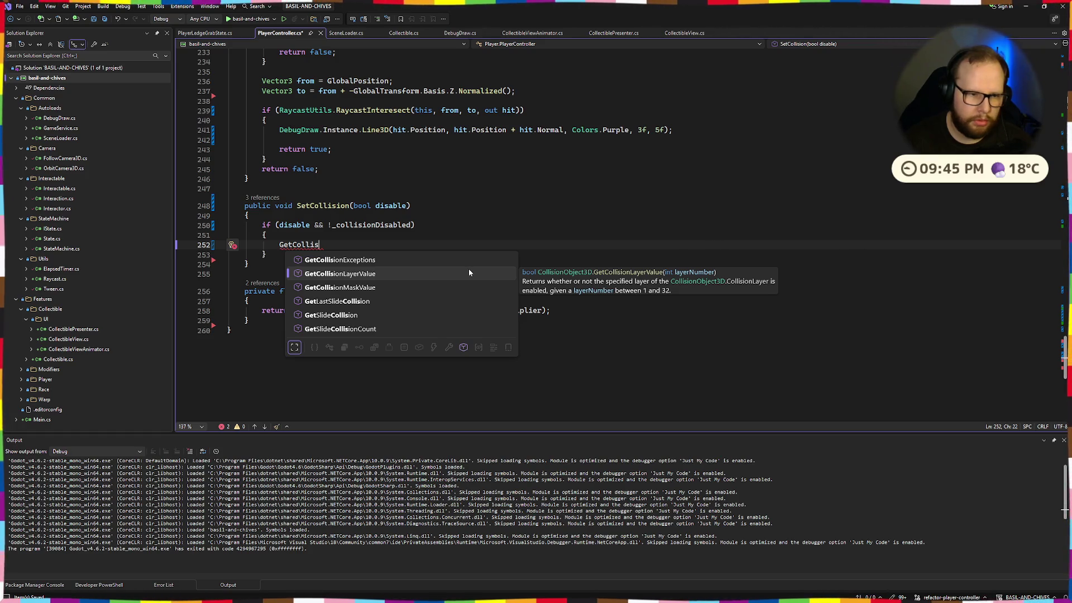
{"action": "key", "text": "Down"}
{"action": "key", "text": "Up"}
{"action": "key", "text": "Up"}
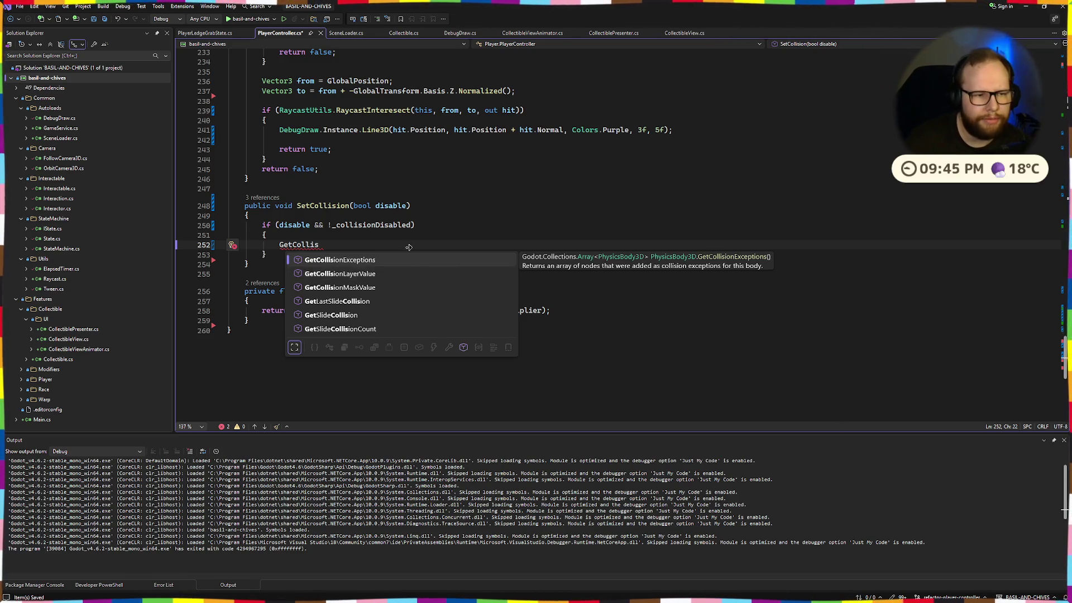
{"action": "scroll", "coordinate": [516, 260], "scroll_direction": "up", "scroll_amount": 2}
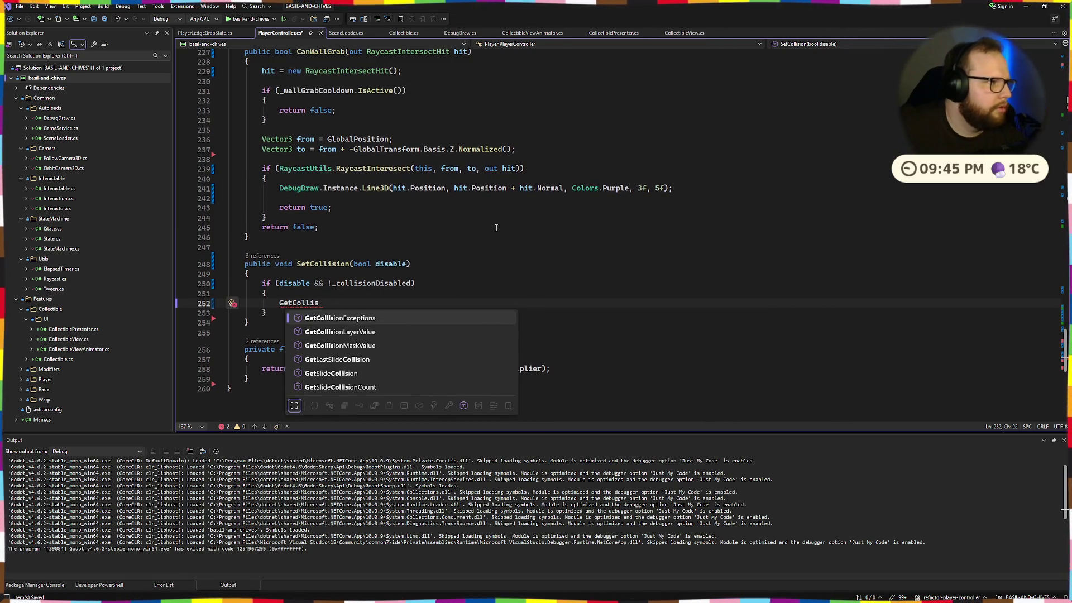
{"action": "key", "text": "ctrl+super+Right"}
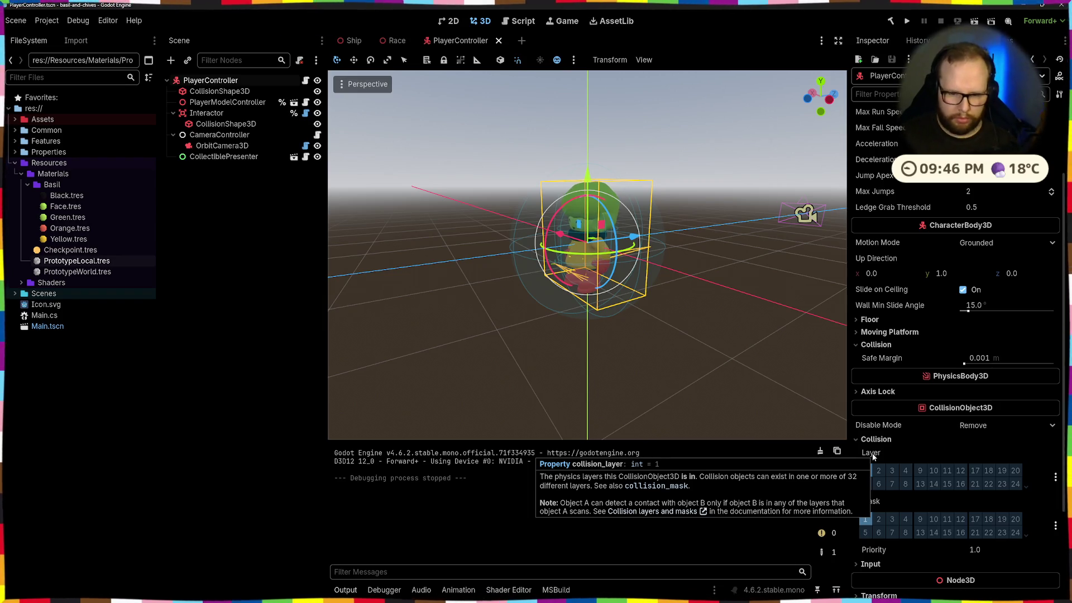
Step: Open and close the player's Collision Layer options popup in the Inspector
{"action": "left_click", "coordinate": [1055, 478]}
{"action": "left_click", "coordinate": [797, 452]}
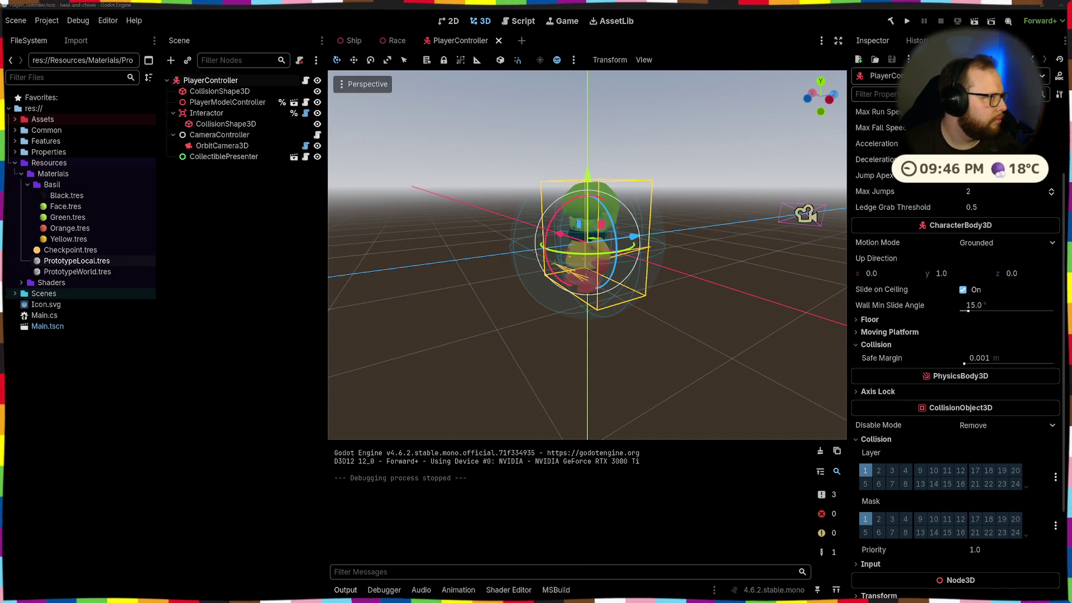
{"action": "key", "text": "ctrl+super+Right"}
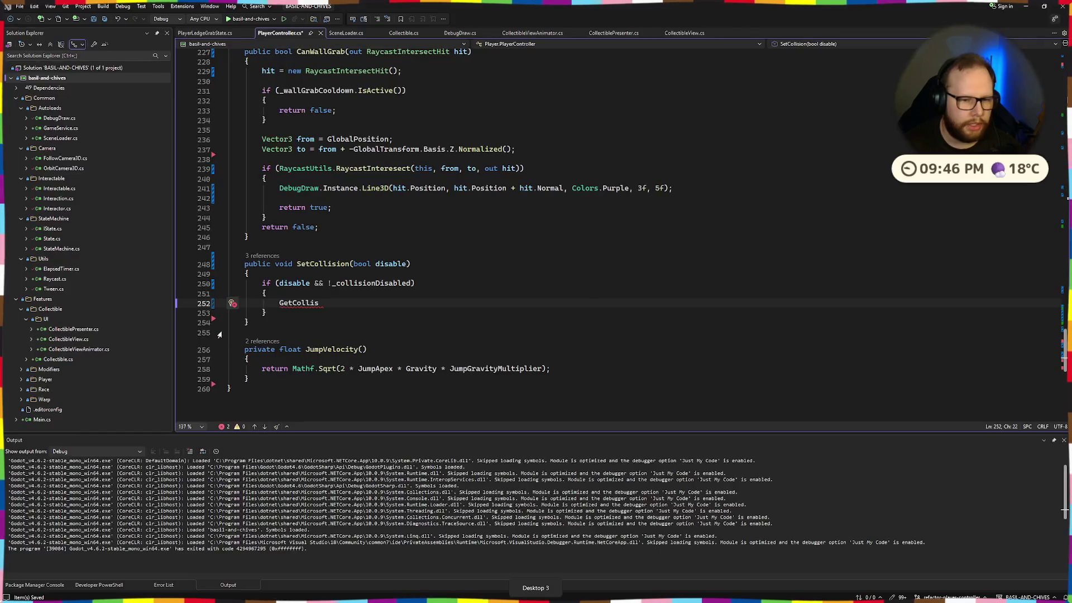
Step: Replace the unfinished GetCollis call with the CollisionLayer property
{"action": "left_click_drag", "start_coordinate": [320, 303], "coordinate": [279, 303]}
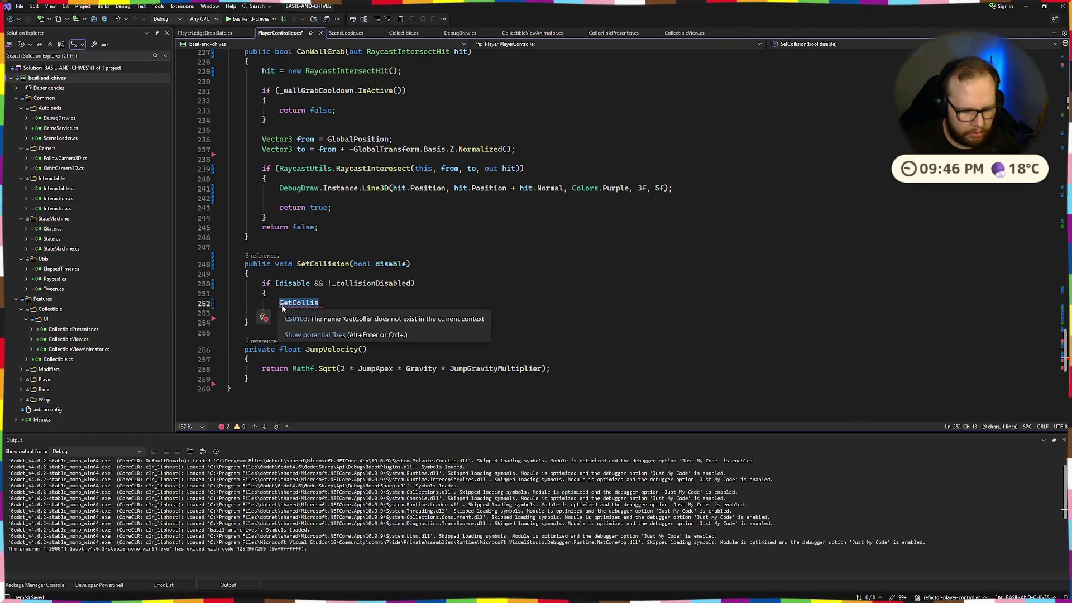
{"action": "type", "text": "Collision"}
{"action": "key", "text": "Tab"}
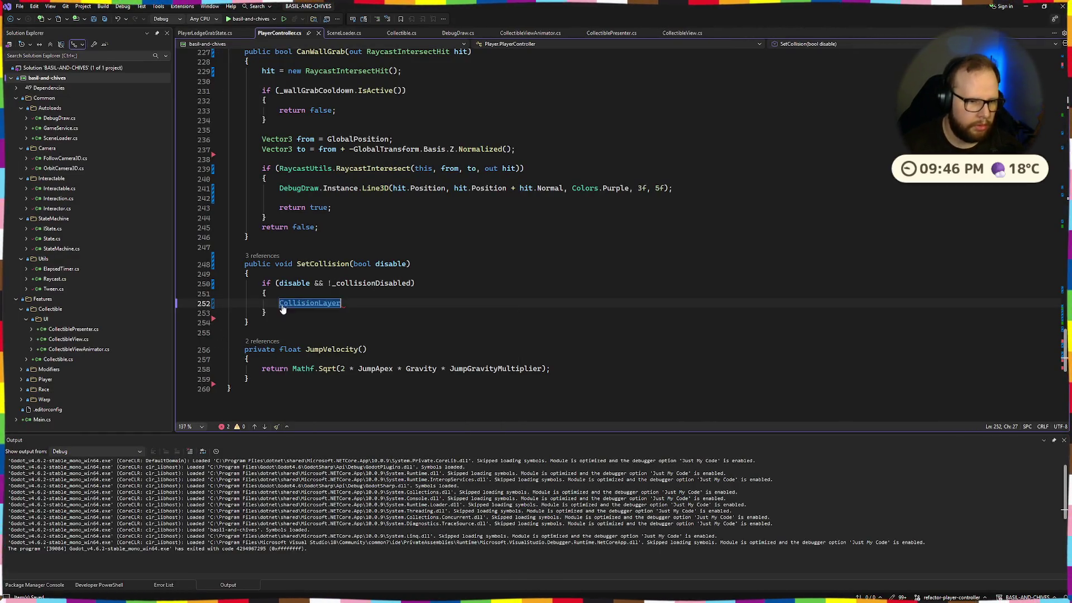
{"action": "scroll", "coordinate": [350, 340], "scroll_direction": "up", "scroll_amount": 20}
{"action": "scroll", "coordinate": [350, 340], "scroll_direction": "up", "scroll_amount": 20}
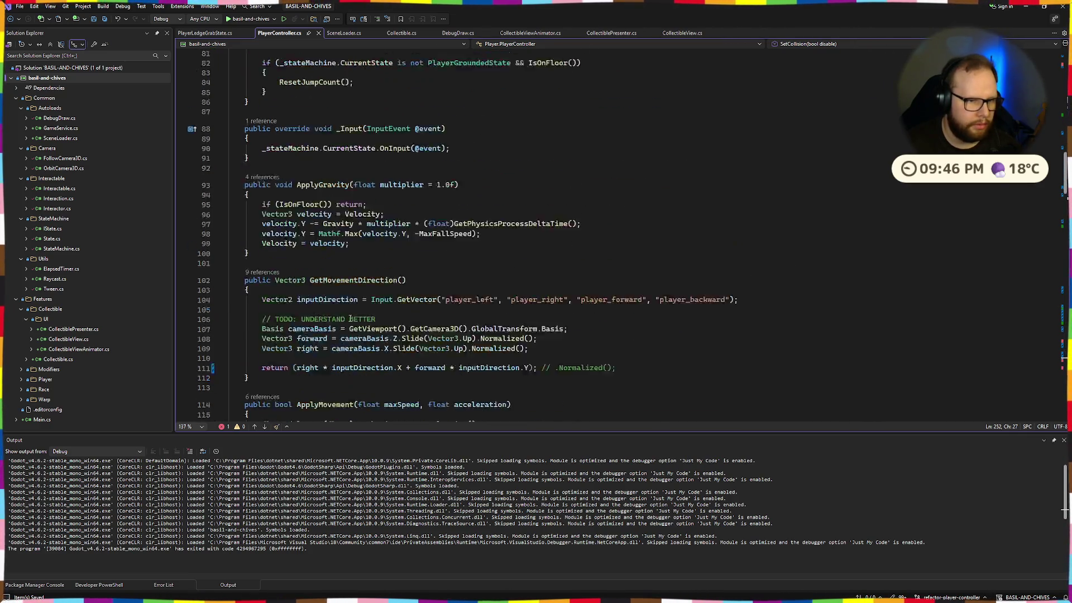
{"action": "scroll", "coordinate": [351, 317], "scroll_direction": "down", "scroll_amount": 4}
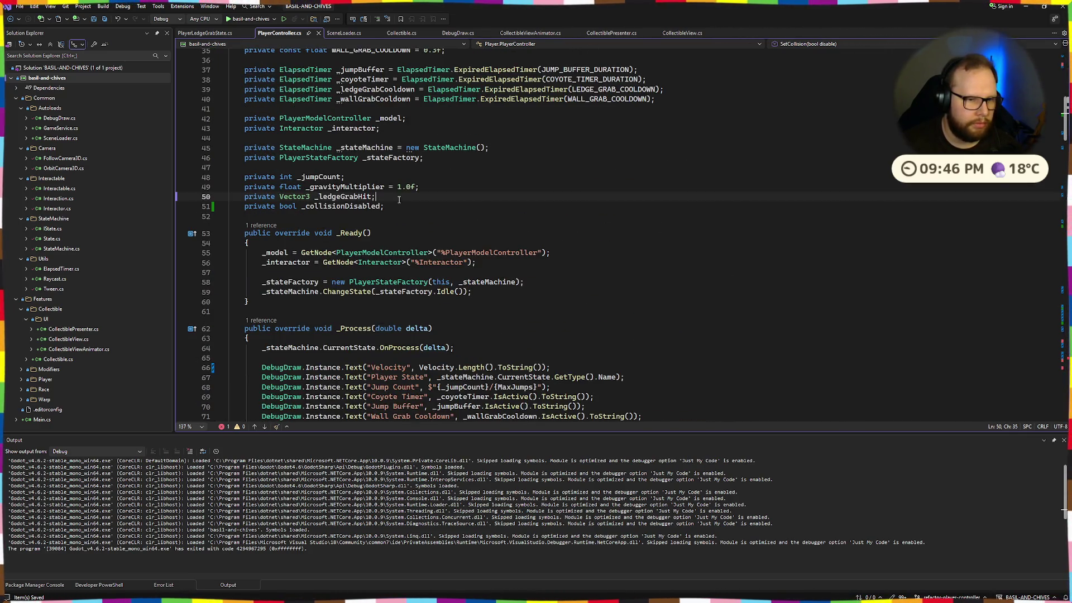
Step: Declare 'private int _collisionLayer;' below the collision-disabled flag field
{"action": "key", "text": "Return"}
{"action": "key", "text": "Down"}
{"action": "key", "text": "End"}
{"action": "key", "text": "Return"}
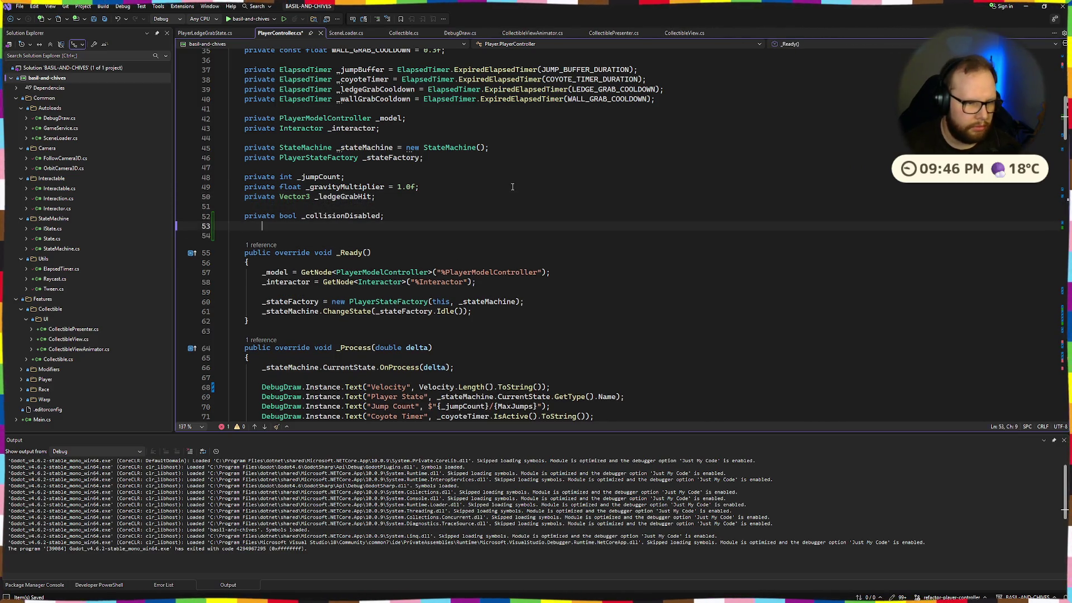
{"action": "type", "text": "priva"}
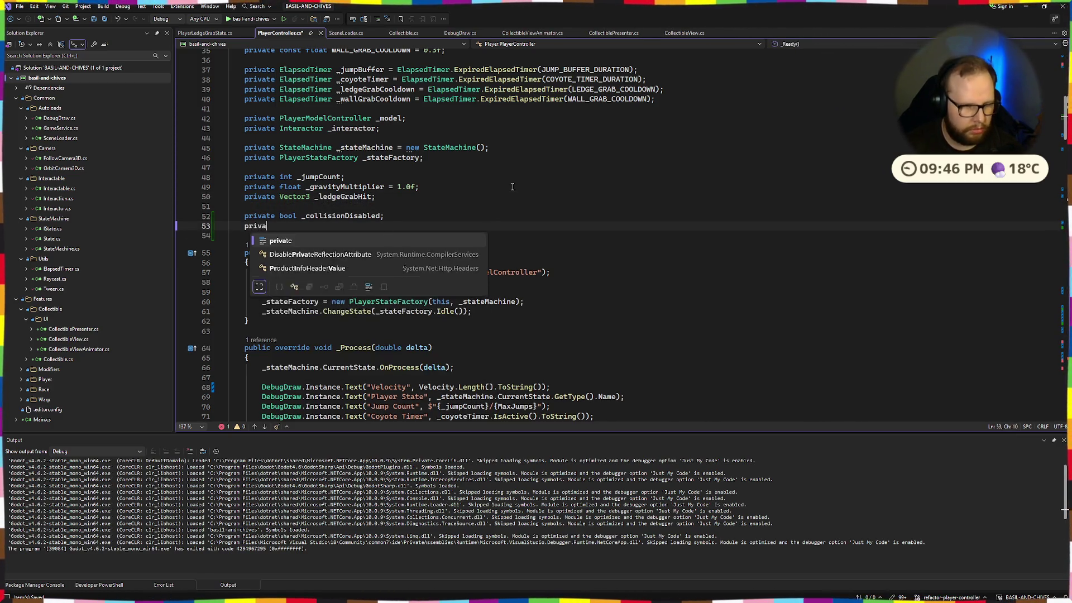
{"action": "type", "text": "te int _collisionLayer;"}
Step: Make line 254 a '_collisionLayer =' assignment, starting to type its Coll value
{"action": "double_click", "coordinate": [317, 228]}
{"action": "key", "text": "ctrl+c"}
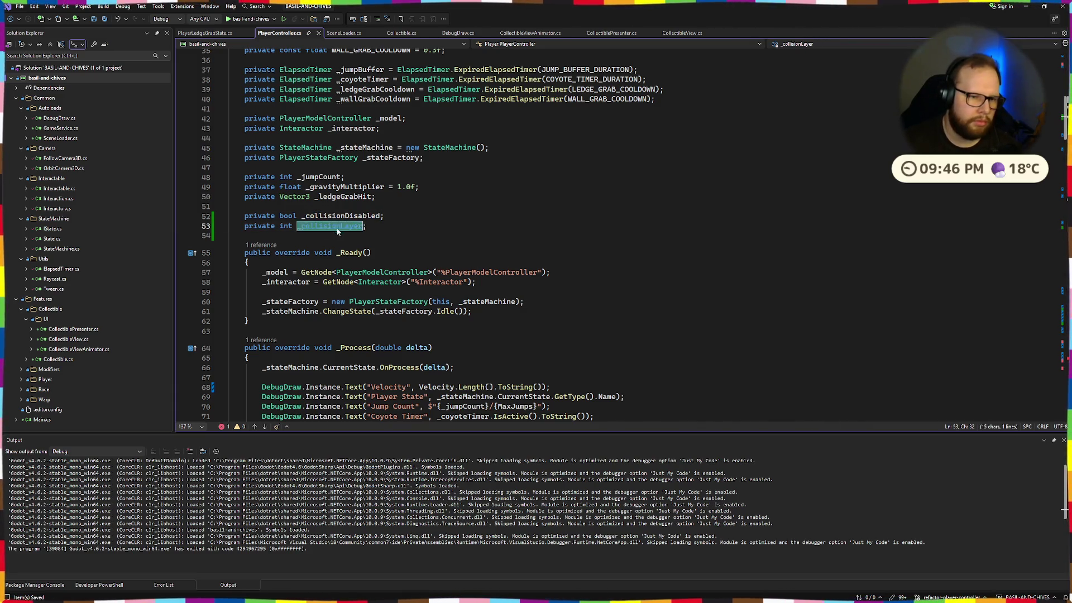
{"action": "scroll", "coordinate": [335, 228], "scroll_direction": "down", "scroll_amount": 20}
{"action": "scroll", "coordinate": [350, 229], "scroll_direction": "down", "scroll_amount": 20}
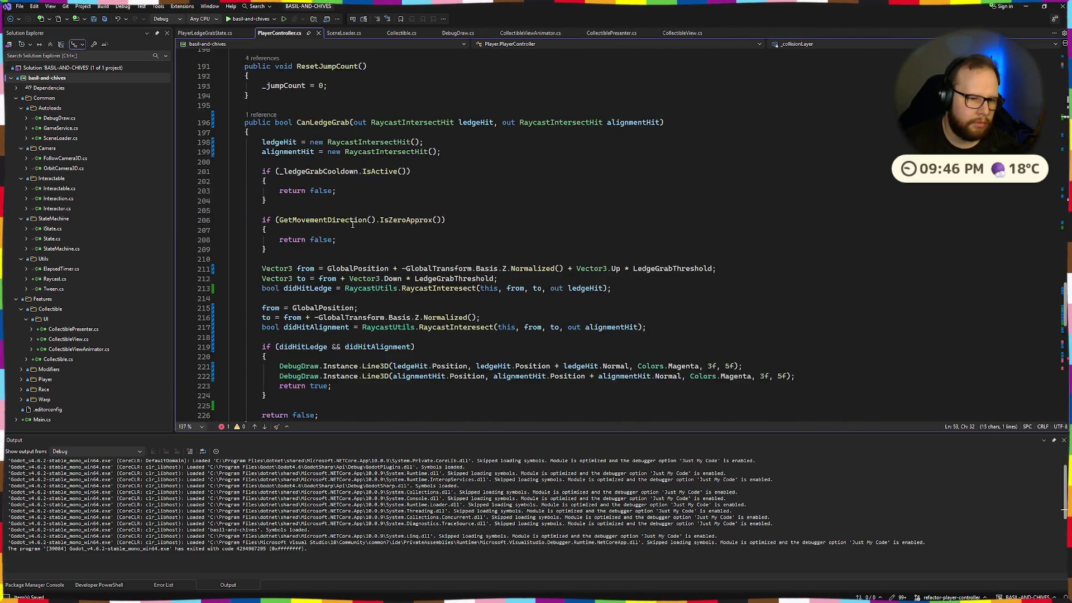
{"action": "key", "text": "shift+Left"}
{"action": "key", "text": "shift+Left"}
{"action": "key", "text": "shift+Left"}
{"action": "key", "text": "ctrl+v"}
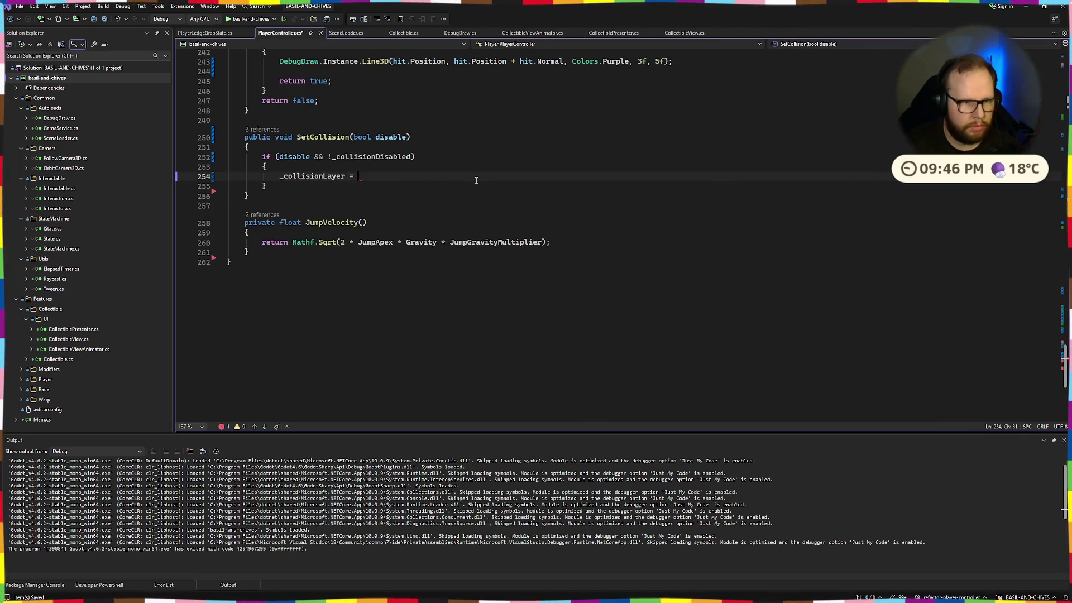
{"action": "type", "text": "Colli"}
Step: Finish '_collisionLayer = CollisionLayer;' and change the field's type to uint to fix the mismatch
{"action": "key", "text": "Tab"}
{"action": "type", "text": ";"}
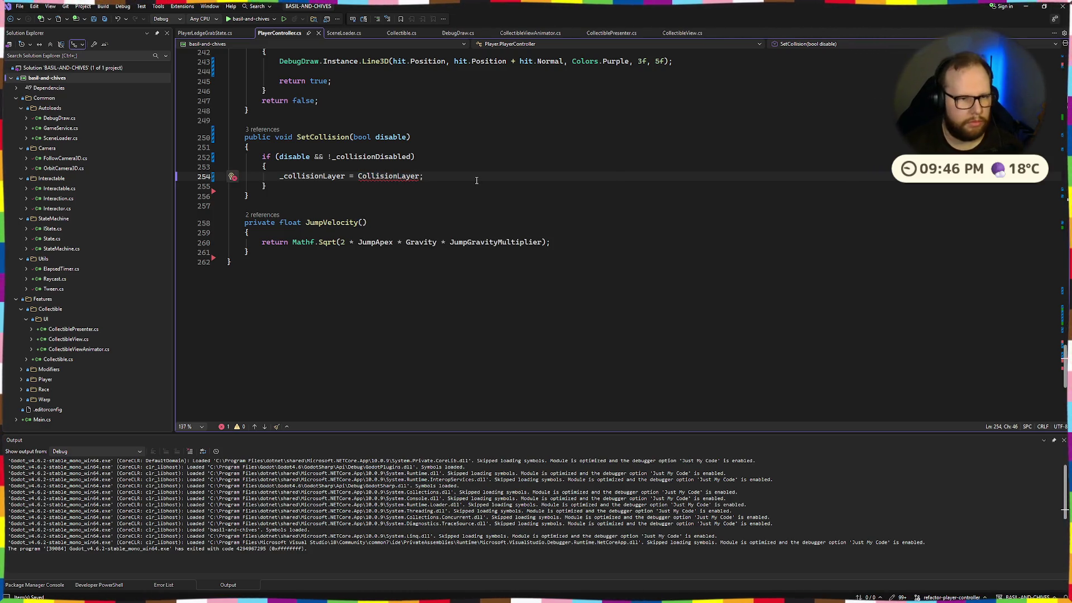
{"action": "left_click", "coordinate": [400, 224]}
{"action": "mouse_move", "coordinate": [381, 177]}
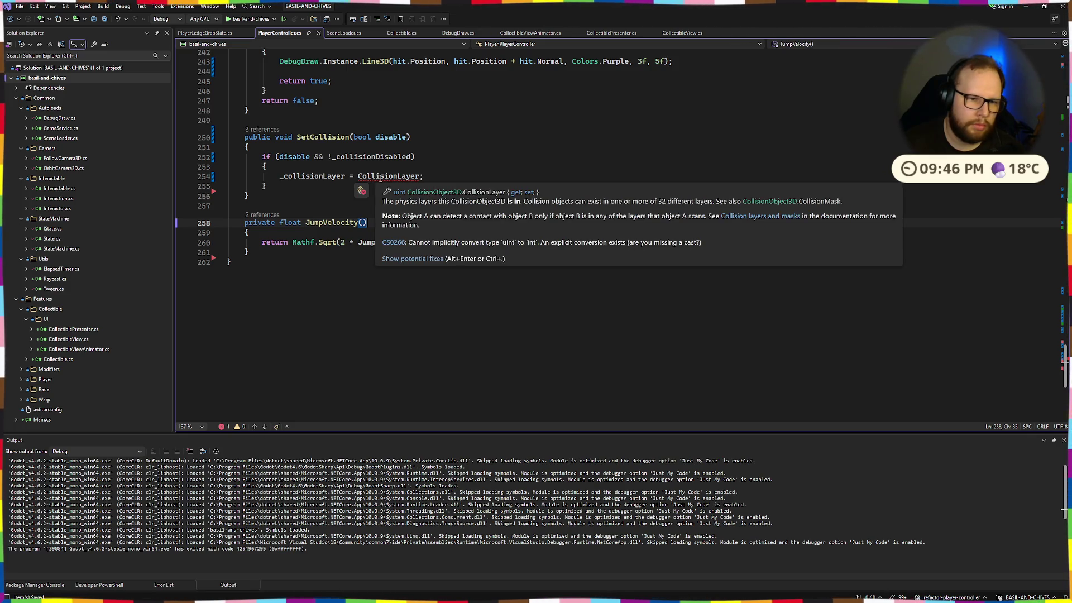
{"action": "scroll", "coordinate": [364, 334], "scroll_direction": "up", "scroll_amount": 20}
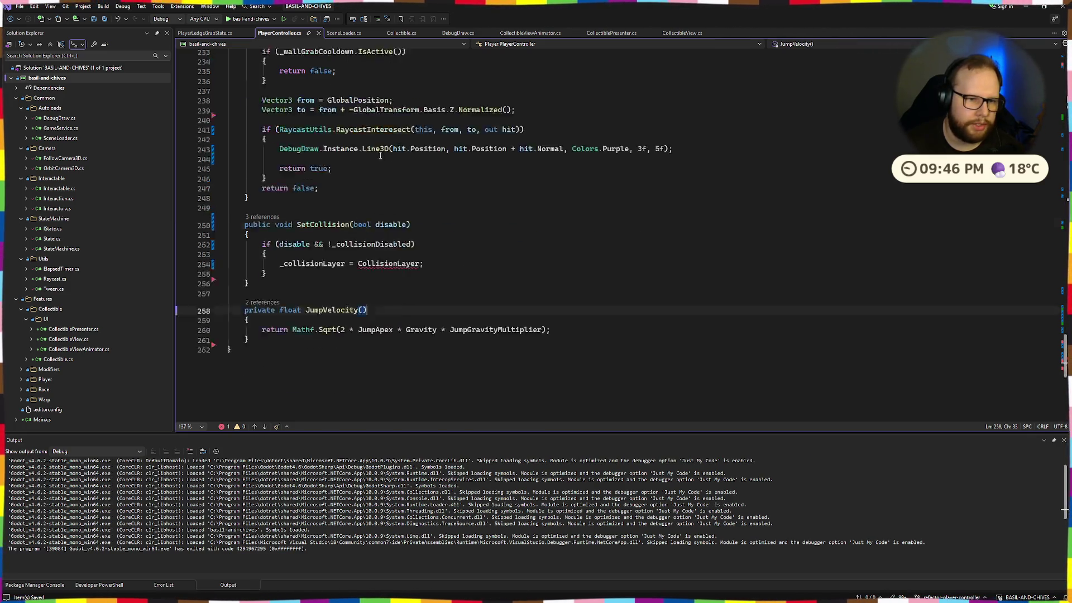
{"action": "scroll", "coordinate": [364, 334], "scroll_direction": "up", "scroll_amount": 16}
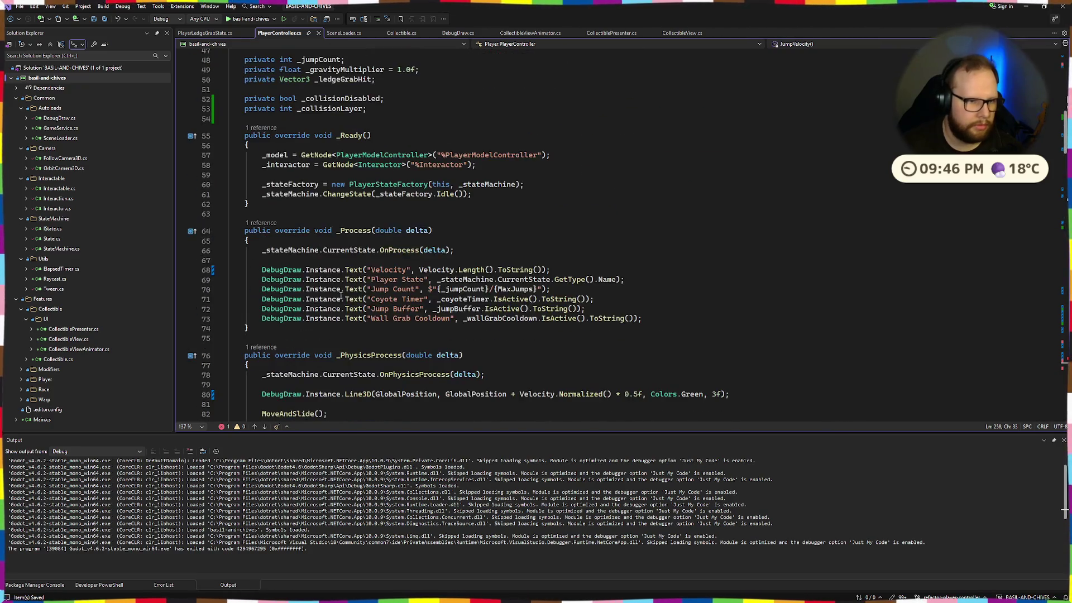
{"action": "left_click", "coordinate": [280, 343]}
{"action": "type", "text": "u"}
{"action": "scroll", "coordinate": [368, 407], "scroll_direction": "down", "scroll_amount": 20}
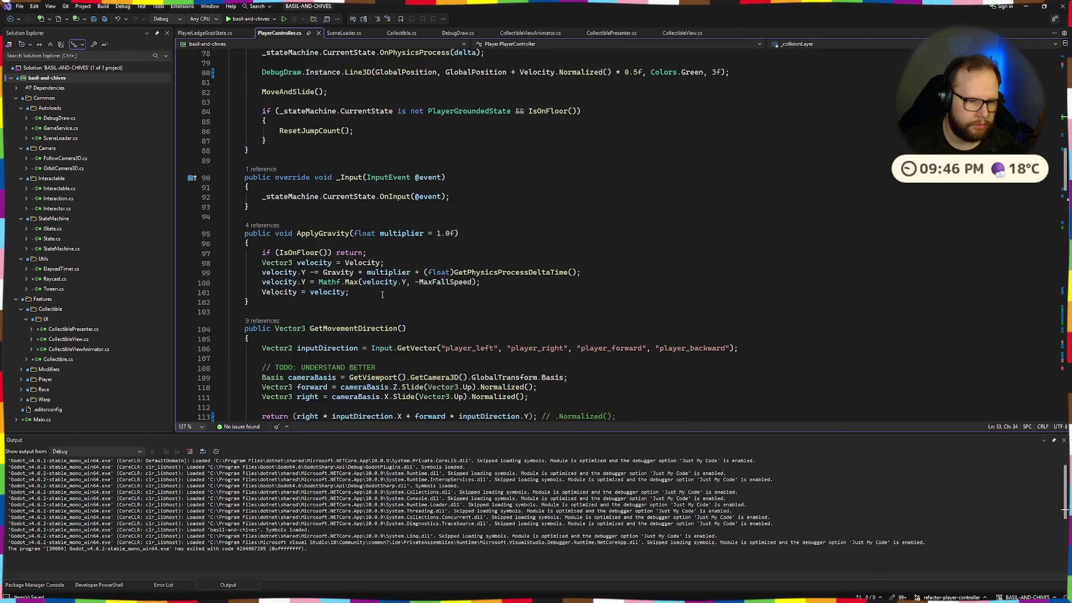
{"action": "scroll", "coordinate": [381, 280], "scroll_direction": "down", "scroll_amount": 8}
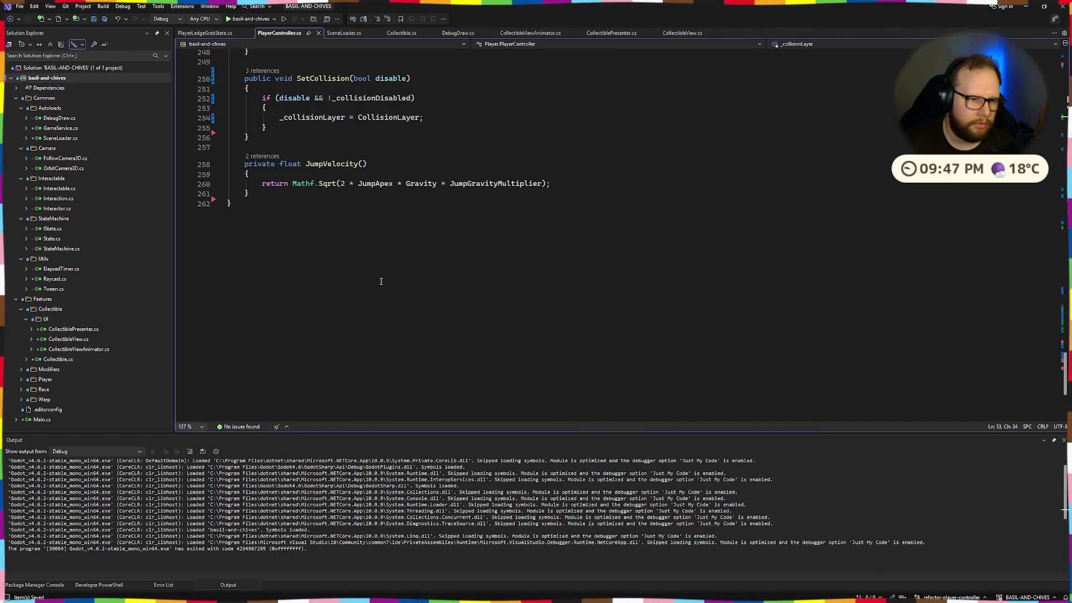
{"action": "scroll", "coordinate": [382, 319], "scroll_direction": "up", "scroll_amount": 7}
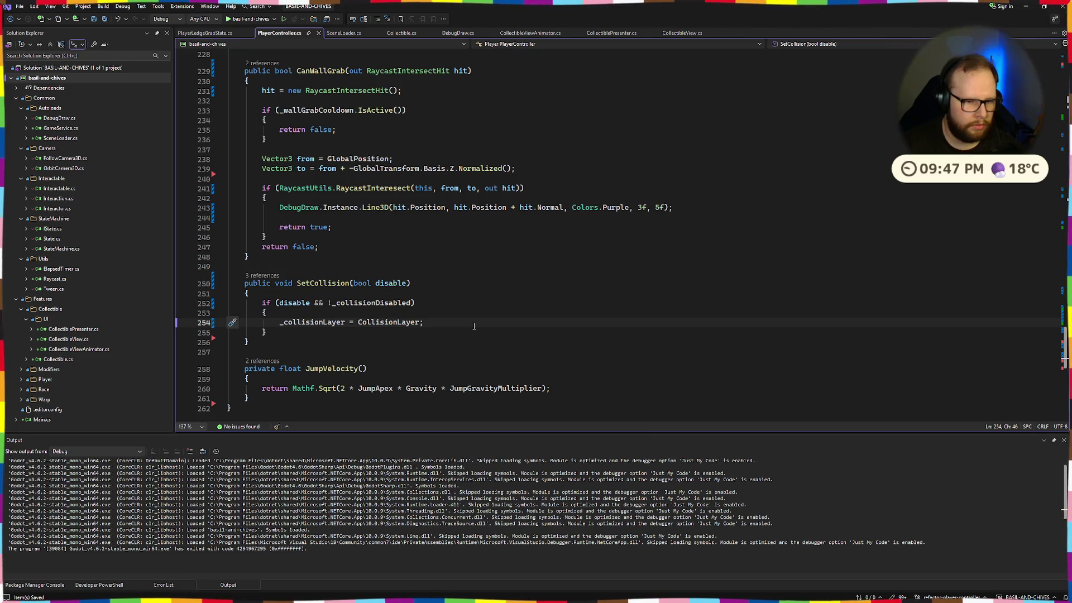
Step: Add a 'CollisionLayer = 0;' line and start an else-if on the negated collision condition
{"action": "key", "text": "Return"}
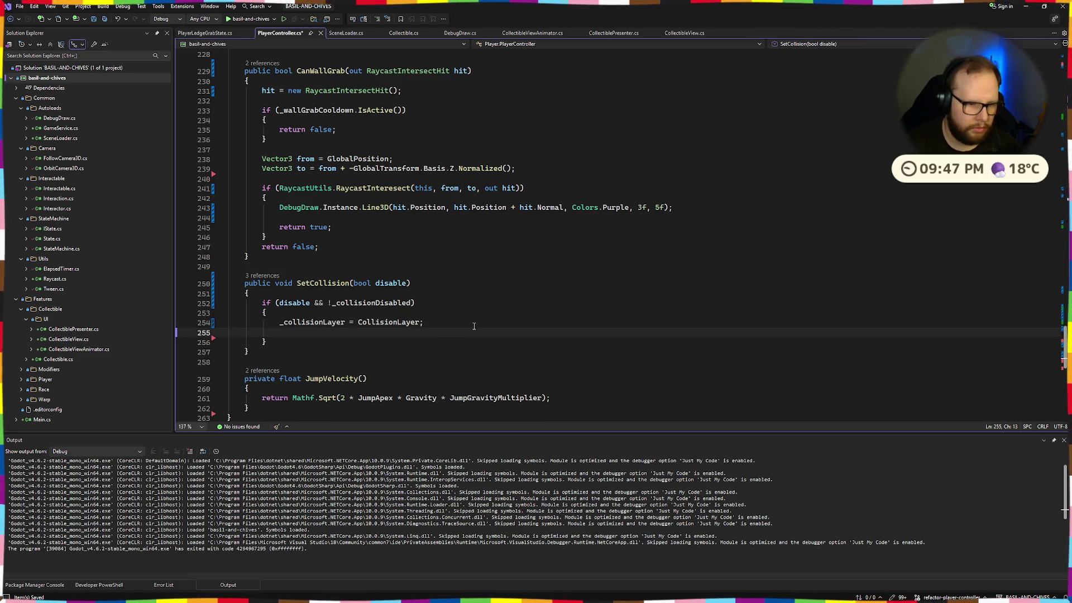
{"action": "type", "text": "CollisionLayer = 0;"}
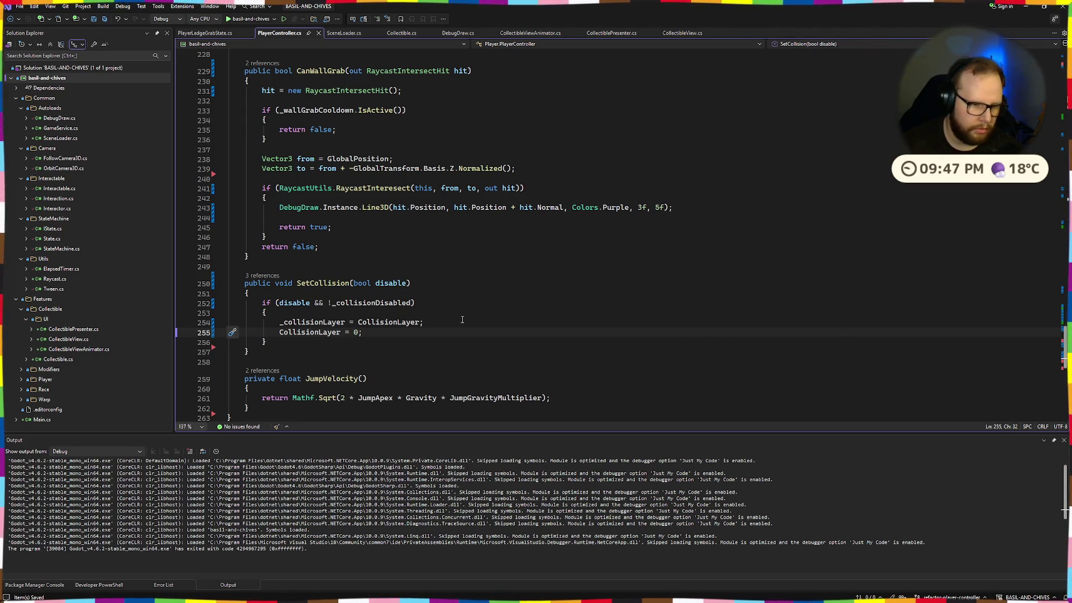
{"action": "key", "text": "Down"}
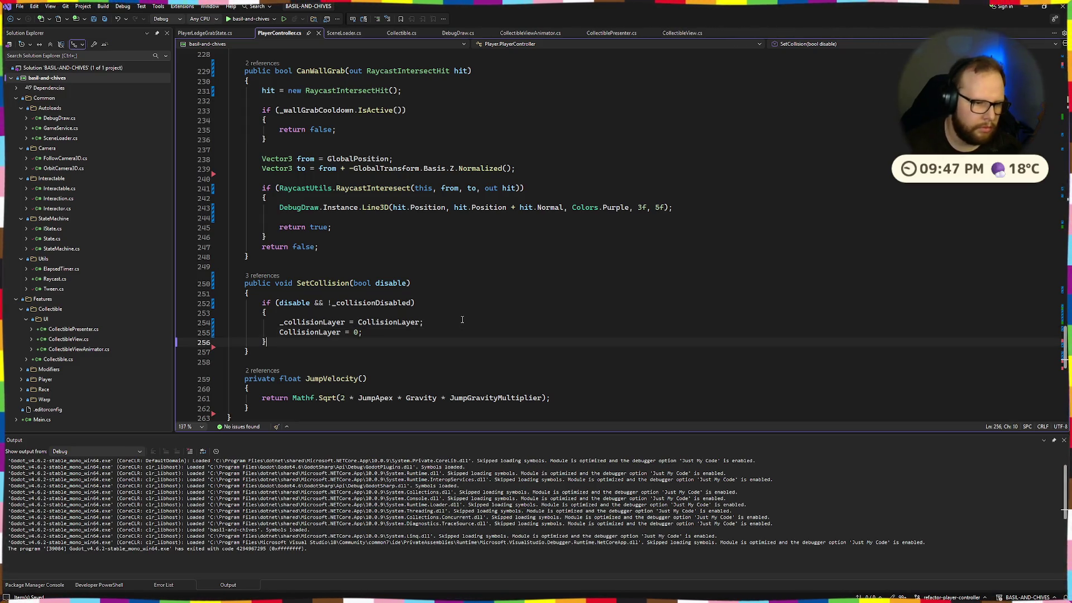
{"action": "key", "text": "Return"}
{"action": "type", "text": "else if (disable && _collisionDisabled"}
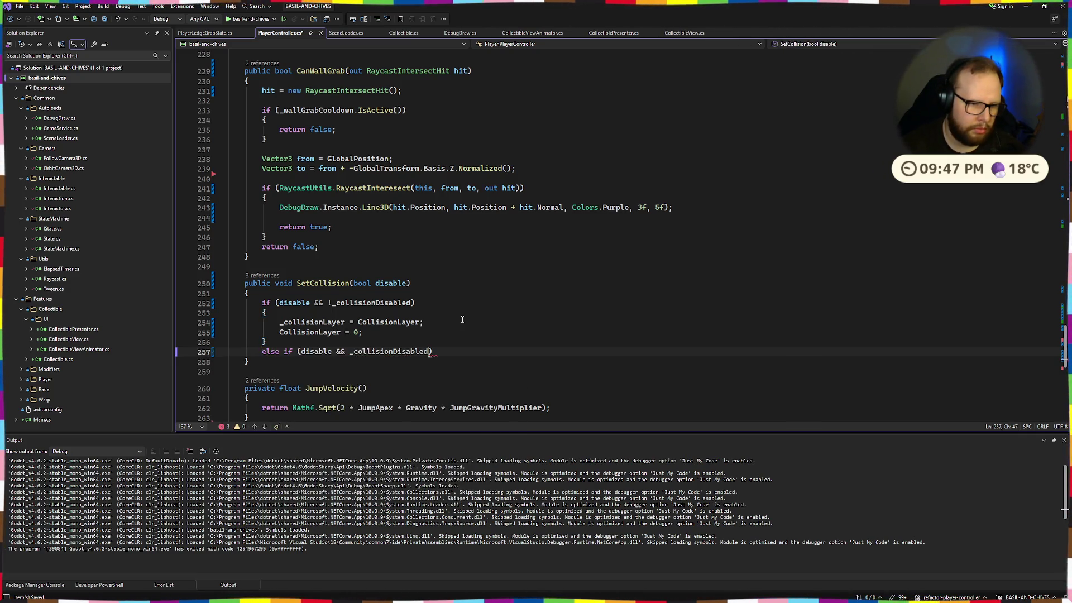
{"action": "key", "text": "Tab"}
{"action": "type", "text": "!"}
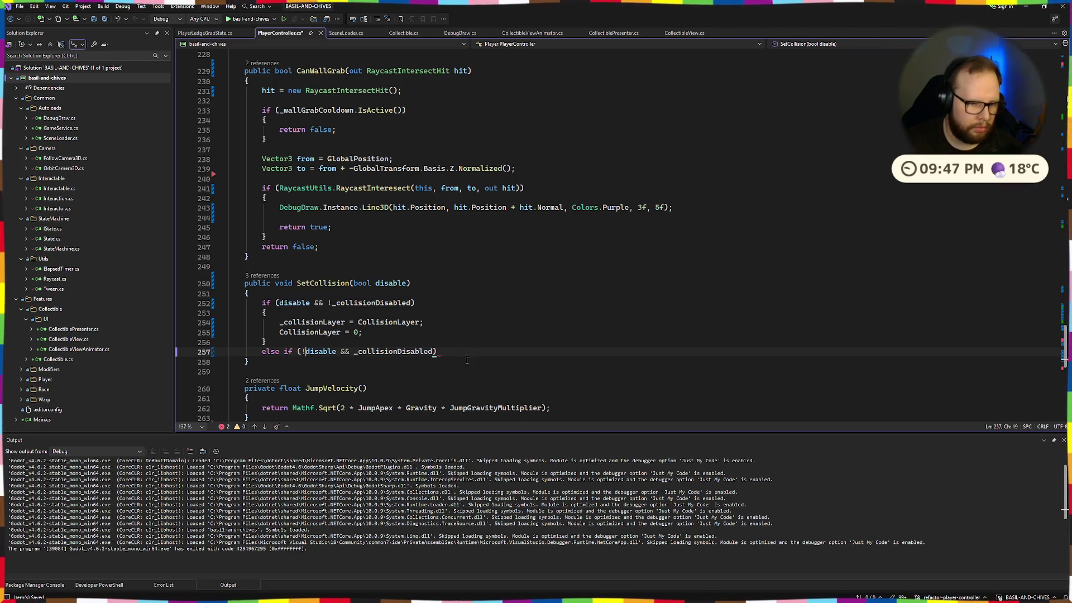
{"action": "left_click", "coordinate": [450, 355]}
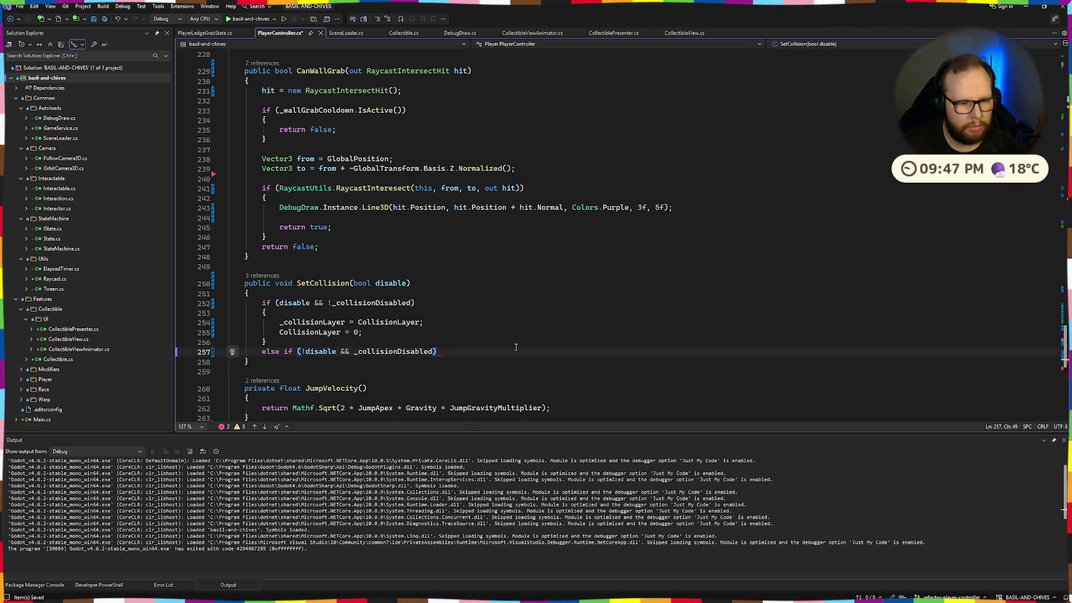
Step: Give the else-if a braced body 'CollisionLayer = _collisionLayer', then run the game with F5
{"action": "key", "text": "Return"}
{"action": "type", "text": "{"}
{"action": "key", "text": "Return"}
{"action": "key", "text": "ctrl+s"}
{"action": "type", "text": "CollisionLayer ="}
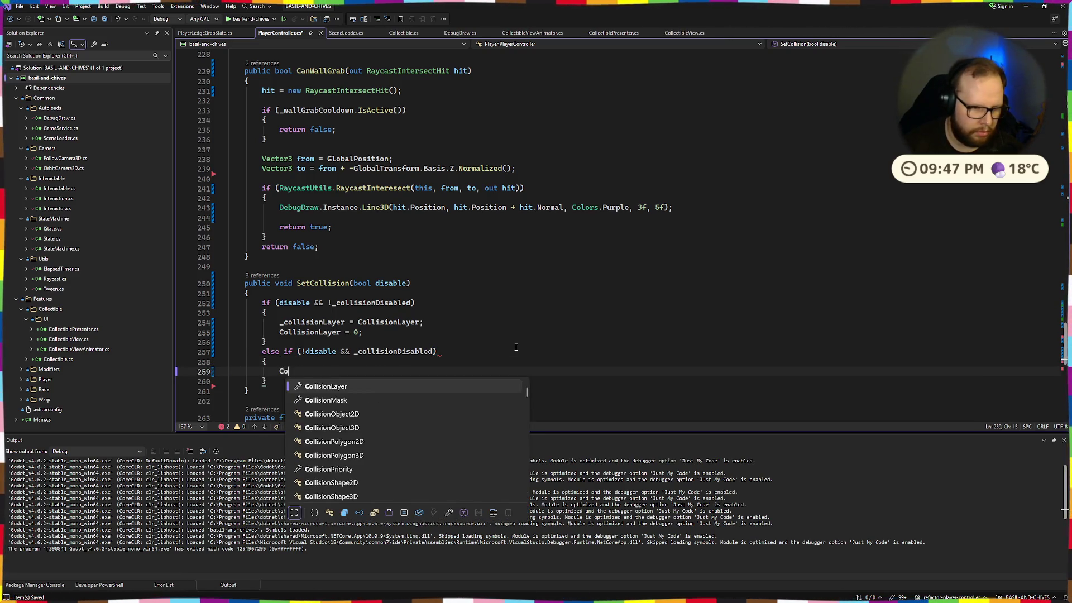
{"action": "key", "text": "Tab"}
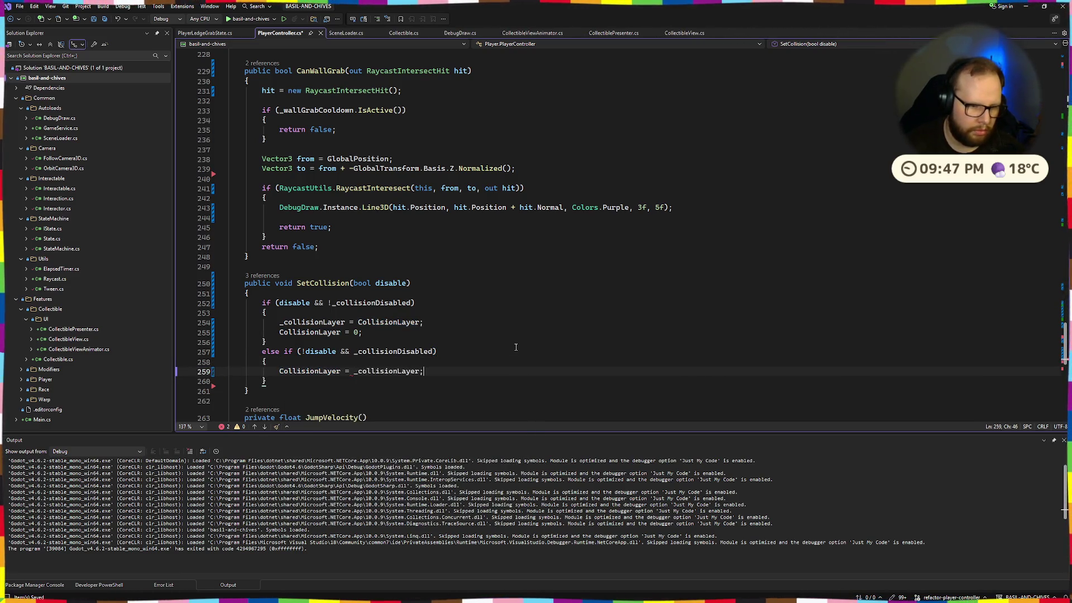
{"action": "key", "text": "Down"}
{"action": "key", "text": "Down"}
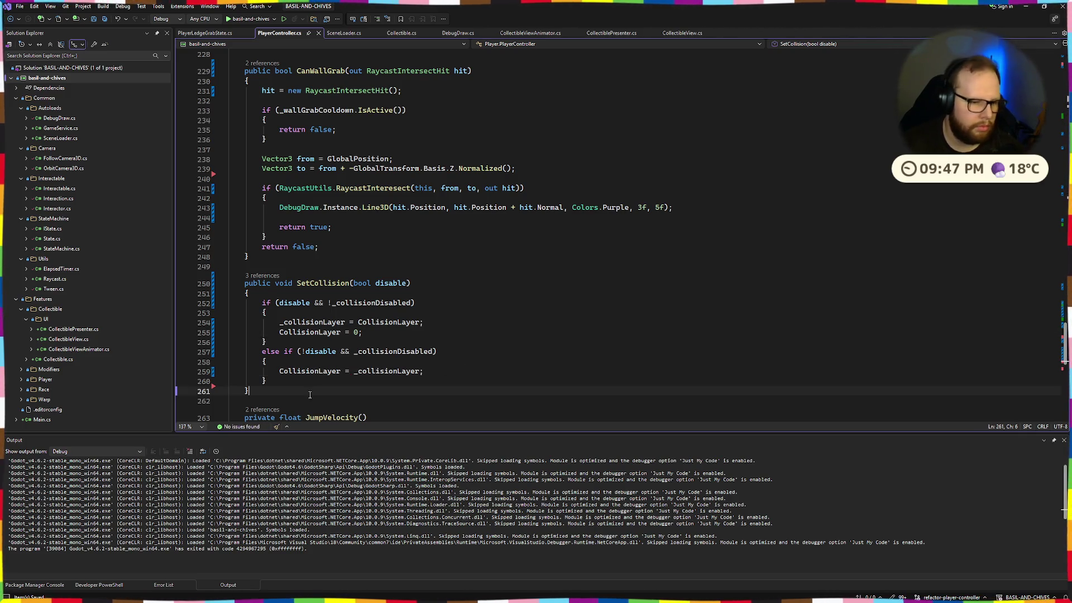
{"action": "left_click", "coordinate": [398, 207]}
{"action": "left_click", "coordinate": [522, 349]}
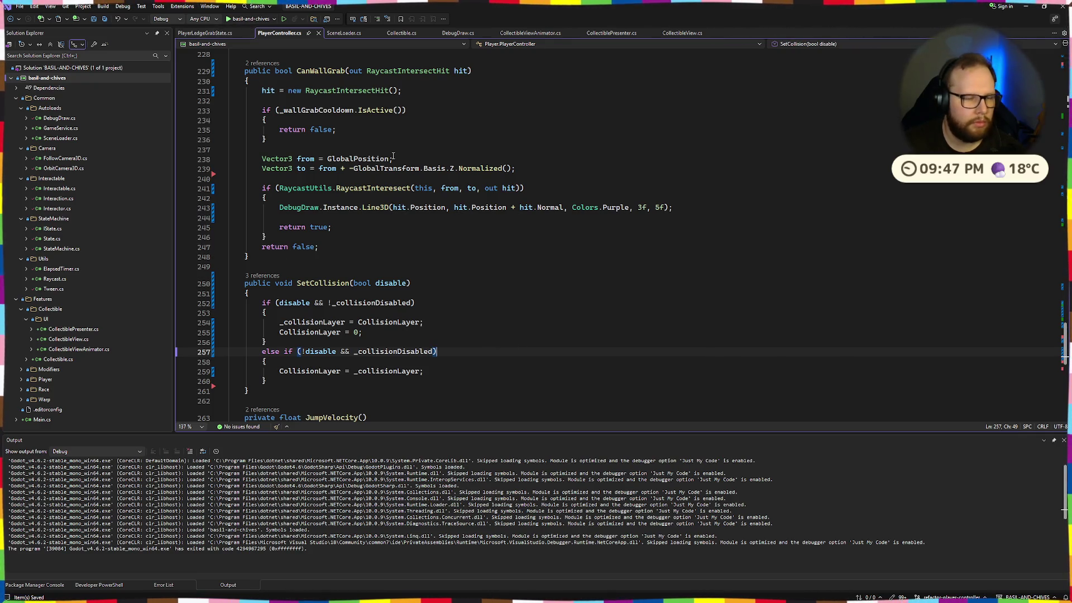
{"action": "key", "text": "ctrl+super+Right"}
{"action": "key", "text": "F5"}
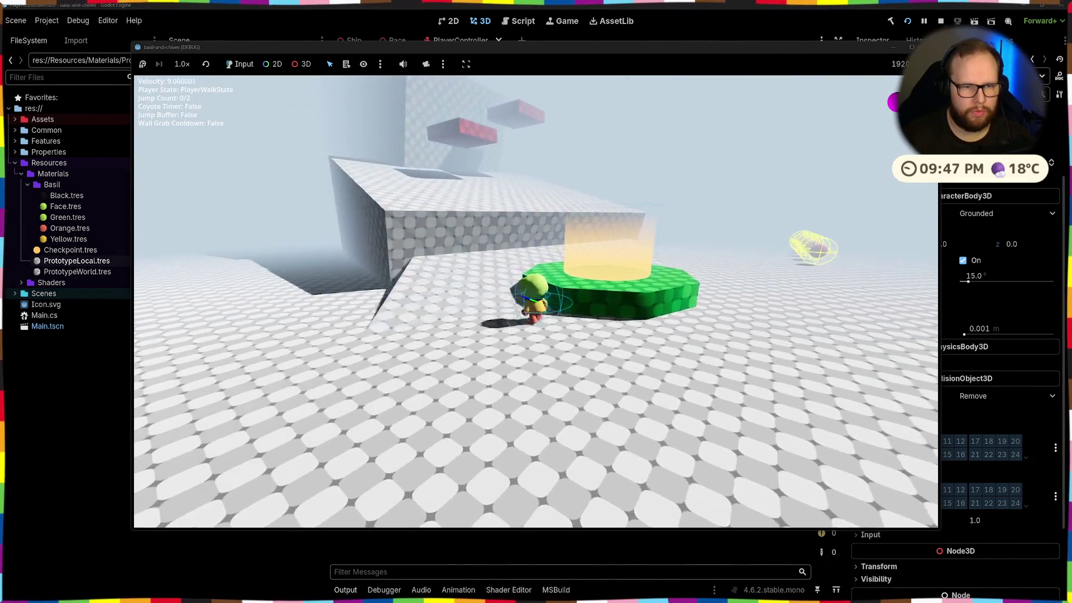
Step: Jump onto the ledge and walk off it to trigger a ledge grab, then return to the editor
{"action": "key", "text": "space"}
{"action": "key", "text": "w"}
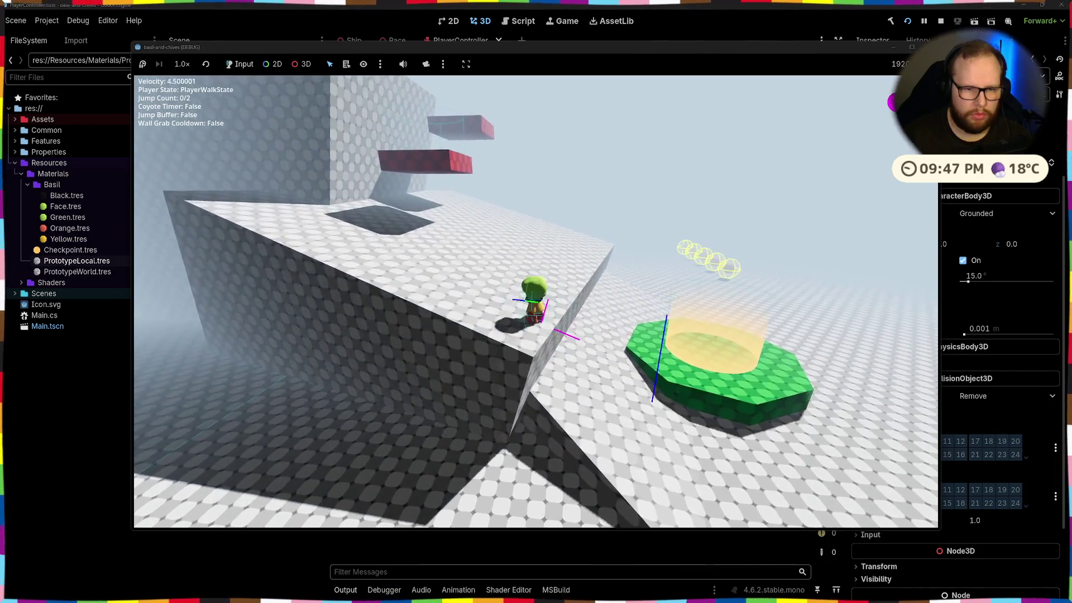
{"action": "key", "text": "w"}
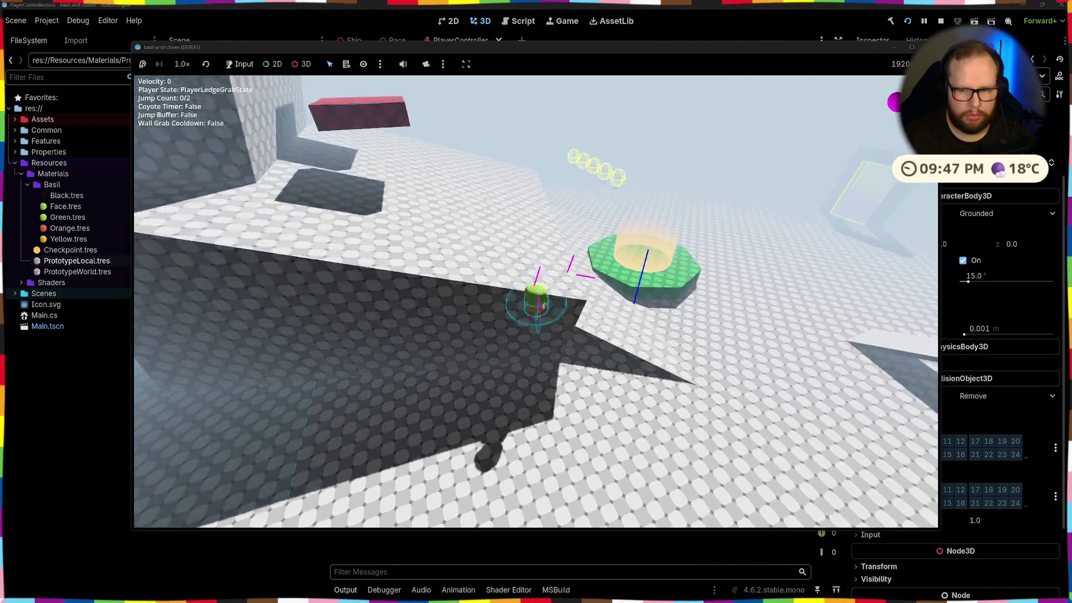
{"action": "key", "text": "F8"}
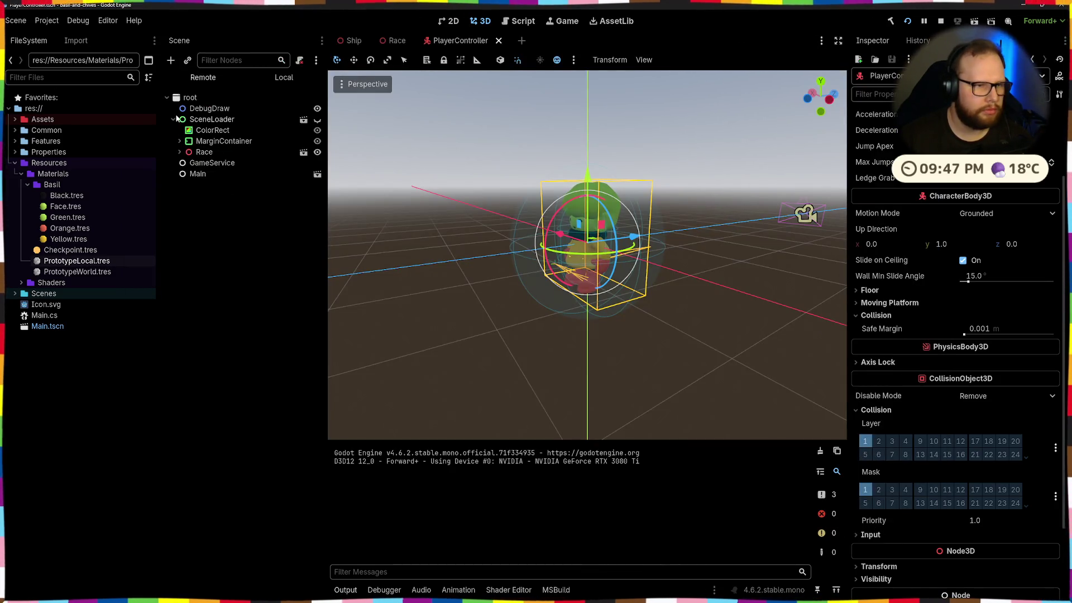
Step: Untick Collision Mask layer 1 on the live PlayerController, watch it fall, then close the game
{"action": "left_click", "coordinate": [179, 151]}
{"action": "left_click", "coordinate": [229, 195]}
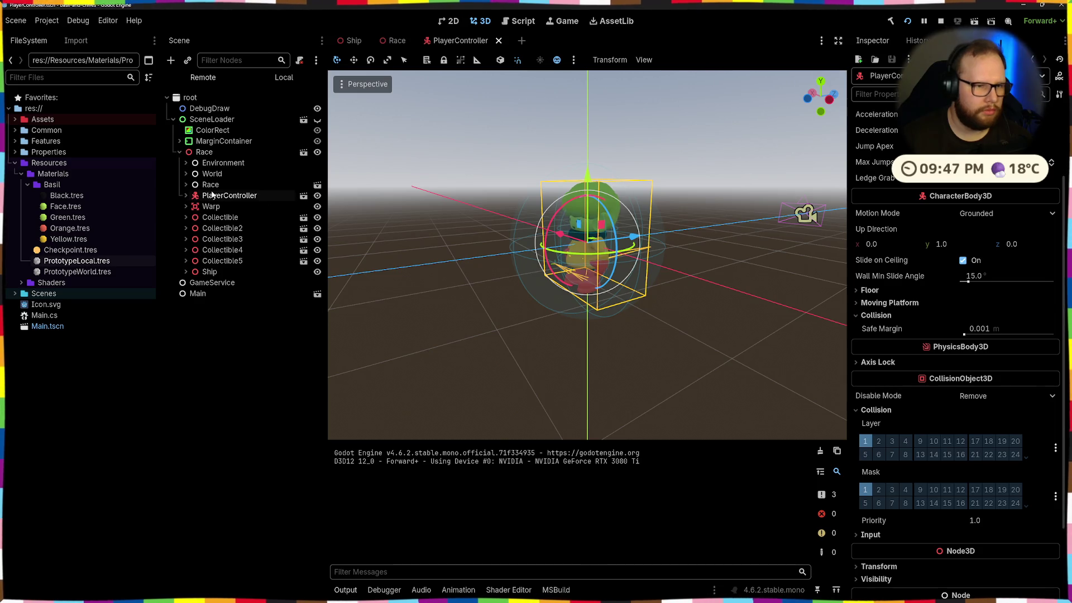
{"action": "scroll", "coordinate": [956, 332], "scroll_direction": "down", "scroll_amount": 8}
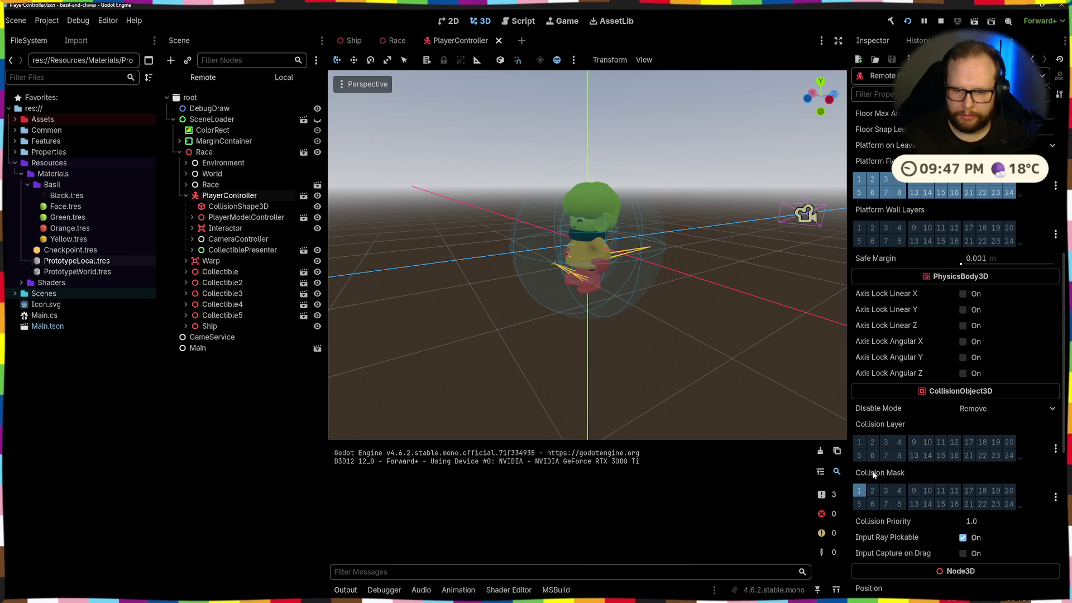
{"action": "mouse_move", "coordinate": [874, 475]}
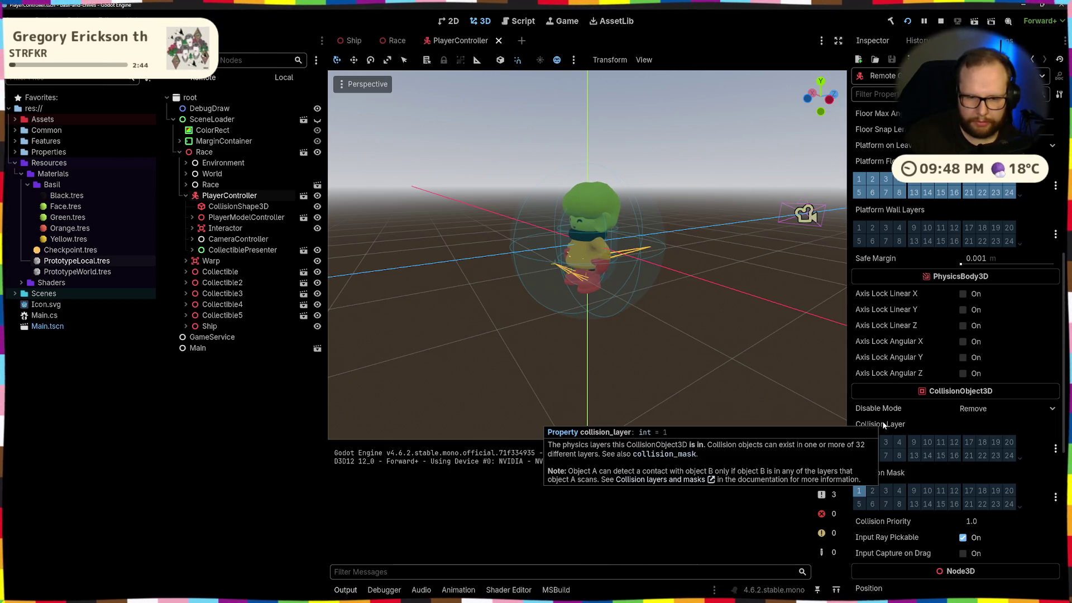
{"action": "left_click", "coordinate": [859, 490]}
{"action": "key", "text": "alt+Tab"}
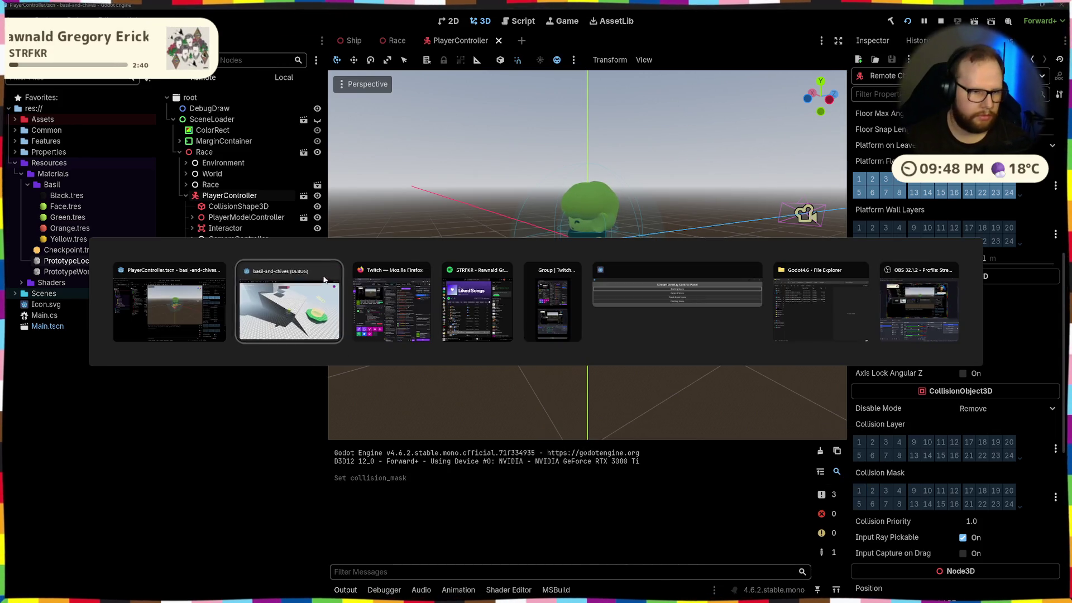
{"action": "left_click", "coordinate": [329, 302]}
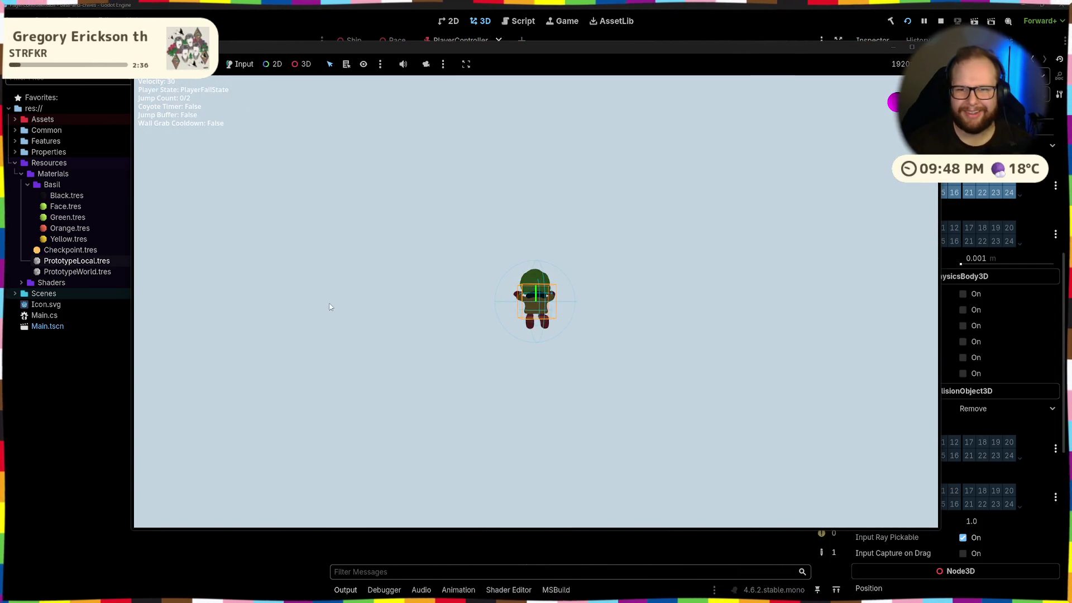
{"action": "key", "text": "F8"}
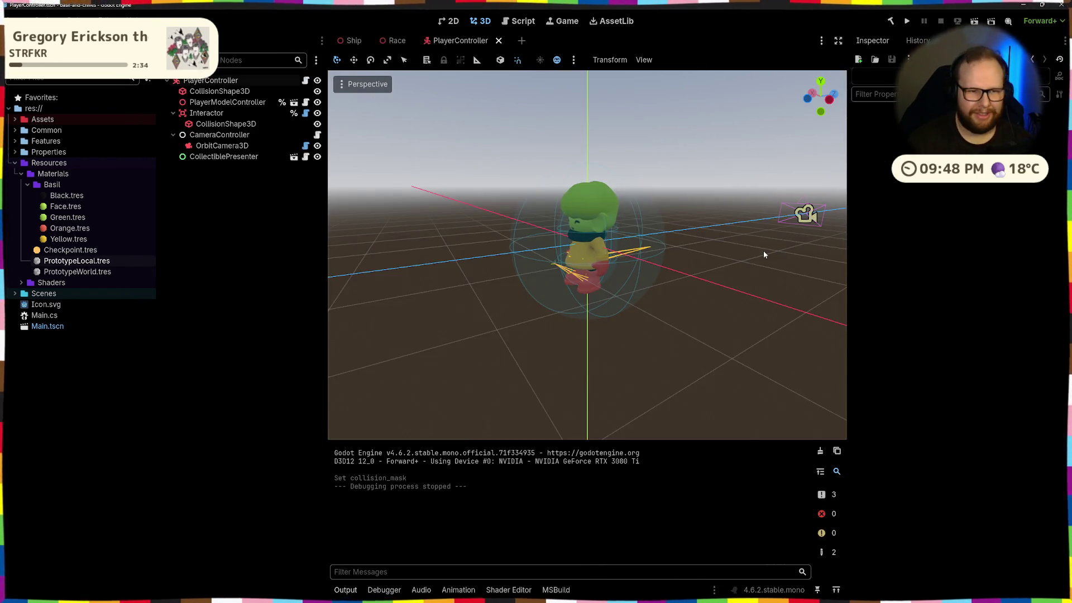
{"action": "key", "text": "alt+Tab"}
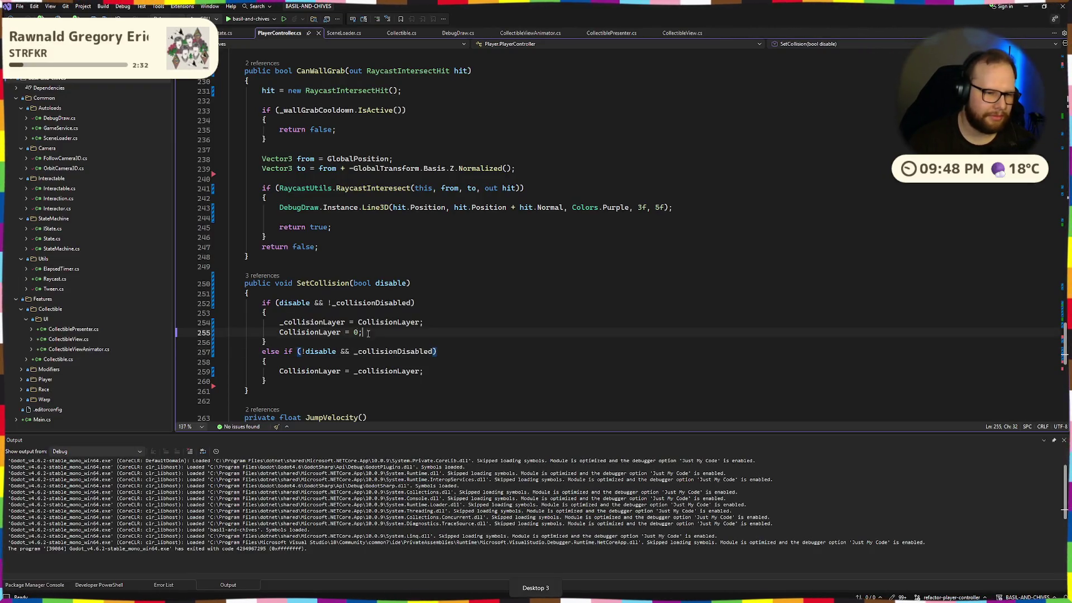
Step: Replace CollisionLayer with CollisionMask on lines 254, 255 and 259
{"action": "double_click", "coordinate": [403, 323]}
{"action": "type", "text": "CollisionMask"}
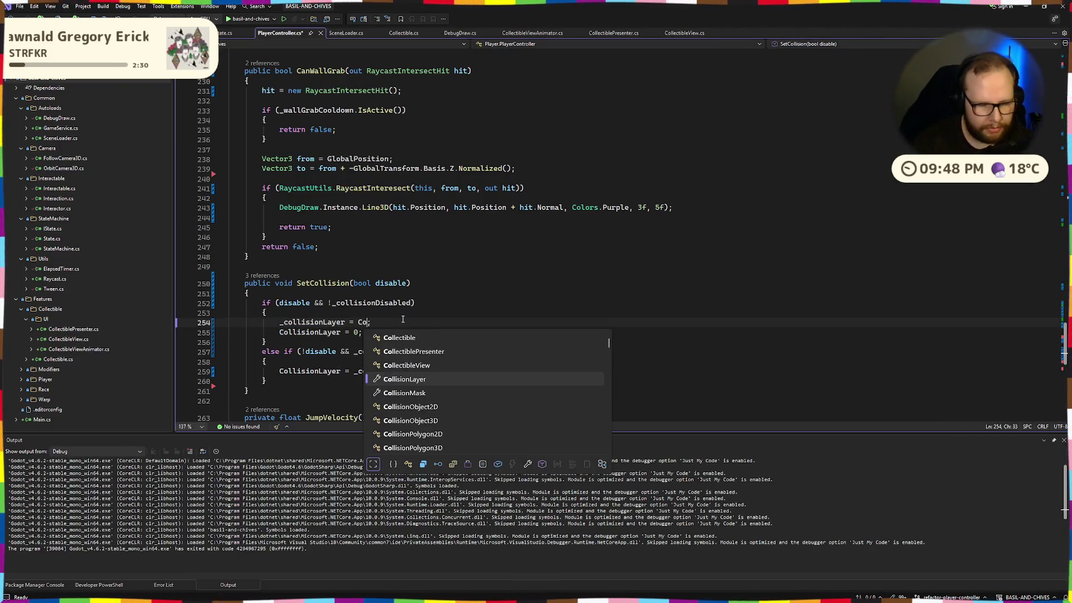
{"action": "key", "text": "Tab"}
{"action": "double_click", "coordinate": [403, 322]}
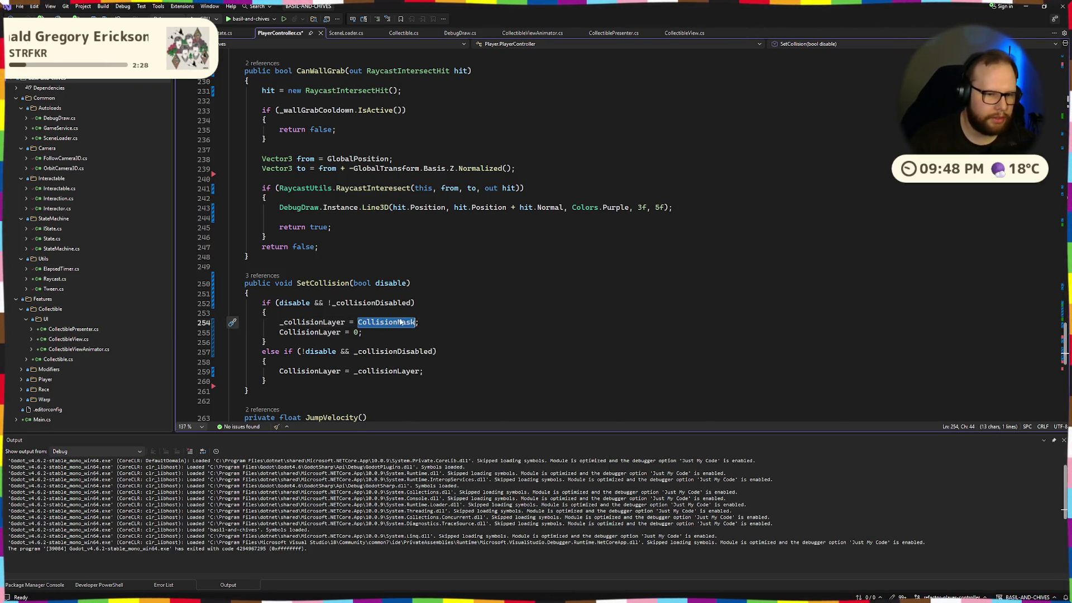
{"action": "key", "text": "ctrl+c"}
{"action": "double_click", "coordinate": [310, 332]}
{"action": "key", "text": "ctrl+v"}
{"action": "double_click", "coordinate": [310, 371]}
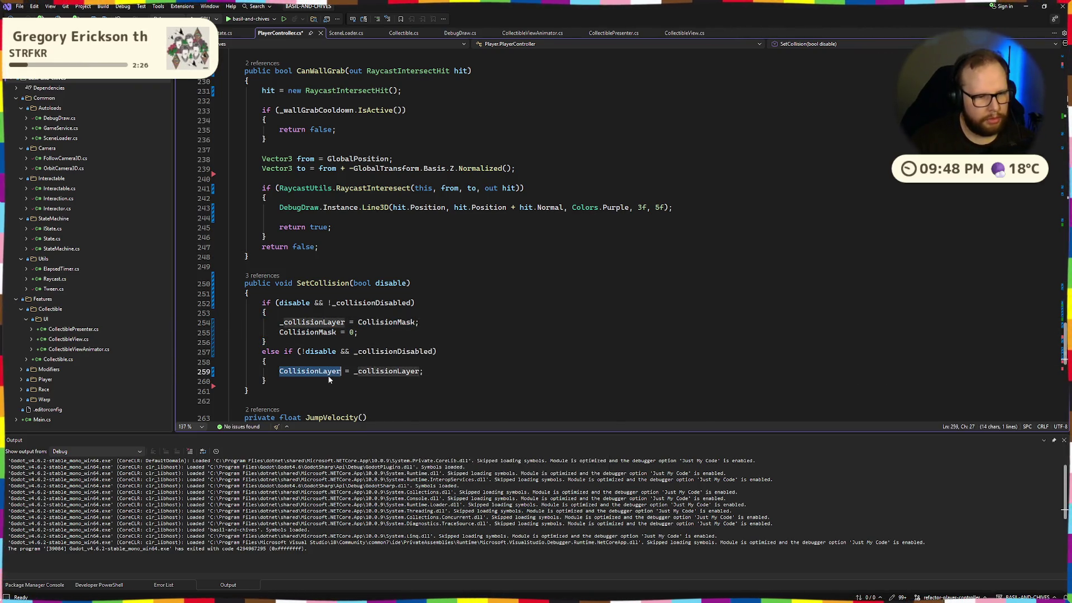
{"action": "key", "text": "ctrl+v"}
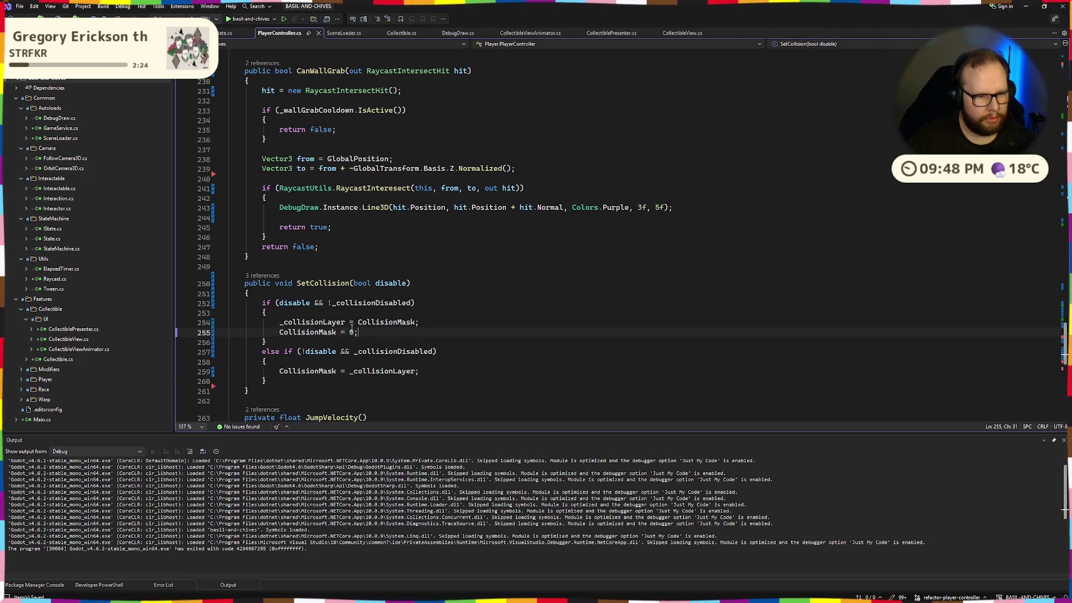
Step: Rename the _collisionLayer field to _collisionMask everywhere and save the script
{"action": "left_click", "coordinate": [327, 322]}
{"action": "key", "text": "ctrl+r"}
{"action": "key", "text": "ctrl+r"}
{"action": "key", "text": "shift+End"}
{"action": "type", "text": "Mask"}
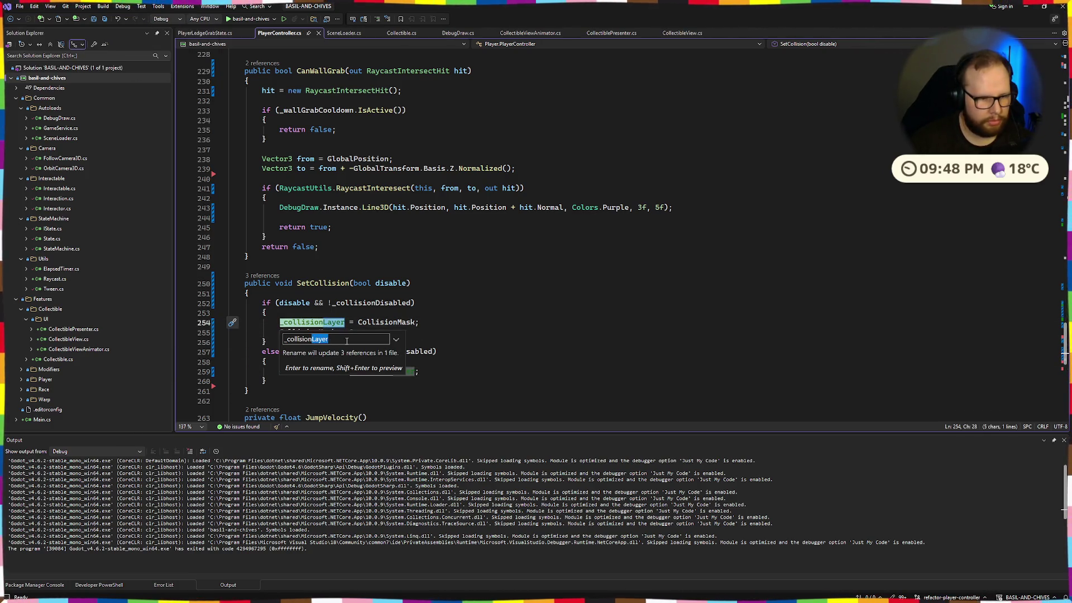
{"action": "key", "text": "Return"}
{"action": "key", "text": "ctrl+s"}
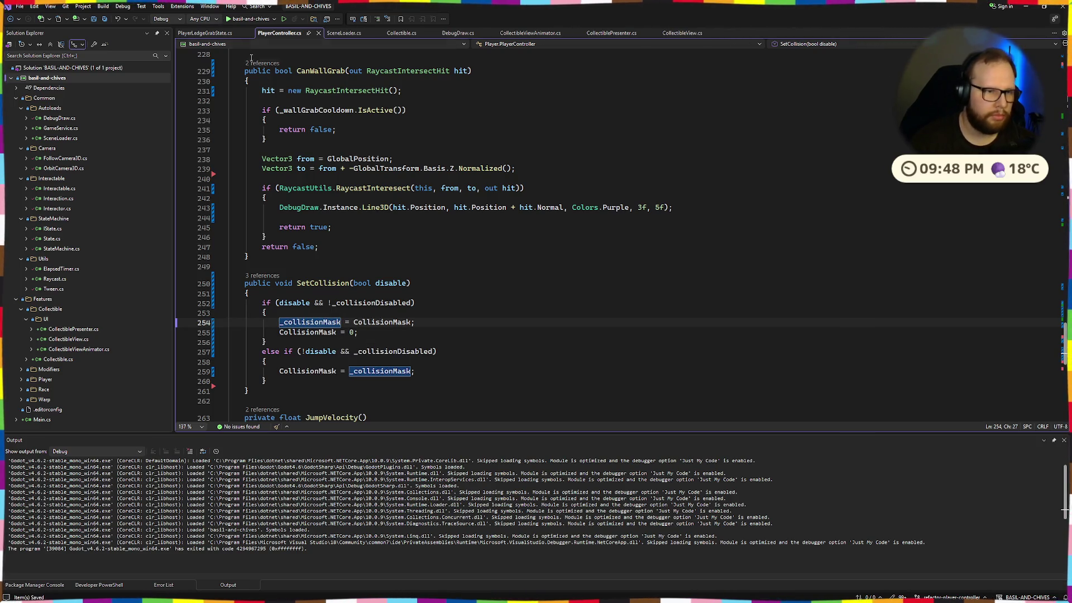
{"action": "key", "text": "ctrl+super+Right"}
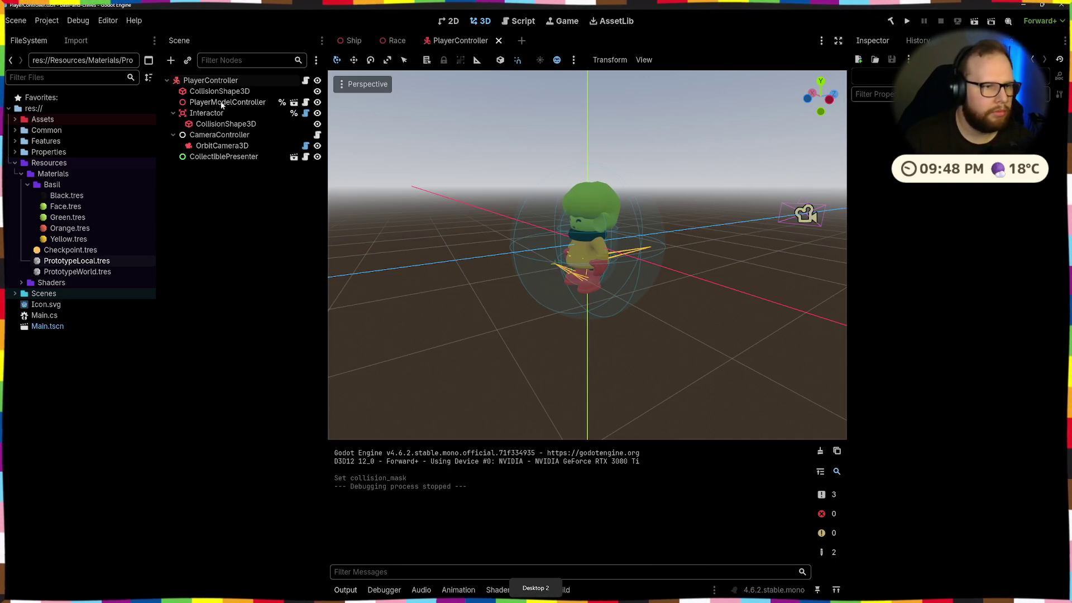
Step: Run the game and walk forward to jump up and climb the block's ledge
{"action": "left_click", "coordinate": [214, 82]}
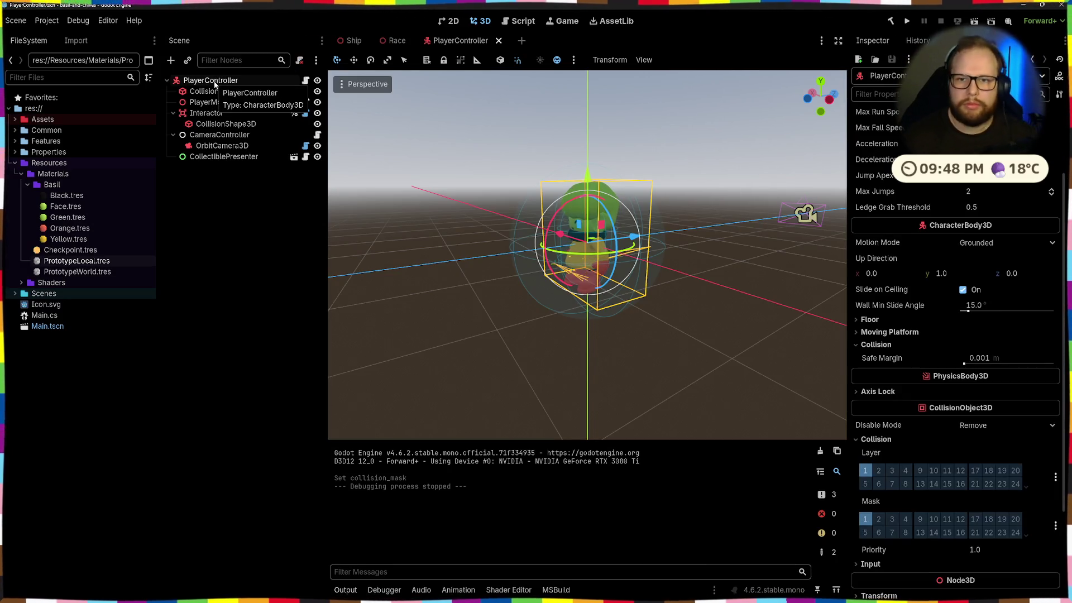
{"action": "left_click", "coordinate": [907, 23]}
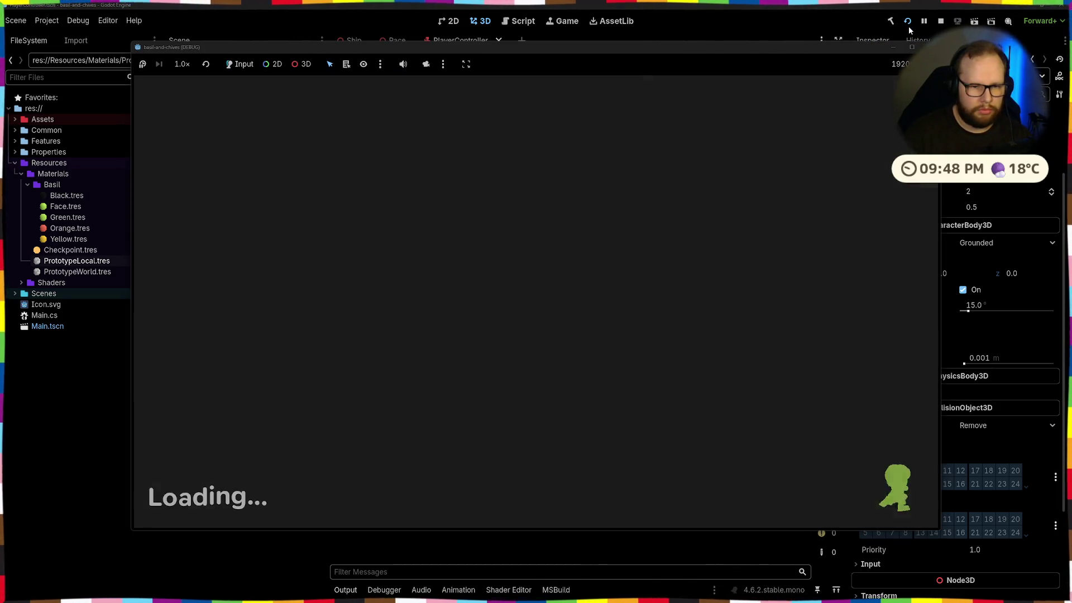
{"action": "key", "text": "w"}
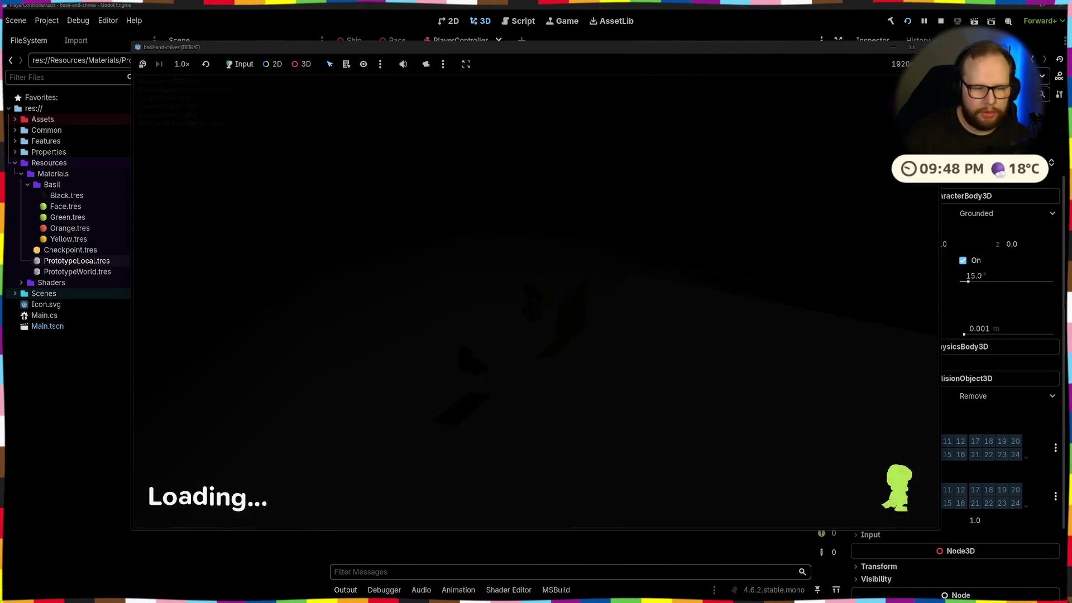
{"action": "key", "text": "w"}
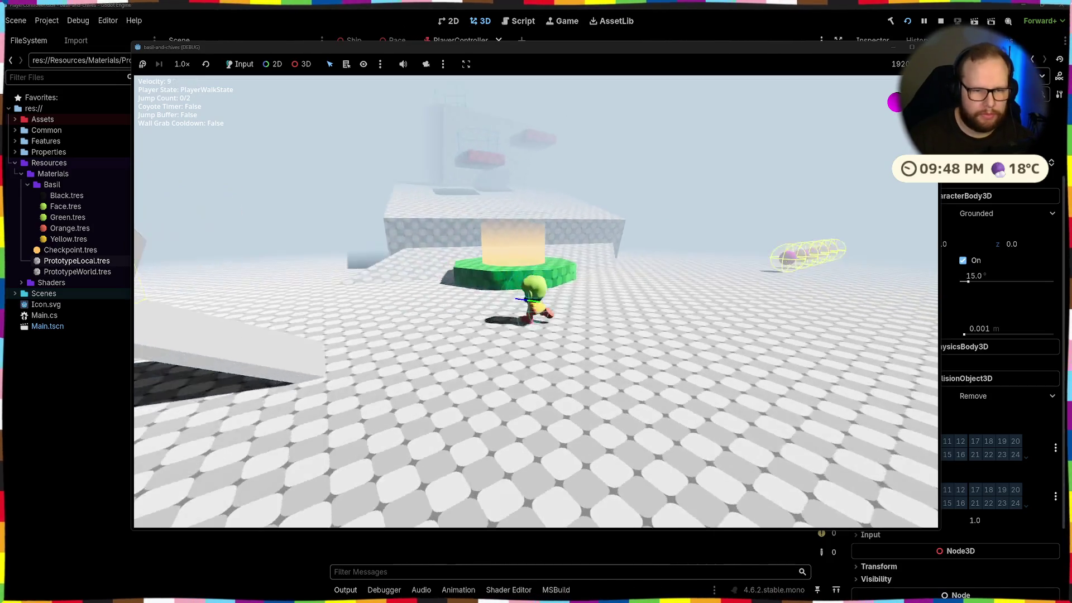
{"action": "key", "text": "space"}
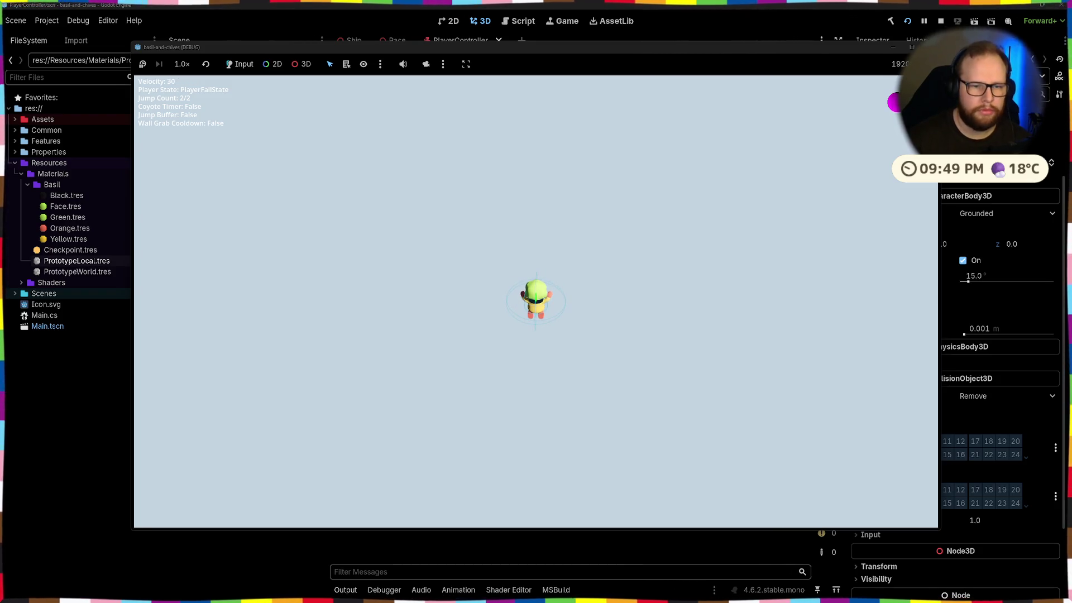
Step: Inspect the live PlayerController's Collision Mask in the Remote scene tree
{"action": "left_click", "coordinate": [291, 4]}
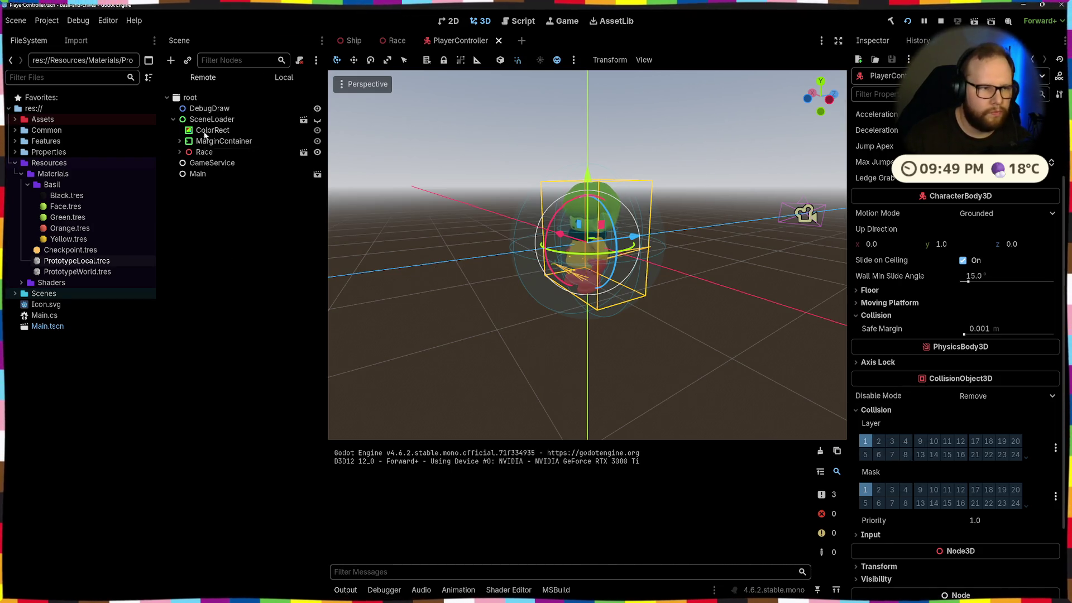
{"action": "left_click", "coordinate": [180, 152]}
{"action": "left_click", "coordinate": [217, 197]}
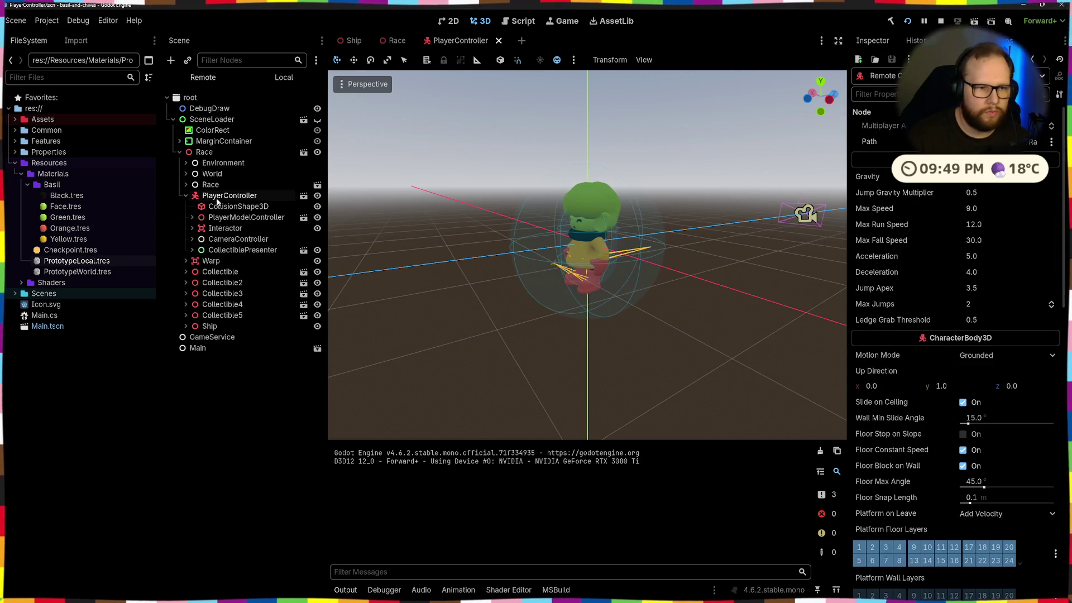
{"action": "scroll", "coordinate": [935, 341], "scroll_direction": "down", "scroll_amount": 10}
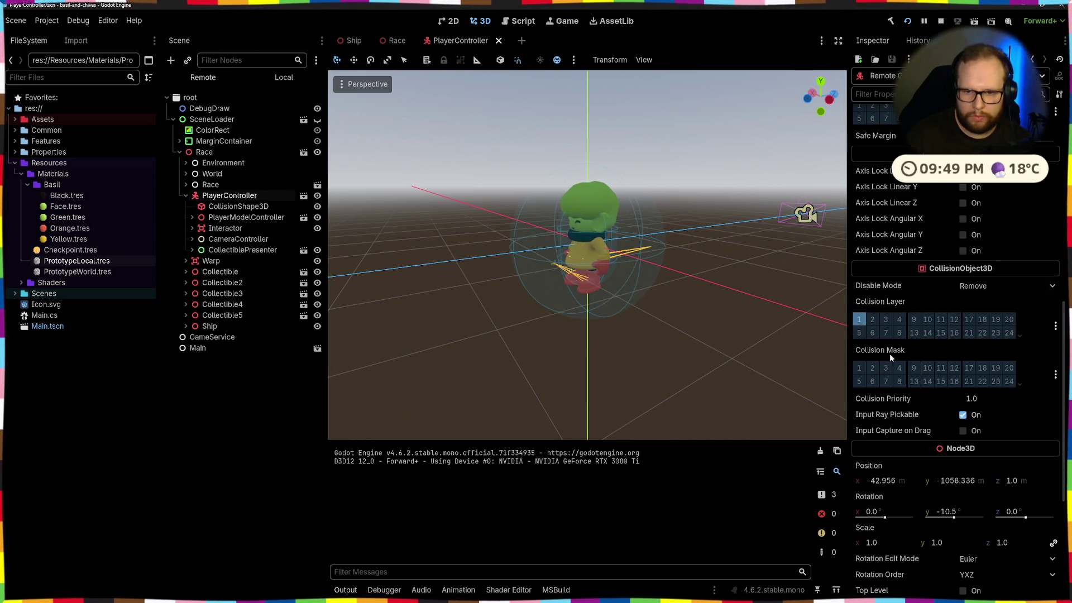
Step: Review SetCollision's re-enable condition in the code
{"action": "key", "text": "alt+Tab"}
{"action": "key", "text": "Down"}
{"action": "key", "text": "Down"}
{"action": "key", "text": "Down"}
{"action": "left_click_drag", "start_coordinate": [299, 350], "coordinate": [438, 351]}
{"action": "left_click", "coordinate": [442, 355]}
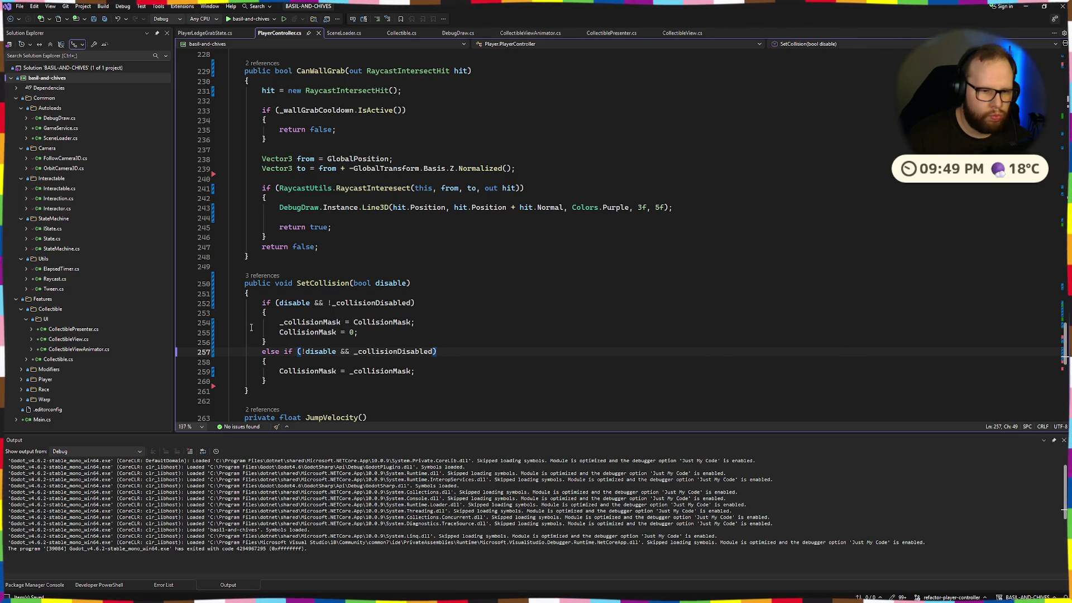
Step: Make SetCollision set _collisionDisabled to true when disabling and false when re-enabling collision
{"action": "key", "text": "Down"}
{"action": "key", "text": "Down"}
{"action": "key", "text": "Home"}
{"action": "key", "text": "ctrl+Return"}
{"action": "type", "text": "true"}
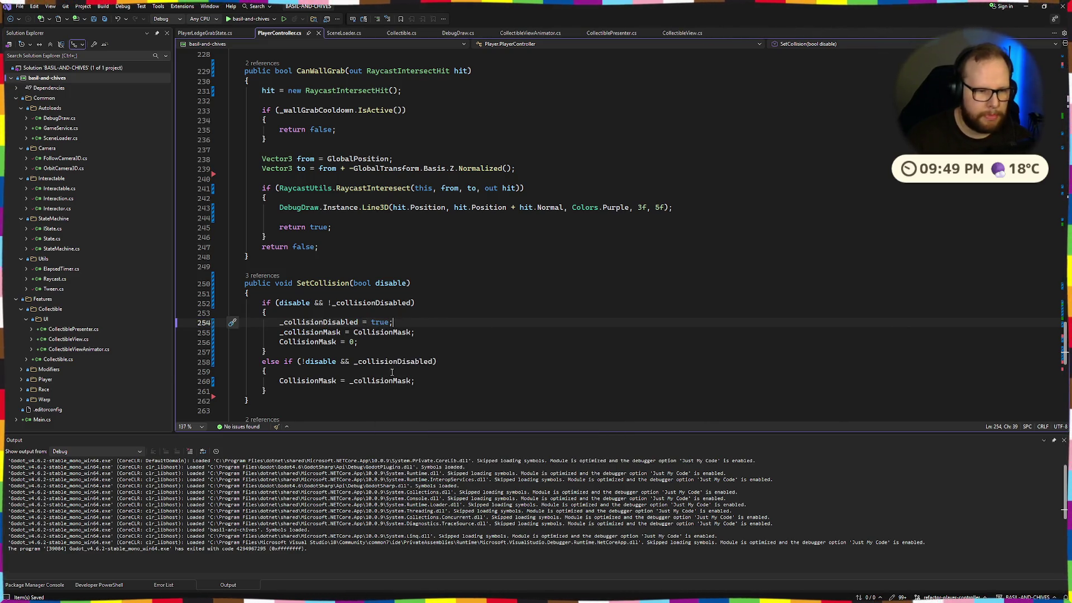
{"action": "key", "text": "Return"}
{"action": "type", "text": "_collisionDisabled = false"}
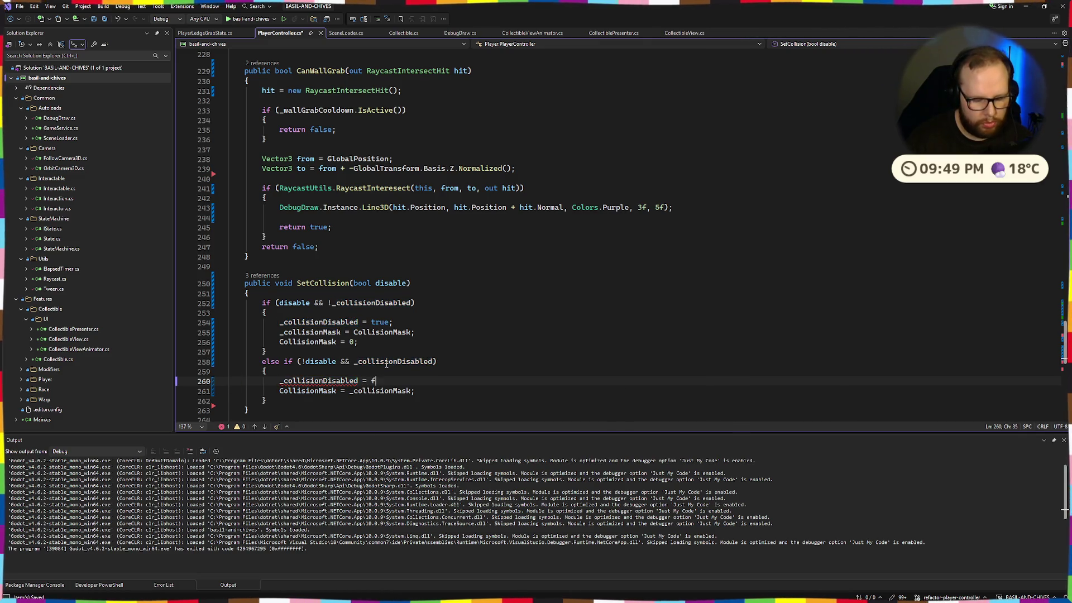
{"action": "type", "text": ";"}
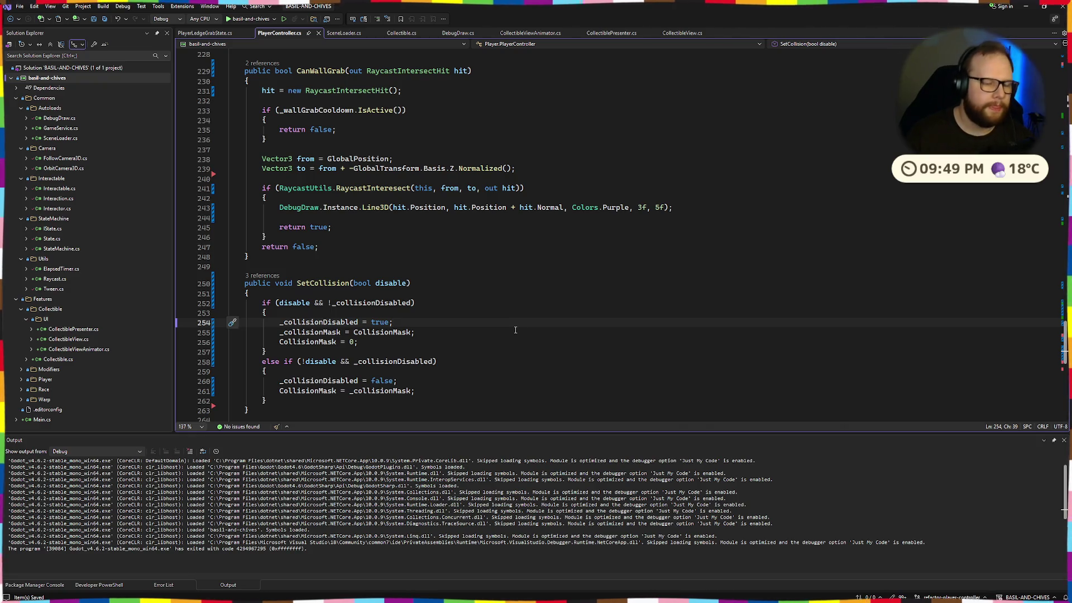
{"action": "key", "text": "alt+Tab"}
{"action": "key", "text": "alt+Tab"}
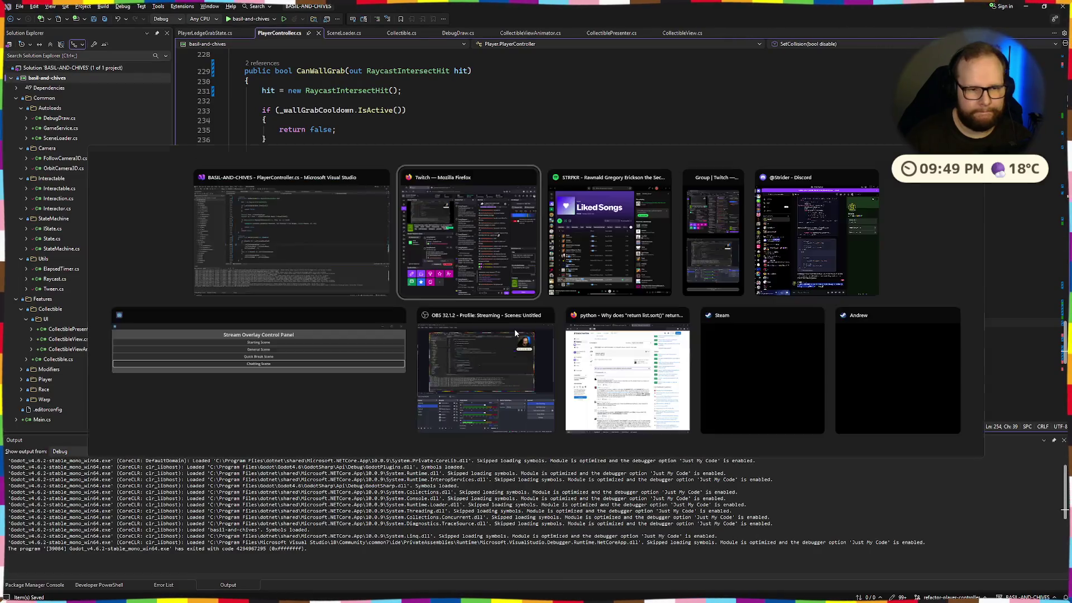
Step: Rebuild and relaunch the game with the updated SetCollision code
{"action": "key", "text": "Escape"}
{"action": "key", "text": "alt+Tab"}
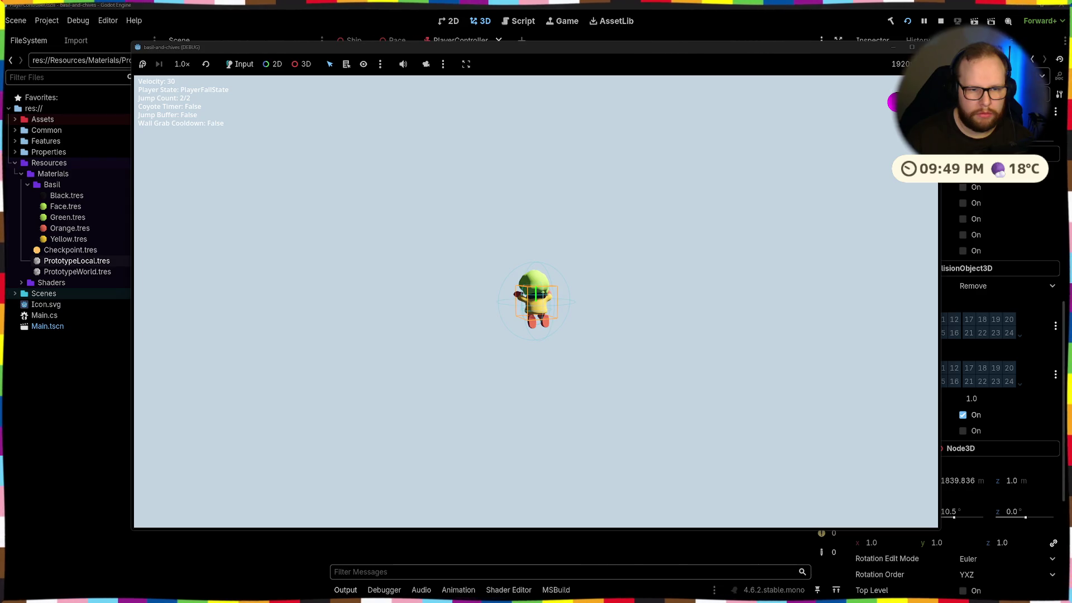
{"action": "left_click", "coordinate": [907, 21]}
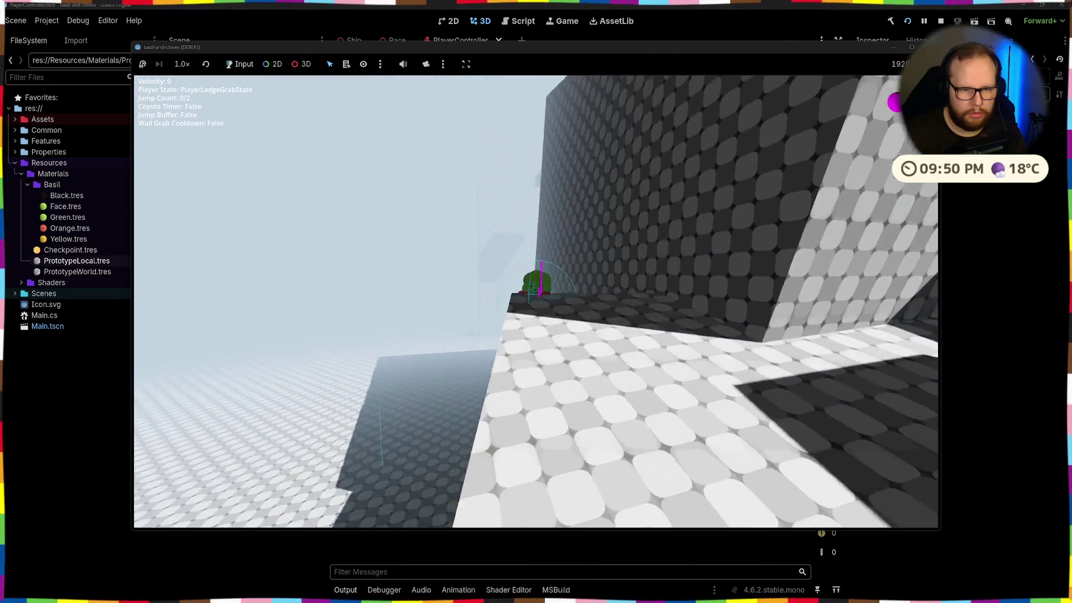
Step: Jump to the wall, catch and release the ledge, and hop onto the red block
{"action": "key", "text": "space"}
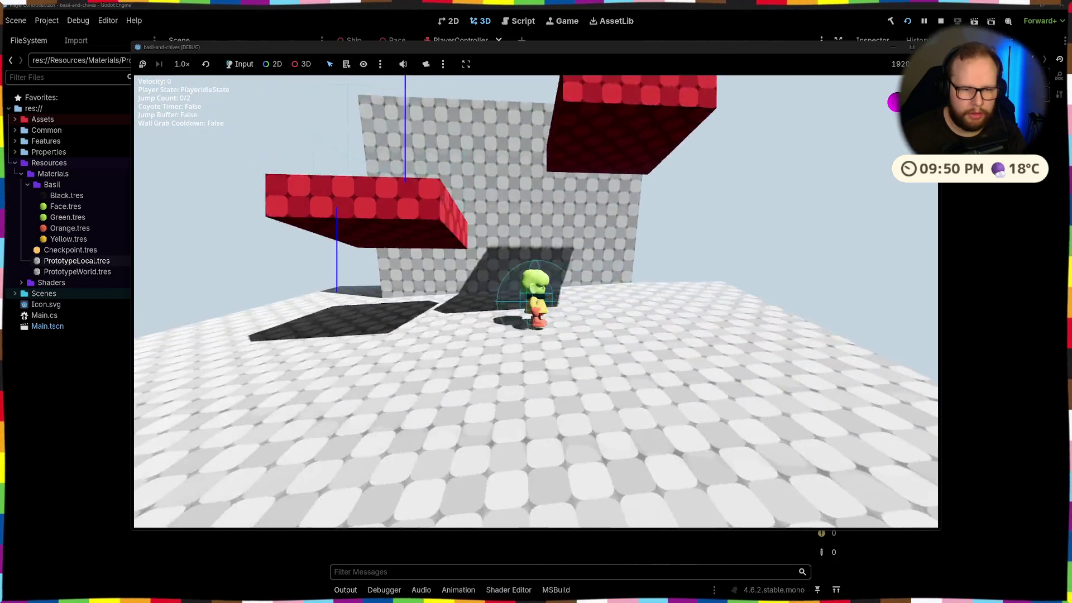
{"action": "key", "text": "space"}
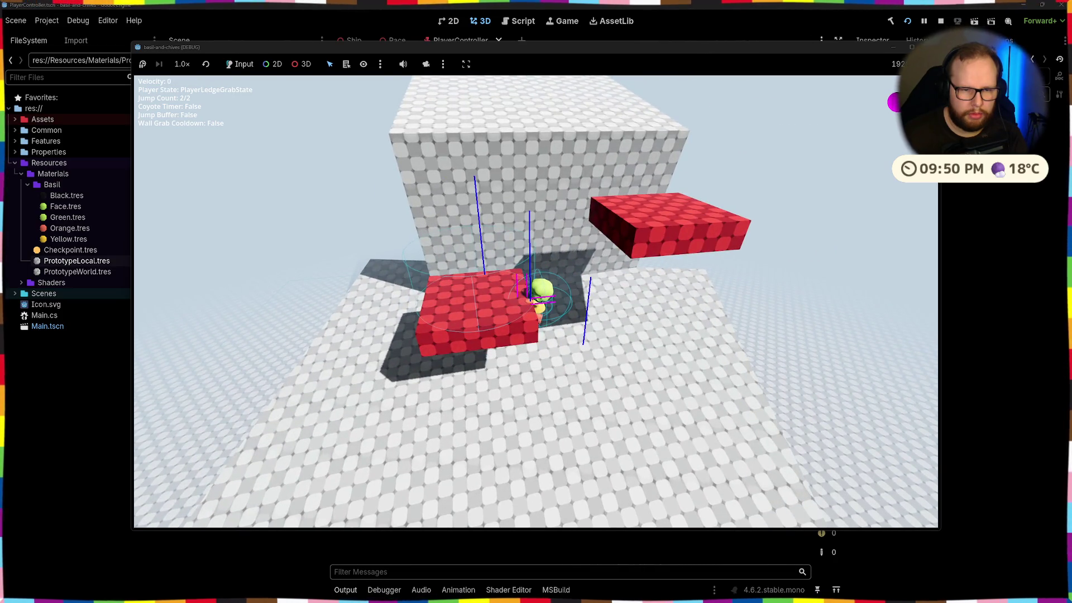
{"action": "key", "text": "space"}
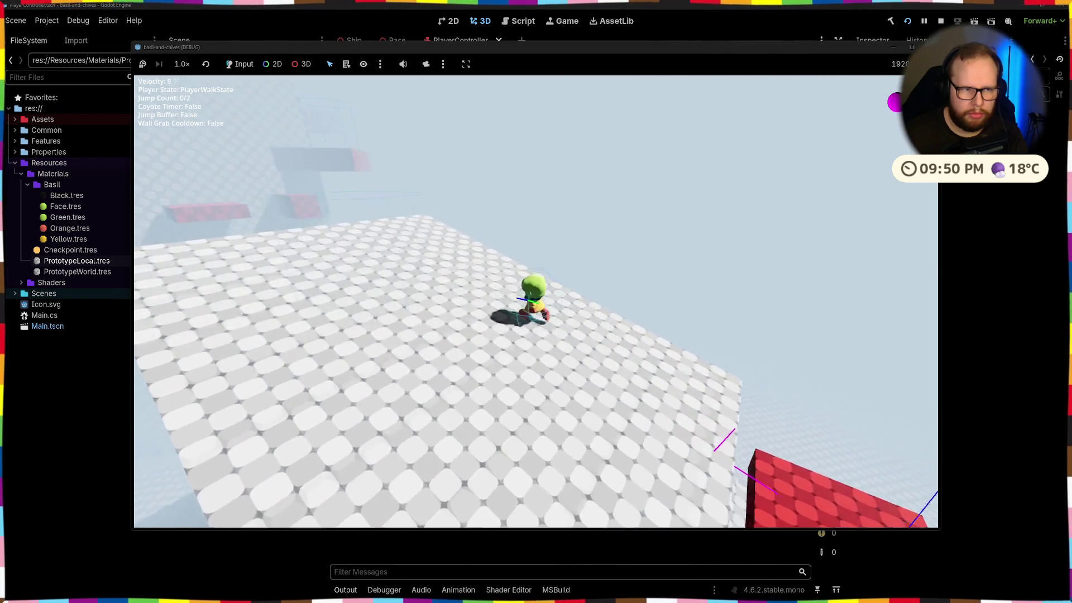
{"action": "key", "text": "space"}
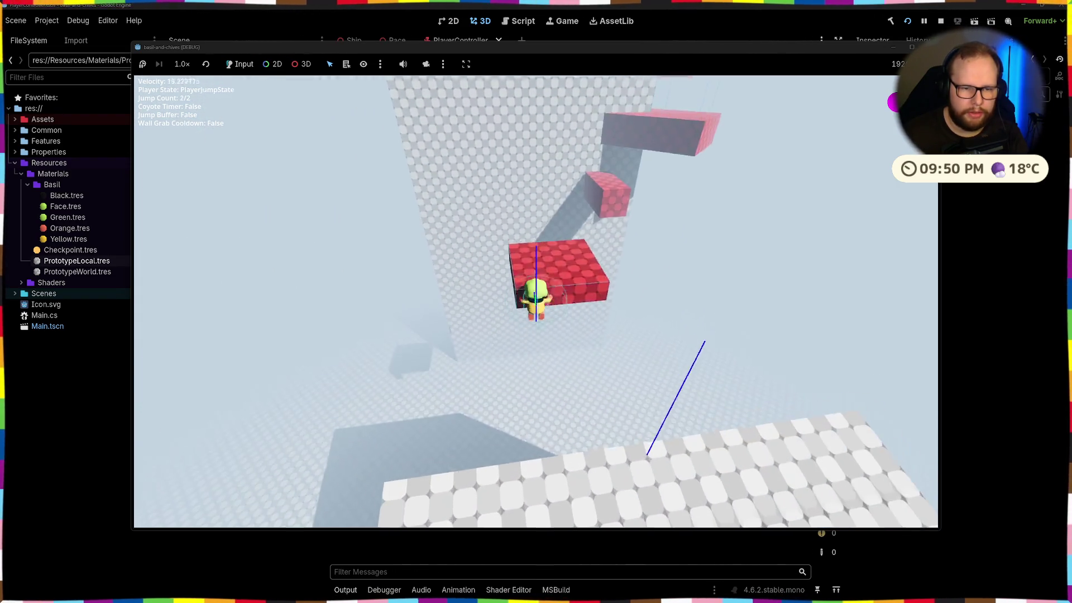
{"action": "key", "text": "space"}
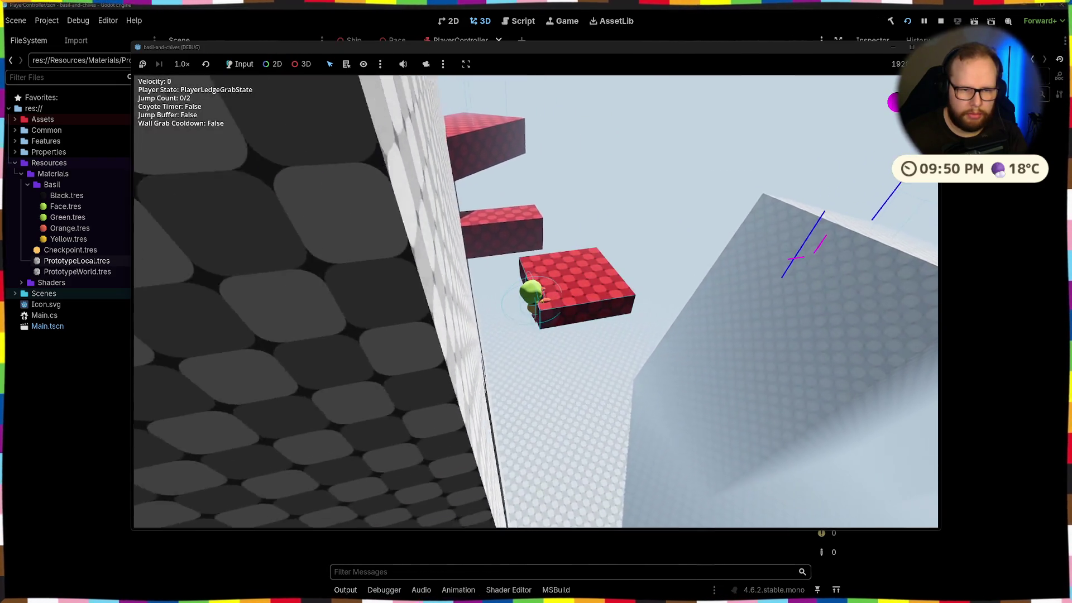
{"action": "key", "text": "s"}
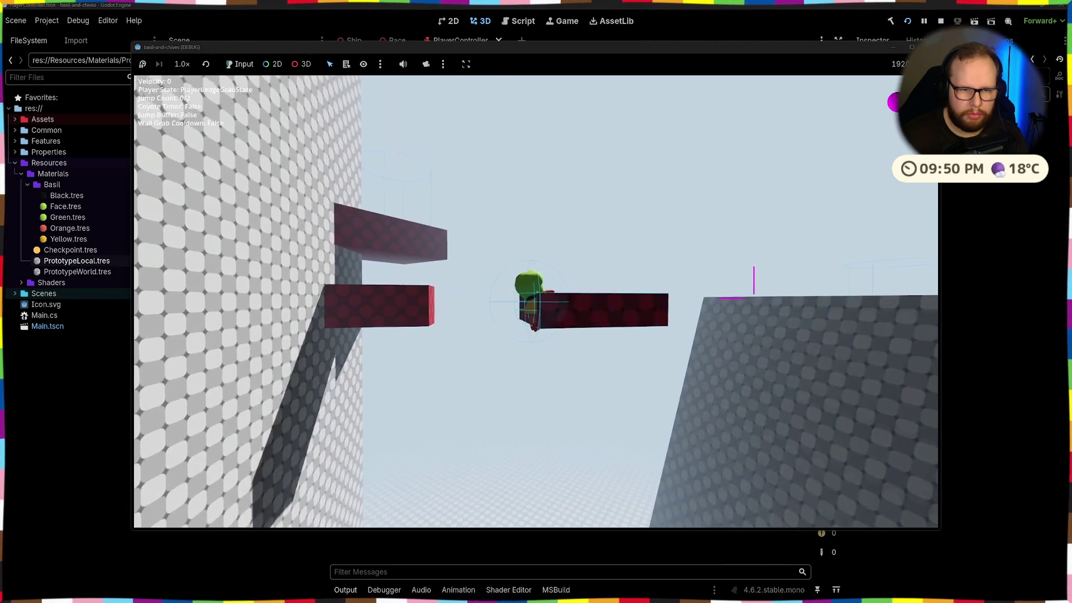
{"action": "key", "text": "space"}
{"action": "key", "text": "space"}
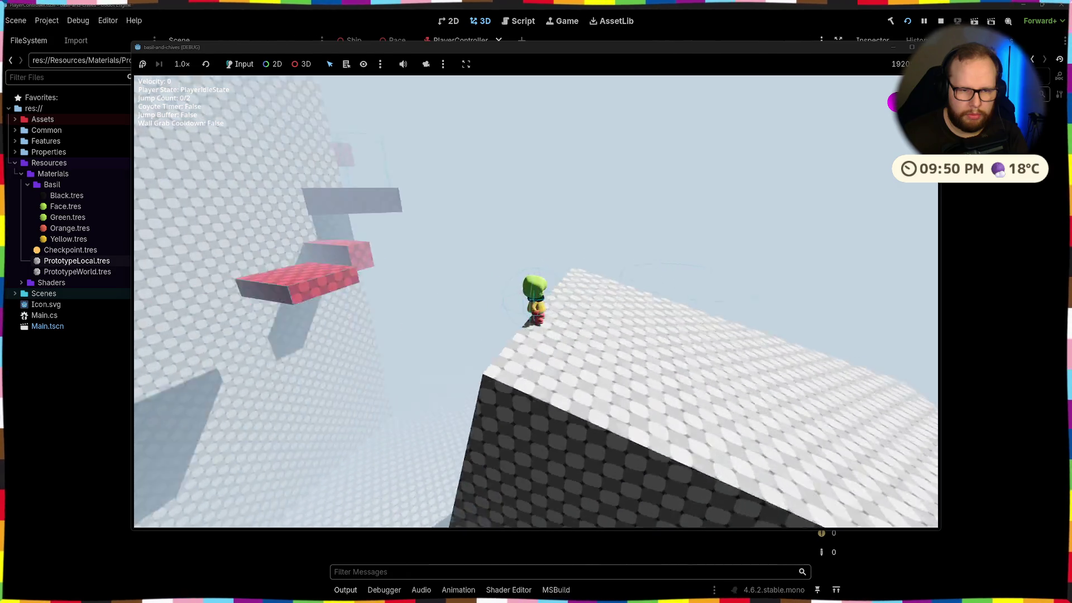
Step: Grab the red block's edge, then cling to and drop off the tall wall
{"action": "key", "text": "space"}
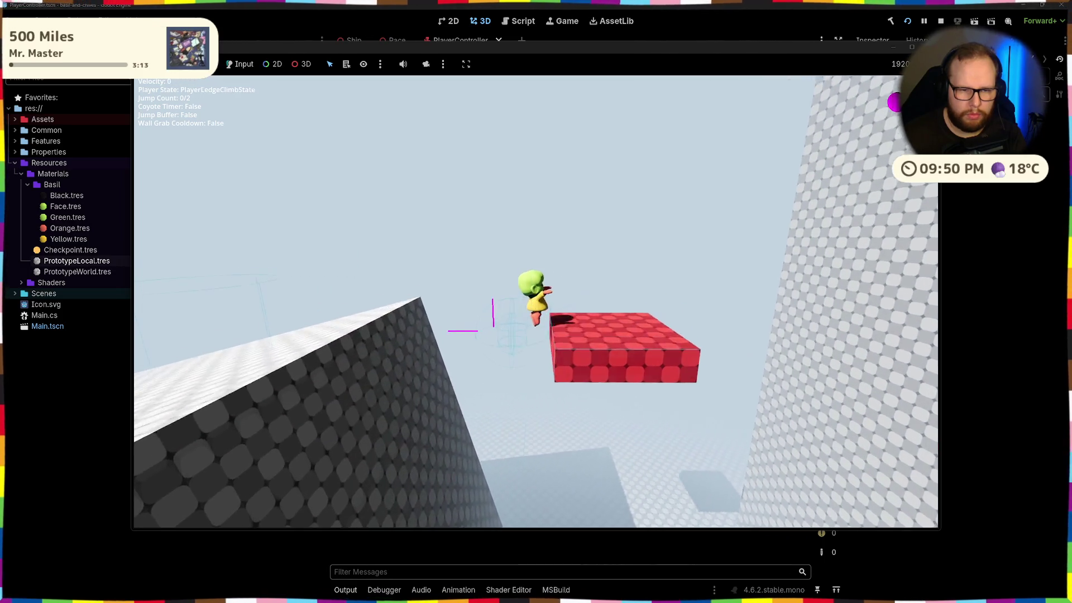
{"action": "key", "text": "space"}
{"action": "key", "text": "space"}
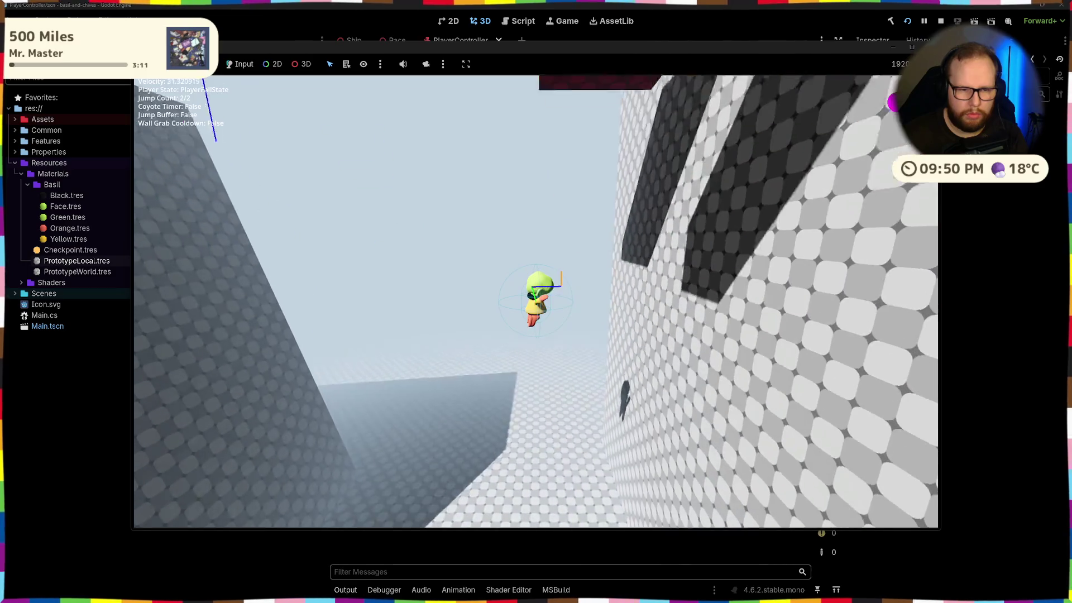
{"action": "key", "text": "space"}
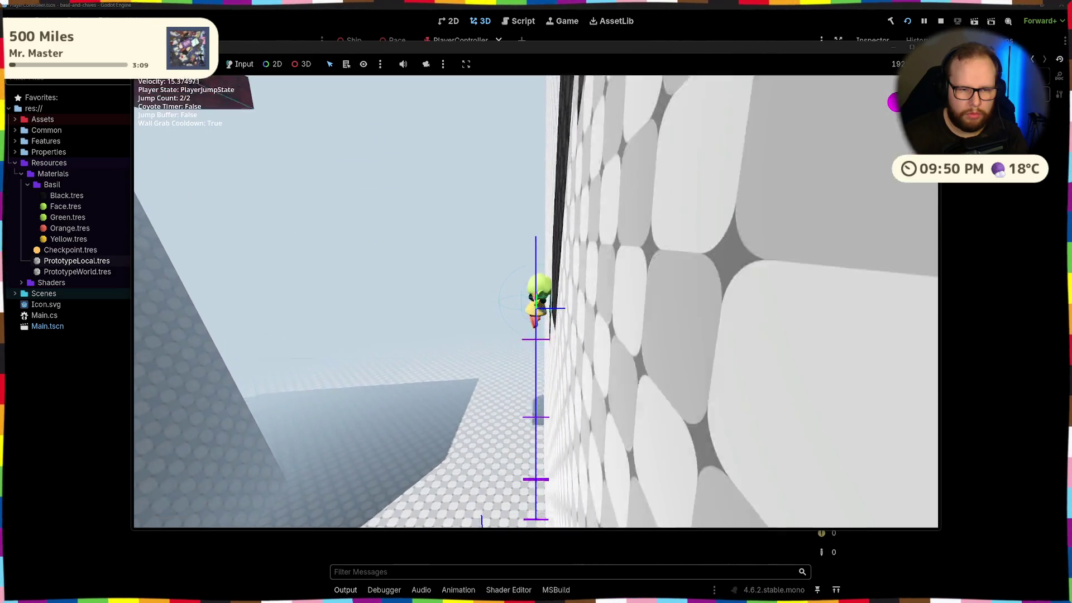
{"action": "key", "text": "space"}
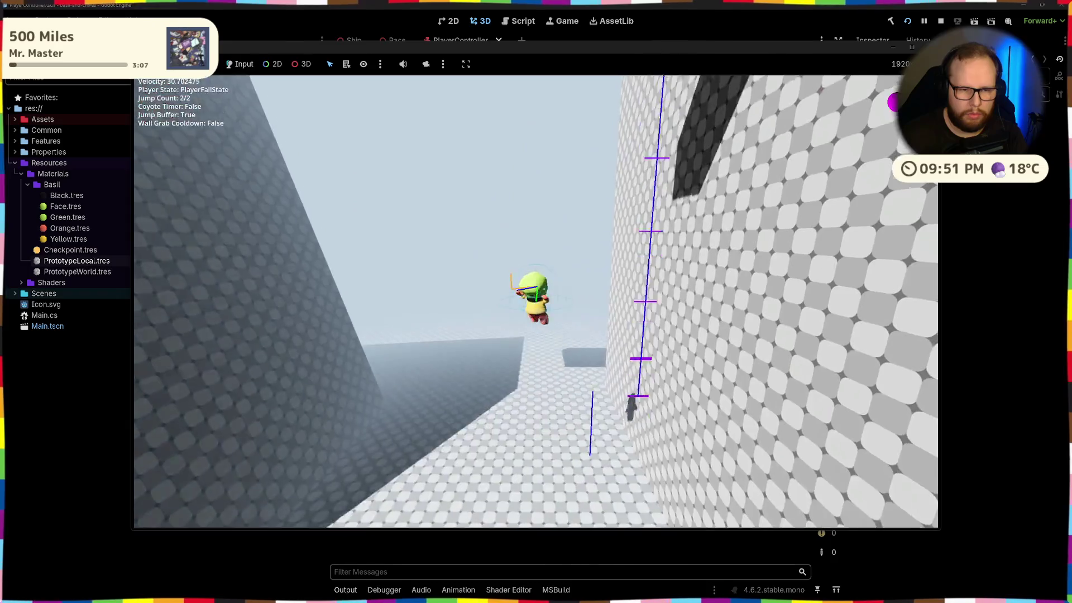
{"action": "key", "text": "w"}
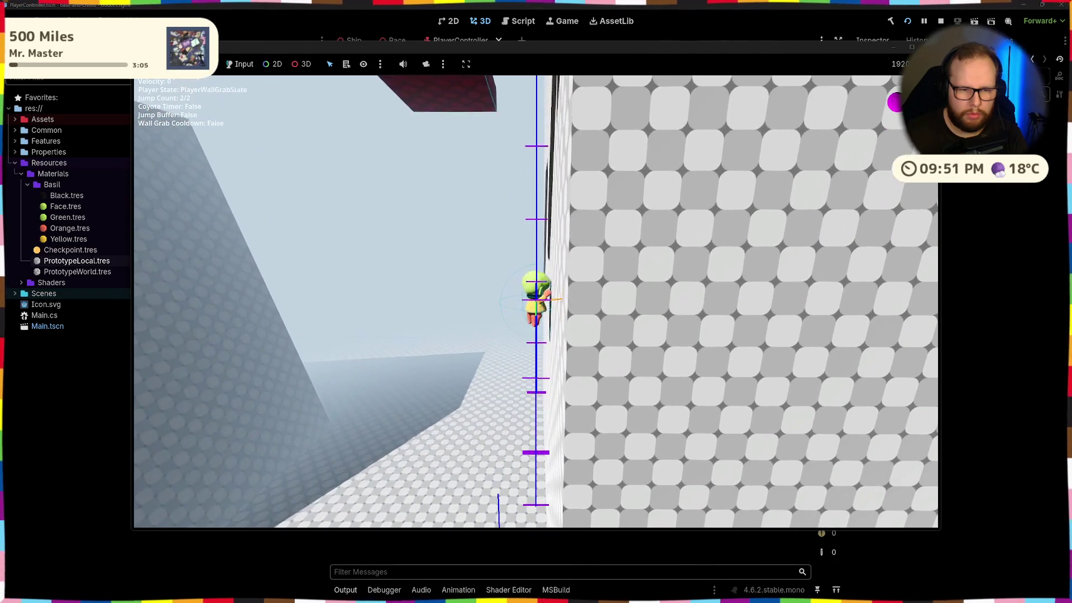
{"action": "key", "text": "s"}
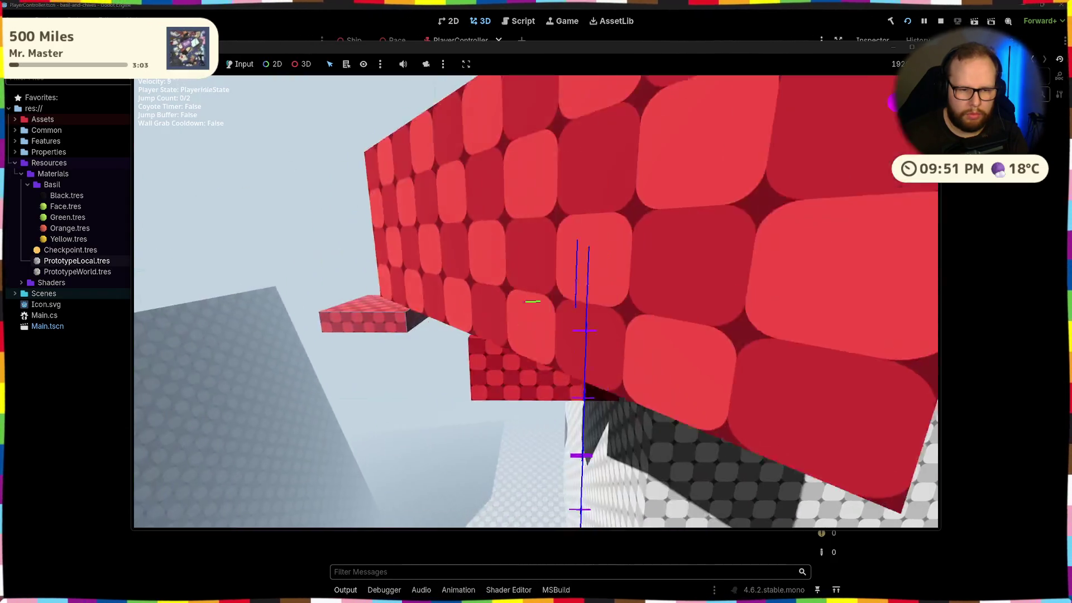
{"action": "key", "text": "space"}
{"action": "key", "text": "space"}
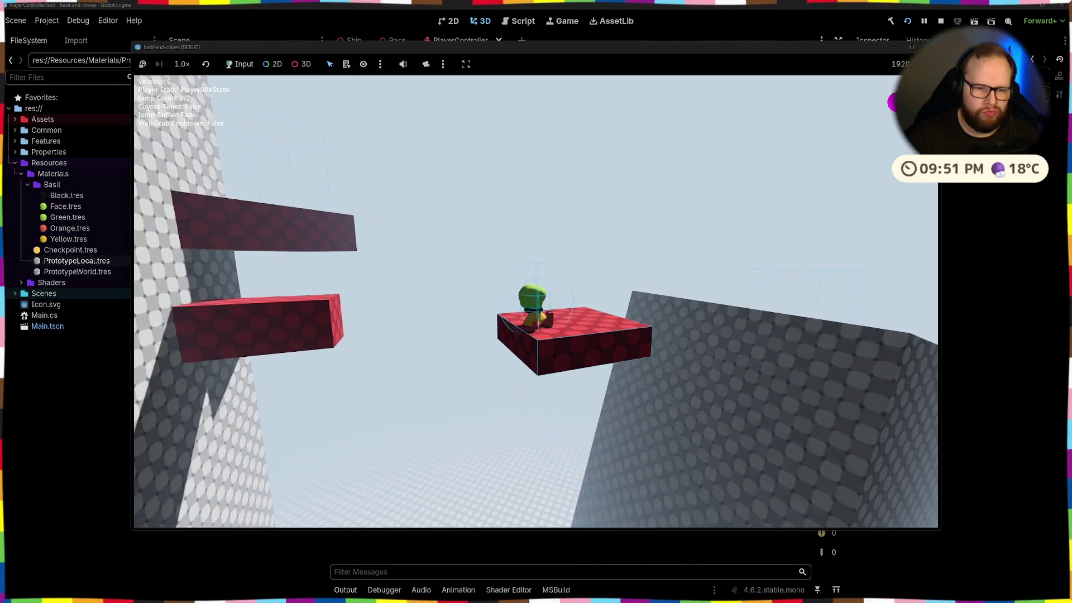
Step: Hang on the wall's edge and climb up over the ledge several times
{"action": "key", "text": "space"}
{"action": "key", "text": "w"}
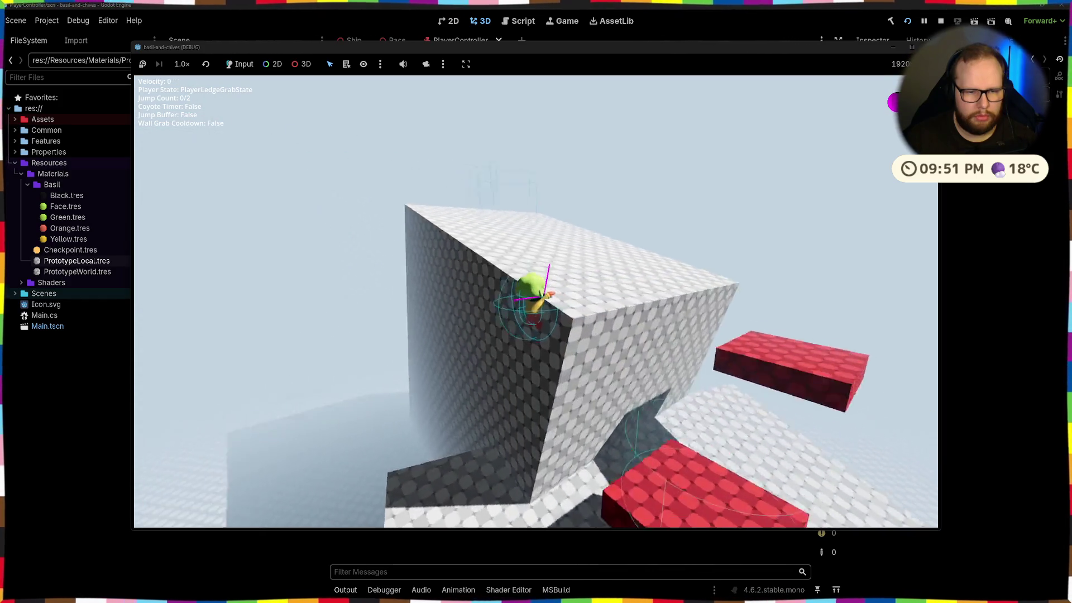
{"action": "key", "text": "space"}
{"action": "key", "text": "a"}
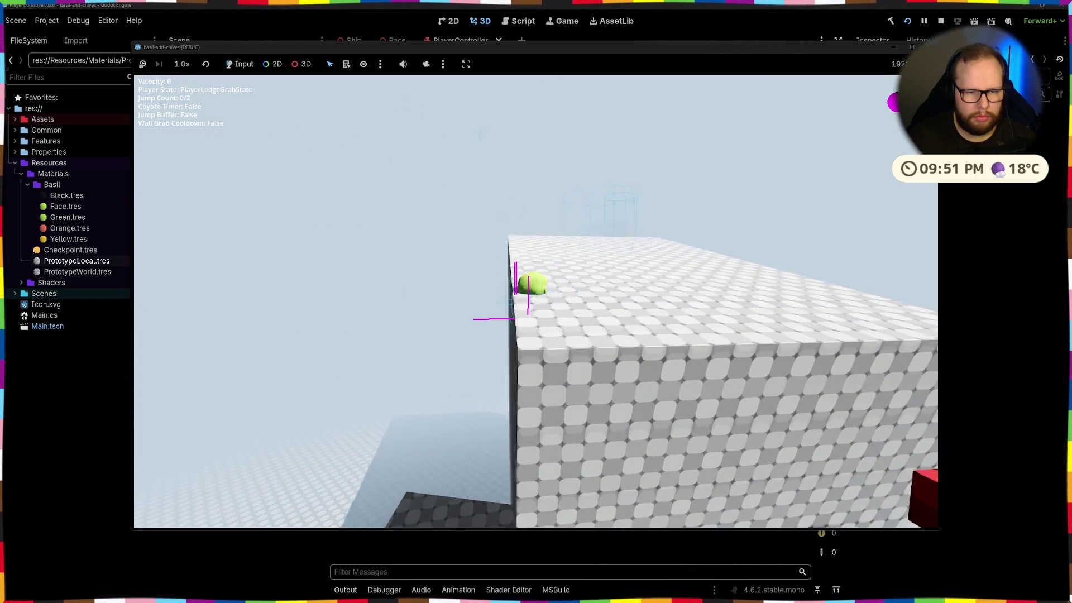
{"action": "key", "text": "space"}
{"action": "key", "text": "a"}
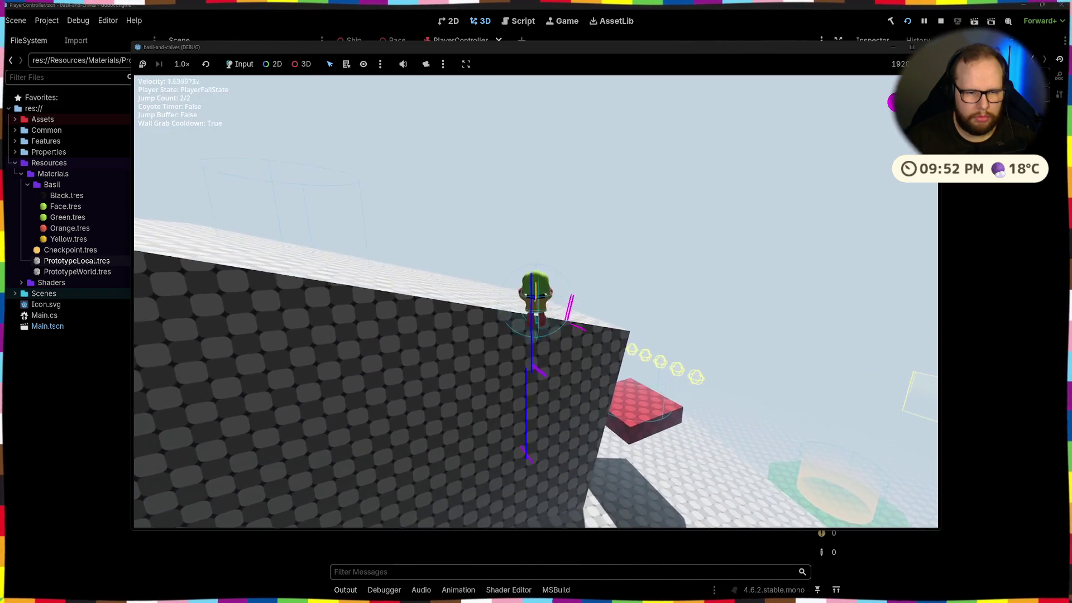
{"action": "key", "text": "space"}
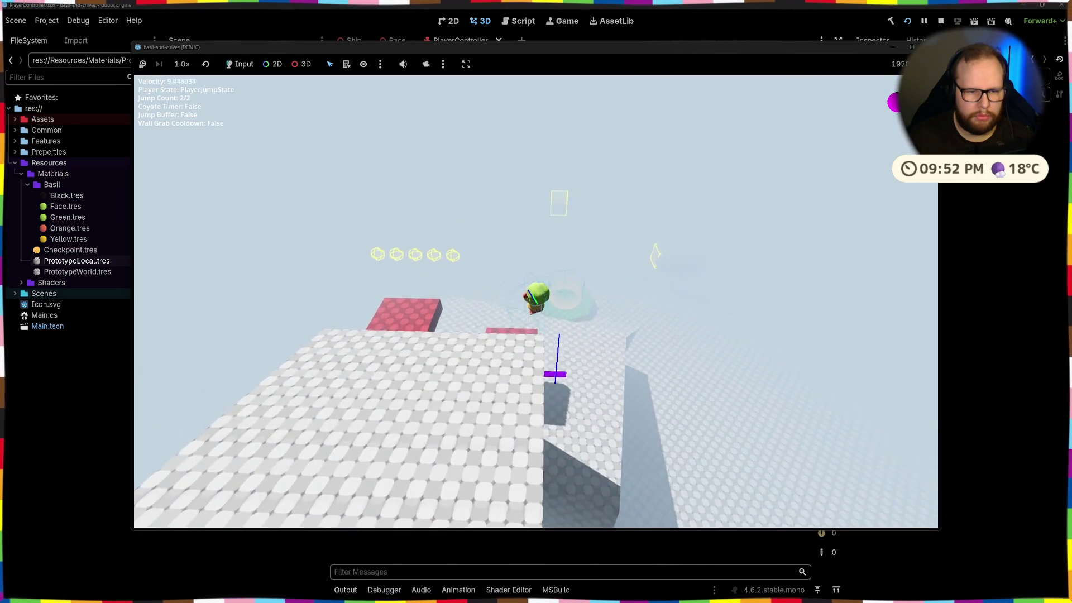
Step: Catch the big wall, move from wall grab into ledge grab, then stop the game
{"action": "key", "text": "space"}
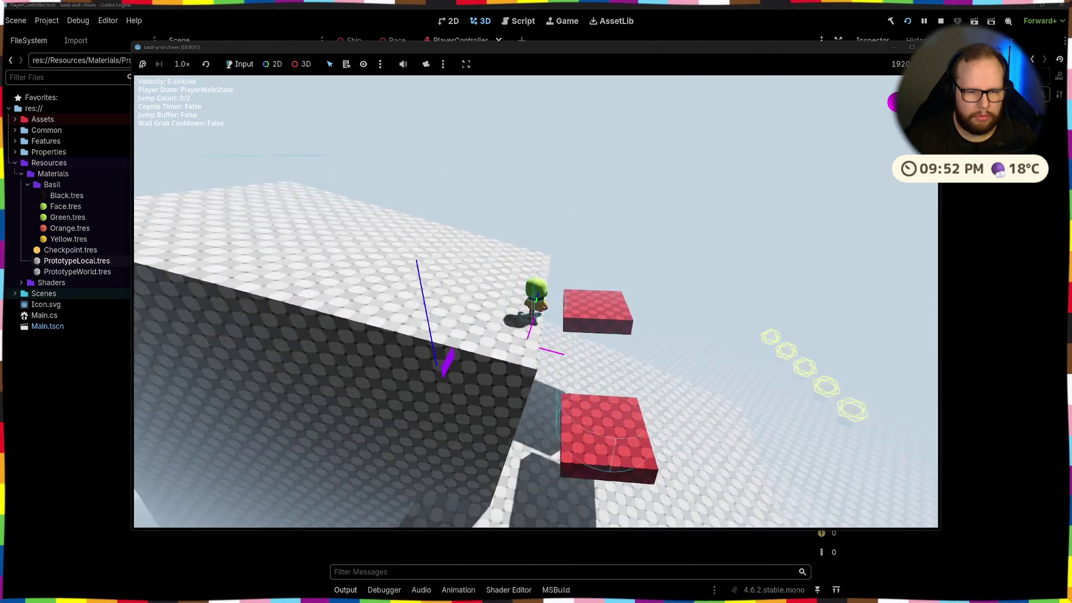
{"action": "key", "text": "w"}
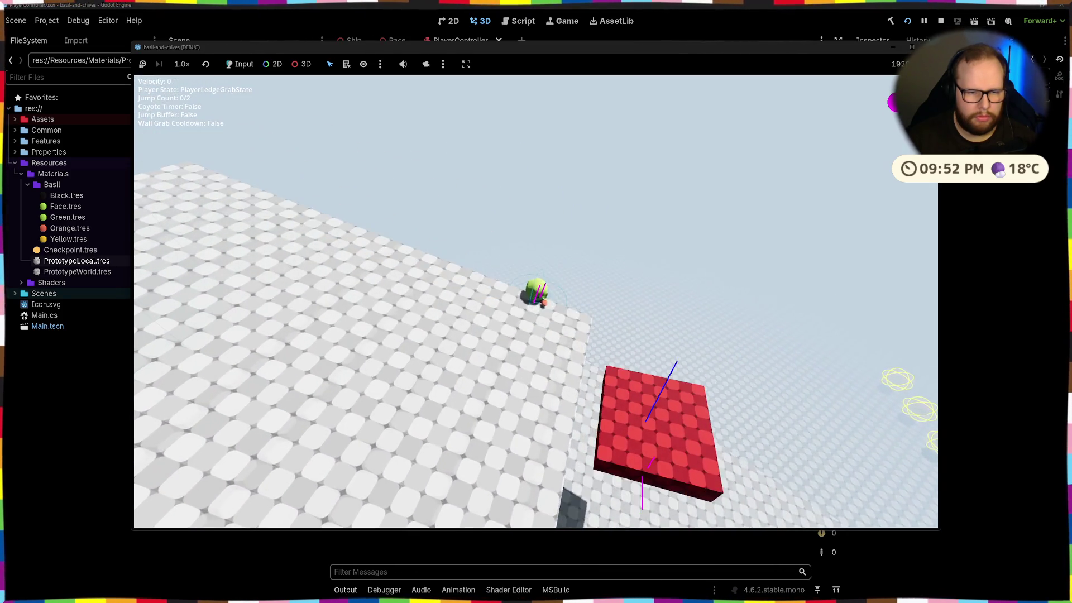
{"action": "key", "text": "s"}
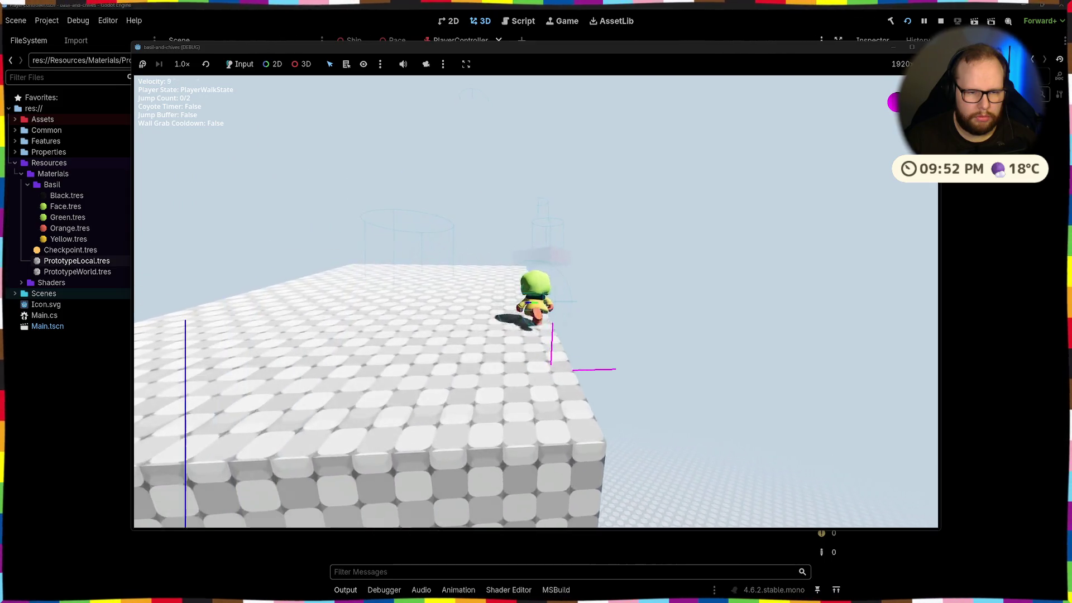
{"action": "key", "text": "w"}
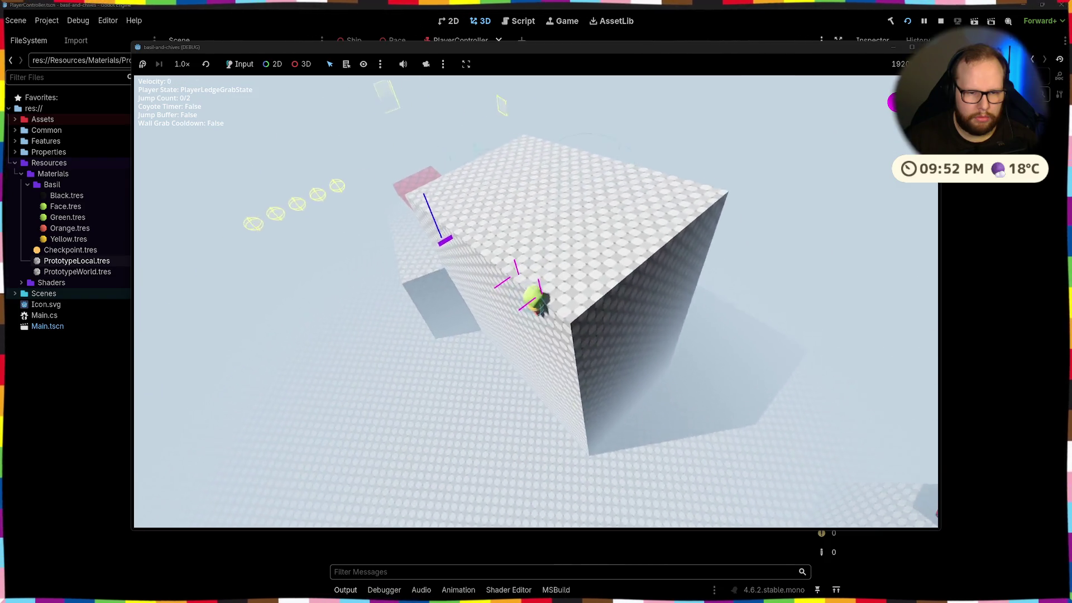
{"action": "key", "text": "space"}
{"action": "key", "text": "space"}
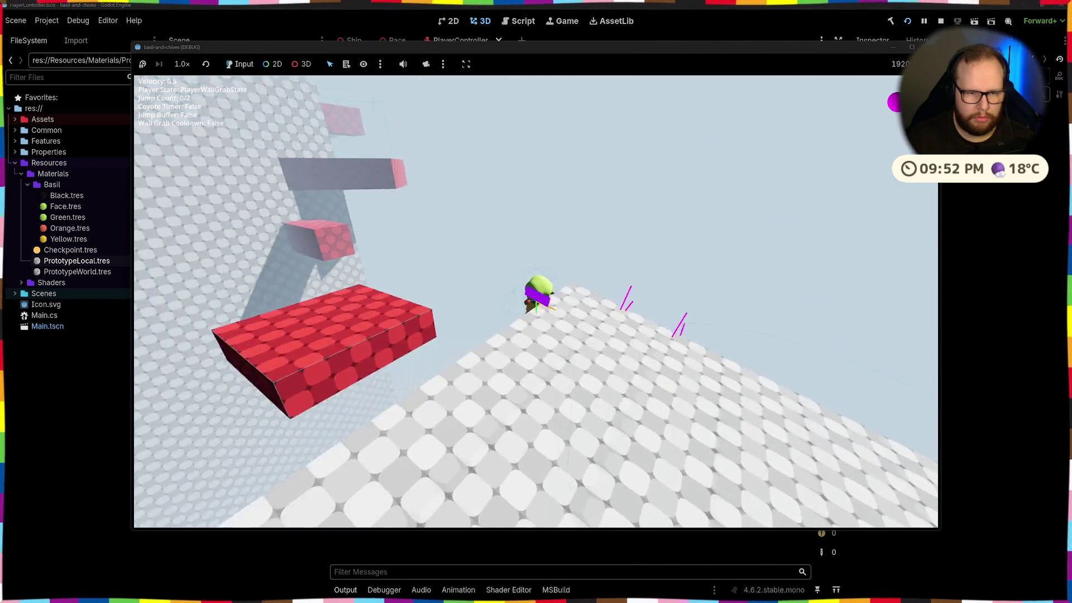
{"action": "key", "text": "w"}
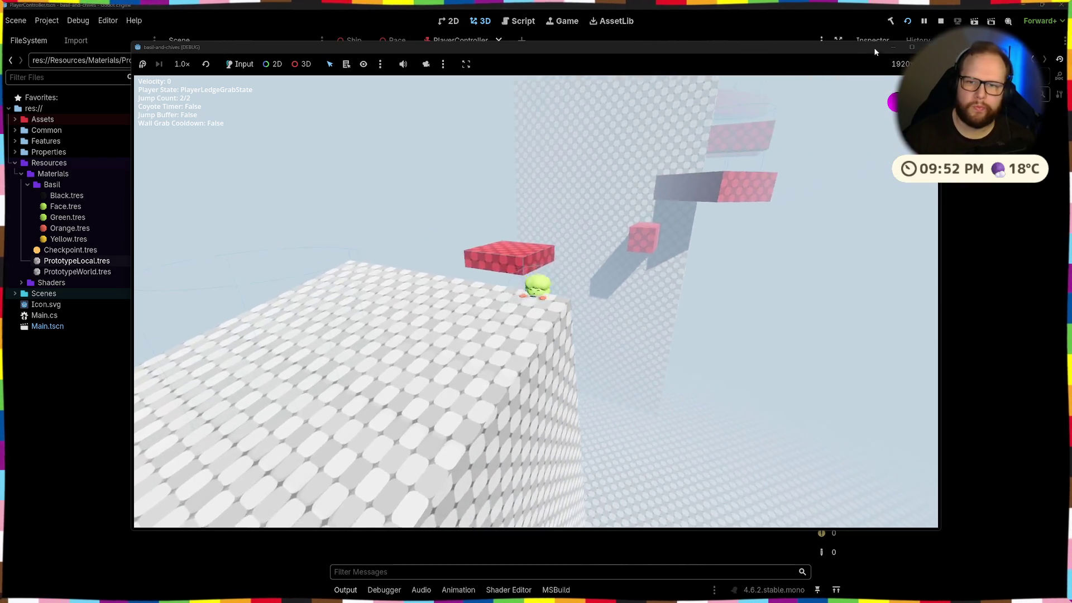
{"action": "key", "text": "F8"}
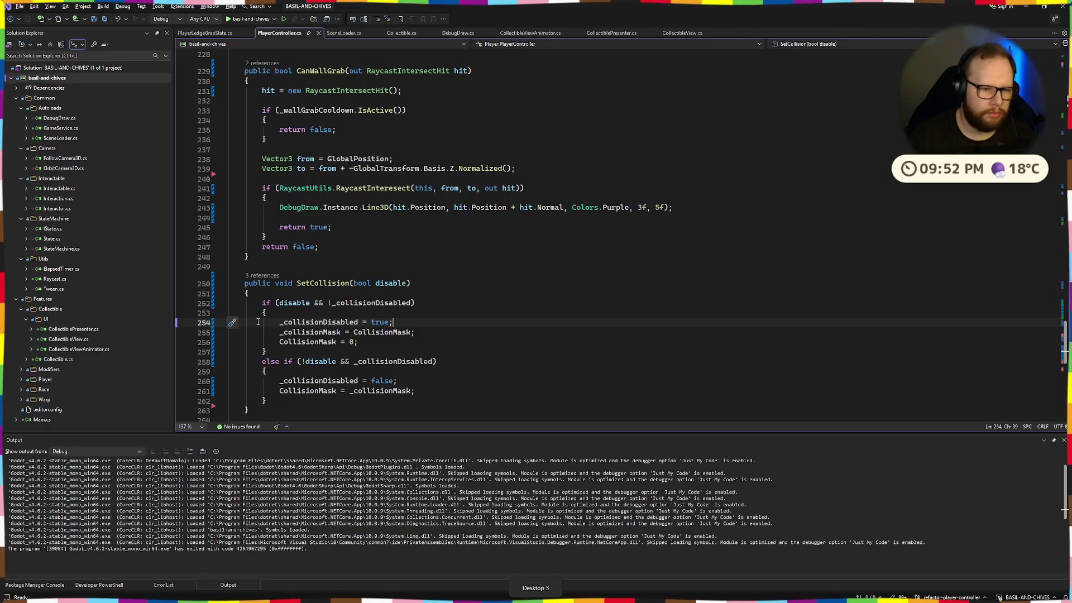
Step: Delete the SetCollision method from PlayerController.cs and save the file
{"action": "scroll", "coordinate": [258, 322], "scroll_direction": "down", "scroll_amount": 4}
{"action": "left_click", "coordinate": [249, 285]}
{"action": "key", "text": "shift+Up"}
{"action": "key", "text": "shift+Up"}
{"action": "key", "text": "shift+Up"}
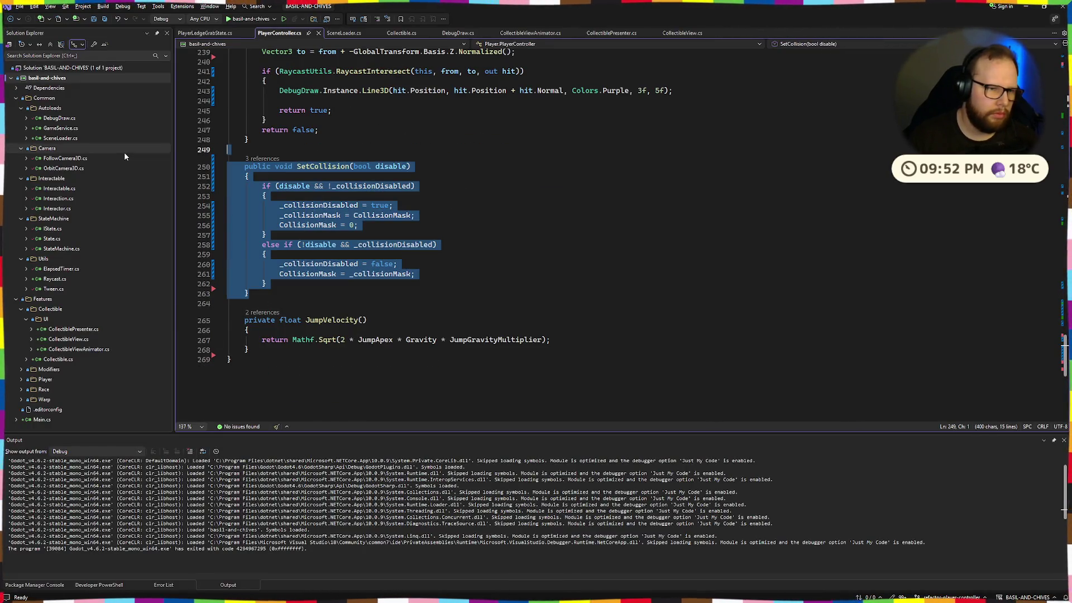
{"action": "key", "text": "Delete"}
{"action": "key", "text": "ctrl+s"}
Step: Delete the _collisionDisabled and _collisionMask fields from PlayerController.cs
{"action": "scroll", "coordinate": [358, 281], "scroll_direction": "up", "scroll_amount": 20}
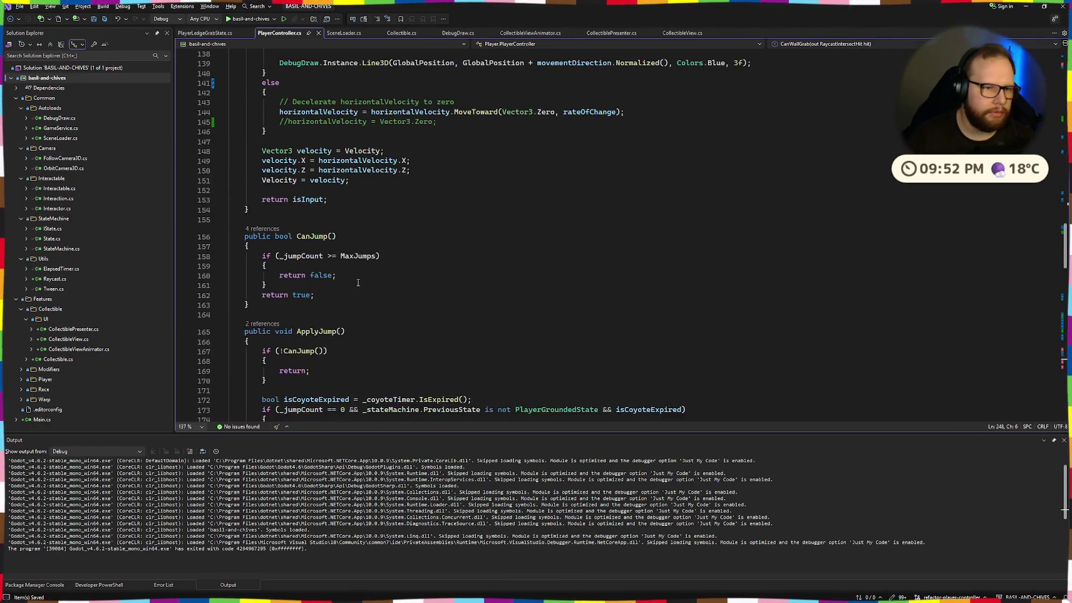
{"action": "scroll", "coordinate": [358, 282], "scroll_direction": "up", "scroll_amount": 20}
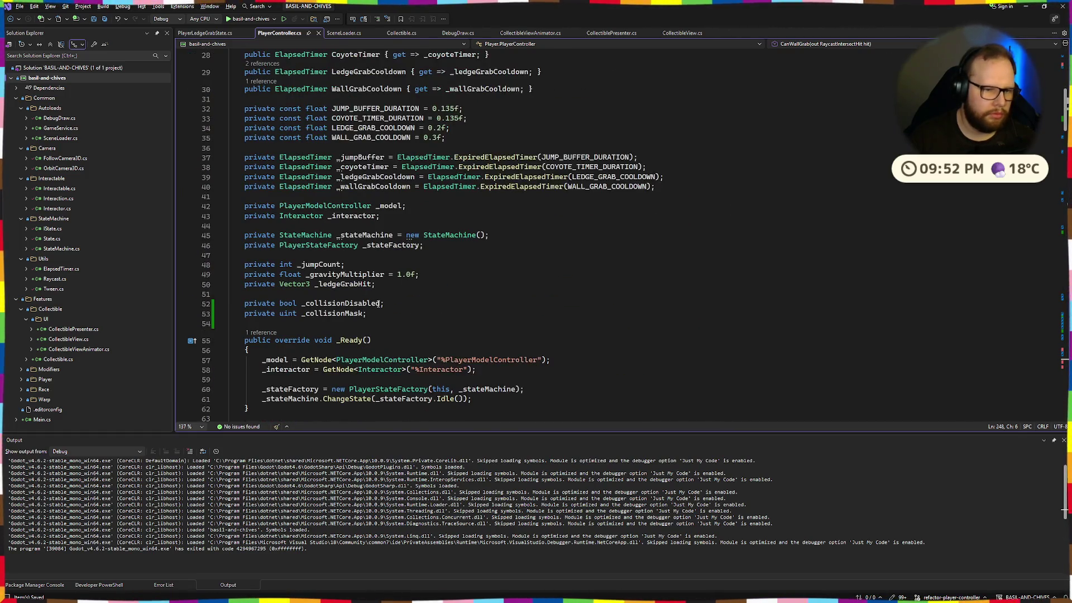
{"action": "left_click_drag", "start_coordinate": [245, 324], "coordinate": [135, 297]}
{"action": "key", "text": "Delete"}
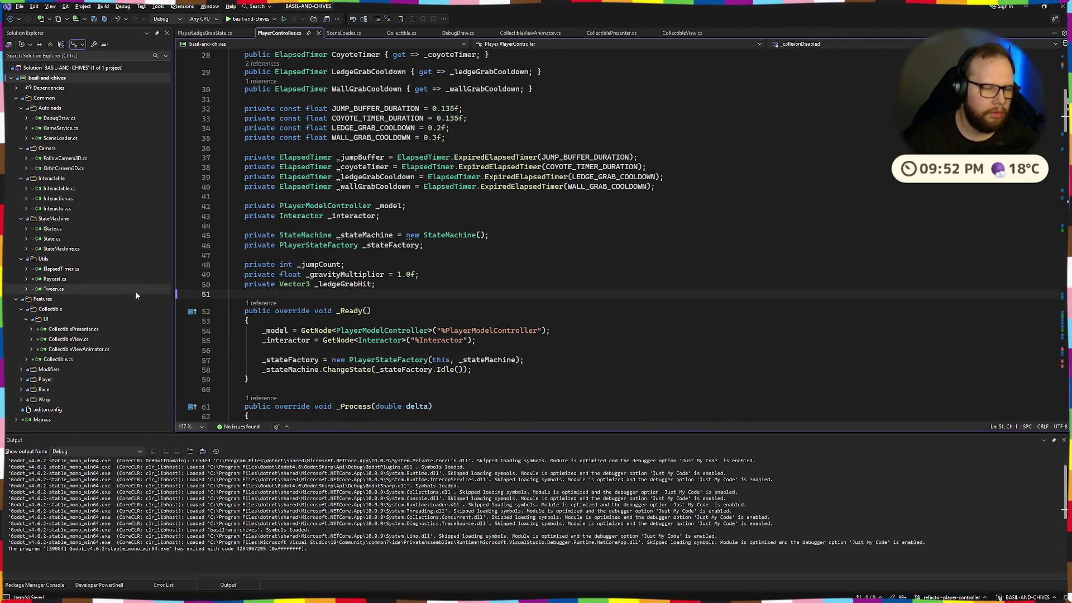
Step: In PlayerLedgeGrabState.cs, remove the SetCollision(false) call and its empty line from OnExit
{"action": "key", "text": "ctrl+super+Left"}
{"action": "key", "text": "ctrl+super+Right"}
{"action": "key", "text": "ctrl+Tab"}
{"action": "scroll", "coordinate": [303, 235], "scroll_direction": "up", "scroll_amount": 18}
{"action": "key", "text": "End"}
{"action": "key", "text": "shift+Up"}
{"action": "key", "text": "Delete"}
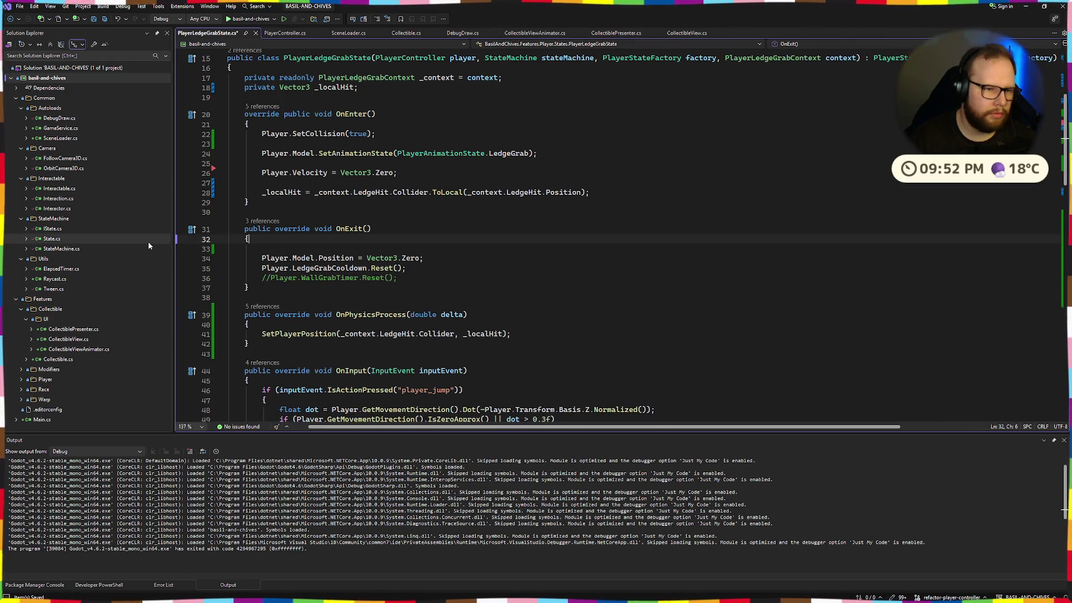
{"action": "key", "text": "Delete"}
Step: Remove the SetCollision(true) call and blank line from OnEnter
{"action": "left_click", "coordinate": [296, 153]}
{"action": "key", "text": "Up"}
{"action": "key", "text": "shift+Up"}
{"action": "key", "text": "shift+Up"}
{"action": "key", "text": "Delete"}
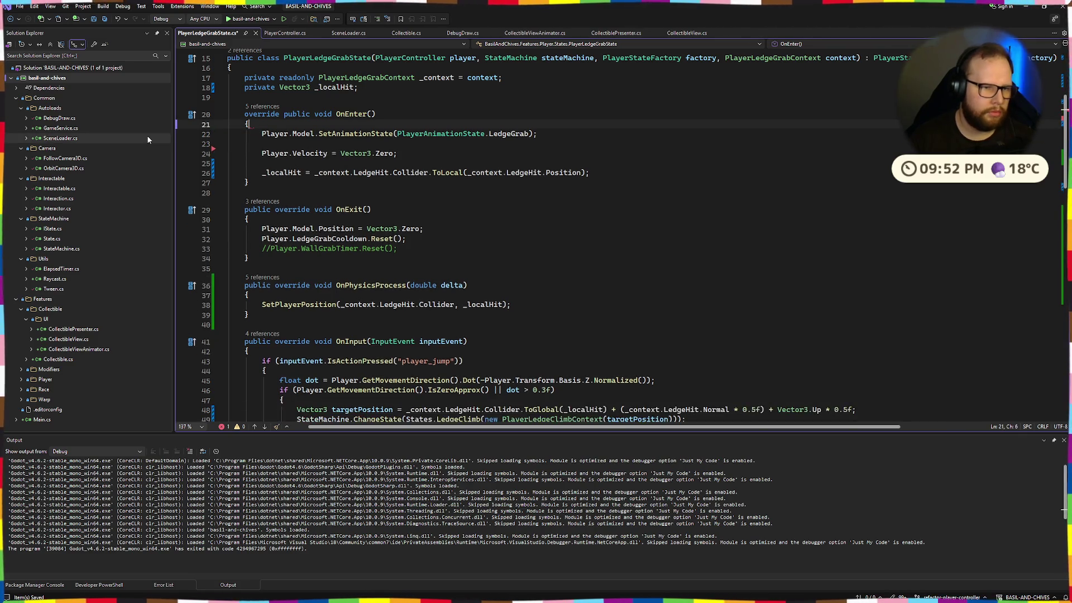
Step: Delete the commented-out position code inside SetPlayerPosition
{"action": "scroll", "coordinate": [401, 202], "scroll_direction": "down", "scroll_amount": 20}
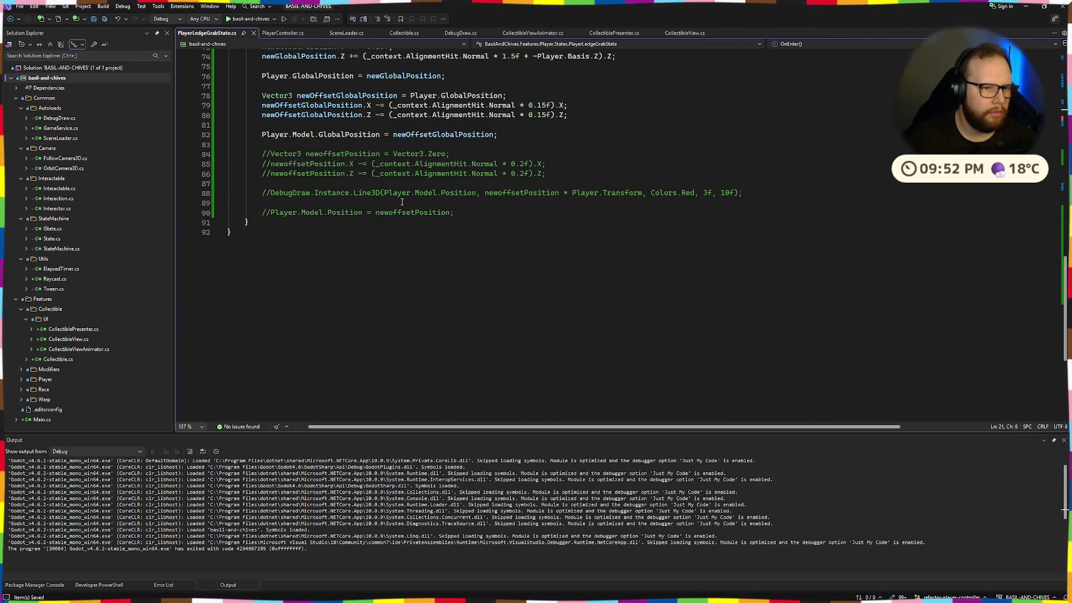
{"action": "scroll", "coordinate": [401, 202], "scroll_direction": "up", "scroll_amount": 8}
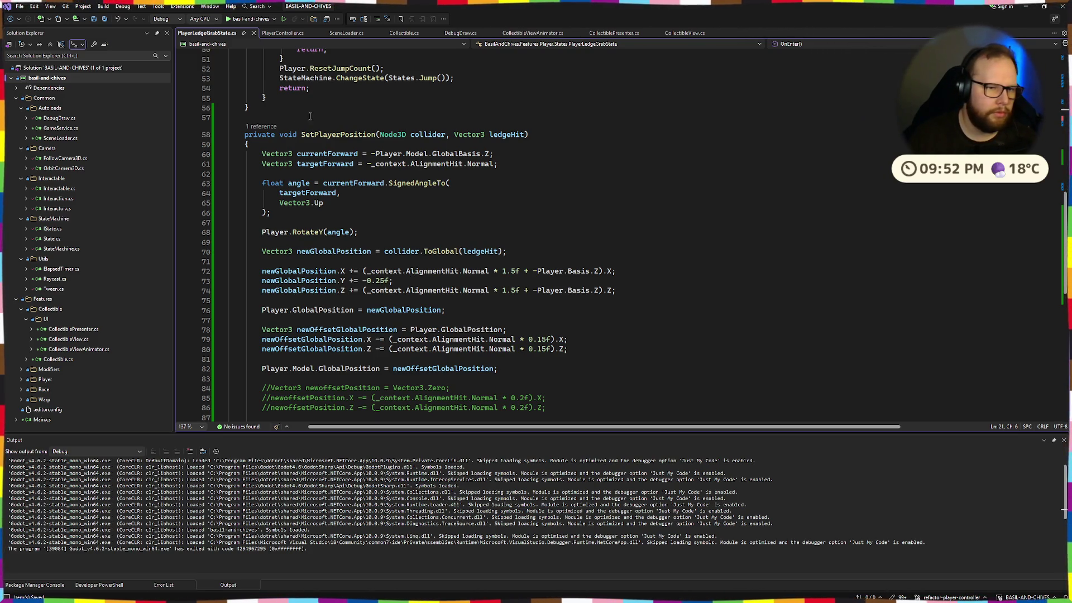
{"action": "left_click_drag", "start_coordinate": [267, 136], "coordinate": [464, 290]}
{"action": "scroll", "coordinate": [464, 234], "scroll_direction": "down", "scroll_amount": 2}
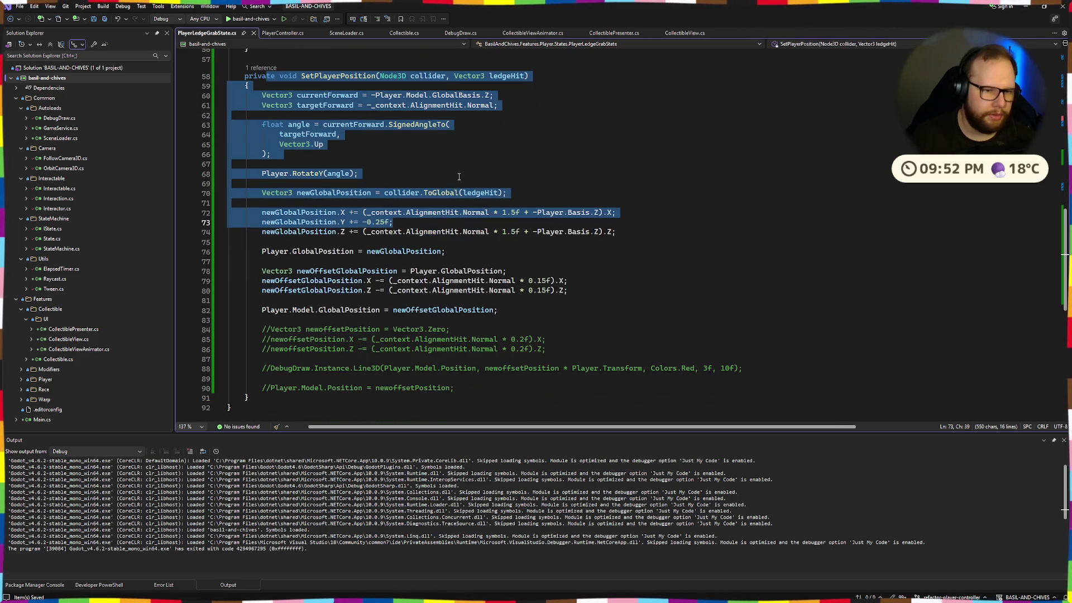
{"action": "left_click", "coordinate": [464, 161]}
{"action": "scroll", "coordinate": [465, 177], "scroll_direction": "down", "scroll_amount": 2}
{"action": "mouse_move", "coordinate": [484, 328]}
{"action": "left_mouse_down"}
{"action": "mouse_move", "coordinate": [229, 286]}
{"action": "mouse_move", "coordinate": [228, 262]}
{"action": "left_mouse_up"}
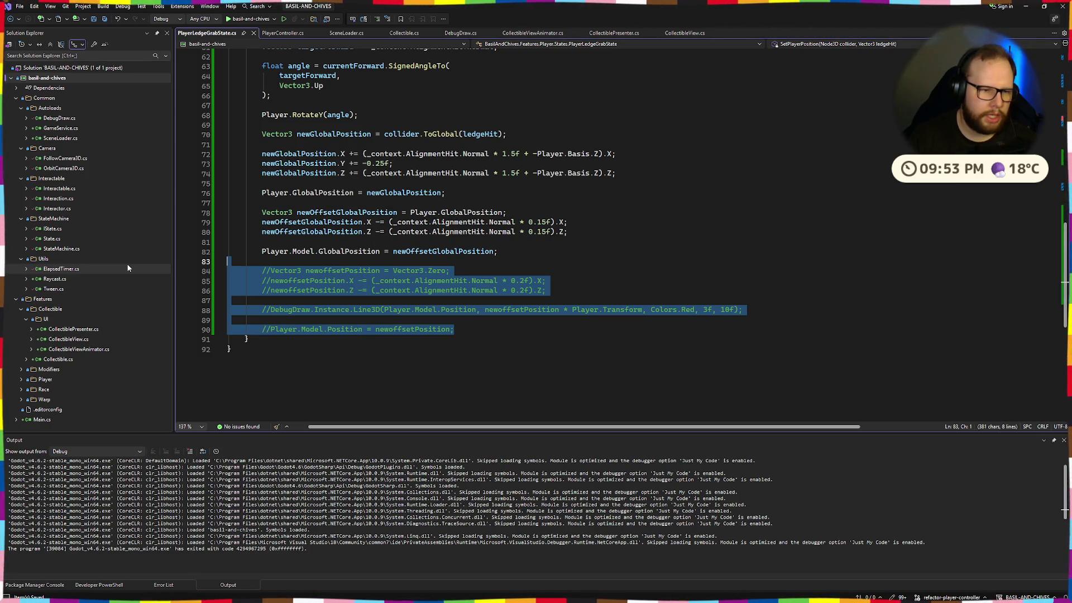
{"action": "key", "text": "Delete"}
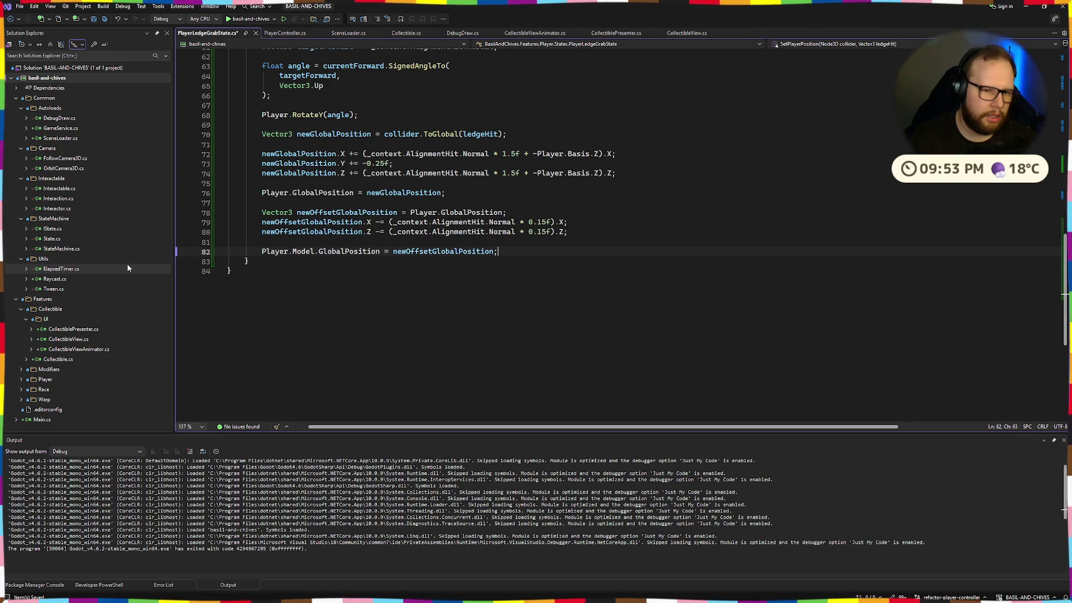
Step: Strip the trailing spaces from line 66 among the angle calculation lines
{"action": "scroll", "coordinate": [302, 244], "scroll_direction": "up", "scroll_amount": 6}
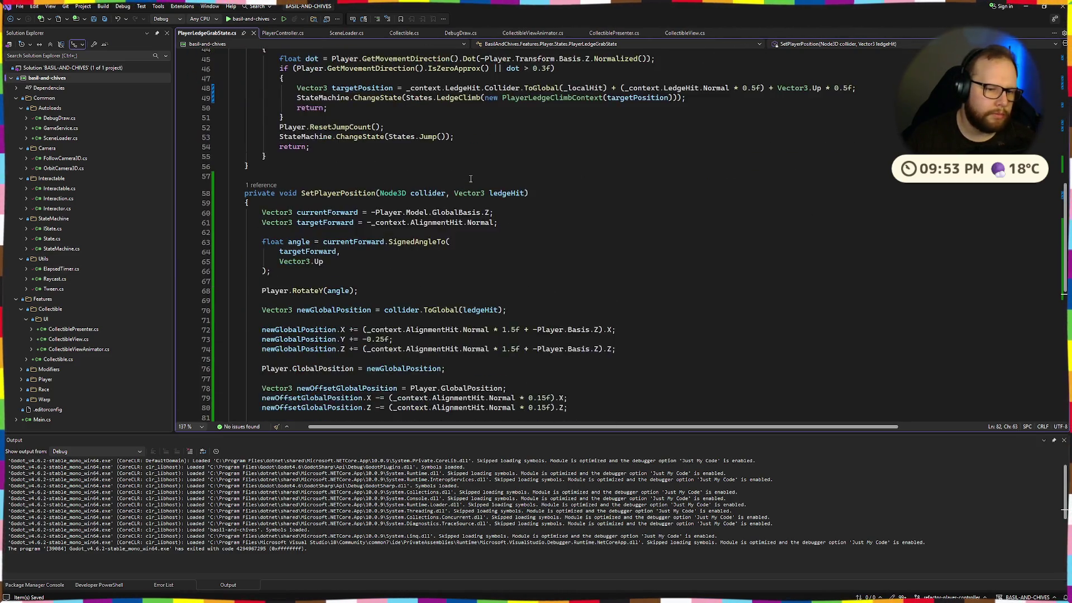
{"action": "scroll", "coordinate": [471, 178], "scroll_direction": "up", "scroll_amount": 10}
{"action": "scroll", "coordinate": [471, 179], "scroll_direction": "down", "scroll_amount": 9}
{"action": "left_click_drag", "start_coordinate": [263, 241], "coordinate": [279, 300]}
{"action": "left_click", "coordinate": [309, 291]}
{"action": "left_click", "coordinate": [279, 300]}
{"action": "key", "text": "BackSpace"}
{"action": "key", "text": "BackSpace"}
Step: Set a breakpoint on the SetPlayerPosition call at line 38 in OnPhysicsProcess
{"action": "scroll", "coordinate": [500, 189], "scroll_direction": "up", "scroll_amount": 7}
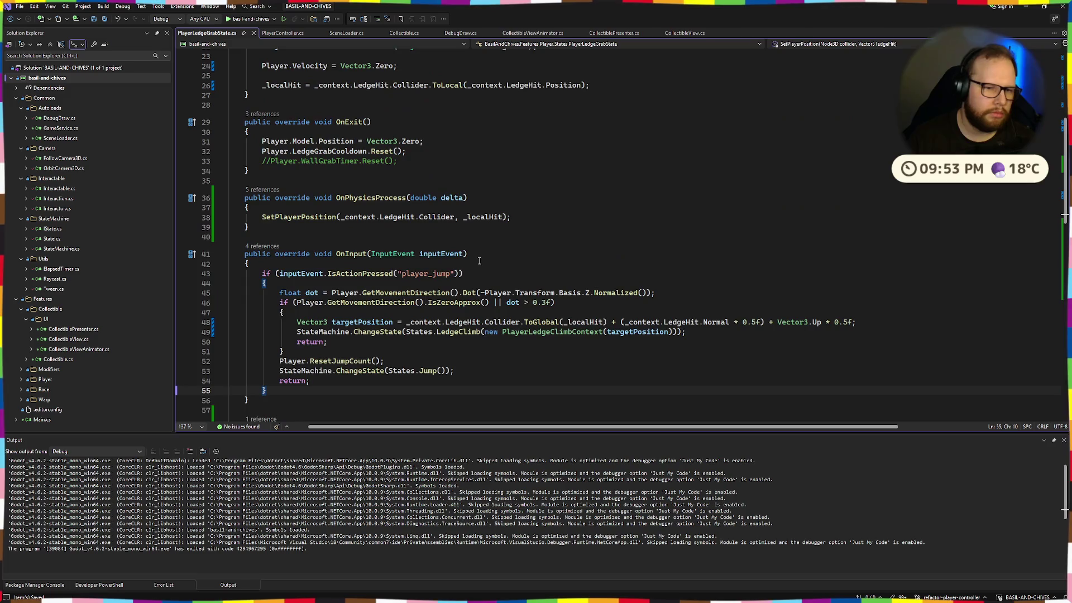
{"action": "scroll", "coordinate": [488, 260], "scroll_direction": "down", "scroll_amount": 6}
{"action": "scroll", "coordinate": [493, 260], "scroll_direction": "down", "scroll_amount": 4}
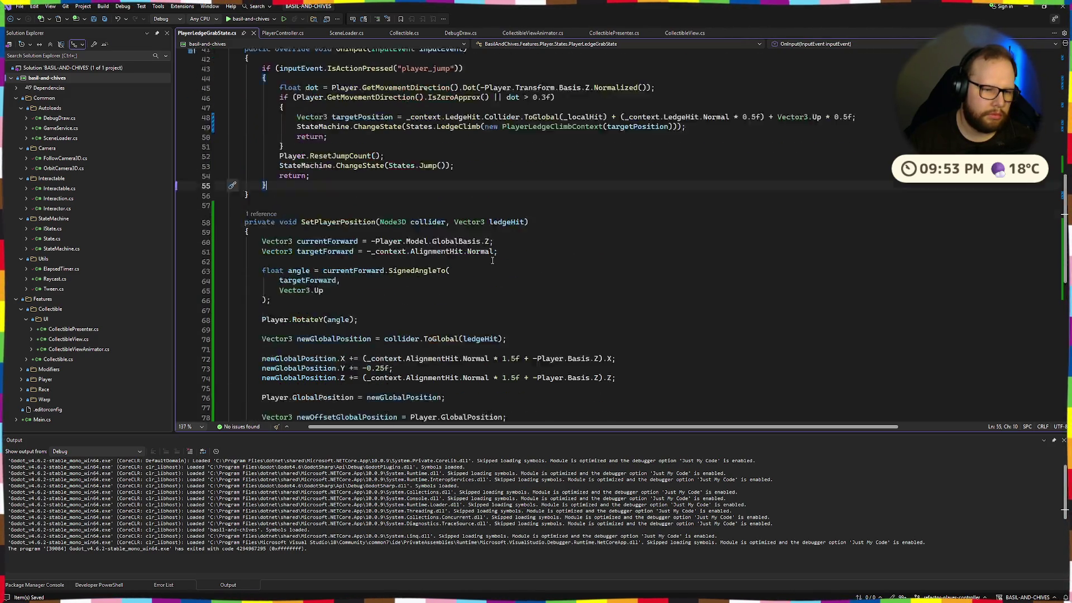
{"action": "key", "text": "ctrl+super+Right"}
{"action": "key", "text": "ctrl+super+Left"}
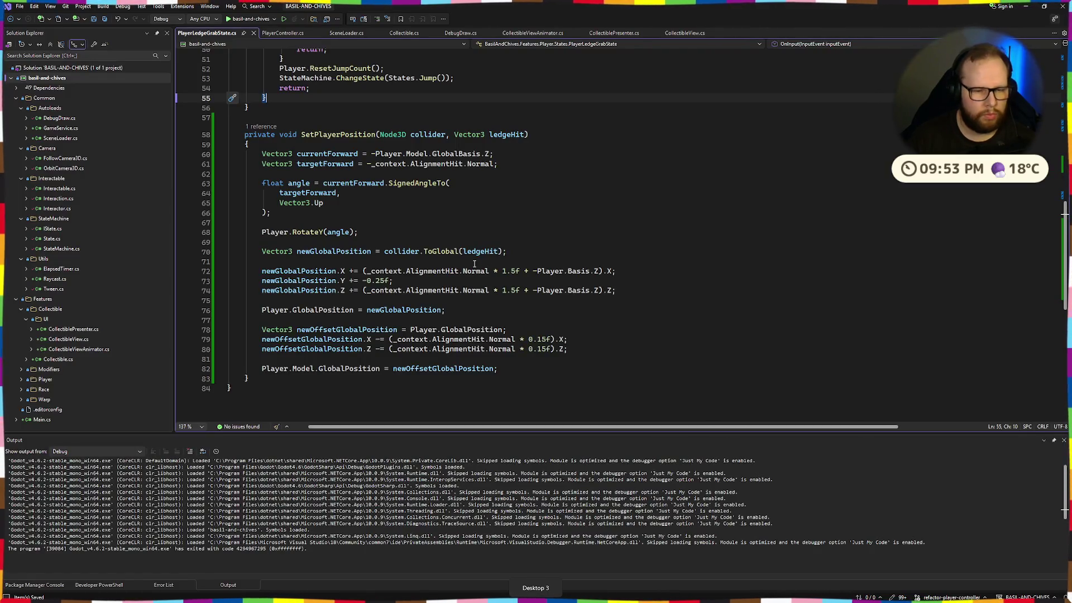
{"action": "double_click", "coordinate": [338, 134]}
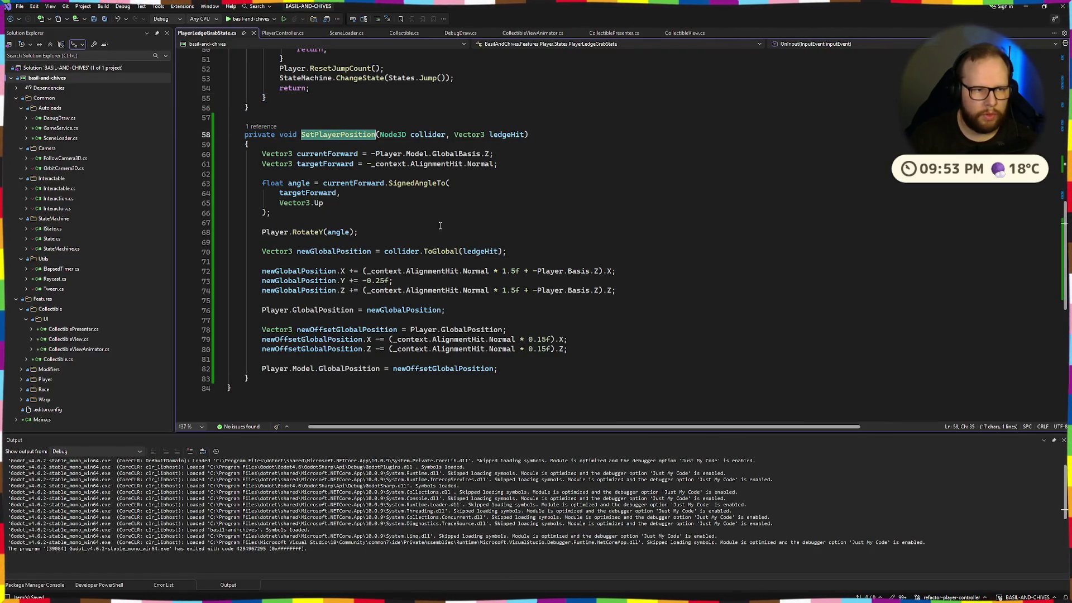
{"action": "scroll", "coordinate": [512, 273], "scroll_direction": "up", "scroll_amount": 7}
{"action": "scroll", "coordinate": [434, 268], "scroll_direction": "up", "scroll_amount": 3}
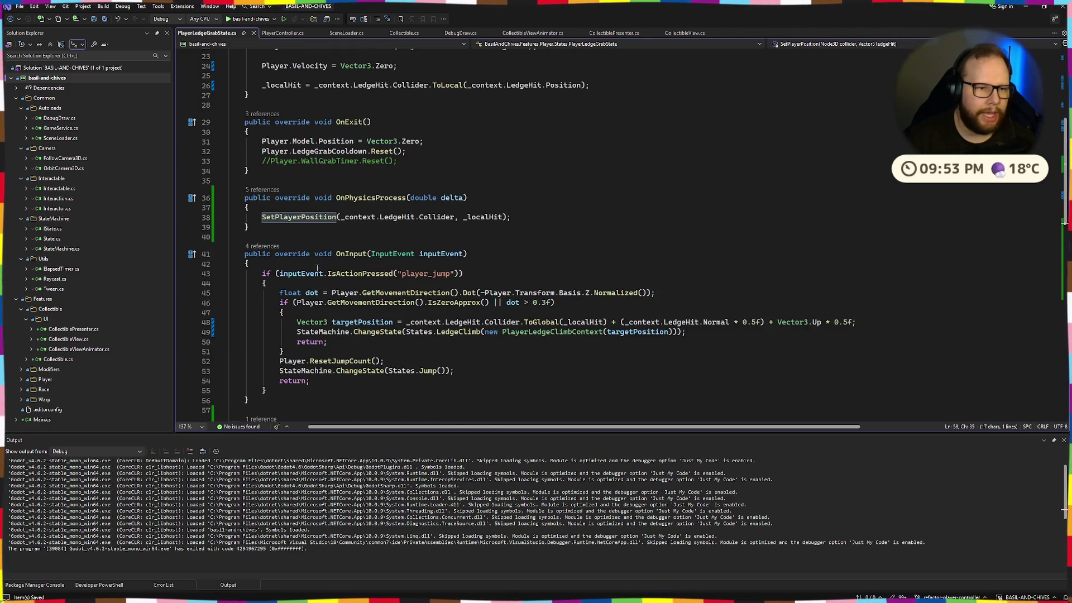
{"action": "left_click", "coordinate": [181, 218]}
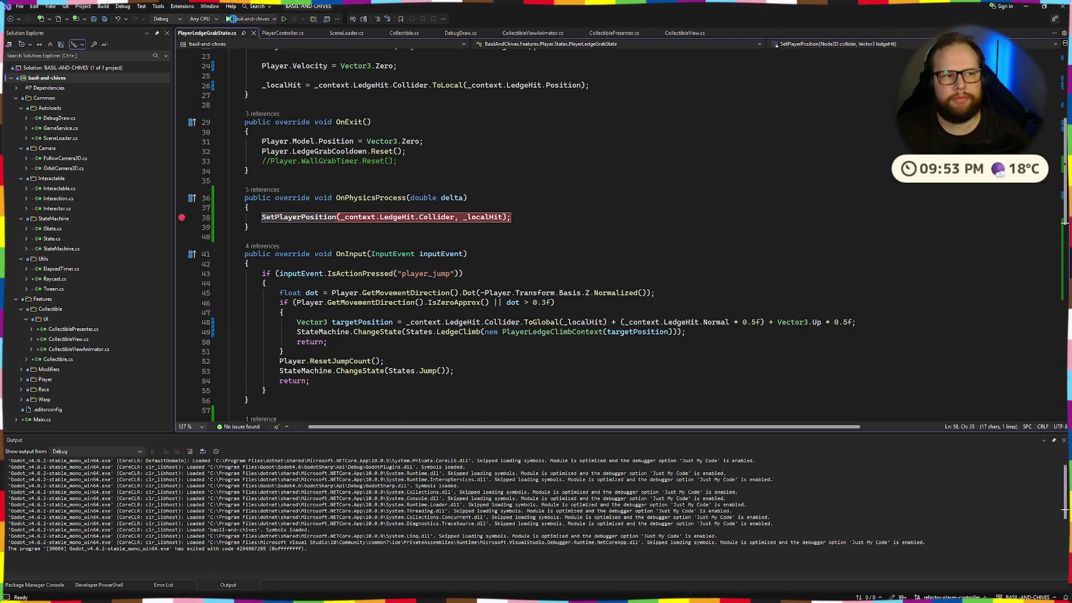
Step: Debug the game, walk onto a ledge, and continue until the line 38 breakpoint hits again
{"action": "left_click", "coordinate": [229, 18]}
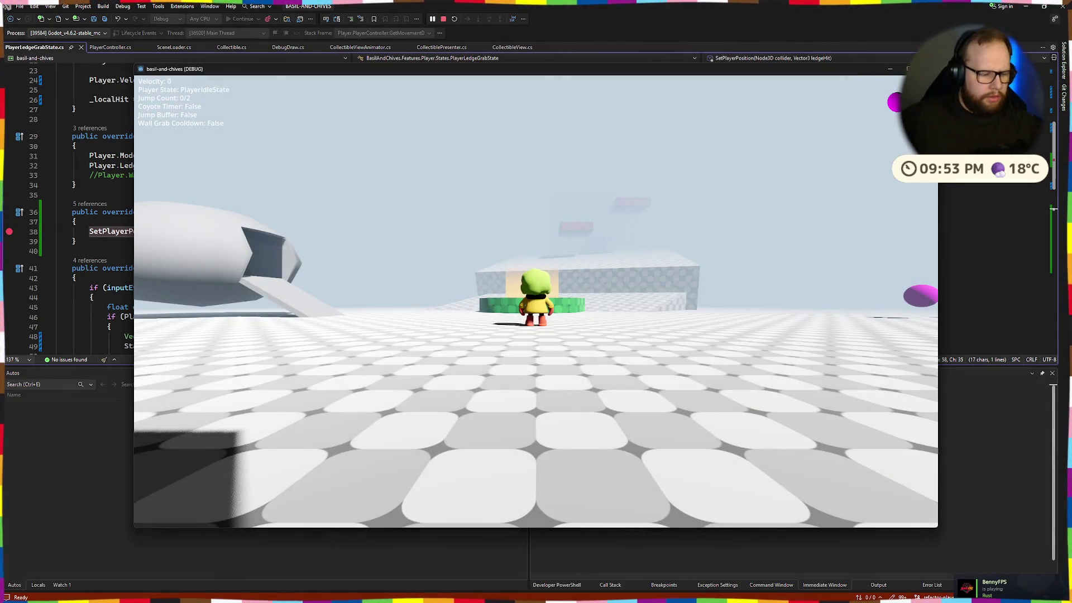
{"action": "key", "text": "w"}
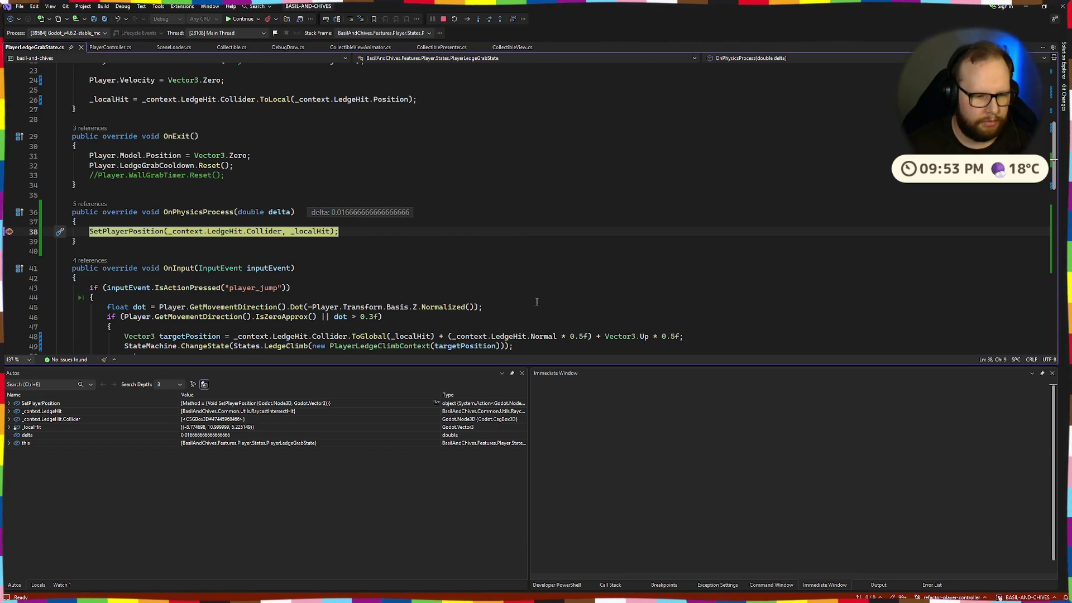
{"action": "key", "text": "alt+Tab"}
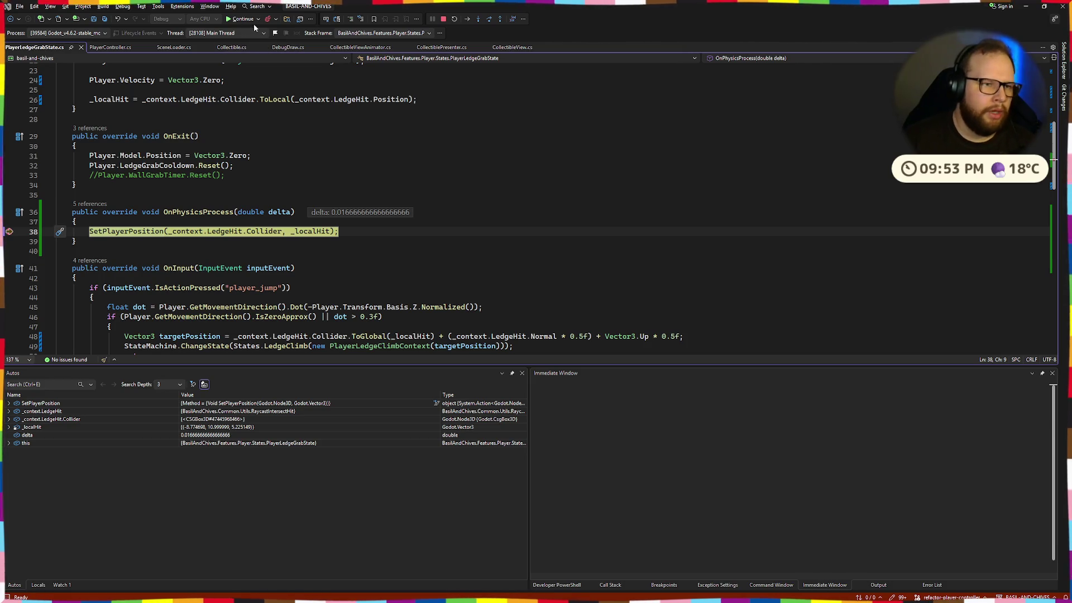
{"action": "left_click", "coordinate": [536, 301]}
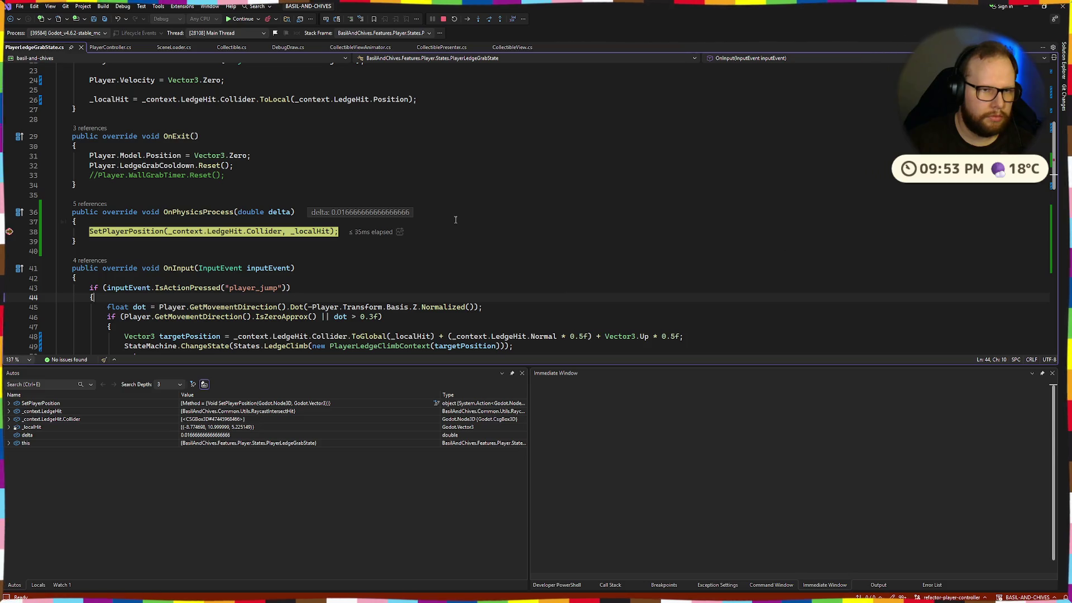
{"action": "left_click", "coordinate": [230, 20]}
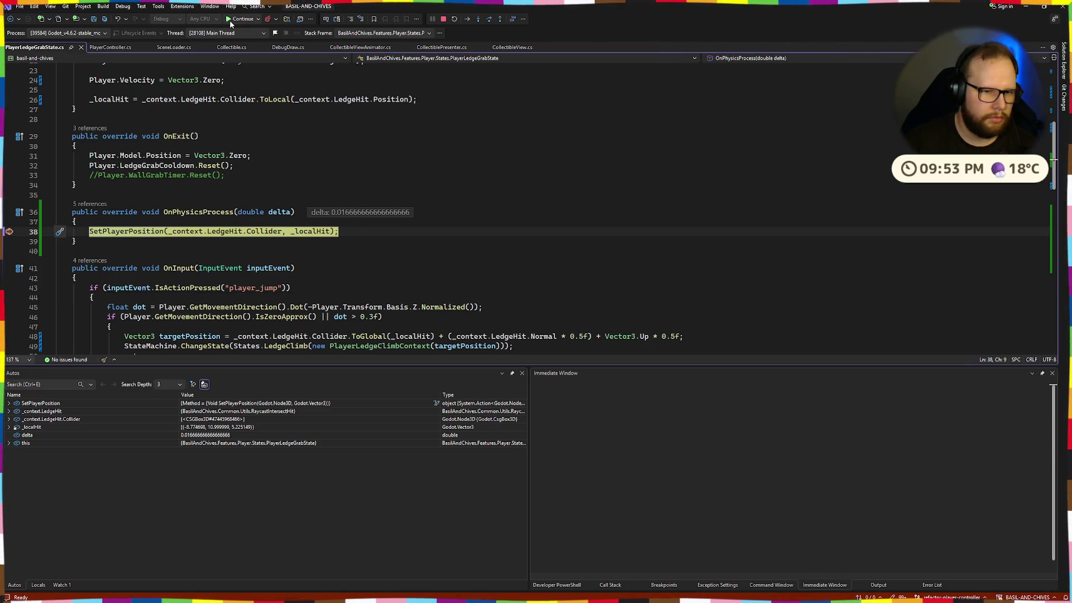
{"action": "key", "text": "alt+Tab"}
{"action": "key", "text": "alt+Tab"}
{"action": "key", "text": "super"}
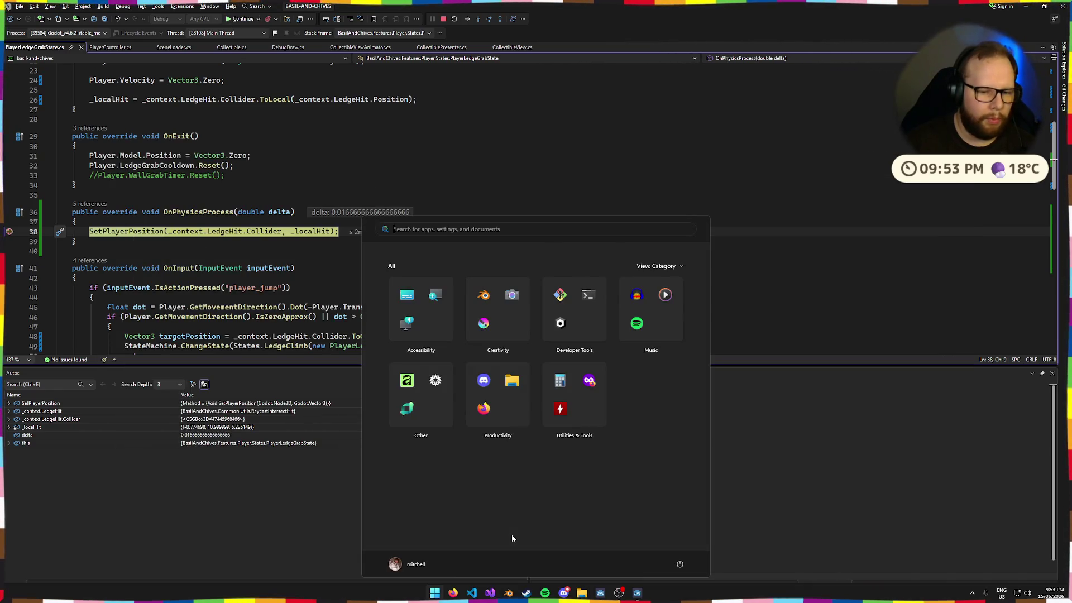
Step: Snap Visual Studio to the left half and the running game to the right half
{"action": "key", "text": "super"}
{"action": "mouse_move", "coordinate": [595, 12]}
{"action": "left_mouse_down"}
{"action": "mouse_move", "coordinate": [191, 177]}
{"action": "mouse_move", "coordinate": [73, 187]}
{"action": "mouse_move", "coordinate": [143, 132]}
{"action": "mouse_move", "coordinate": [0, 133]}
{"action": "left_mouse_up"}
{"action": "mouse_move", "coordinate": [334, 129]}
{"action": "left_mouse_down"}
{"action": "mouse_move", "coordinate": [6, 120]}
{"action": "mouse_move", "coordinate": [0, 134]}
{"action": "left_mouse_up"}
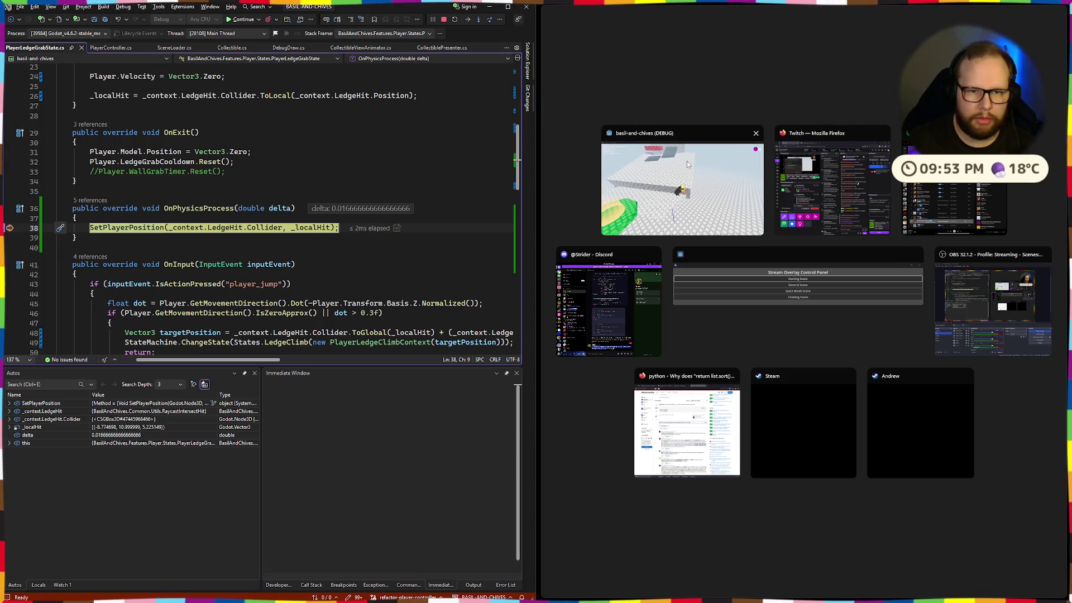
{"action": "left_click", "coordinate": [679, 173]}
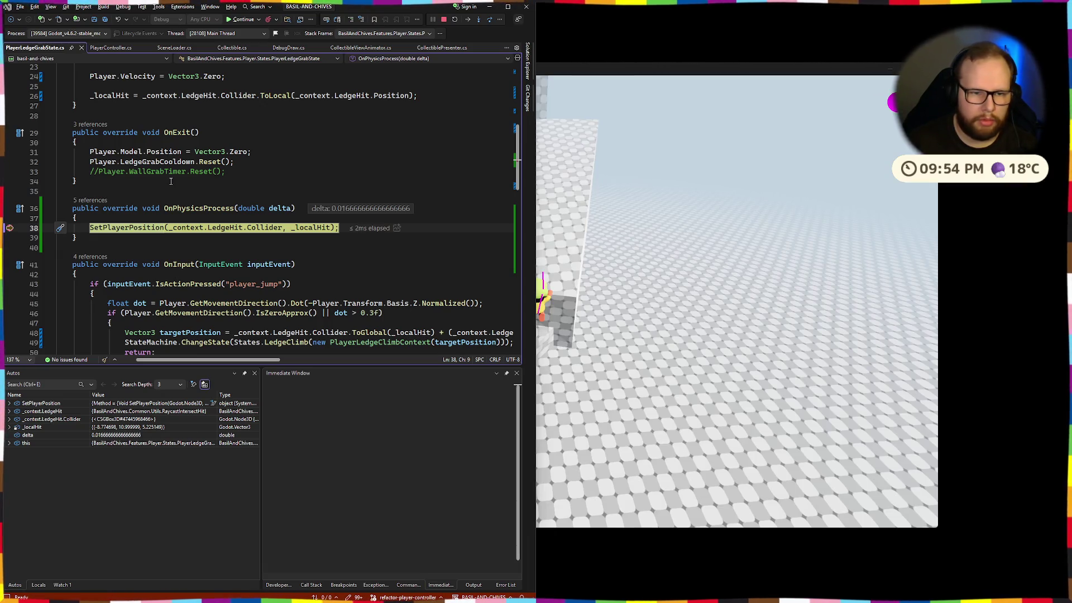
Step: Continue past the ledge grab breakpoint three times, then bring the game forward
{"action": "left_click", "coordinate": [234, 20]}
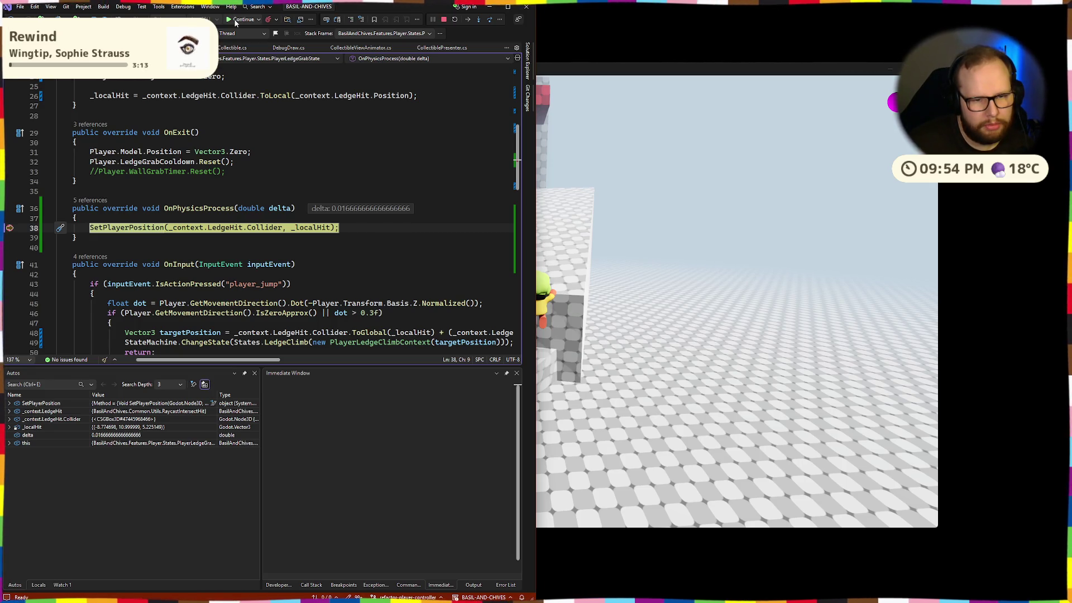
{"action": "left_click", "coordinate": [235, 22]}
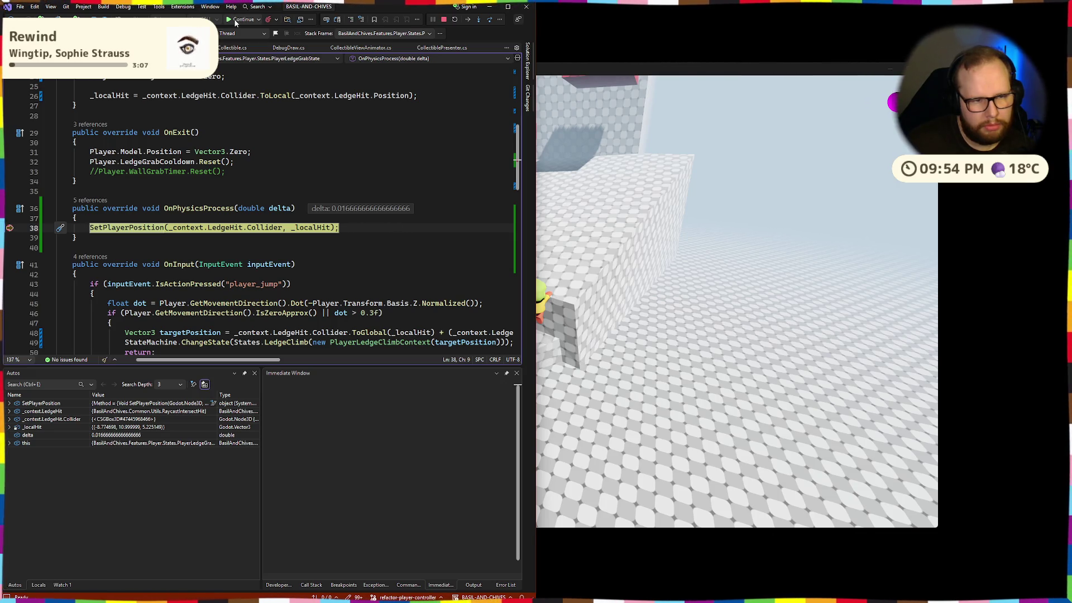
{"action": "left_click", "coordinate": [235, 22]}
{"action": "key", "text": "F5"}
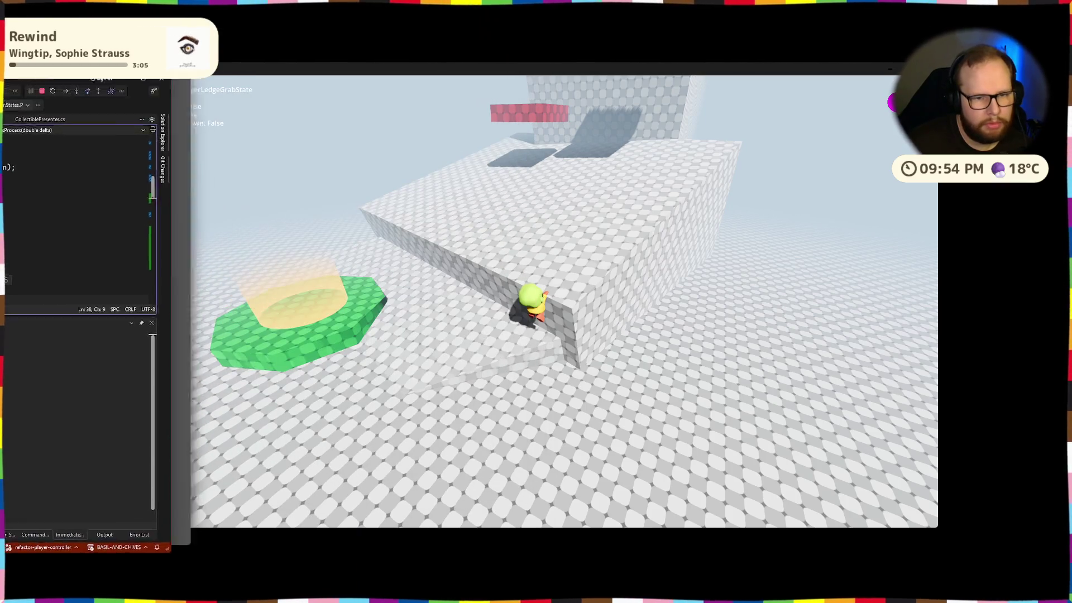
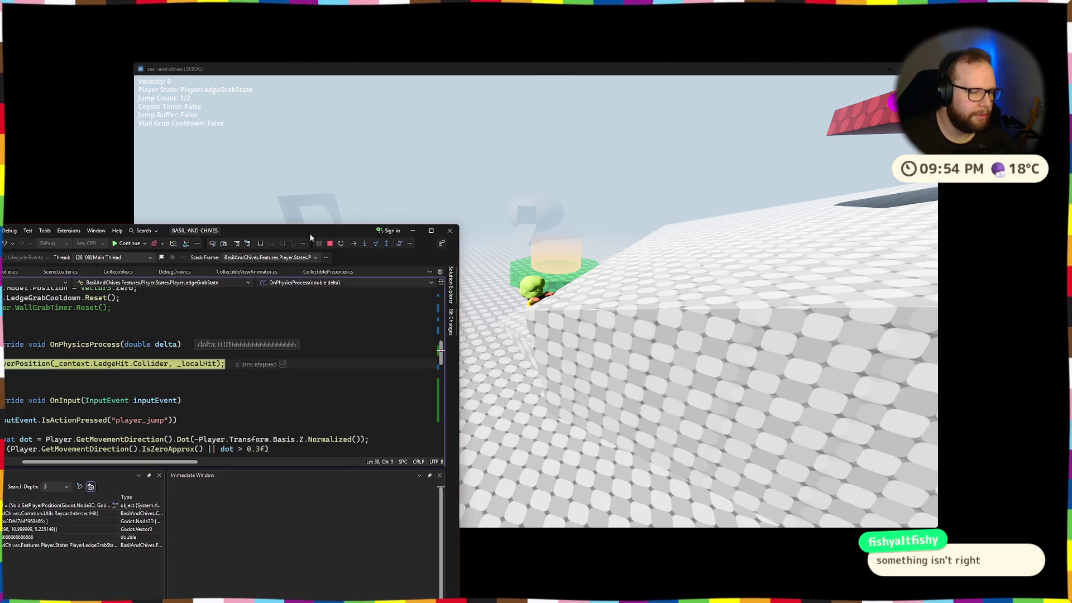
Step: Move the paused Visual Studio window aside and bring the running game back to the front
{"action": "mouse_move", "coordinate": [294, 168]}
{"action": "left_mouse_down"}
{"action": "mouse_move", "coordinate": [438, 177]}
{"action": "mouse_move", "coordinate": [342, 109]}
{"action": "left_mouse_up"}
{"action": "left_click", "coordinate": [725, 335]}
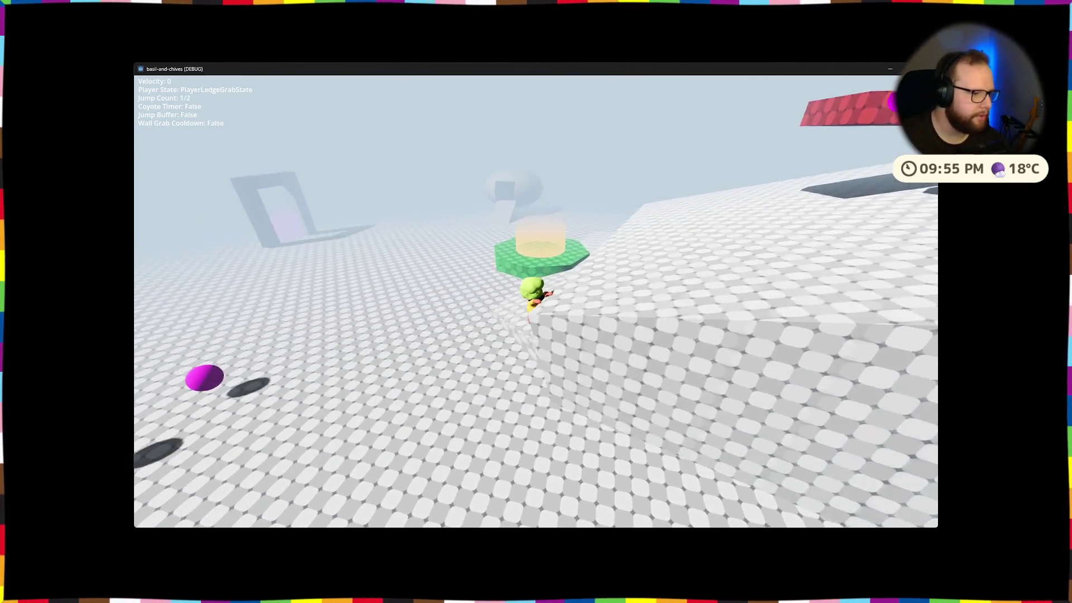
Step: With the angle and Player.RotateY lines commented out in SetPlayerPosition, restart the debug session
{"action": "scroll", "coordinate": [425, 196], "scroll_direction": "down", "scroll_amount": 6}
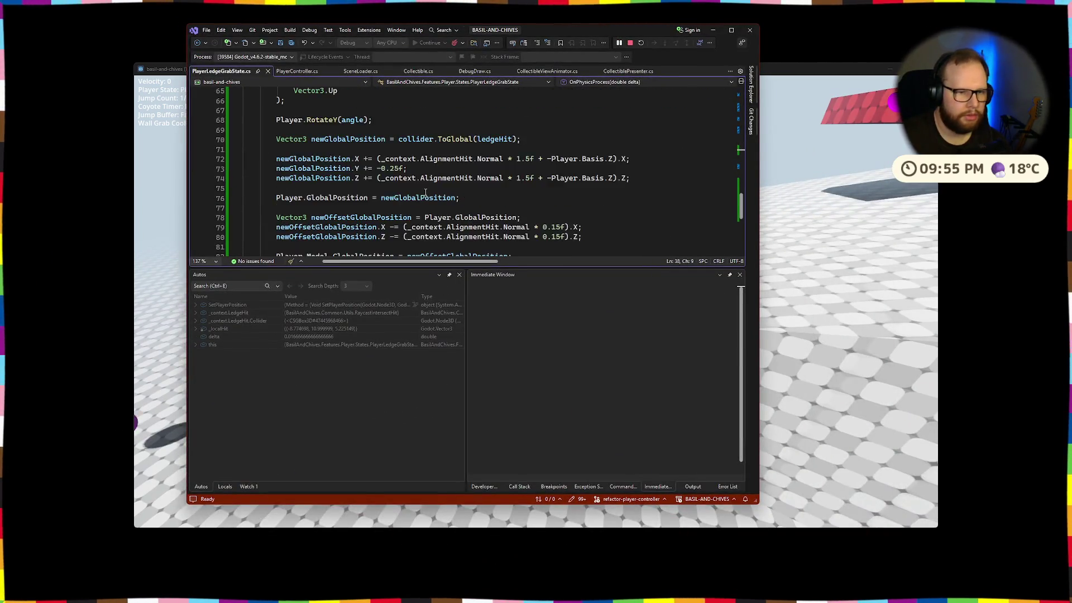
{"action": "scroll", "coordinate": [426, 196], "scroll_direction": "down", "scroll_amount": 2}
{"action": "scroll", "coordinate": [414, 196], "scroll_direction": "up", "scroll_amount": 1}
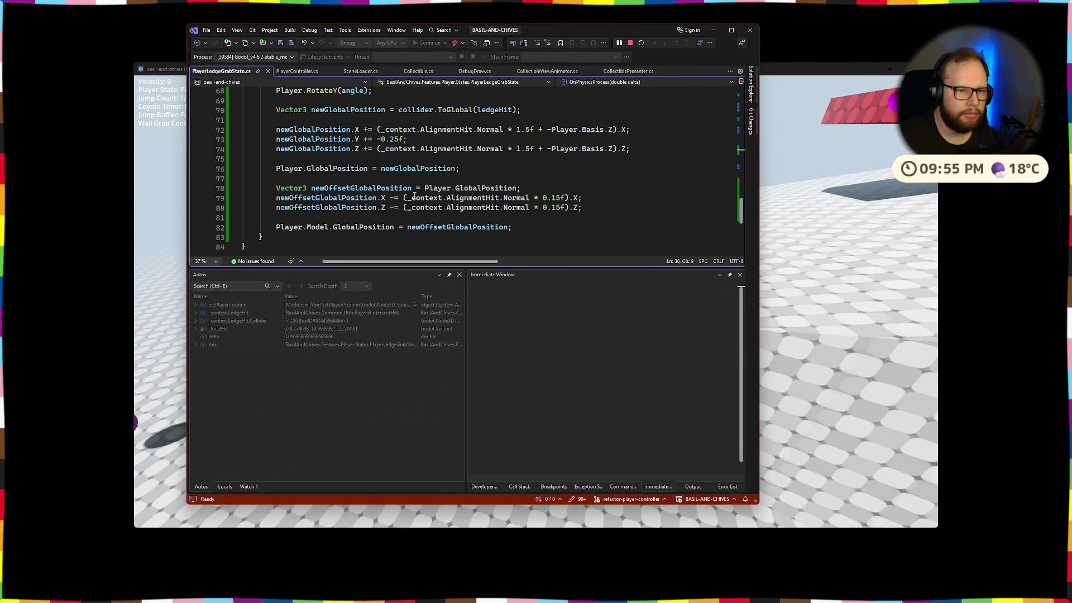
{"action": "scroll", "coordinate": [503, 207], "scroll_direction": "up", "scroll_amount": 2}
{"action": "scroll", "coordinate": [480, 203], "scroll_direction": "down", "scroll_amount": 2}
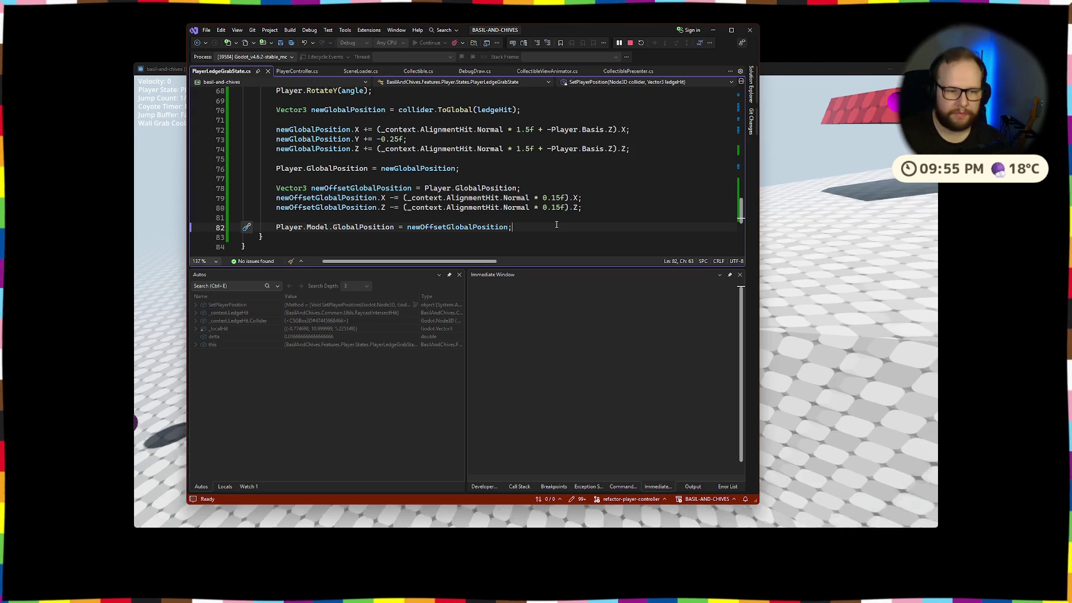
{"action": "scroll", "coordinate": [550, 226], "scroll_direction": "up", "scroll_amount": 2}
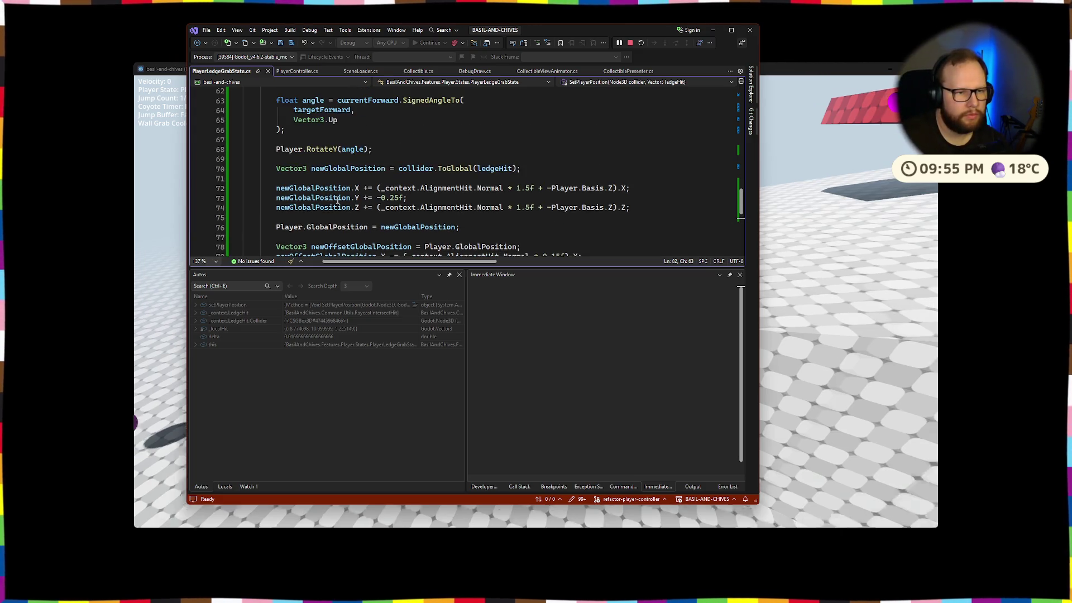
{"action": "scroll", "coordinate": [358, 198], "scroll_direction": "up", "scroll_amount": 2}
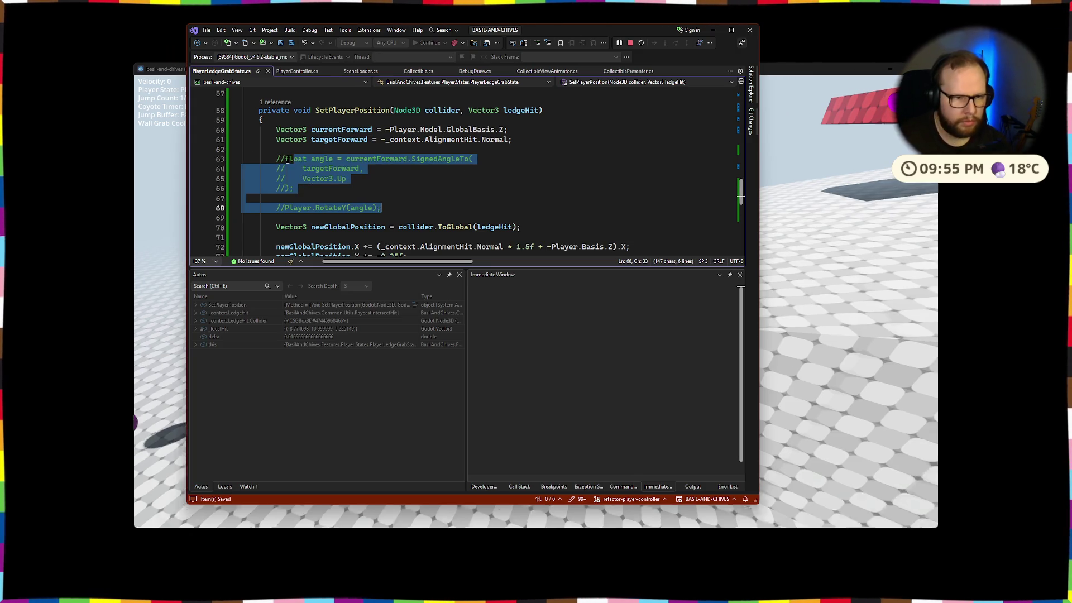
{"action": "left_click", "coordinate": [630, 43]}
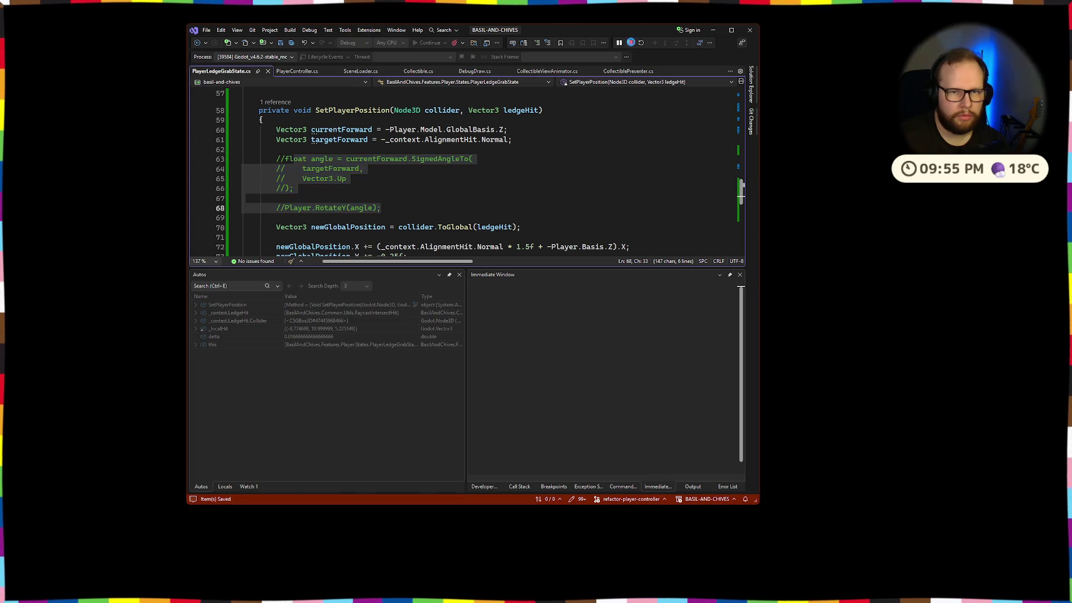
{"action": "left_click", "coordinate": [423, 43]}
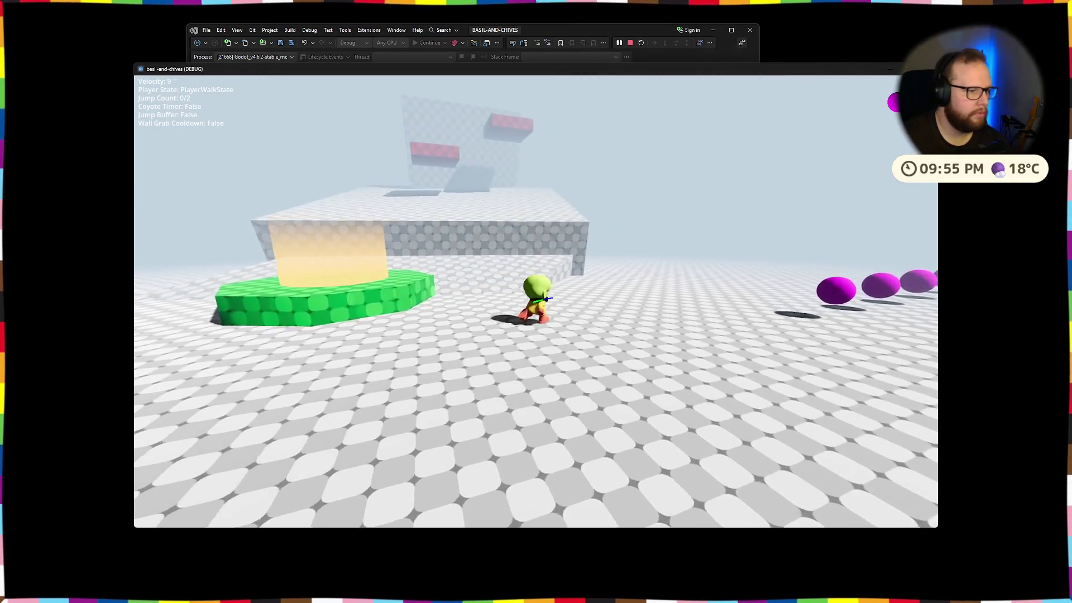
Step: Jump at the raised platform, hang from its ledge, then climb up onto it
{"action": "key", "text": "space"}
{"action": "key", "text": "w"}
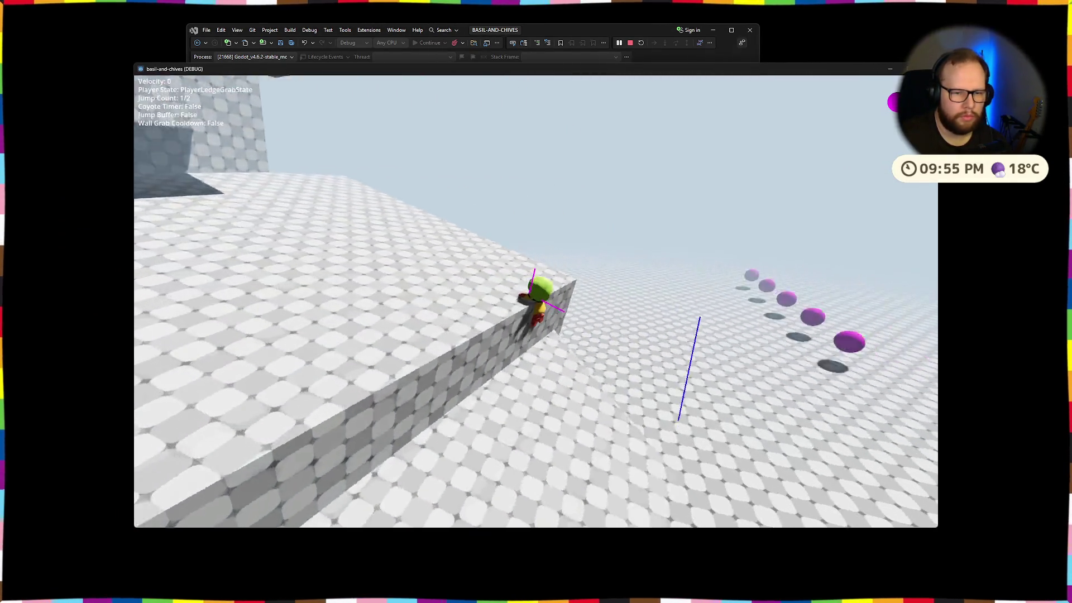
{"action": "key", "text": "w"}
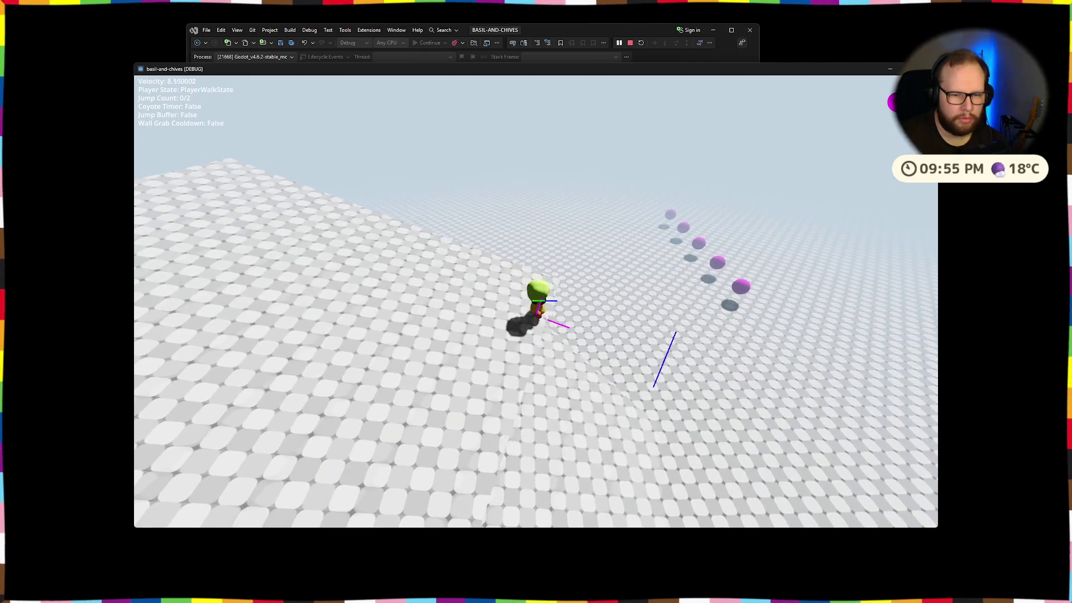
{"action": "key", "text": "w"}
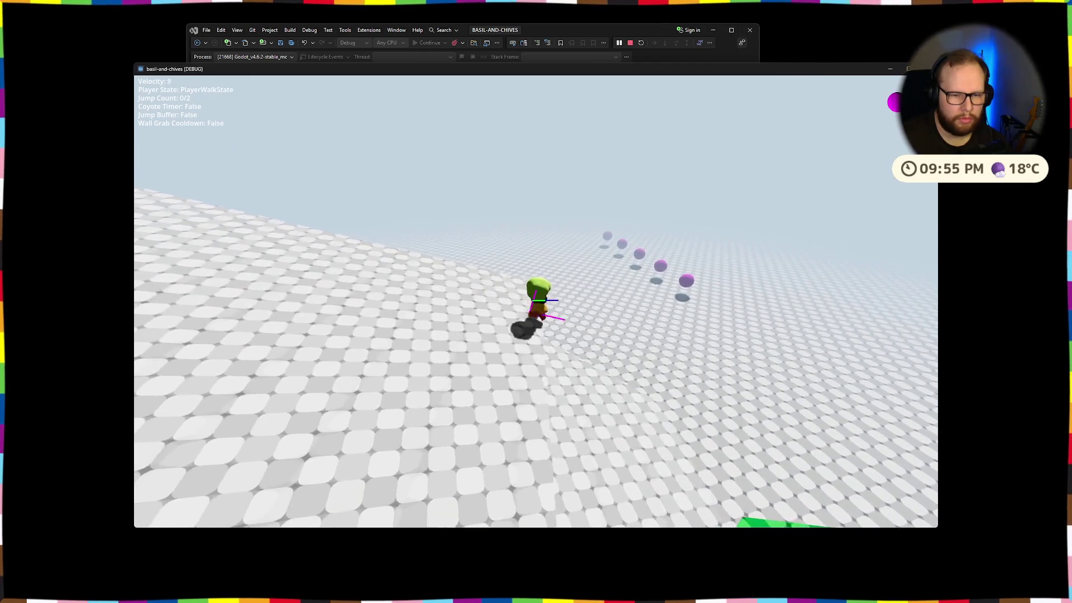
{"action": "key", "text": "w"}
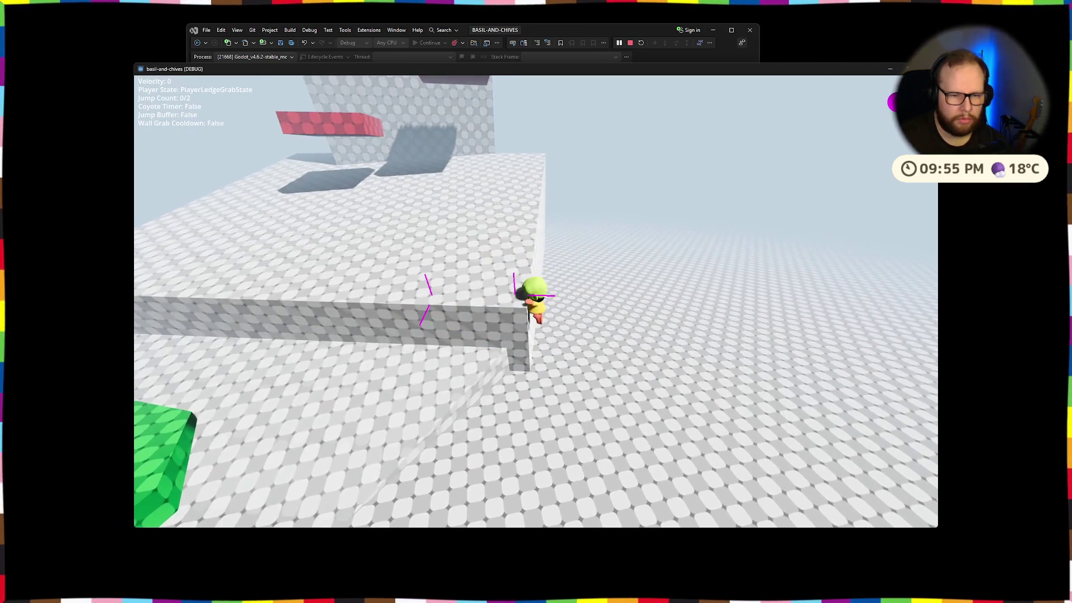
{"action": "key", "text": "w"}
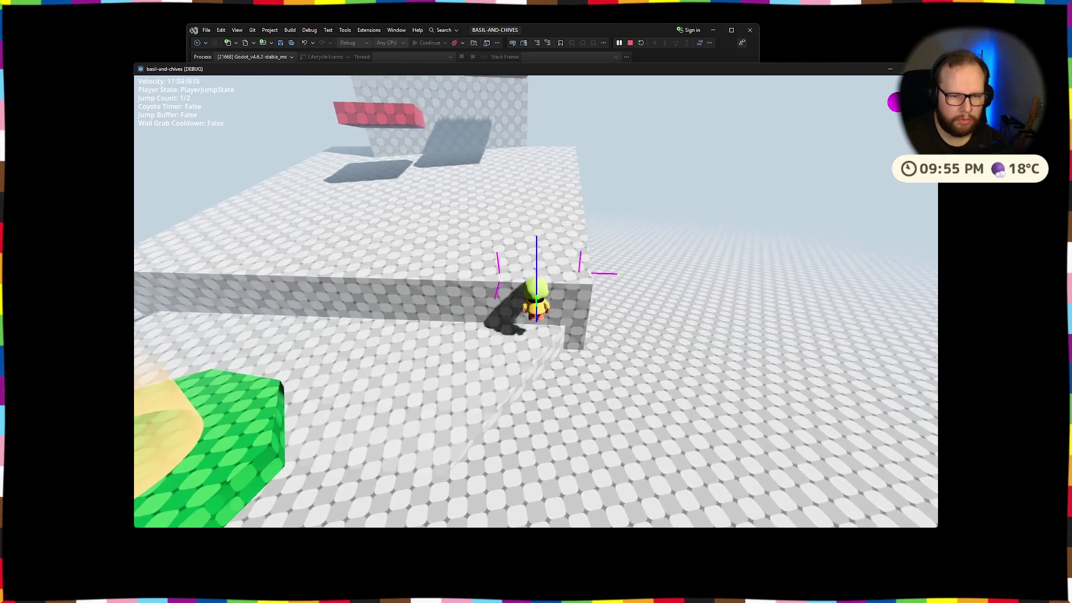
{"action": "key", "text": "w"}
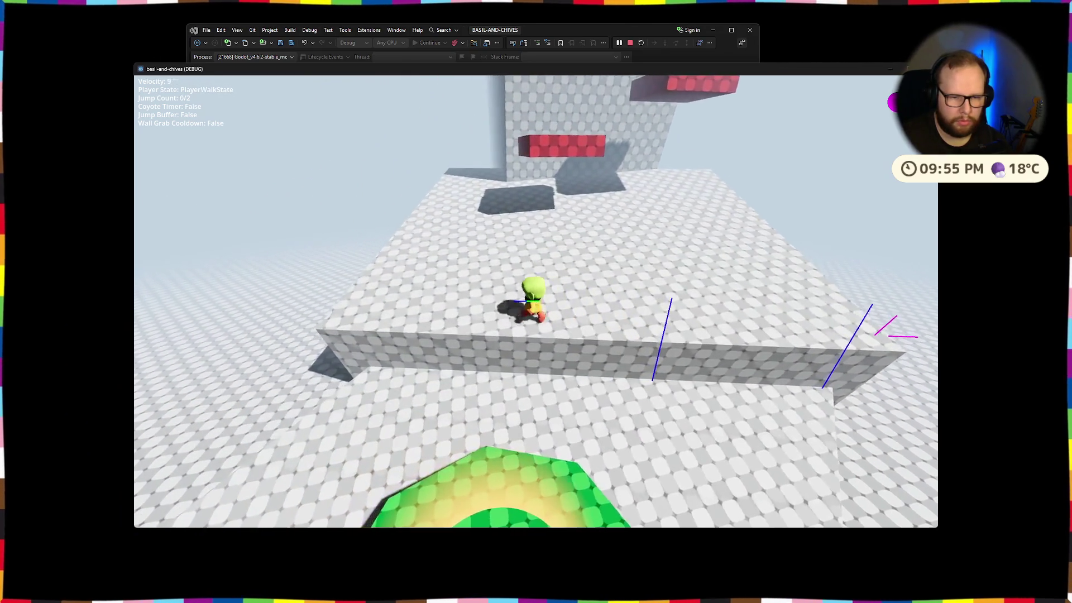
Step: Jump off and back to the raised platform, catching its ledge and climbing up again
{"action": "key", "text": "space"}
{"action": "key", "text": "space"}
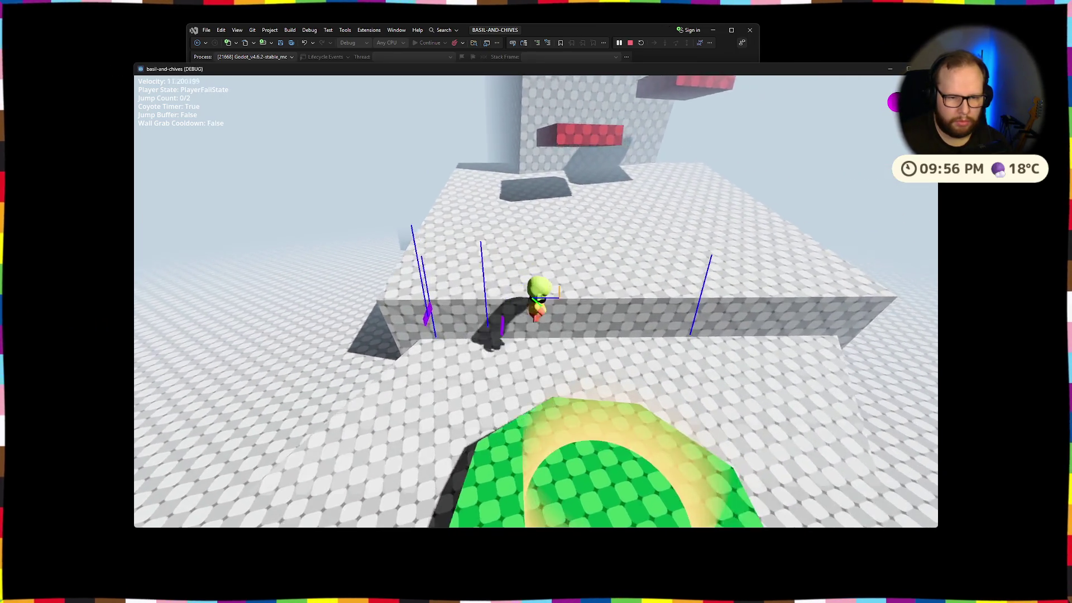
{"action": "key", "text": "space"}
{"action": "key", "text": "w"}
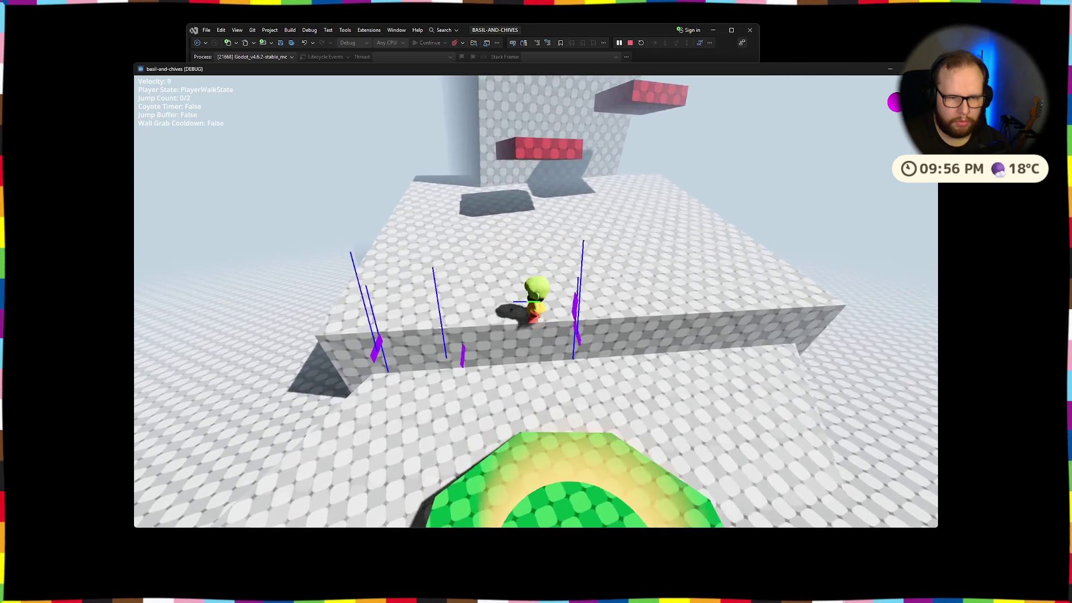
{"action": "key", "text": "space"}
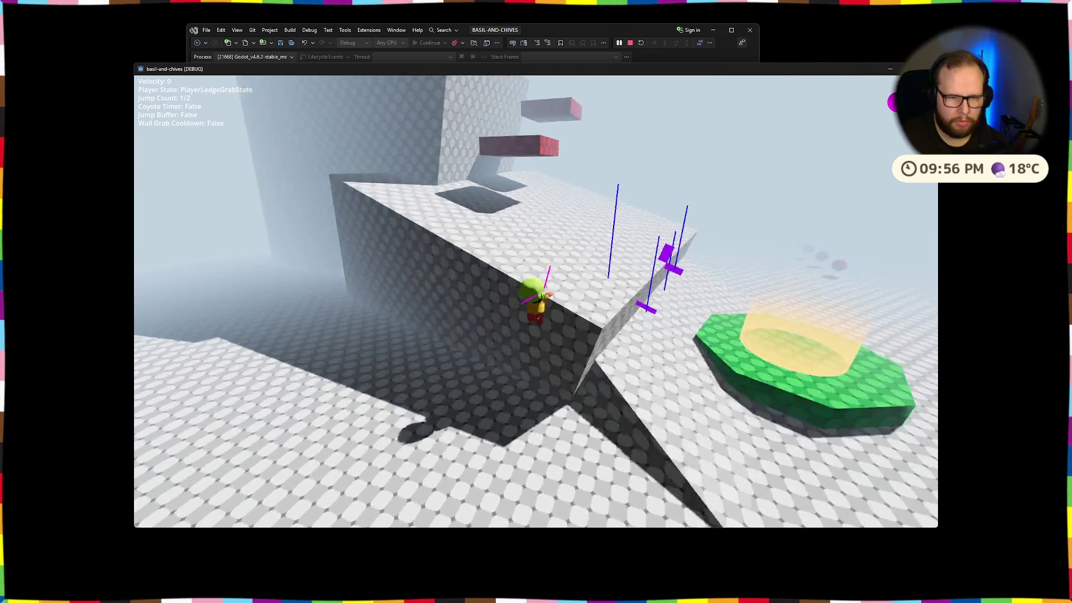
{"action": "key", "text": "space"}
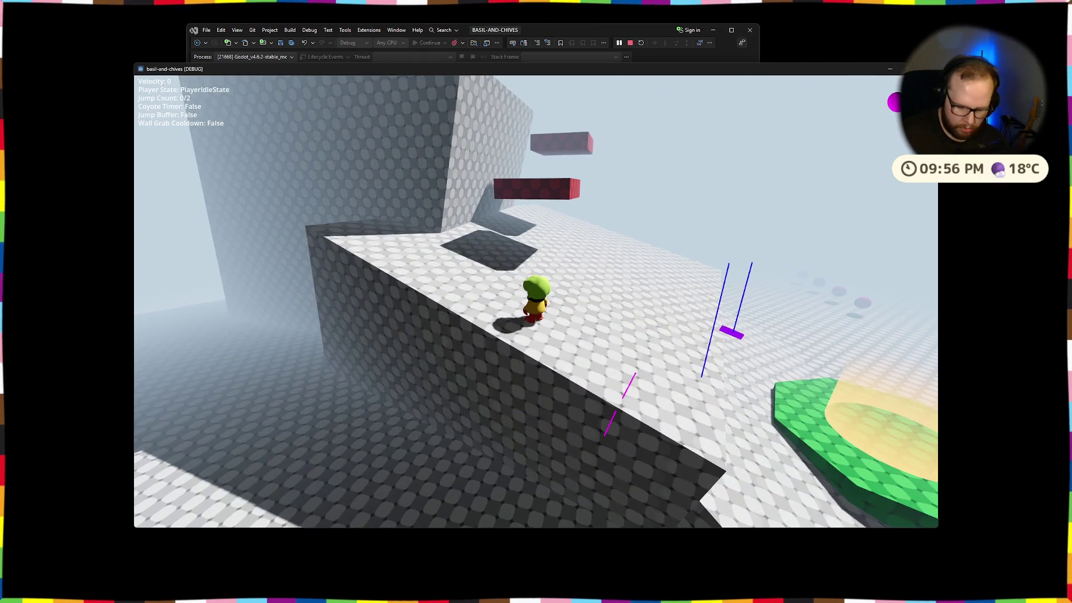
Step: Hop across the red platform to the tall block, grab its edge, then exit the game
{"action": "key", "text": "w"}
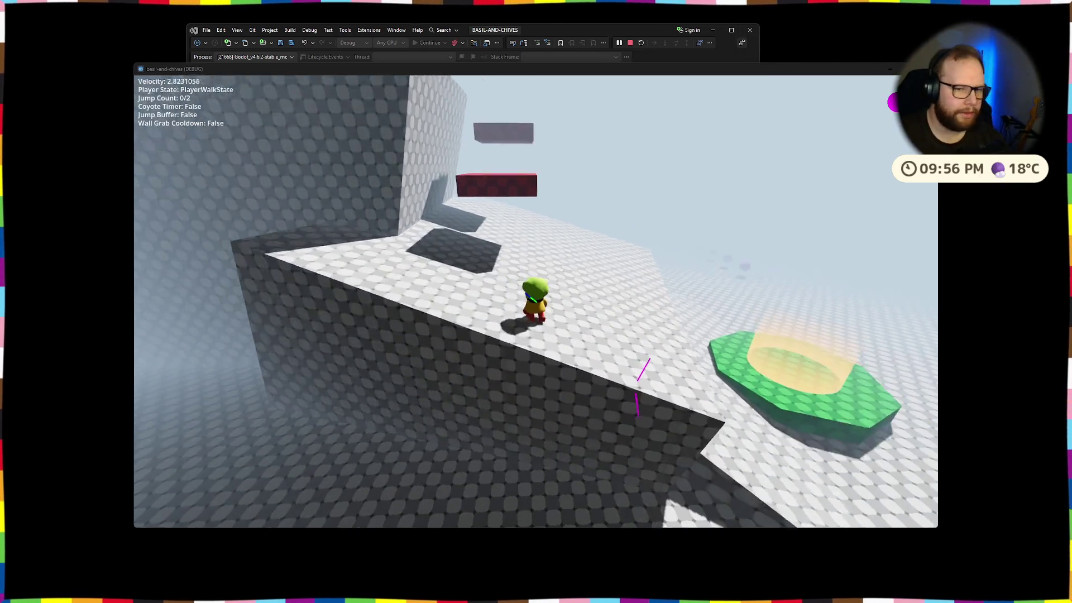
{"action": "key", "text": "space"}
{"action": "key", "text": "space"}
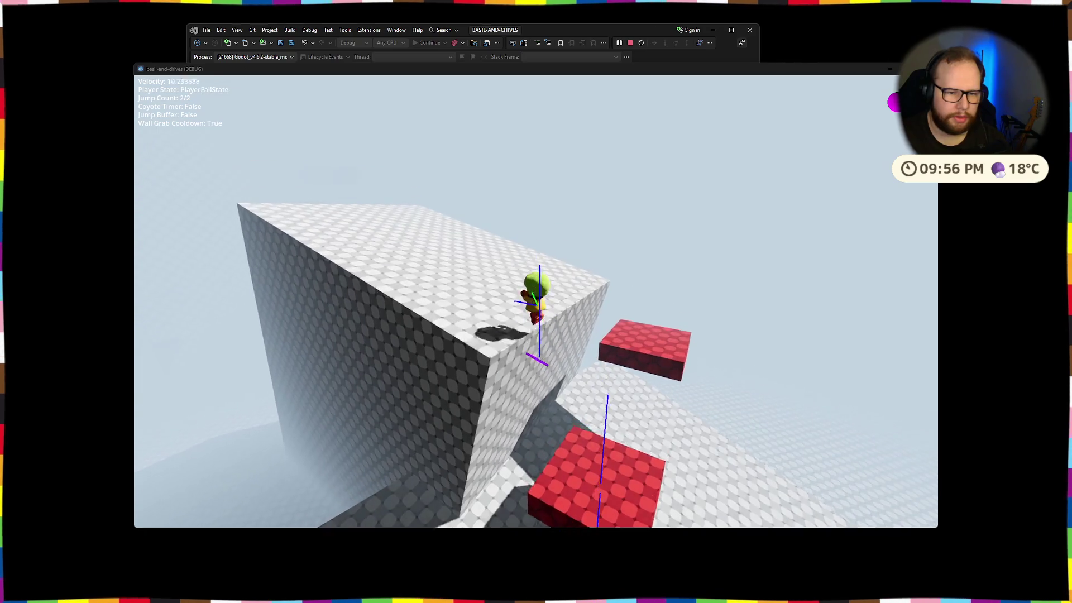
{"action": "key", "text": "w"}
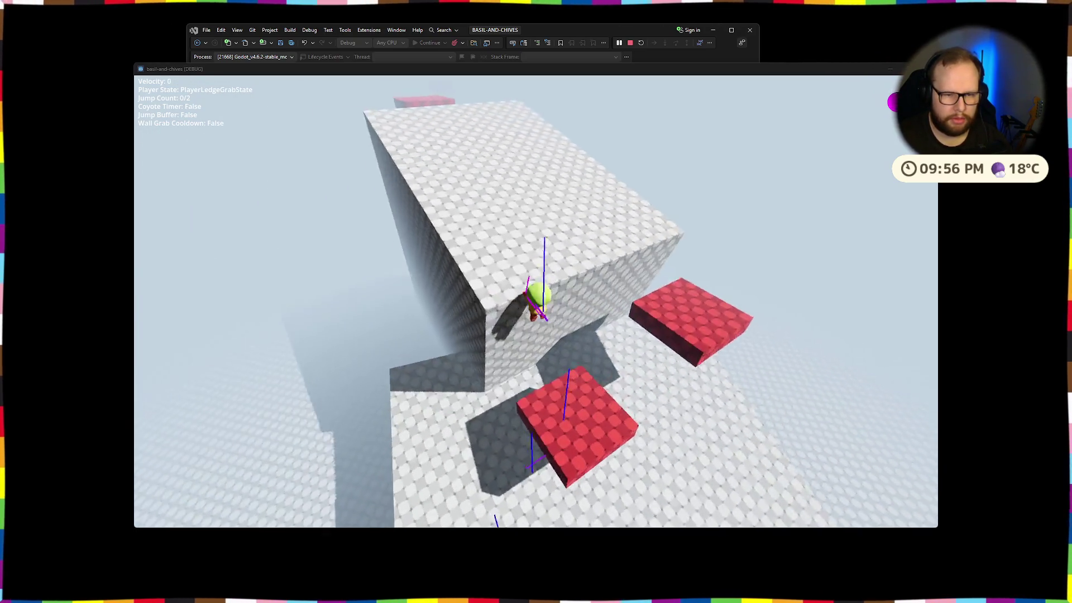
{"action": "key", "text": "w"}
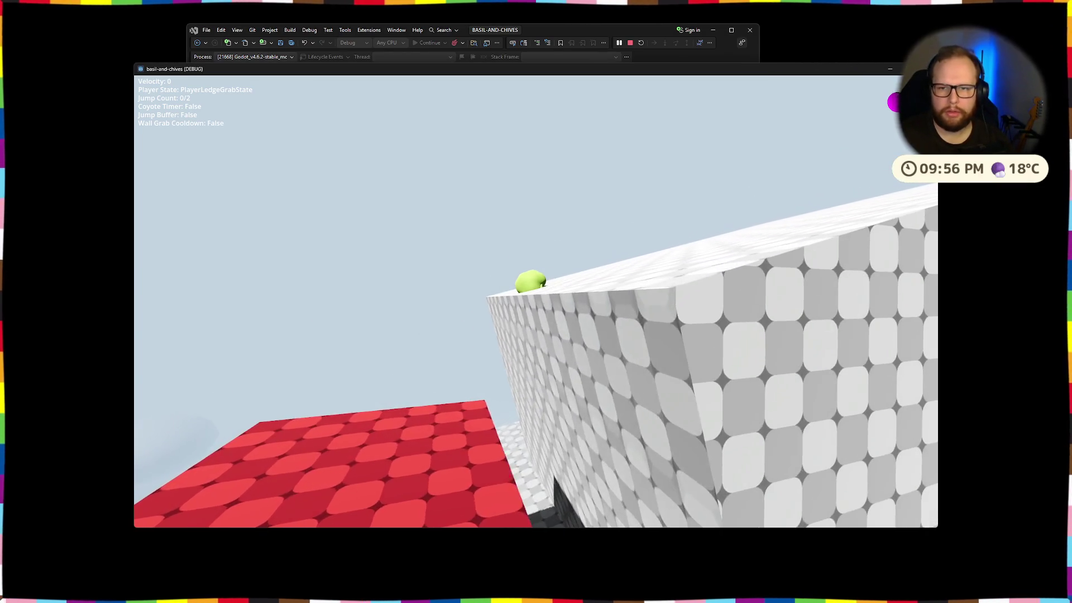
{"action": "key", "text": "Escape"}
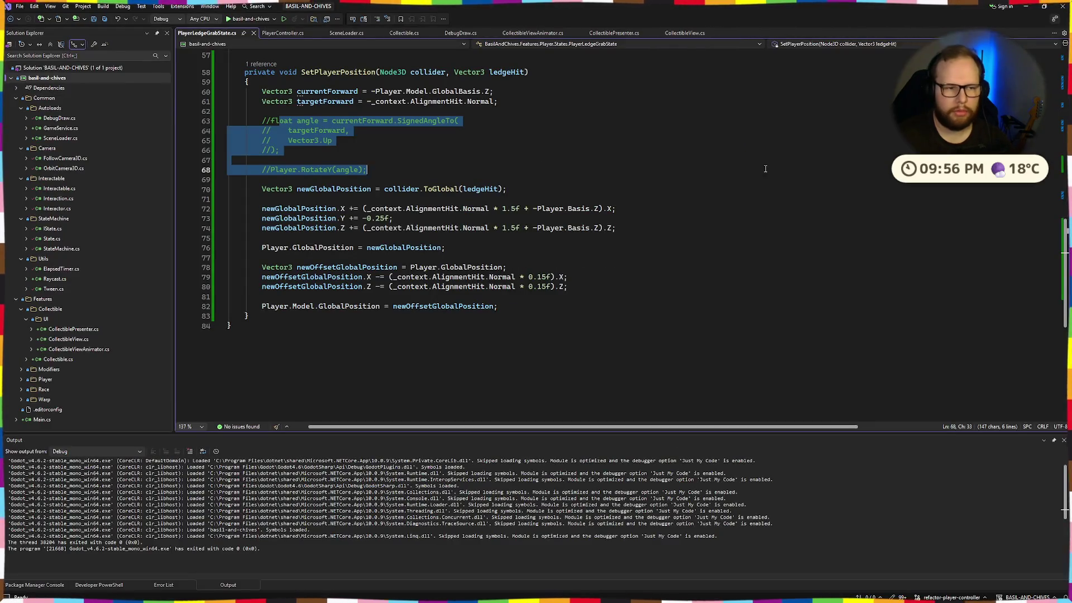
Step: Run the project from the Godot editor, jump at the wall and climb onto its ledge
{"action": "key", "text": "ctrl+super+Right"}
{"action": "left_click", "coordinate": [907, 23]}
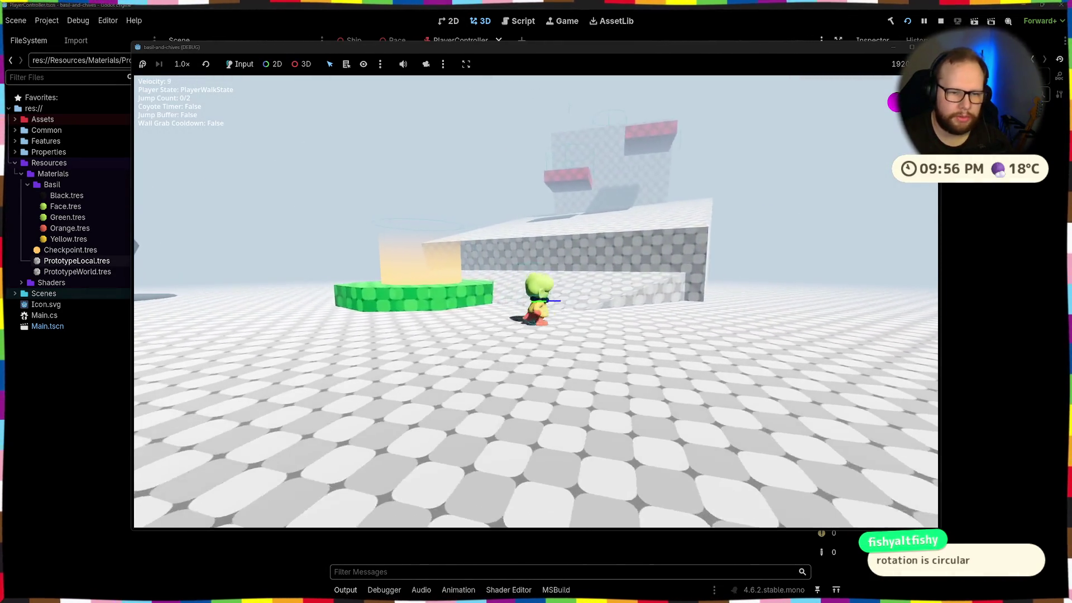
{"action": "key", "text": "space"}
{"action": "key", "text": "space"}
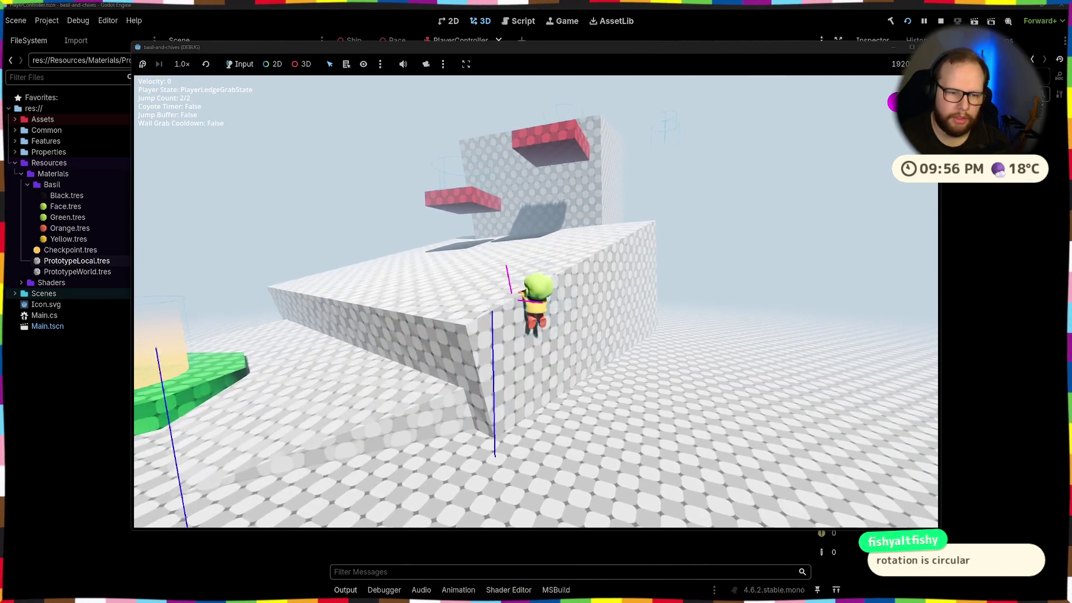
{"action": "key", "text": "space"}
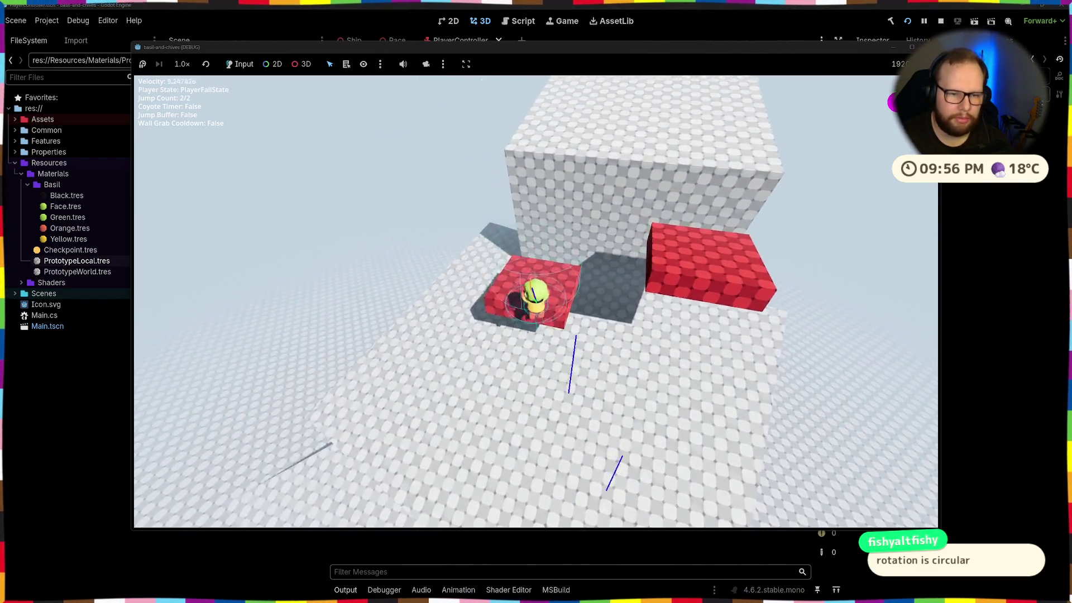
Step: Grab the tall block's ledge, shimmy to the corner, climb up, then grab and climb the far ledge
{"action": "key", "text": "space"}
{"action": "key", "text": "w"}
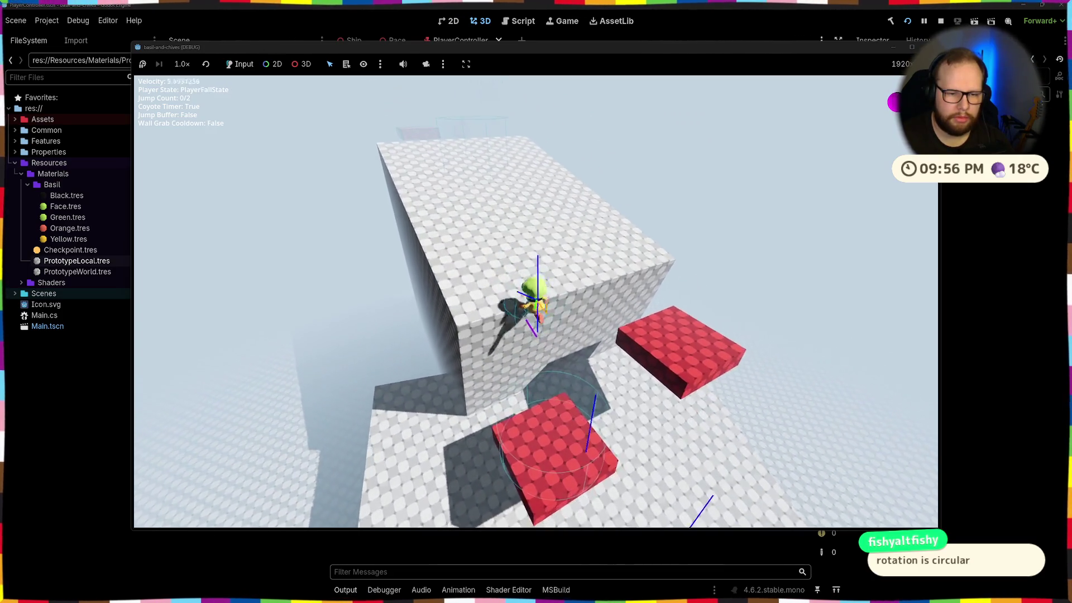
{"action": "key", "text": "d"}
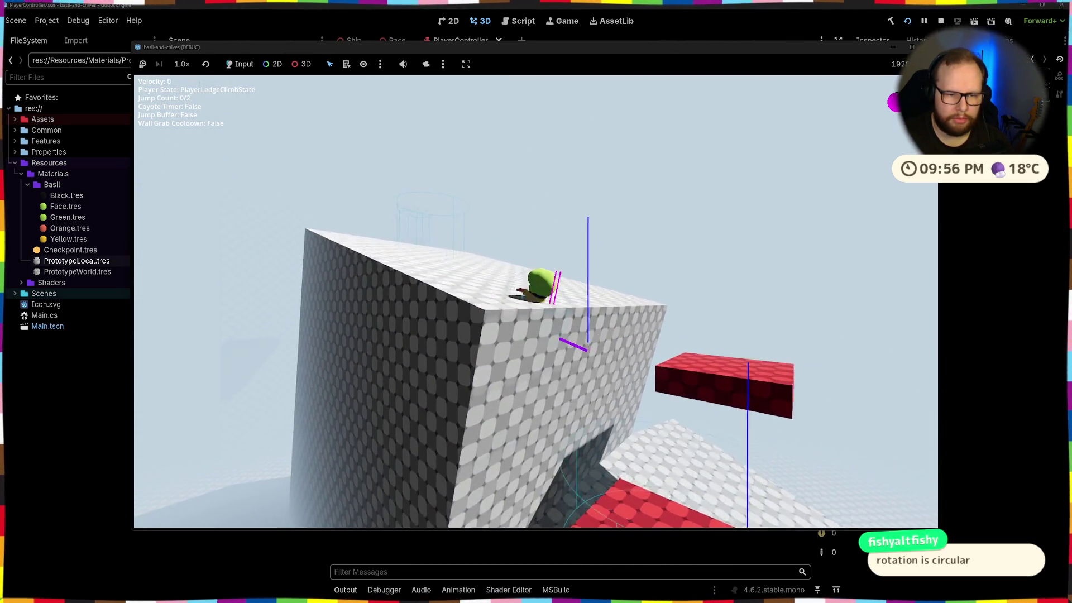
{"action": "key", "text": "space"}
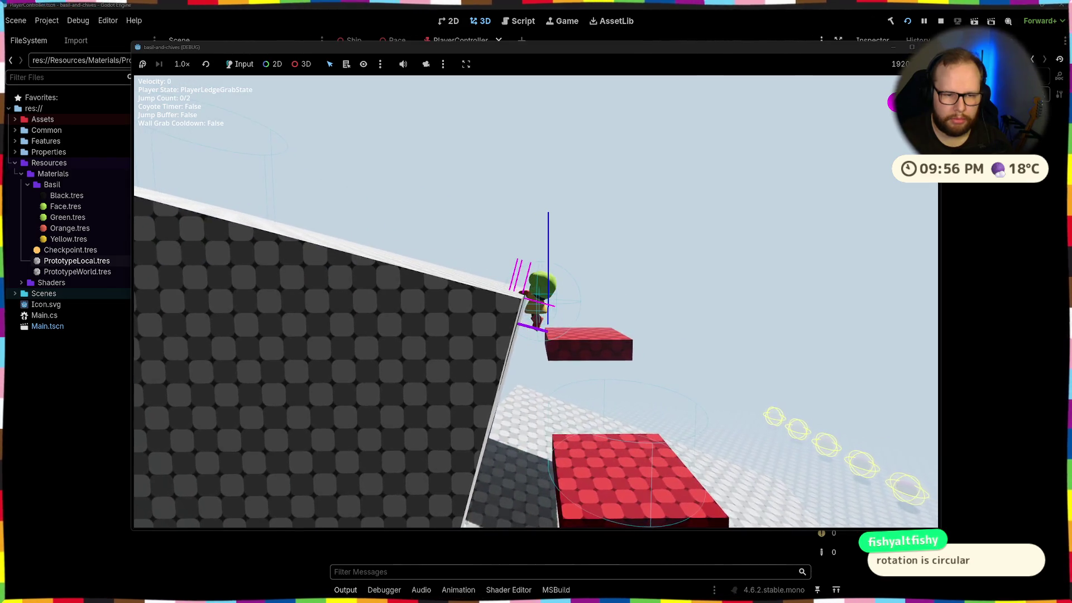
{"action": "key", "text": "w"}
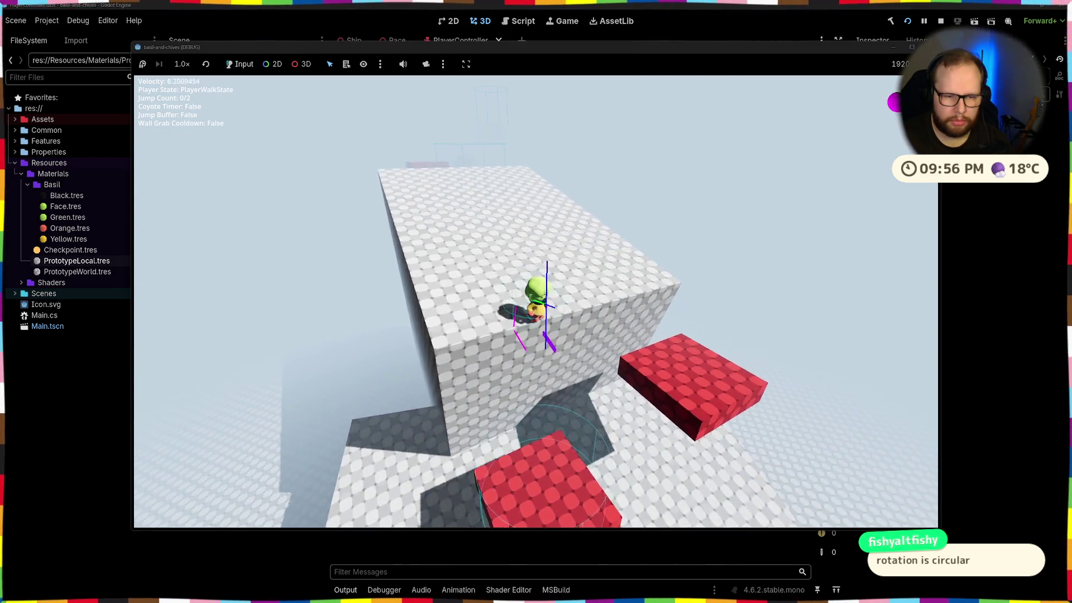
{"action": "key", "text": "w"}
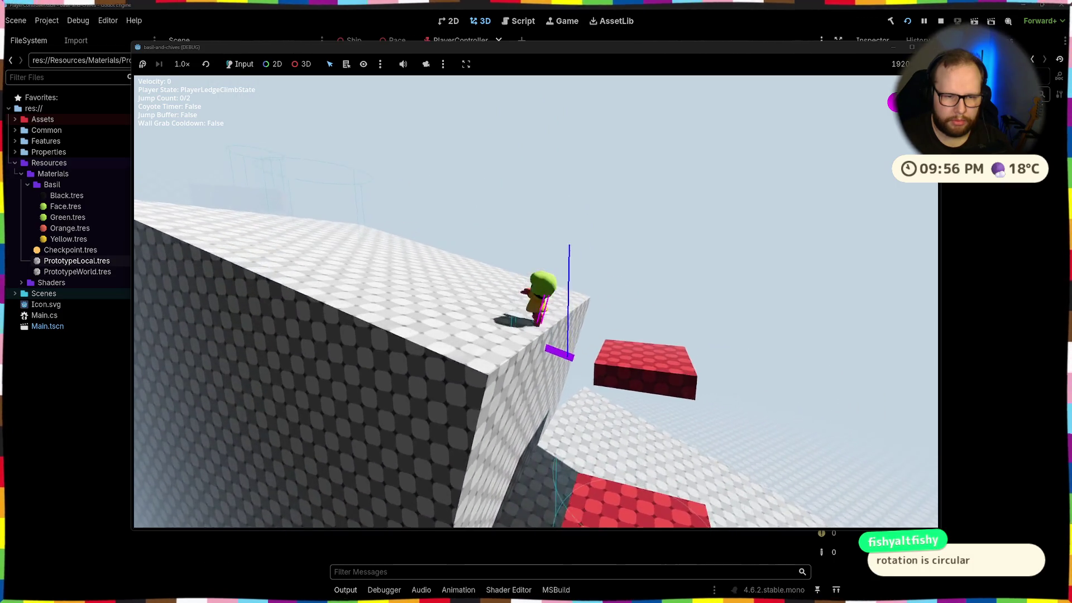
Step: Drop off the near edge to grab the ledge, climb back up, then stop the game with F8
{"action": "key", "text": "s"}
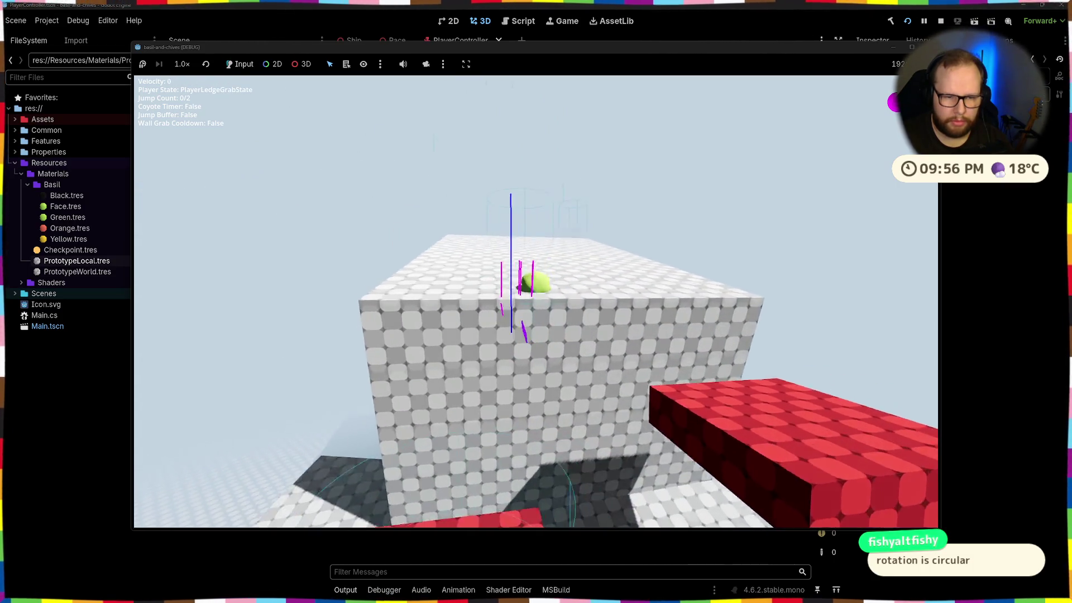
{"action": "key", "text": "w"}
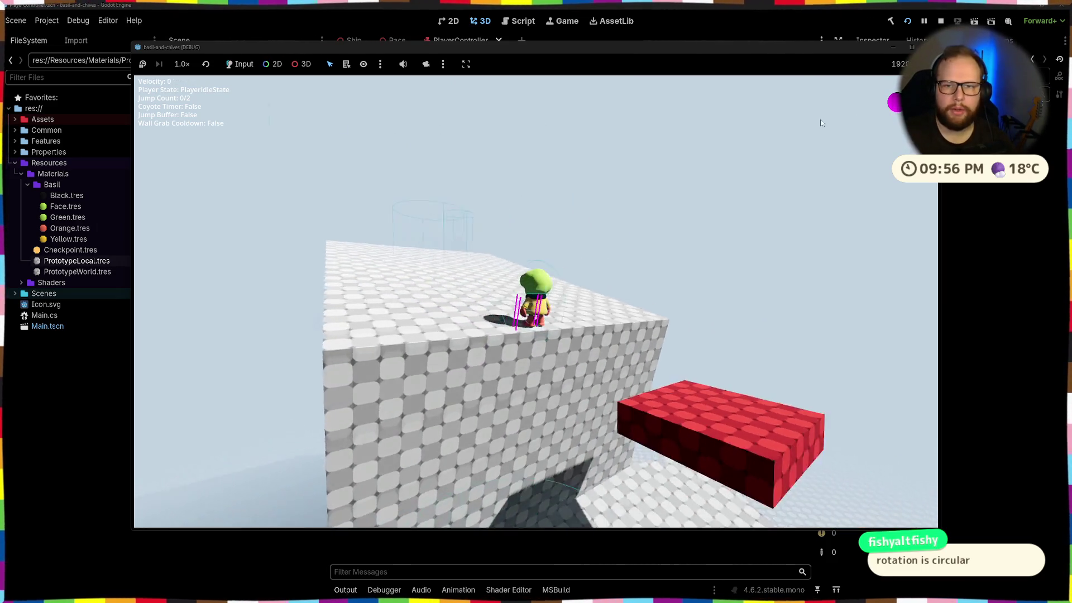
{"action": "key", "text": "F8"}
{"action": "key", "text": "alt+Tab"}
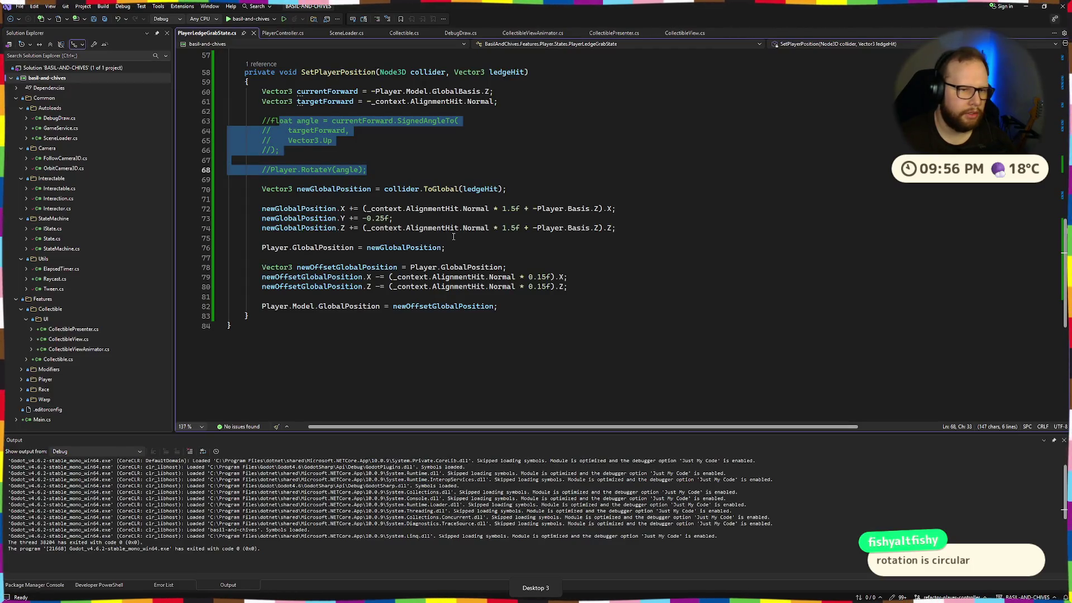
Step: In PlayerController's SetCollision, add the line resetting _collisionDisabled to false
{"action": "left_click", "coordinate": [282, 33]}
{"action": "scroll", "coordinate": [471, 219], "scroll_direction": "down", "scroll_amount": 20}
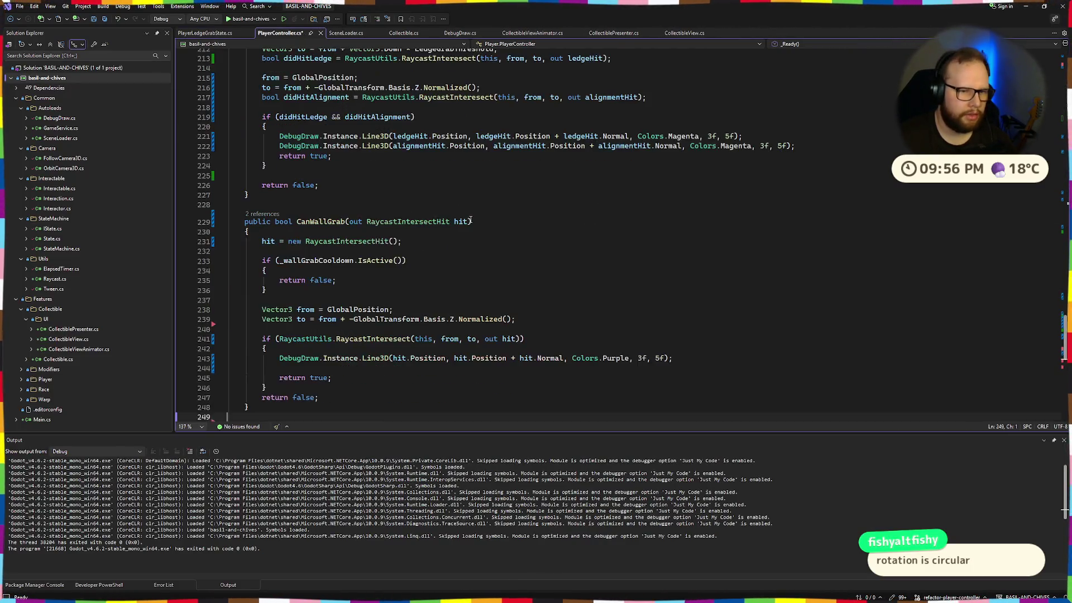
{"action": "scroll", "coordinate": [470, 220], "scroll_direction": "down", "scroll_amount": 8}
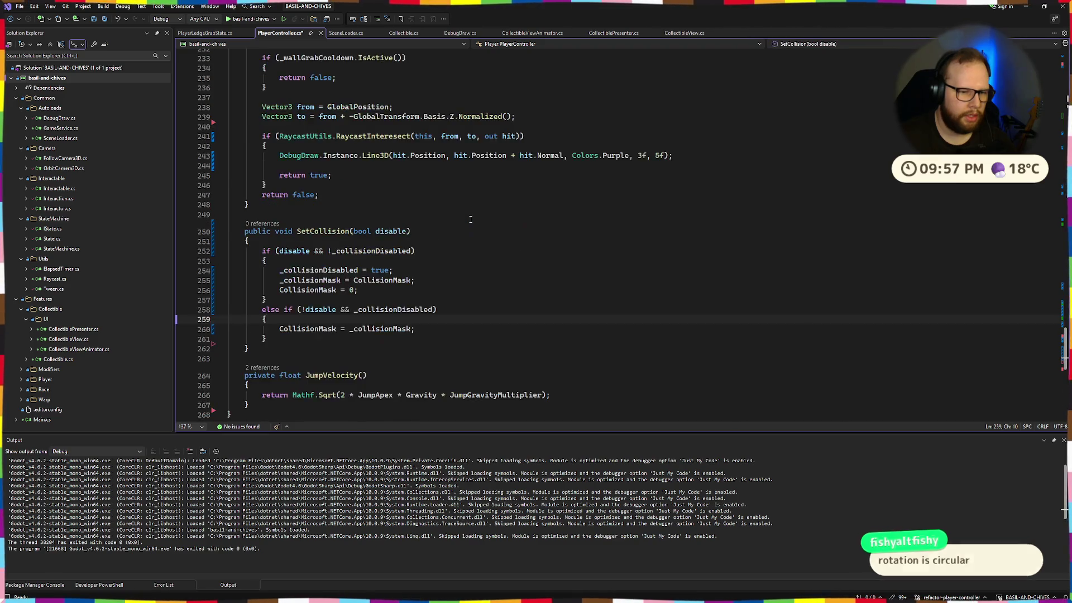
{"action": "key", "text": "Up"}
{"action": "key", "text": "Up"}
{"action": "key", "text": "Up"}
{"action": "key", "text": "End"}
{"action": "key", "text": "BackSpace"}
{"action": "key", "text": "ctrl+BackSpace"}
{"action": "key", "text": "ctrl+BackSpace"}
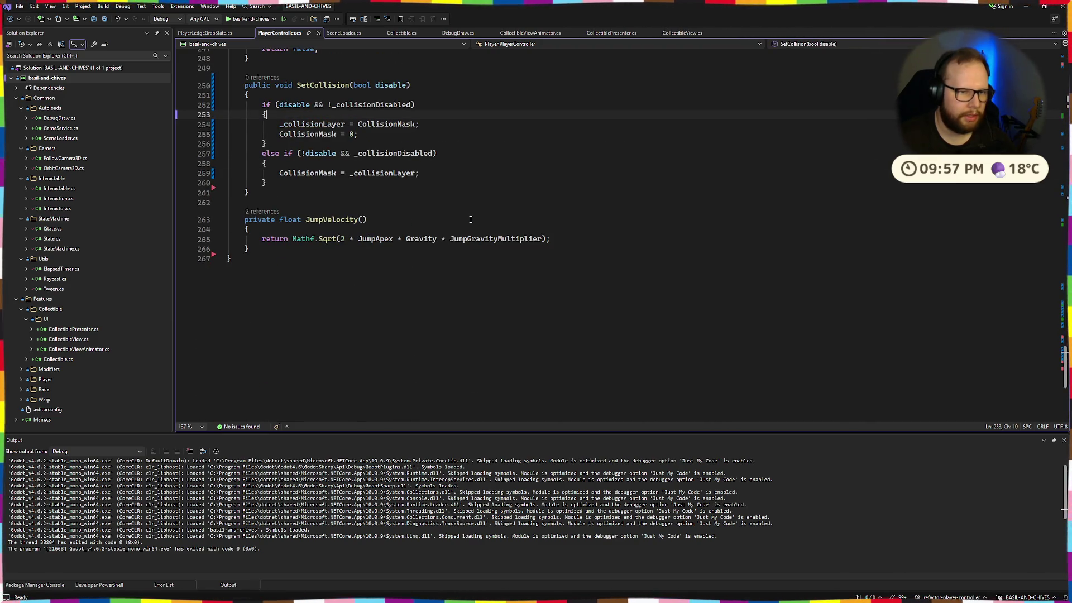
{"action": "key", "text": "ctrl+z"}
{"action": "key", "text": "ctrl+z"}
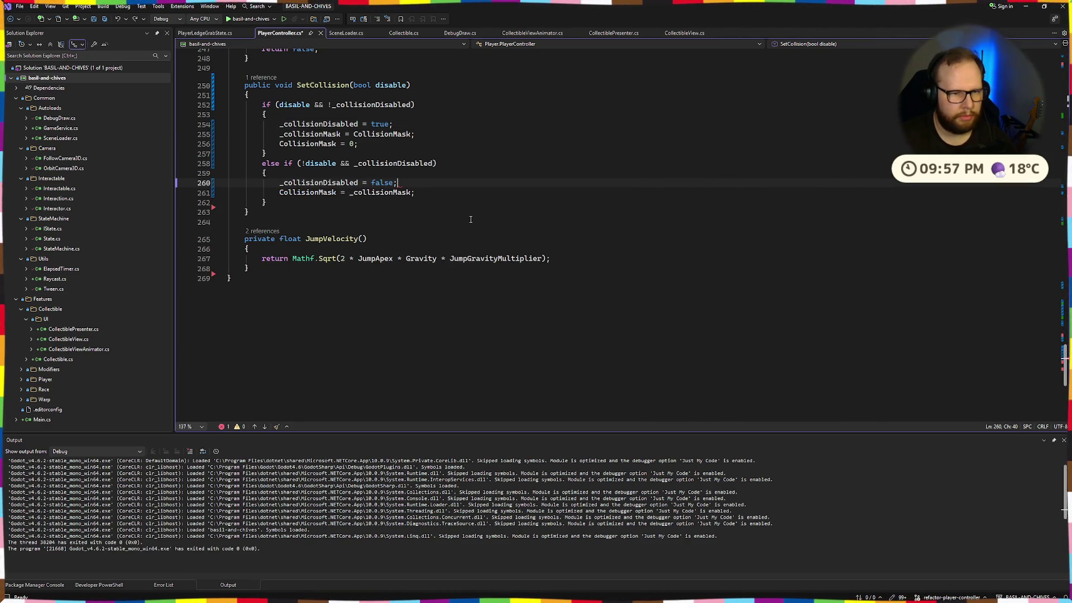
Step: Add Player.SetCollision(true) at the start of PlayerLedgeGrabState's OnEnter
{"action": "left_click", "coordinate": [194, 33]}
{"action": "scroll", "coordinate": [364, 176], "scroll_direction": "up", "scroll_amount": 14}
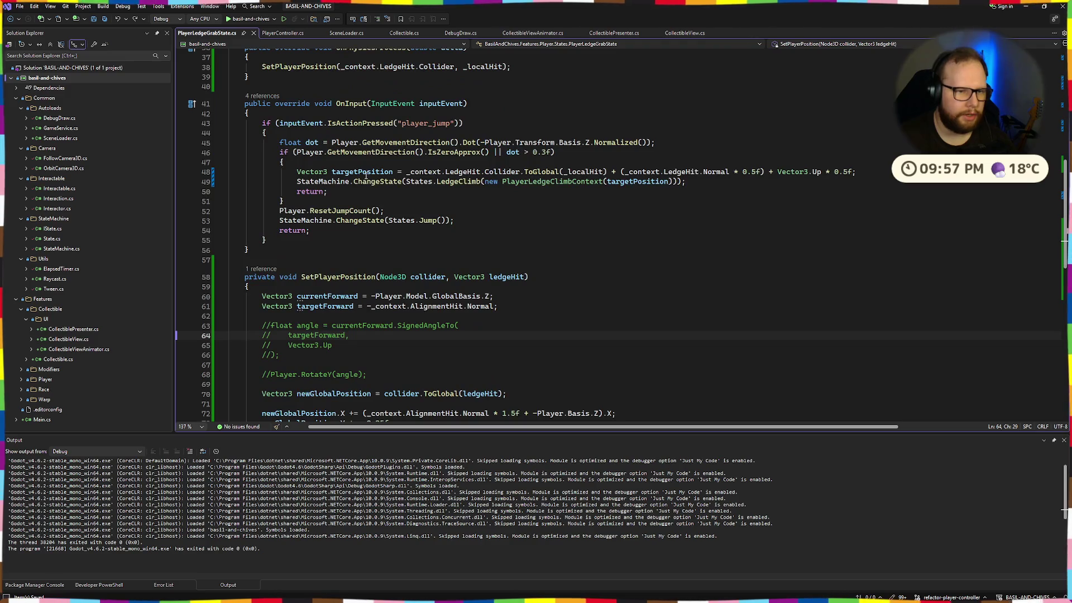
{"action": "left_click", "coordinate": [368, 121]}
{"action": "key", "text": "Return"}
{"action": "key", "text": "Return"}
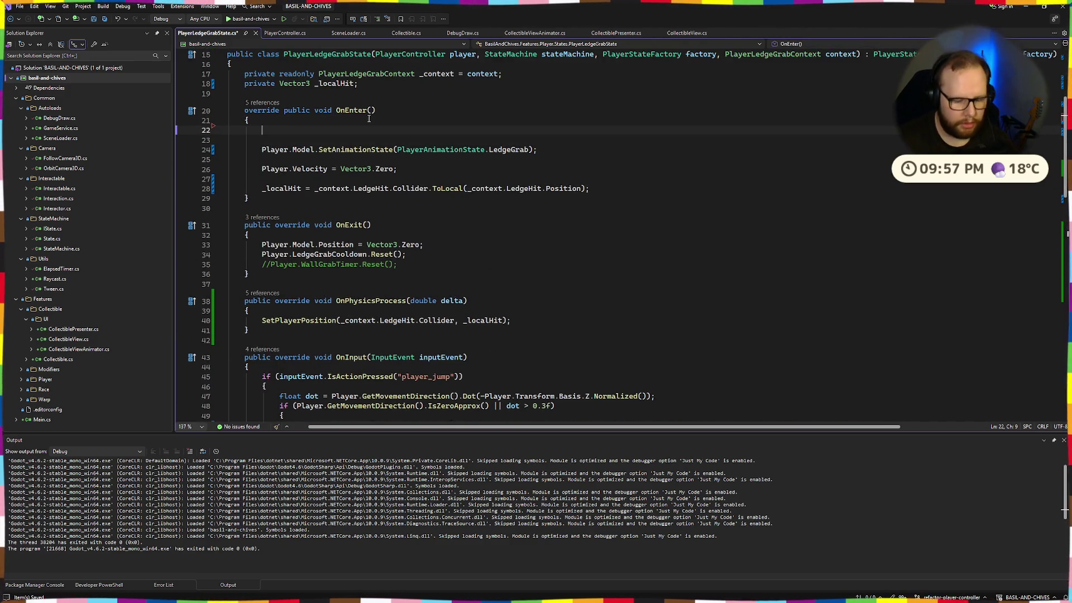
{"action": "key", "text": "Up"}
{"action": "type", "text": "Player."}
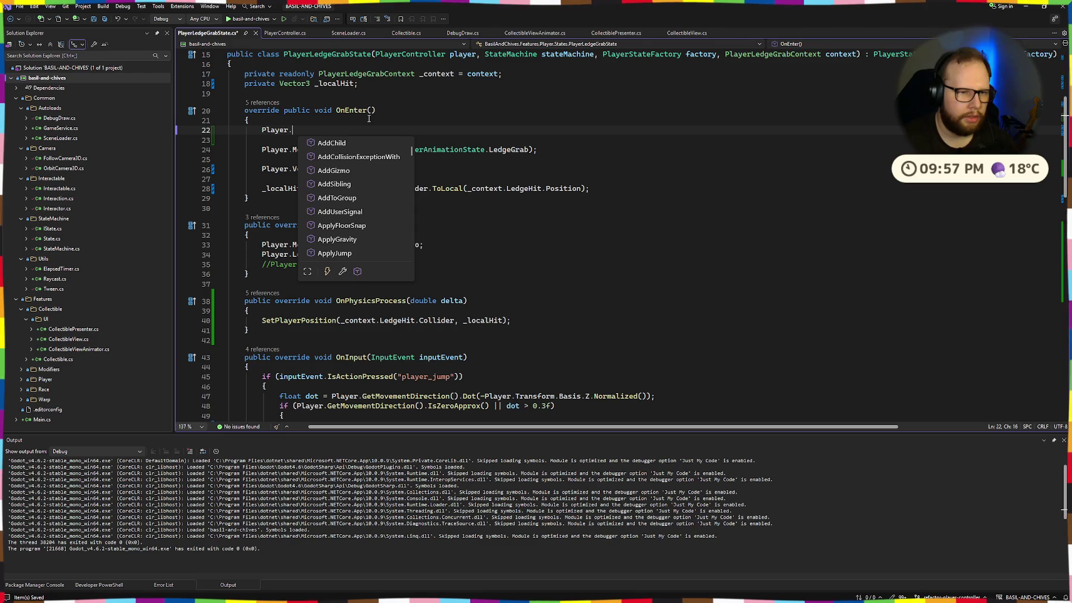
{"action": "type", "text": "Co"}
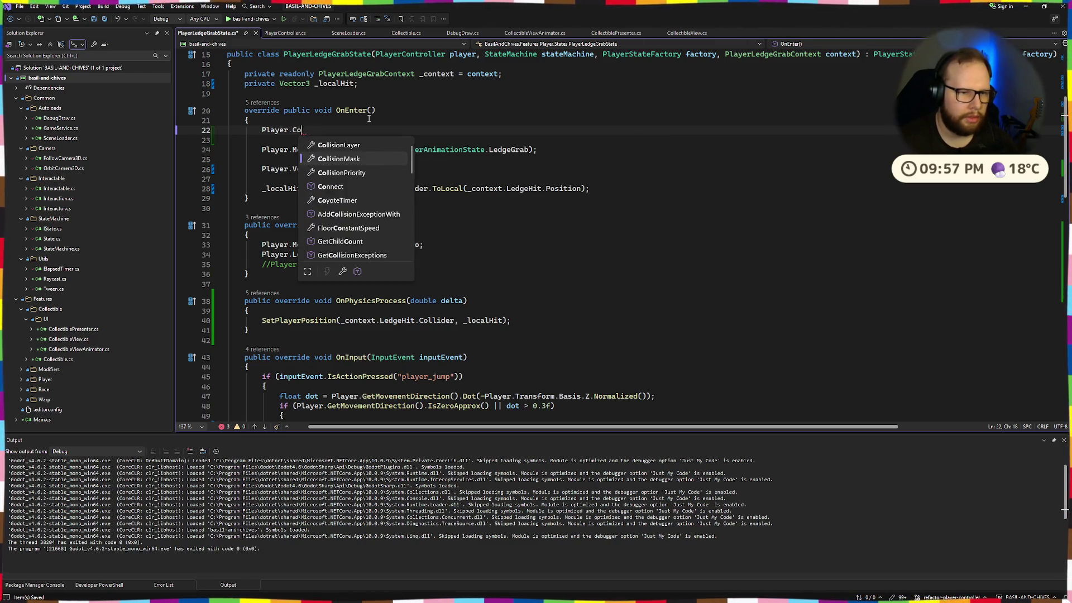
{"action": "key", "text": "BackSpace"}
{"action": "key", "text": "BackSpace"}
{"action": "key", "text": "BackSpace"}
{"action": "type", "text": "SetSC"}
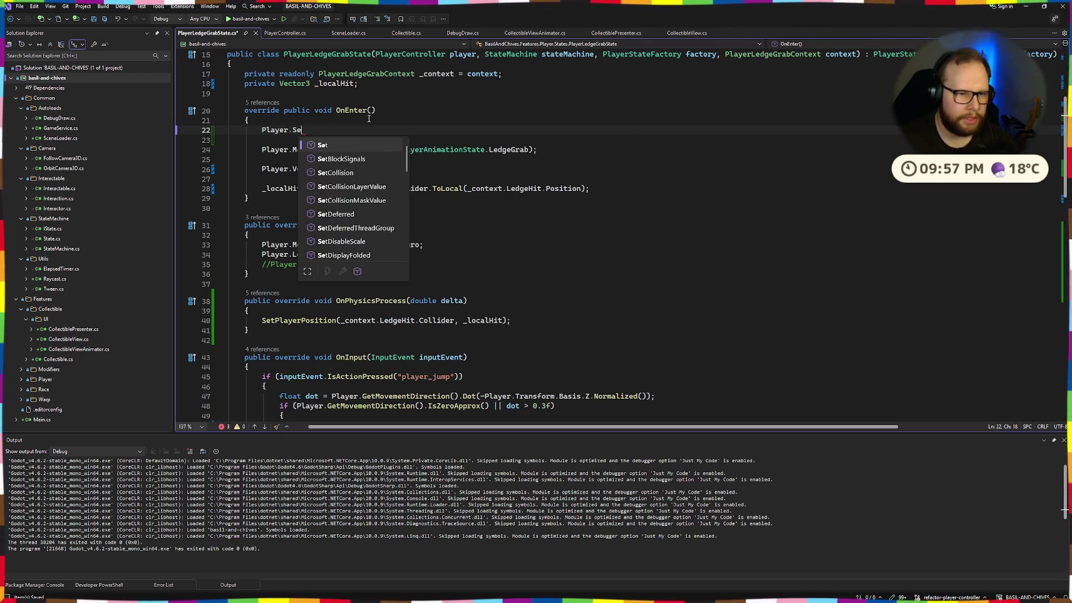
{"action": "key", "text": "BackSpace"}
{"action": "key", "text": "BackSpace"}
{"action": "type", "text": "Co(t"}
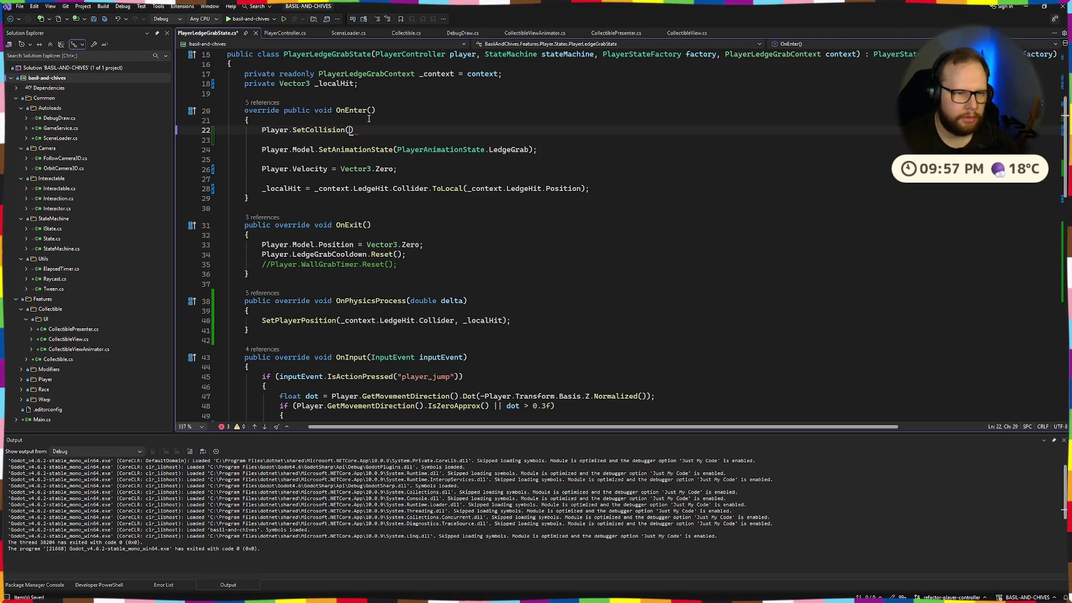
{"action": "type", "text": "ue"}
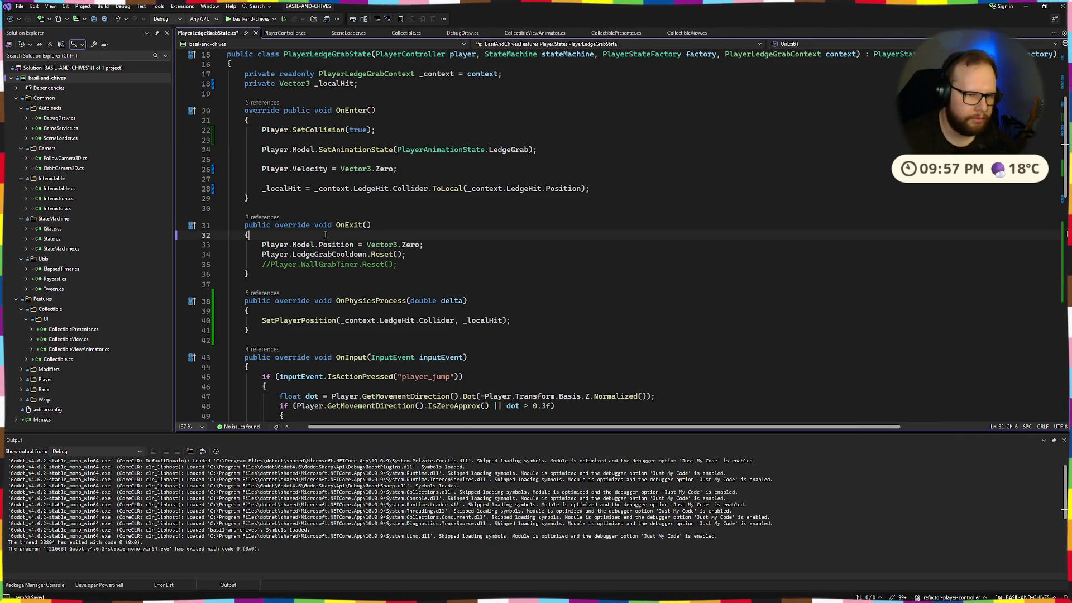
Step: Add Player.SetCollision(false) to OnExit of PlayerLedgeGrabState
{"action": "key", "text": "Return"}
{"action": "type", "text": "Player.SetCollision(true);"}
{"action": "type", "text": "fals"}
{"action": "key", "text": "alt+Tab"}
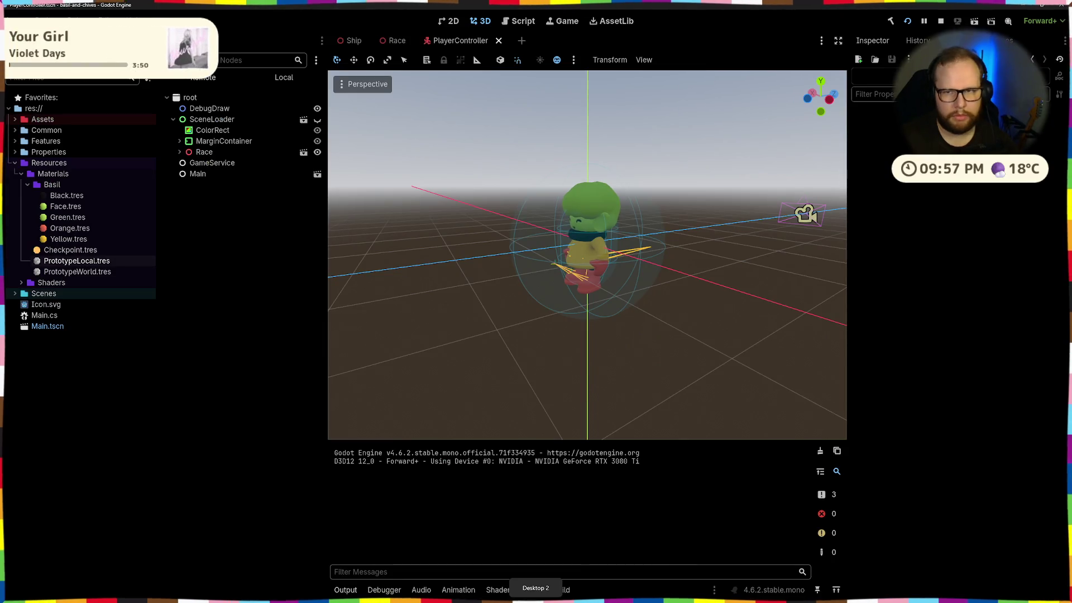
Step: Relaunch the game with the collision changes and climb onto the first ledge
{"action": "left_click", "coordinate": [903, 21]}
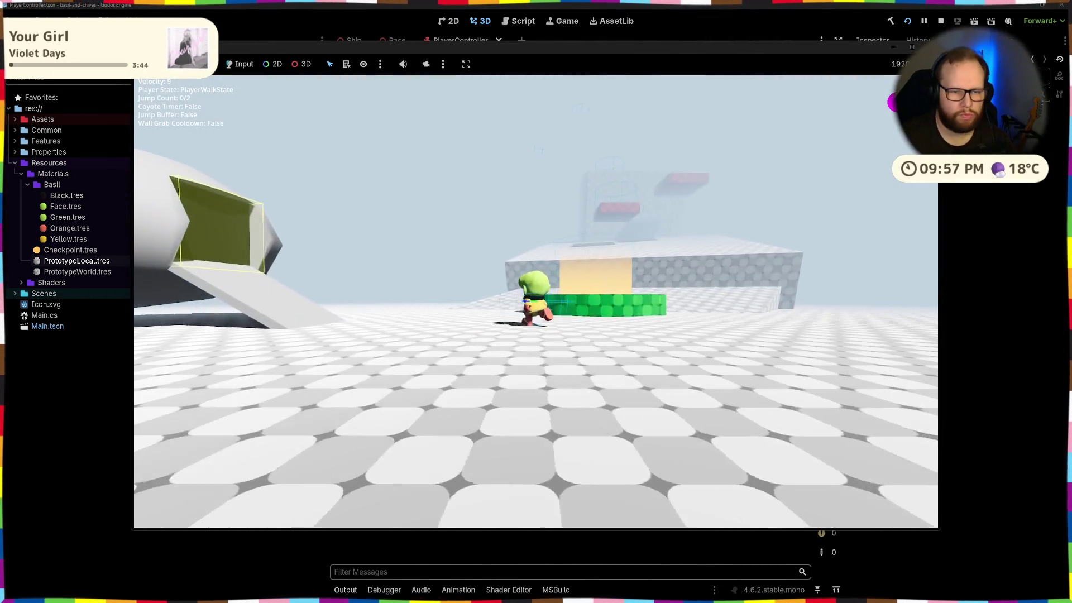
{"action": "key", "text": "space"}
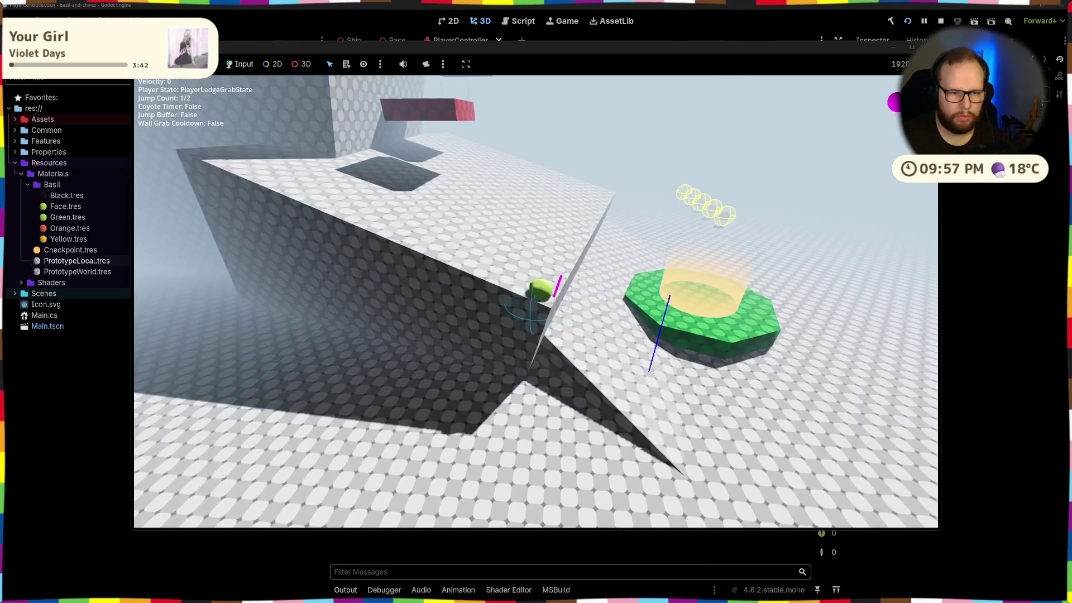
{"action": "key", "text": "space"}
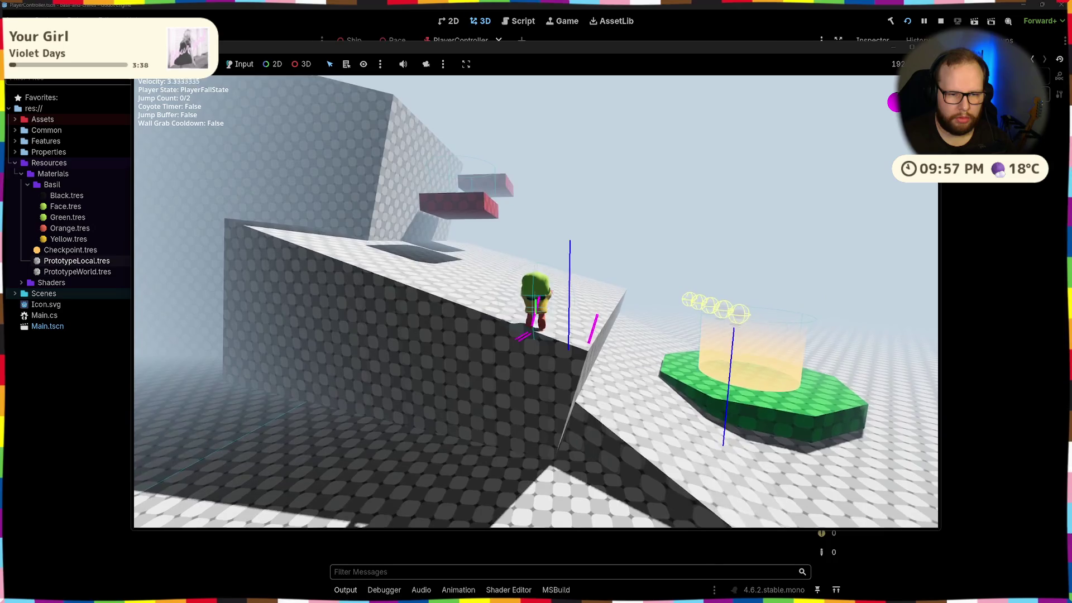
Step: Grab the red block's ledge and climb up, then walk off its edge to grab and climb again
{"action": "key", "text": "s"}
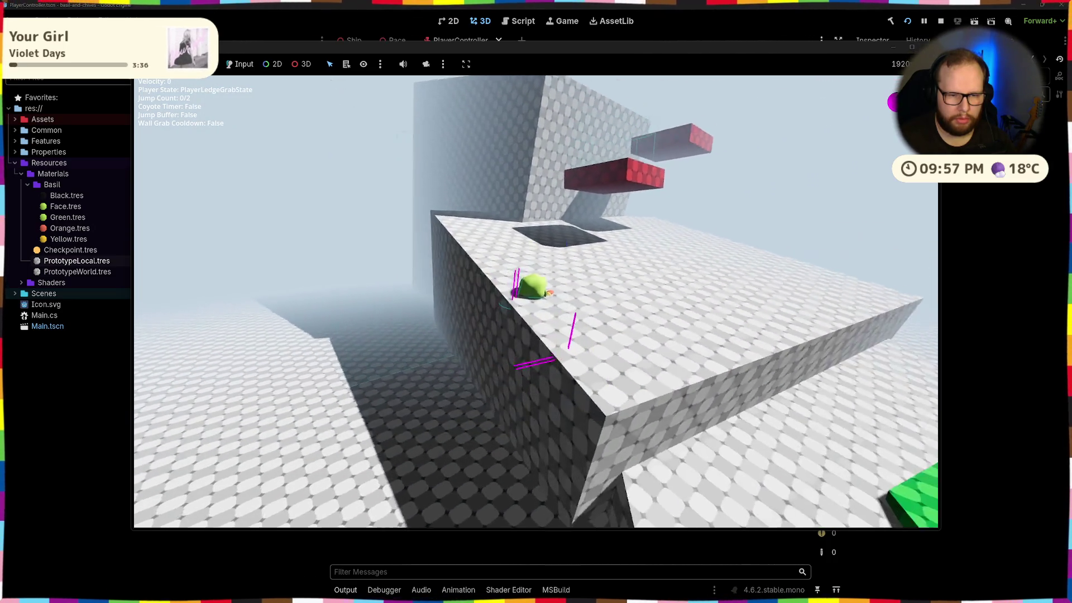
{"action": "key", "text": "space"}
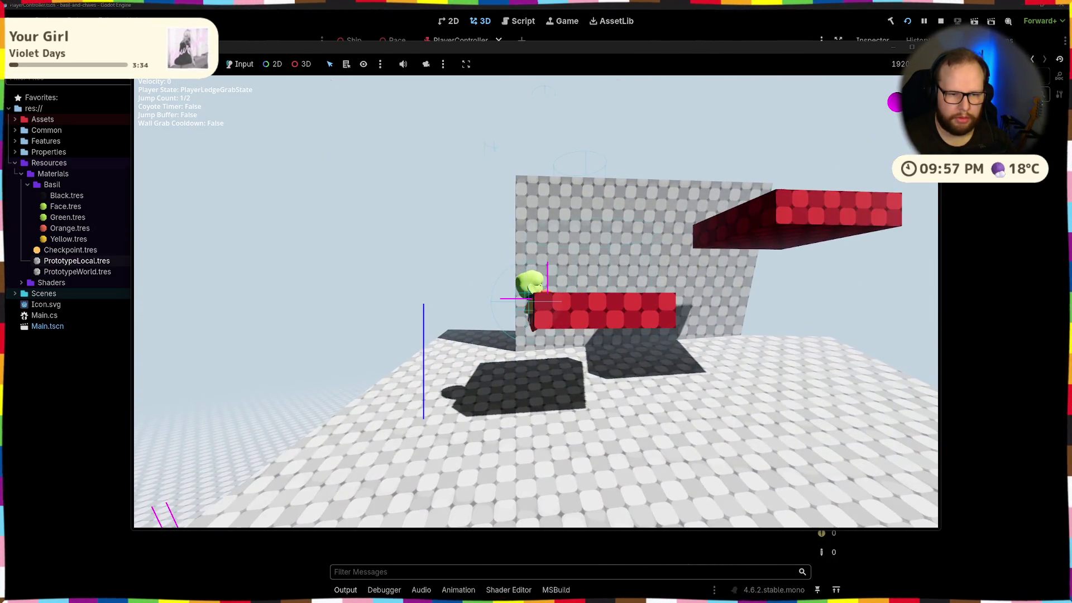
{"action": "key", "text": "space"}
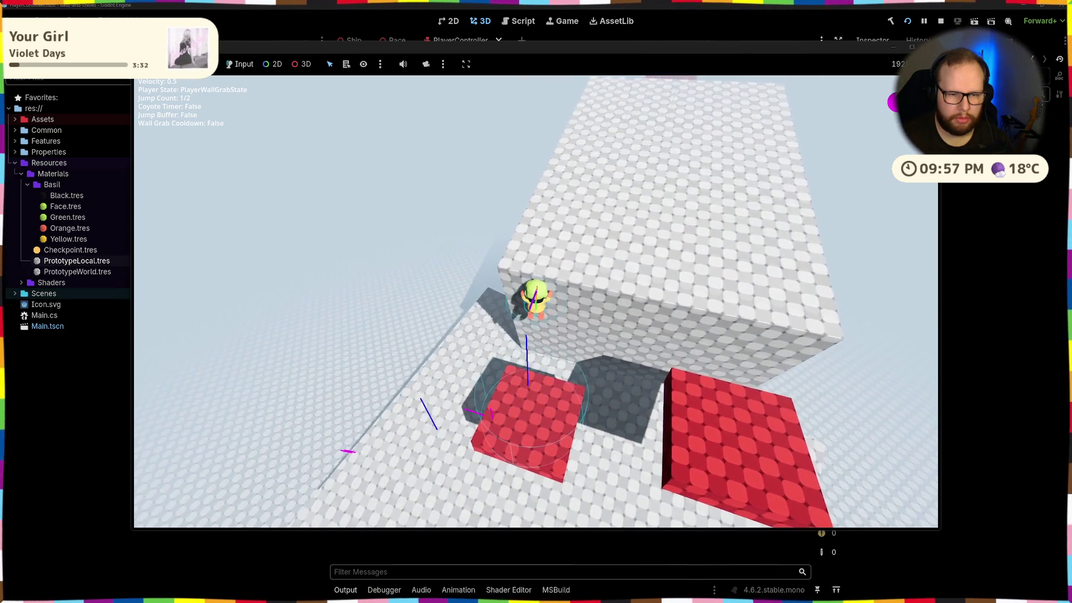
{"action": "key", "text": "w"}
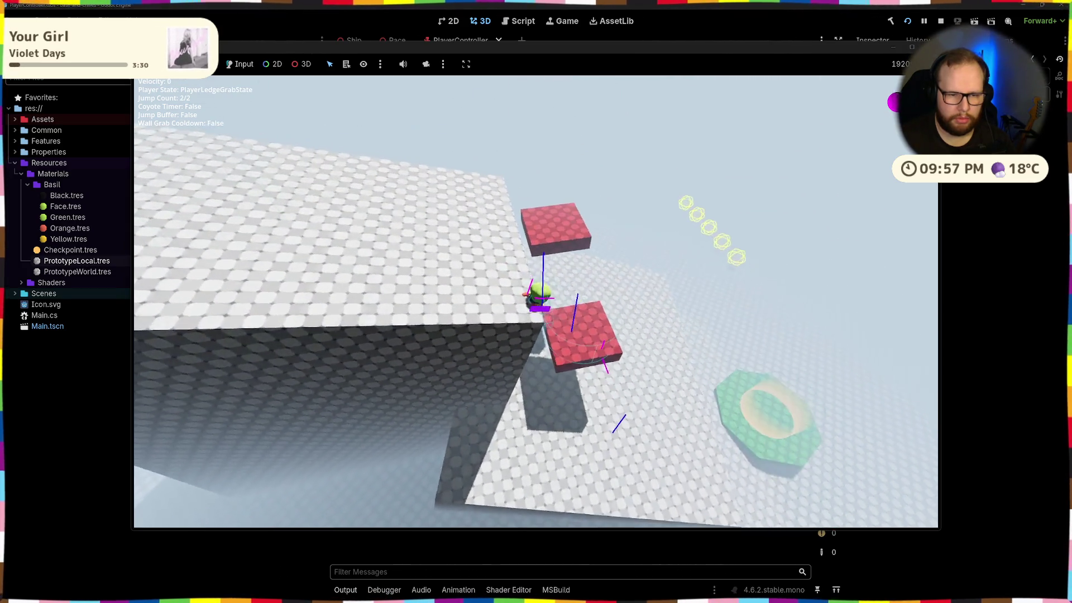
{"action": "key", "text": "w"}
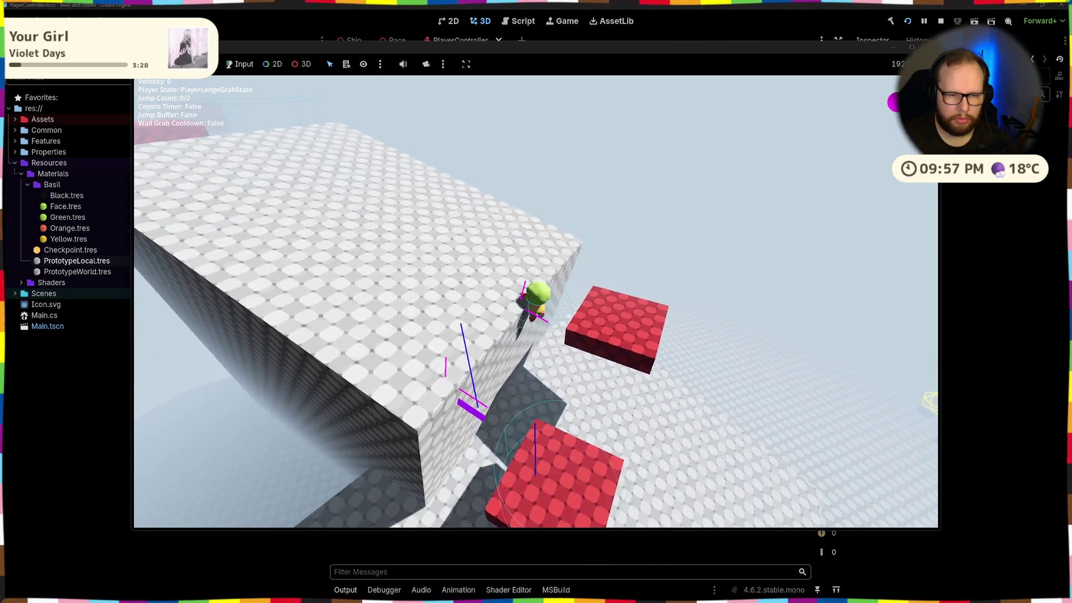
{"action": "key", "text": "w"}
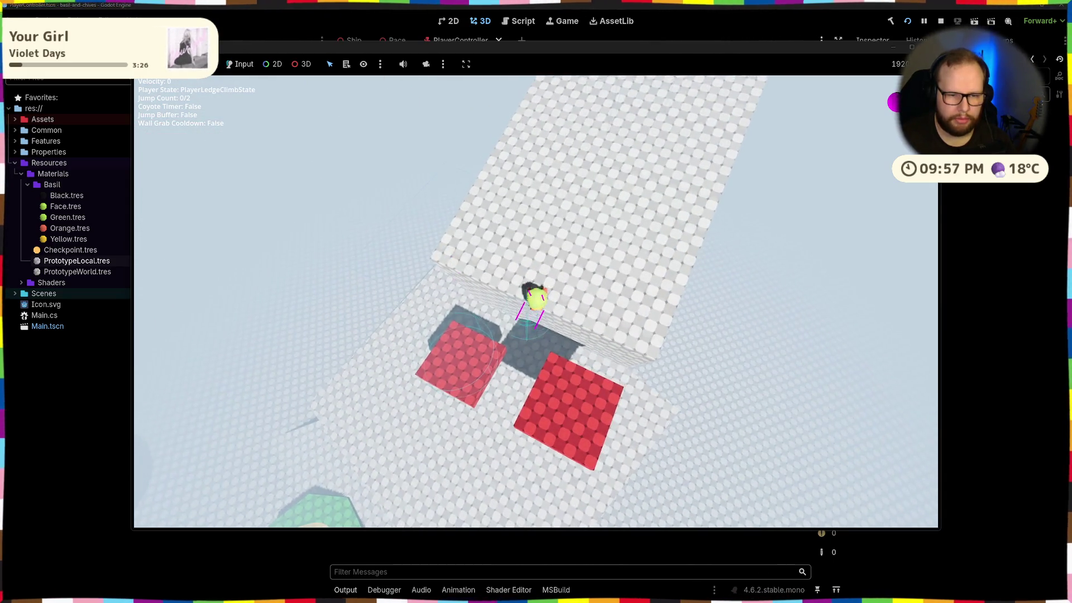
{"action": "key", "text": "w"}
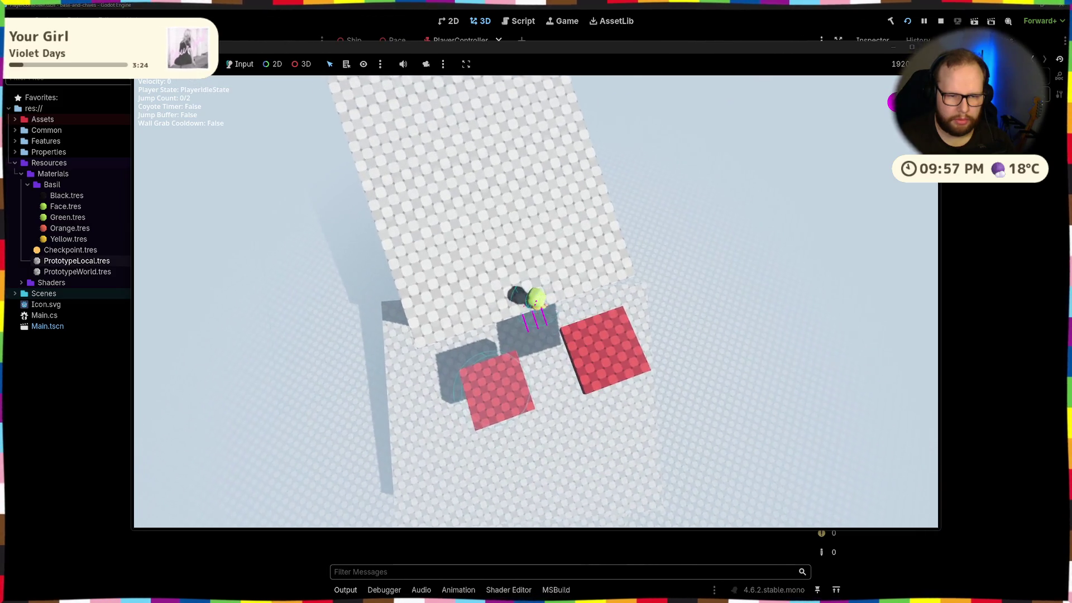
{"action": "key", "text": "w"}
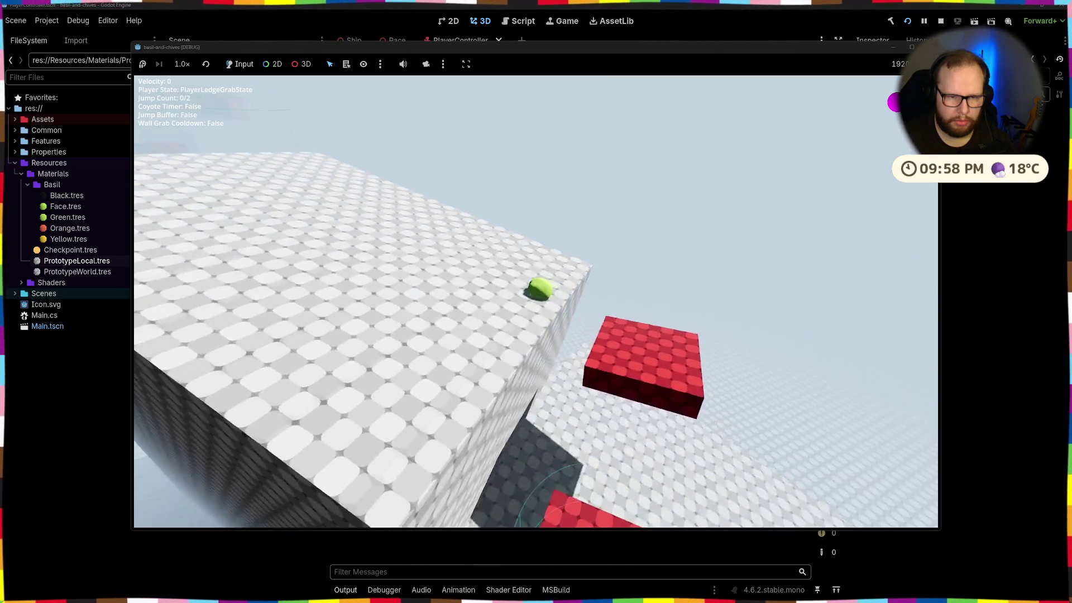
Step: Climb onto block tops, jump against walls and catch block edges while falling
{"action": "key", "text": "space"}
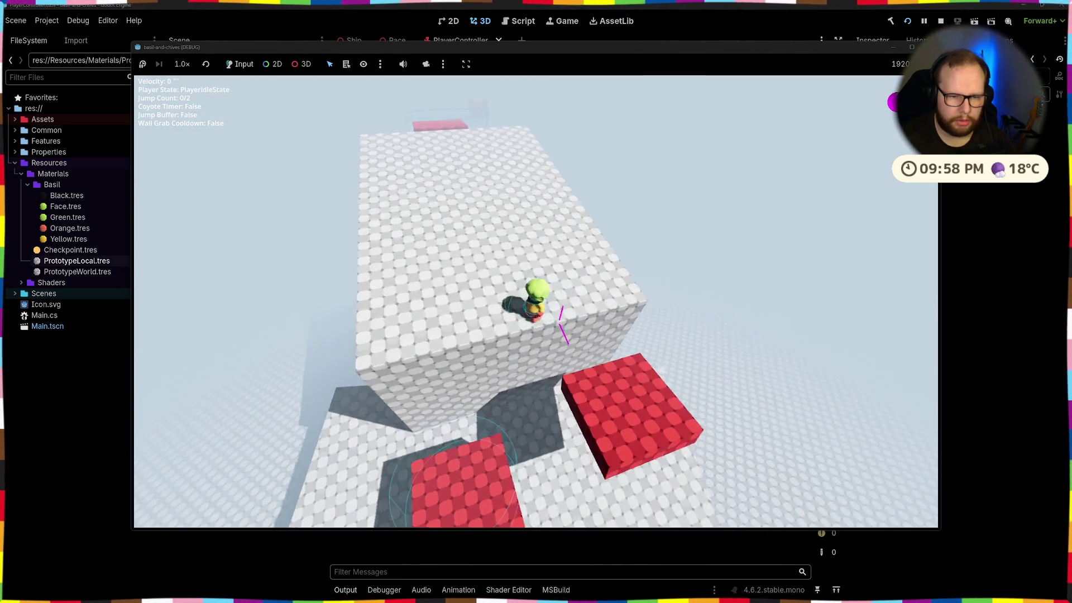
{"action": "key", "text": "space"}
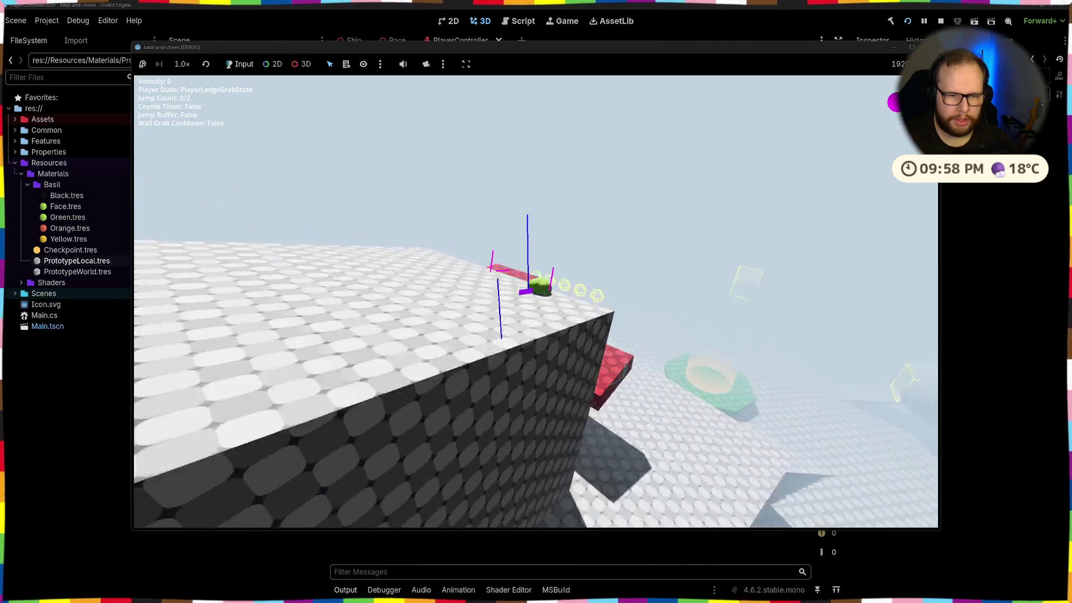
{"action": "key", "text": "space"}
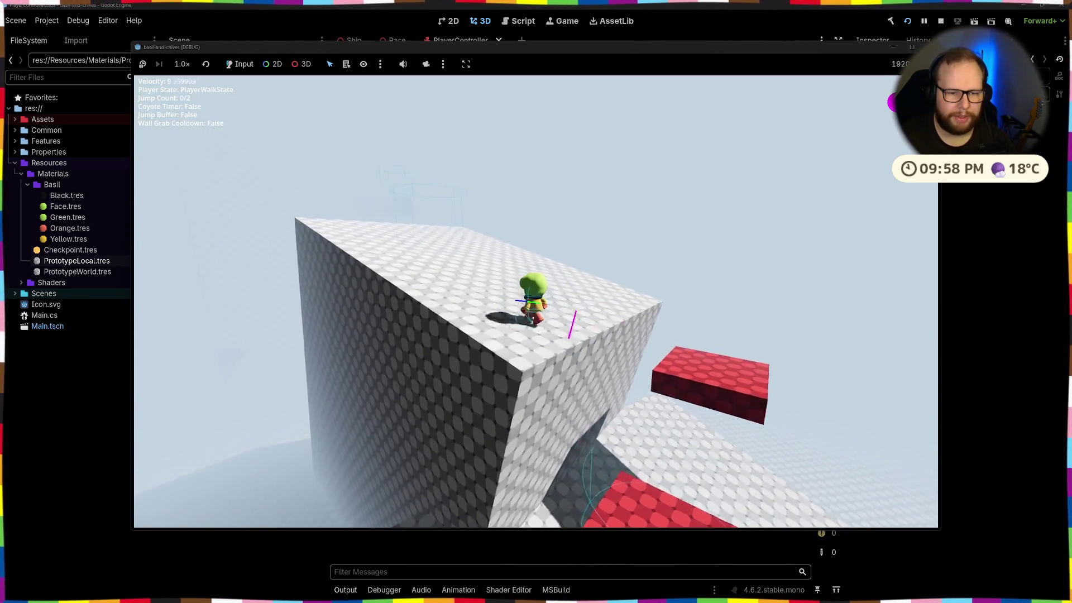
{"action": "key", "text": "space"}
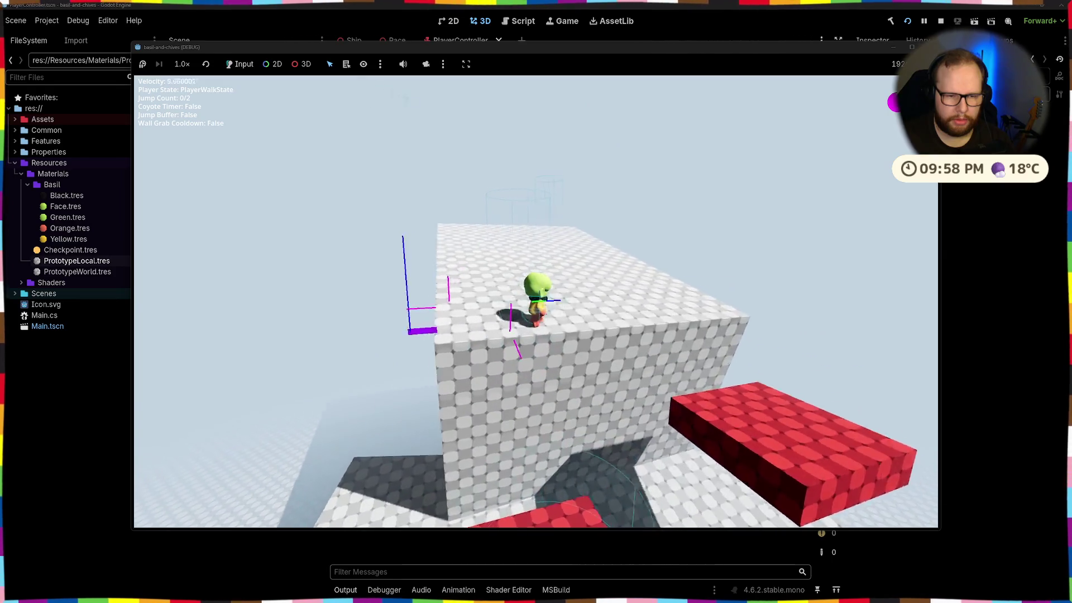
{"action": "key", "text": "space"}
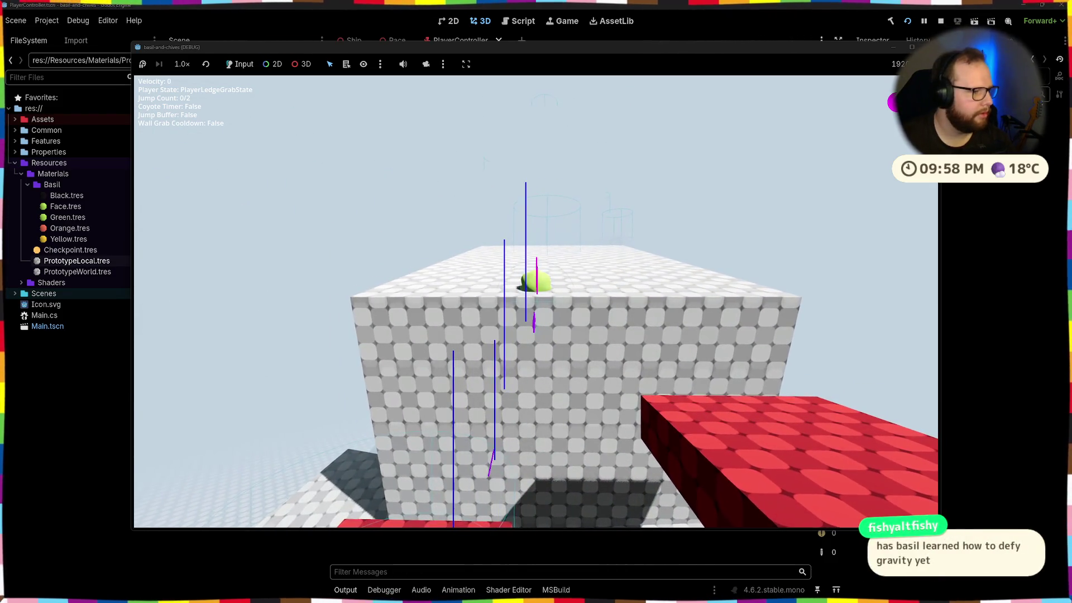
{"action": "key", "text": "w"}
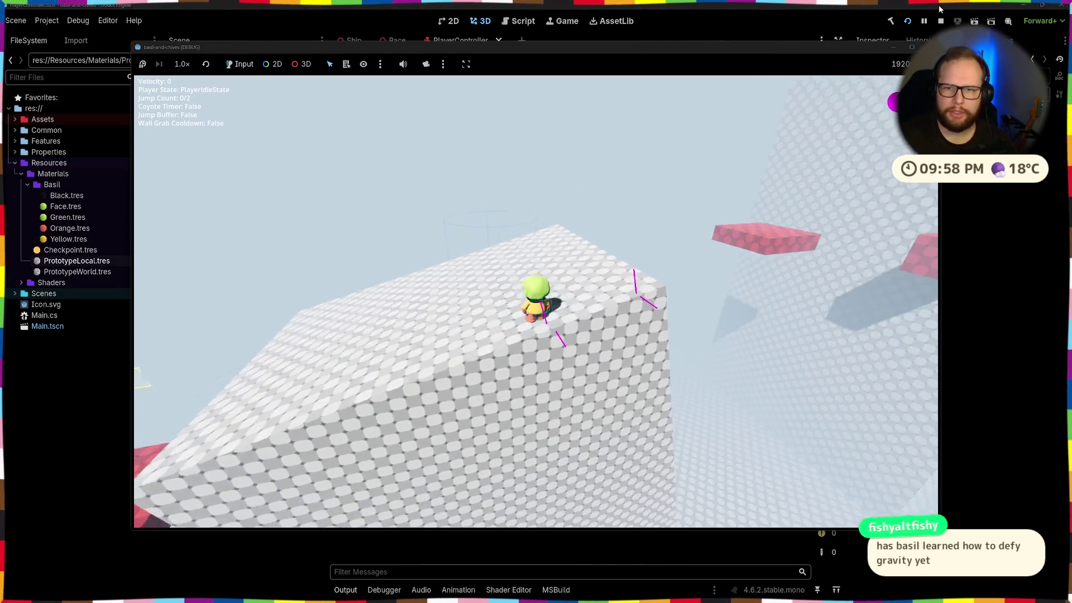
Step: Stop the game with F8 and bring up SetCollision in PlayerController.cs
{"action": "key", "text": "F8"}
{"action": "scroll", "coordinate": [360, 349], "scroll_direction": "up", "scroll_amount": 5}
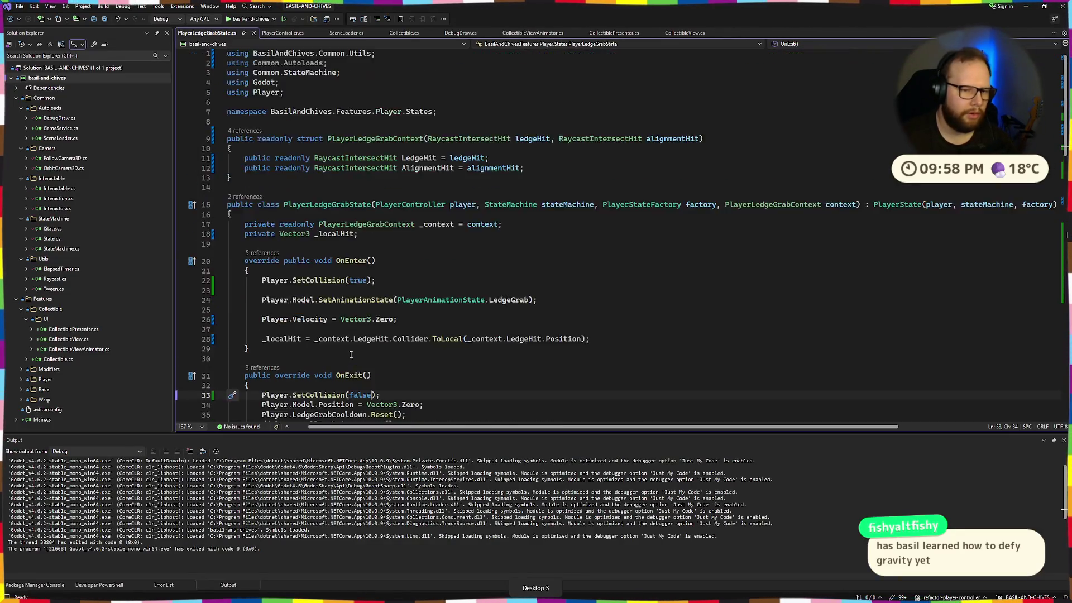
{"action": "scroll", "coordinate": [360, 349], "scroll_direction": "down", "scroll_amount": 15}
{"action": "scroll", "coordinate": [360, 348], "scroll_direction": "up", "scroll_amount": 20}
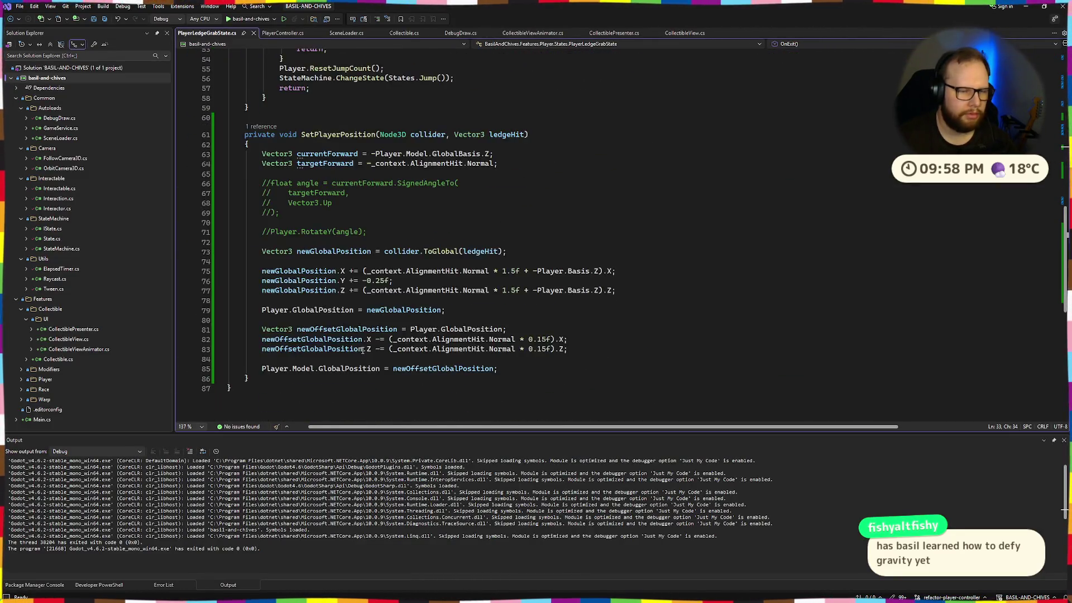
{"action": "left_click", "coordinate": [282, 33]}
{"action": "scroll", "coordinate": [468, 262], "scroll_direction": "up", "scroll_amount": 15}
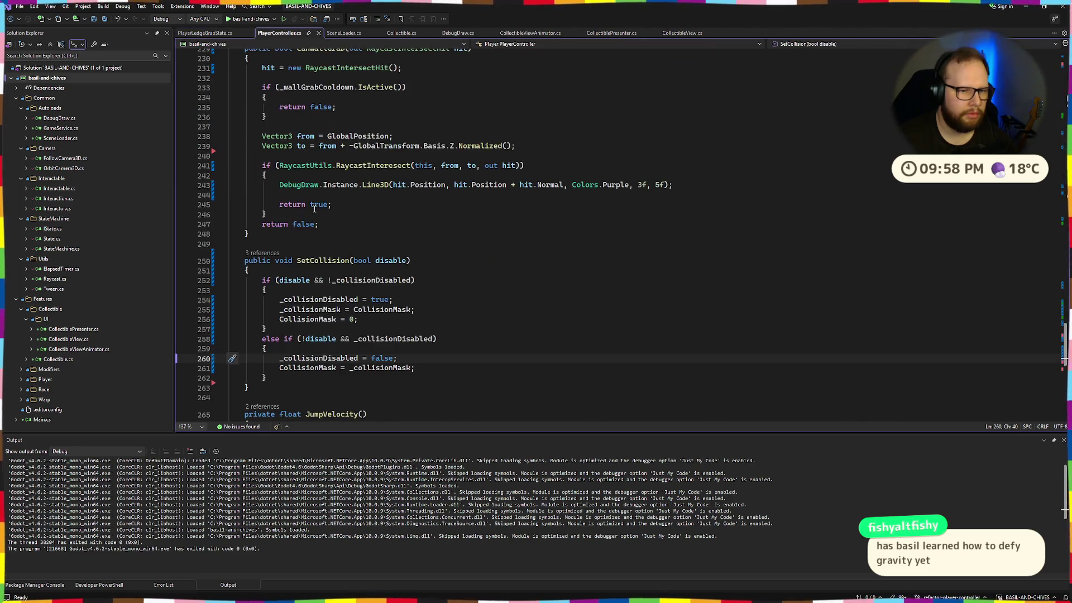
Step: Replace multiplier with 0.1f in ApplyGravity's gravity calculation and launch the game
{"action": "scroll", "coordinate": [469, 261], "scroll_direction": "up", "scroll_amount": 13}
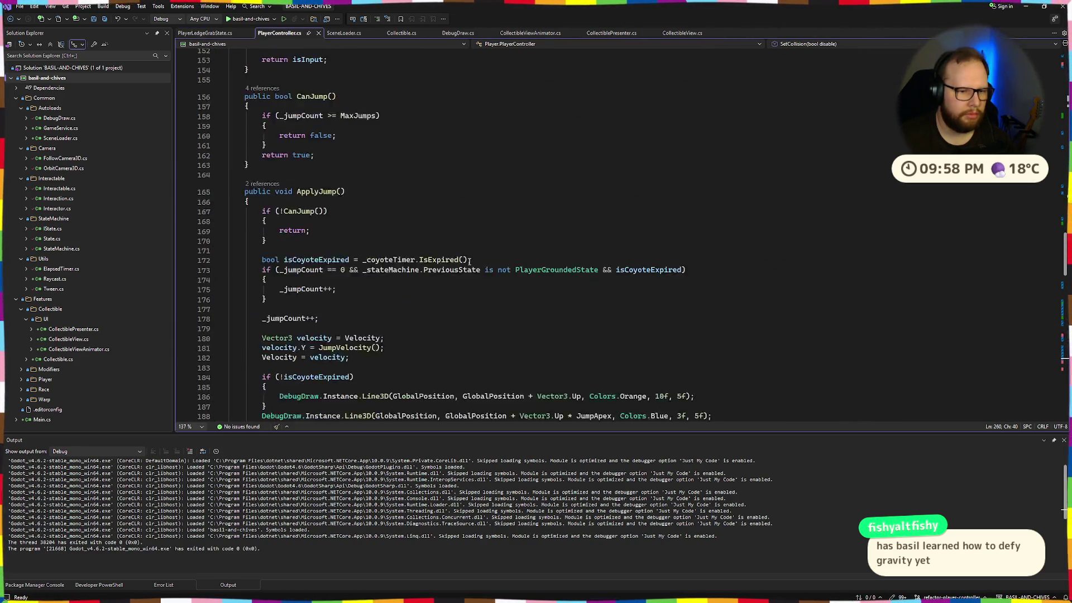
{"action": "scroll", "coordinate": [469, 261], "scroll_direction": "up", "scroll_amount": 19}
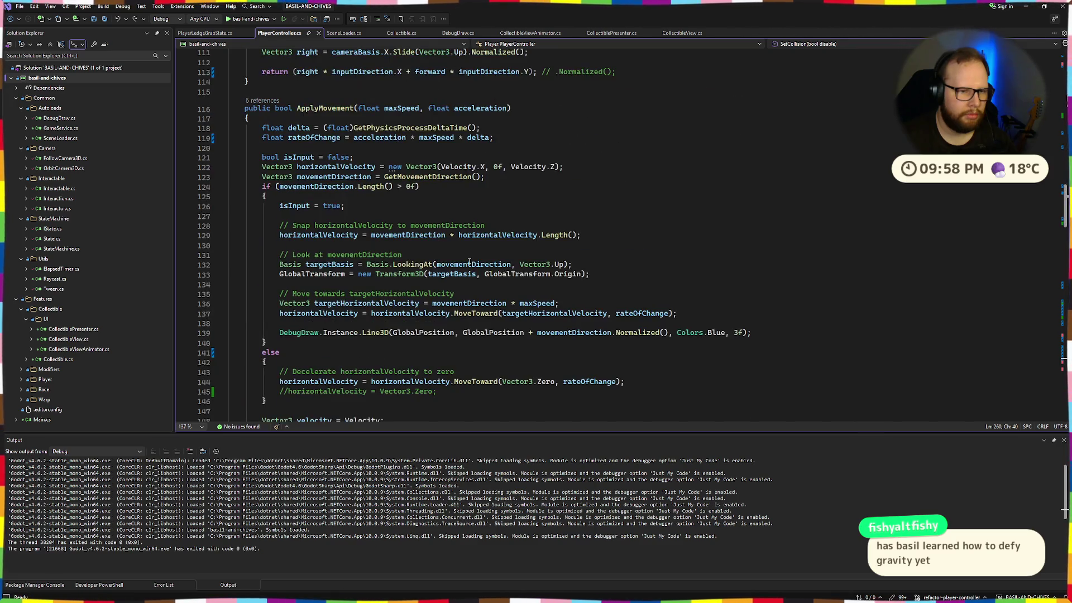
{"action": "scroll", "coordinate": [469, 262], "scroll_direction": "up", "scroll_amount": 5}
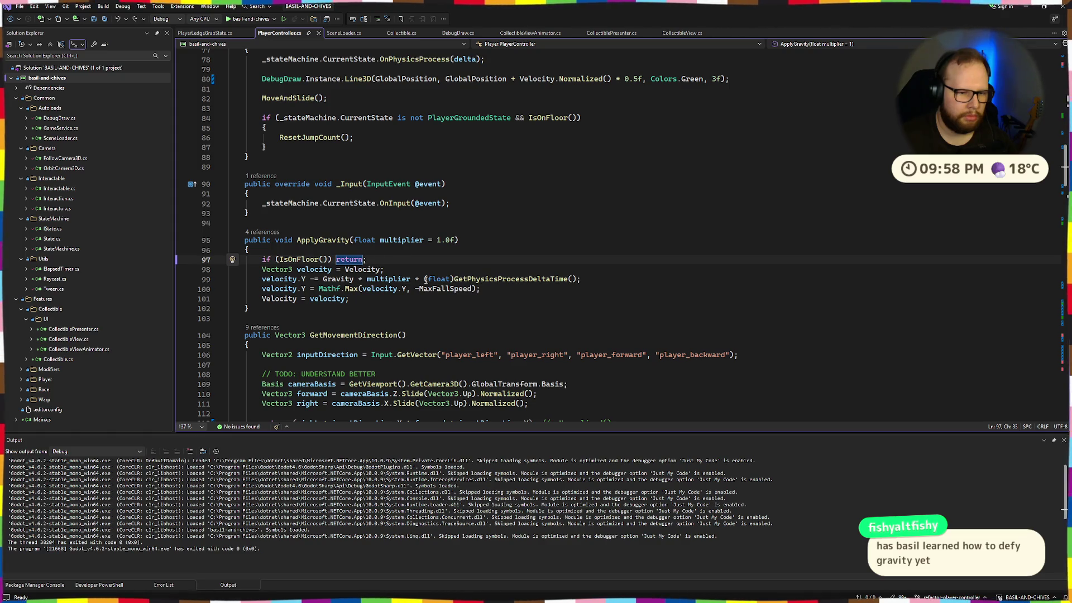
{"action": "double_click", "coordinate": [376, 278]}
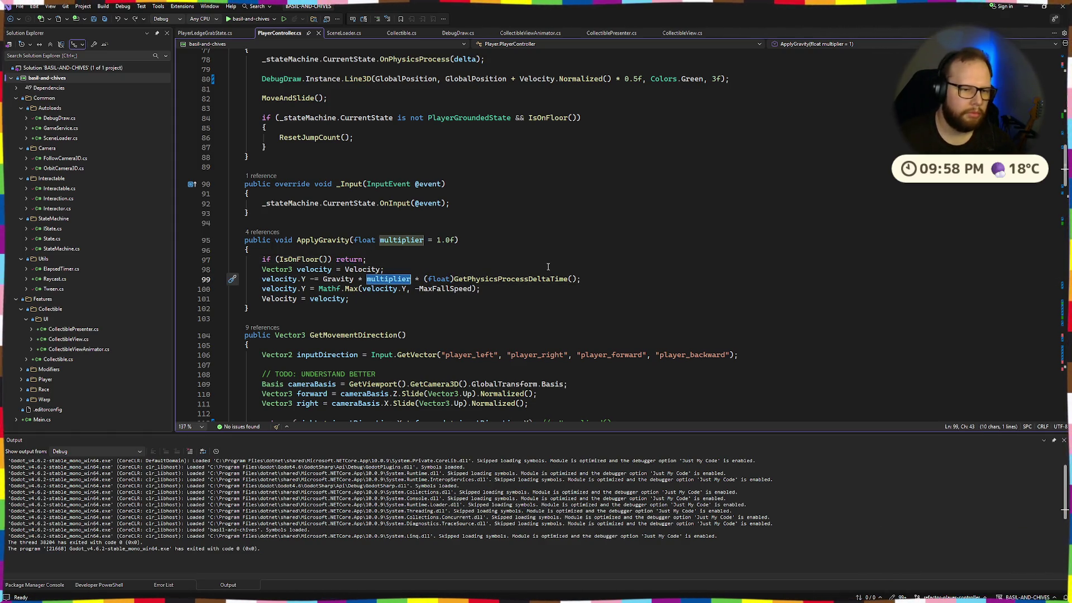
{"action": "double_click", "coordinate": [323, 240]}
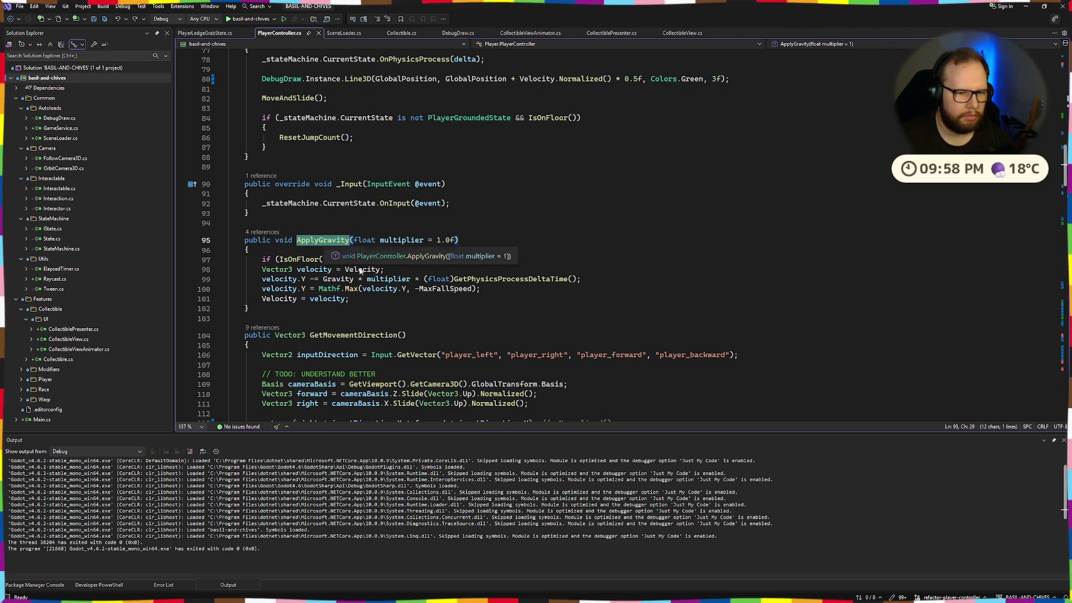
{"action": "mouse_move", "coordinate": [563, 282]}
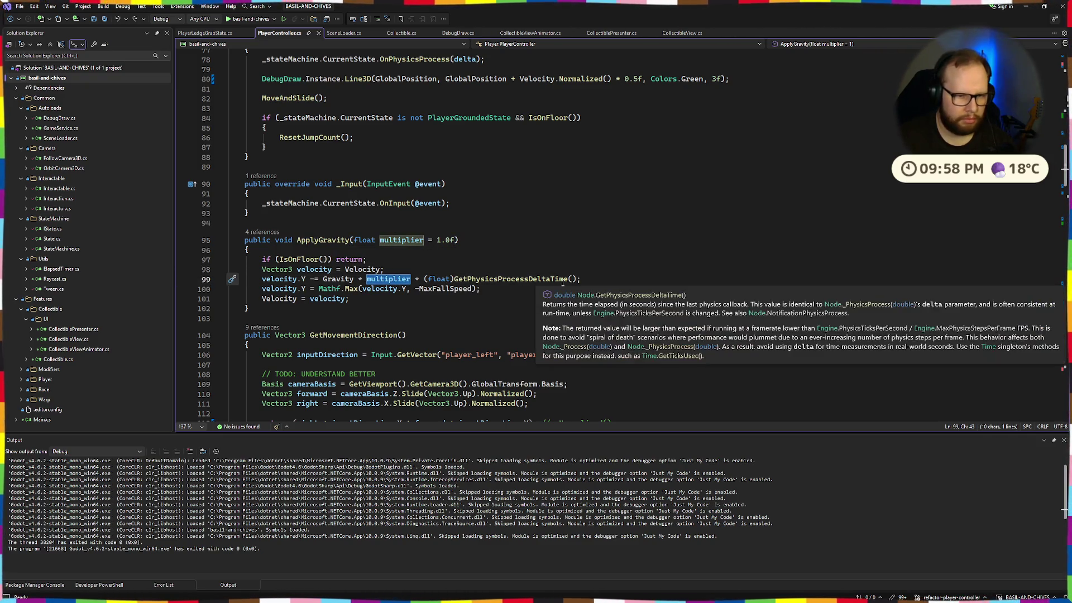
{"action": "type", "text": "0.1f"}
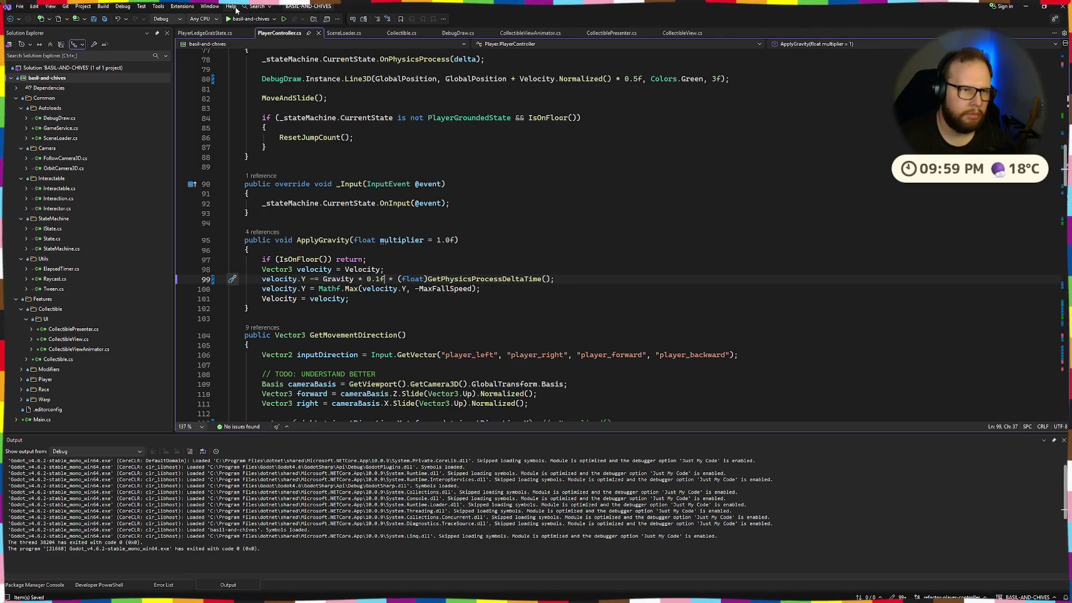
{"action": "left_click", "coordinate": [246, 18]}
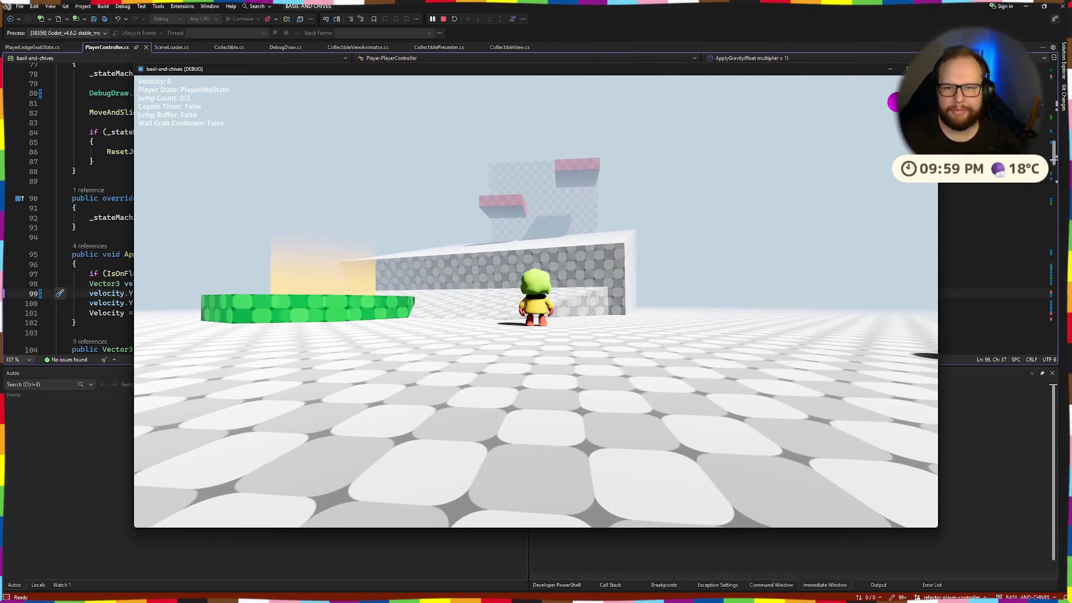
Step: Try out the 0.1f gravity in the running game, then close its window
{"action": "left_click", "coordinate": [927, 69]}
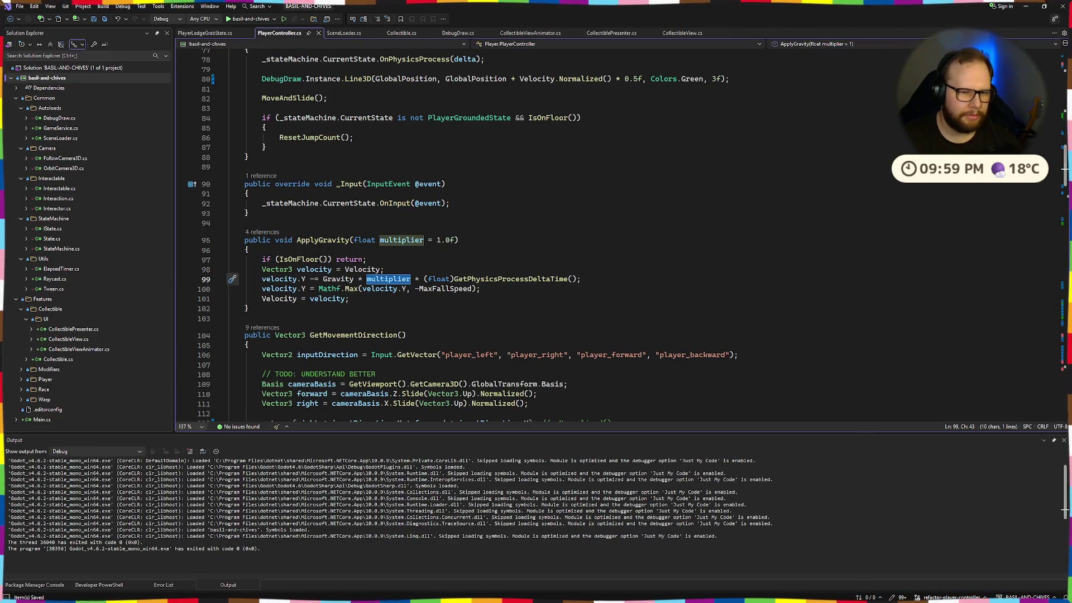
Step: Launch the game from Visual Studio, jump onto the wall, then drop onto the red block's ledge
{"action": "key", "text": "ctrl+super+Left"}
{"action": "key", "text": "ctrl+super+Right"}
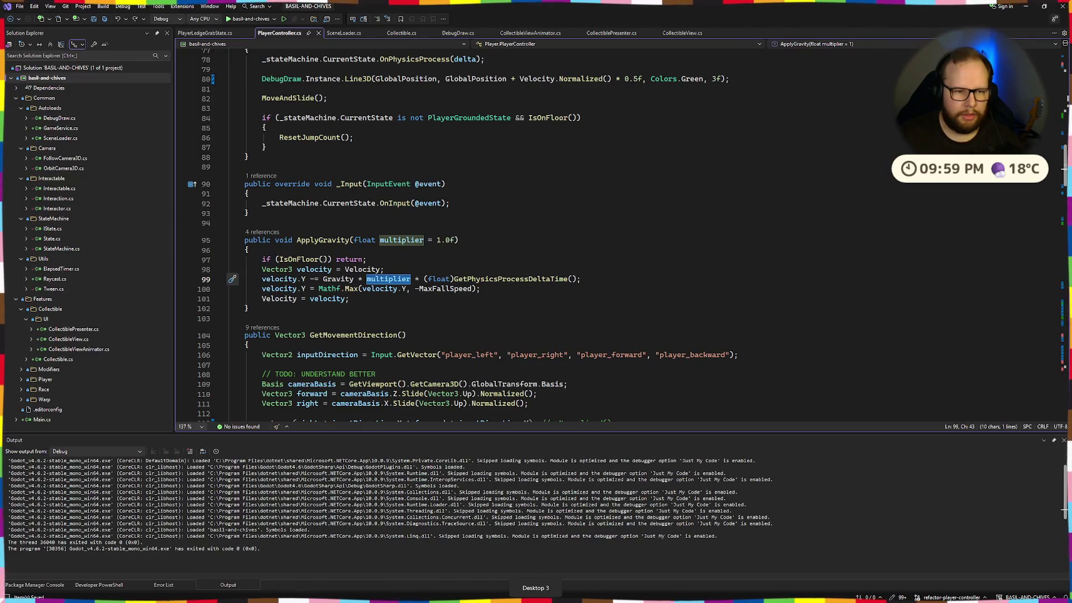
{"action": "left_click", "coordinate": [243, 22]}
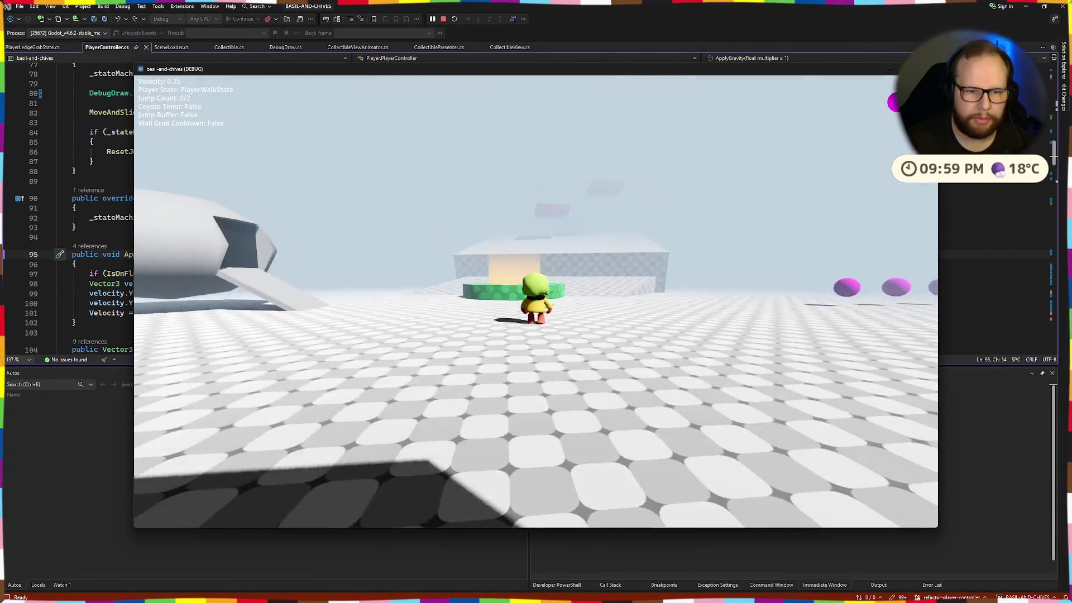
{"action": "key", "text": "space"}
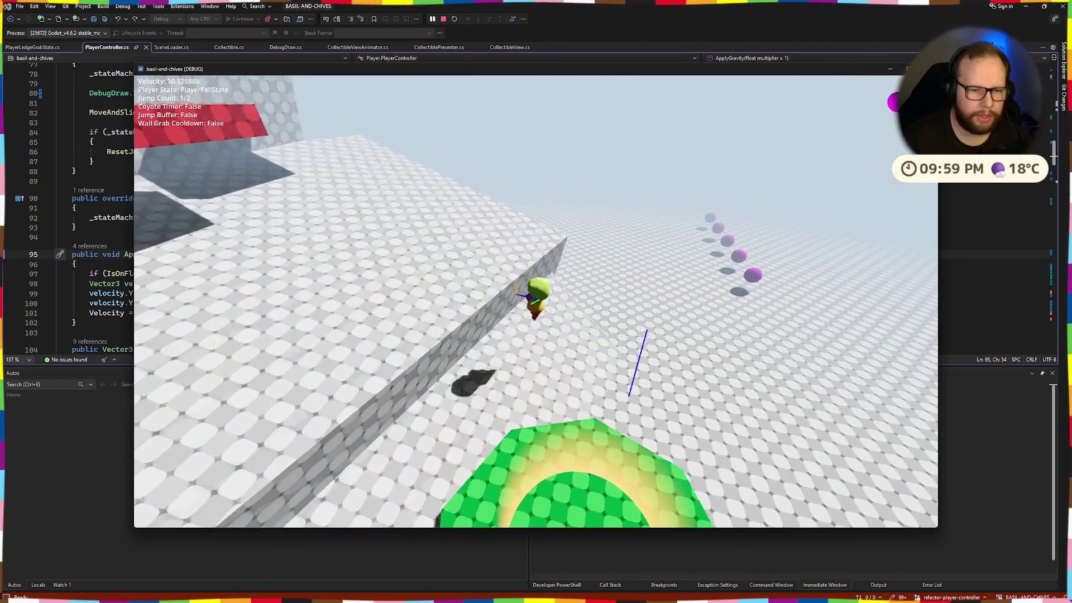
{"action": "key", "text": "s"}
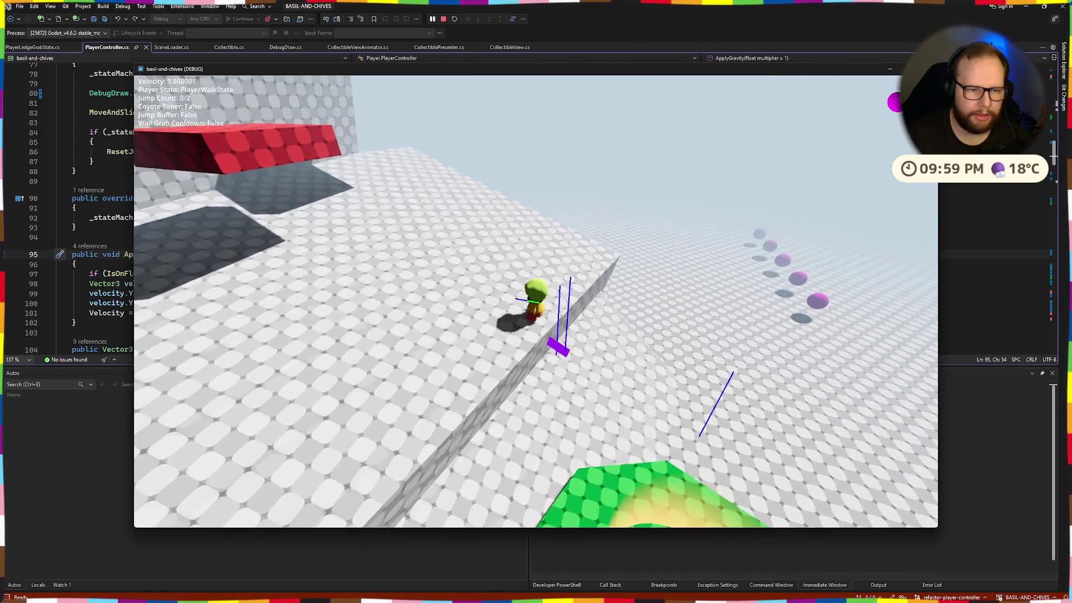
{"action": "key", "text": "w"}
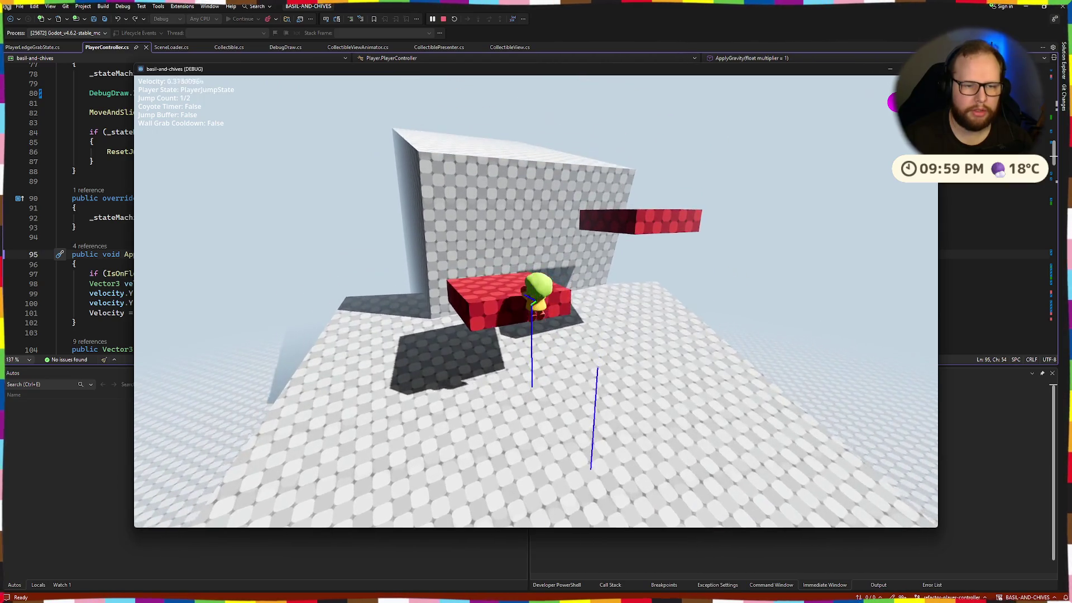
Step: Grab ledges beside the red and tall blocks, climb onto the tall block, then stop the game
{"action": "key", "text": "s"}
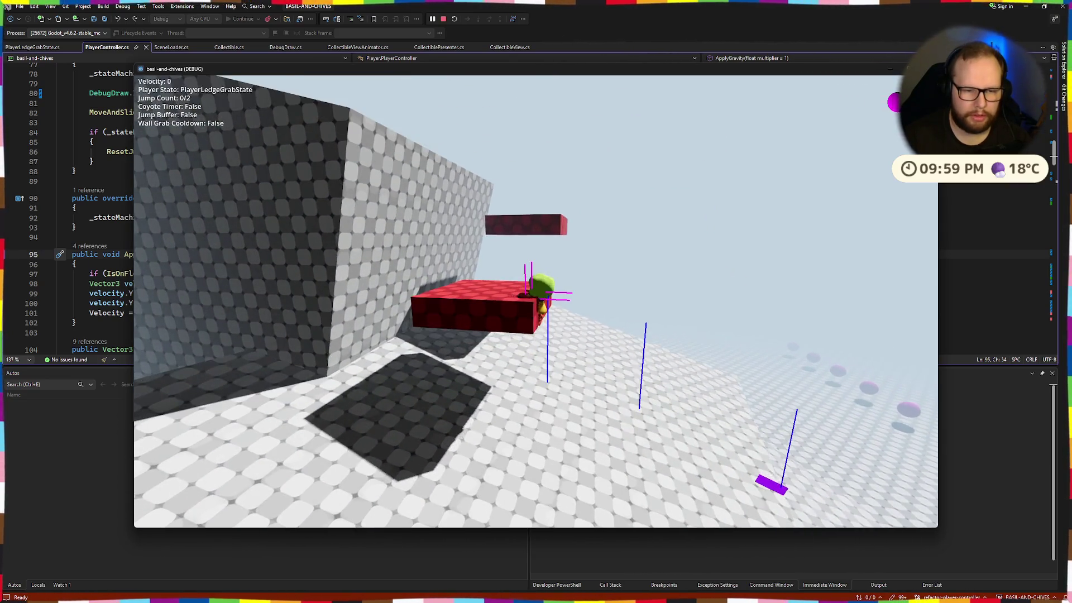
{"action": "key", "text": "space"}
{"action": "key", "text": "space"}
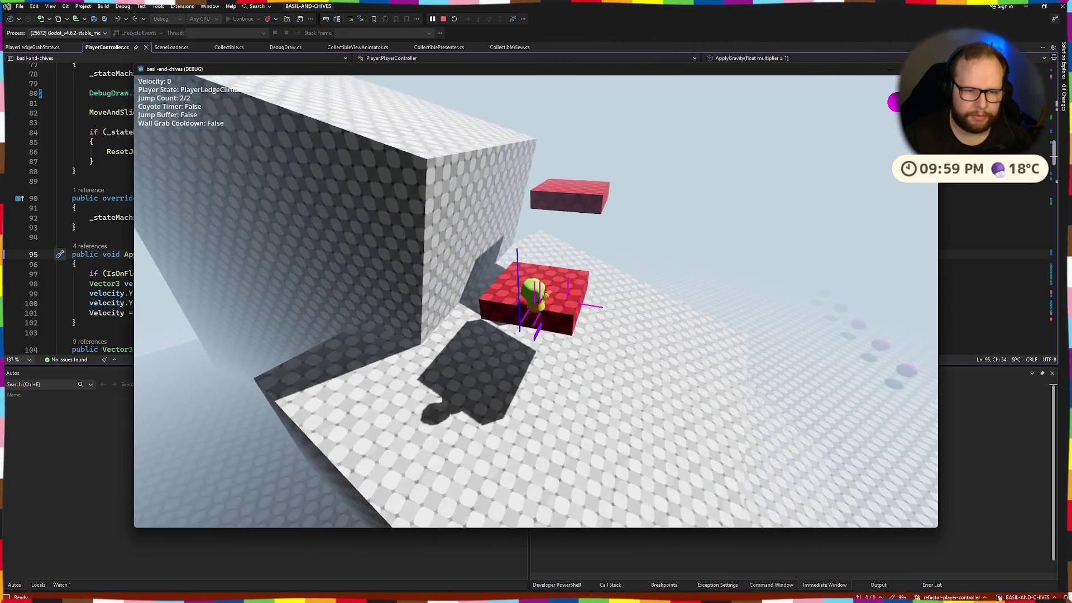
{"action": "key", "text": "space"}
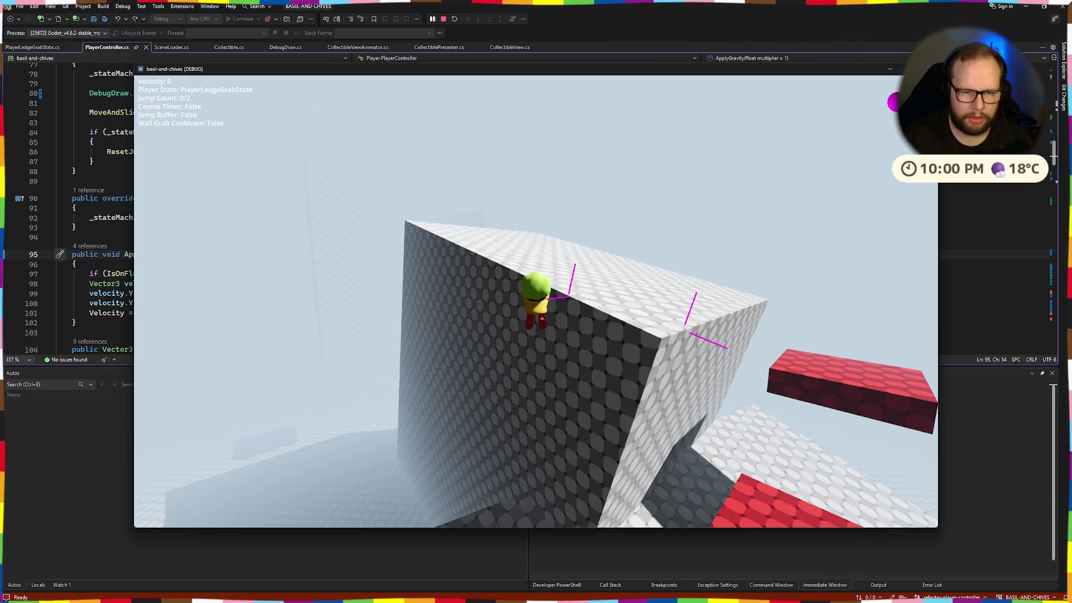
{"action": "key", "text": "space"}
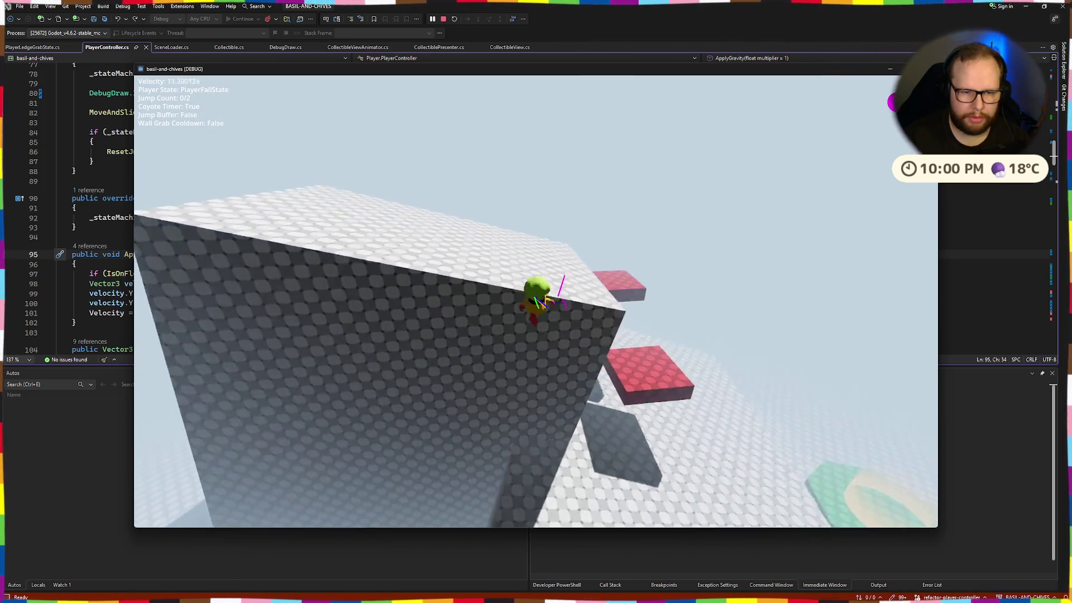
{"action": "key", "text": "space"}
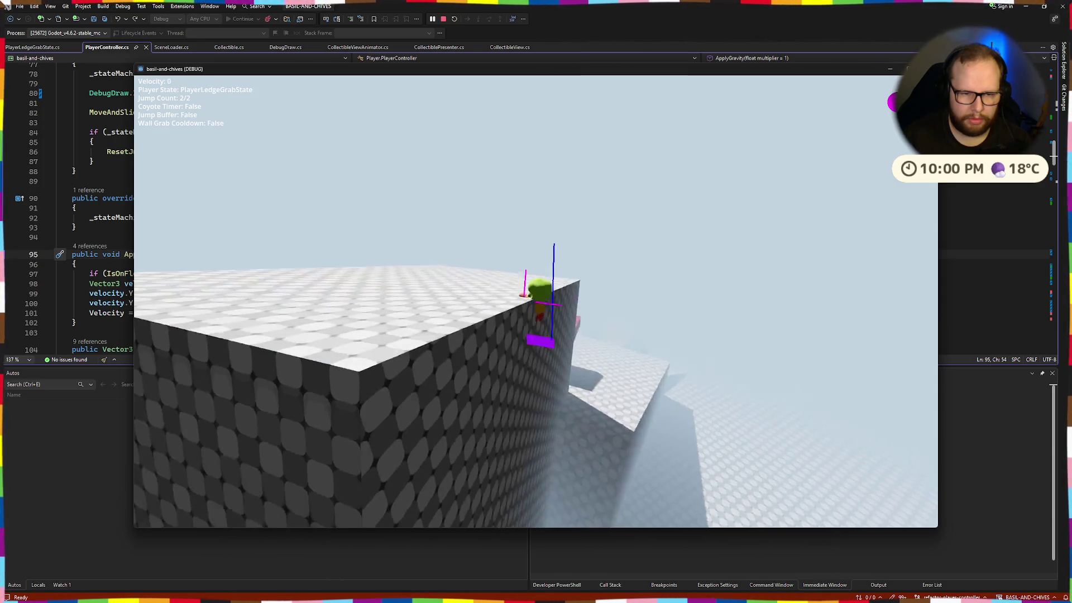
{"action": "key", "text": "space"}
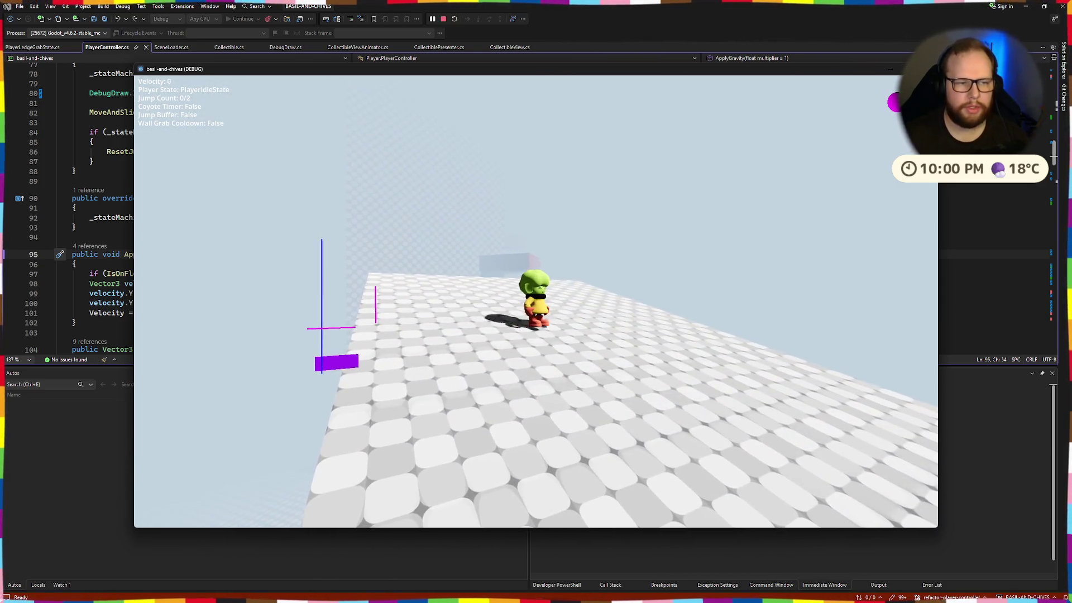
{"action": "key", "text": "Escape"}
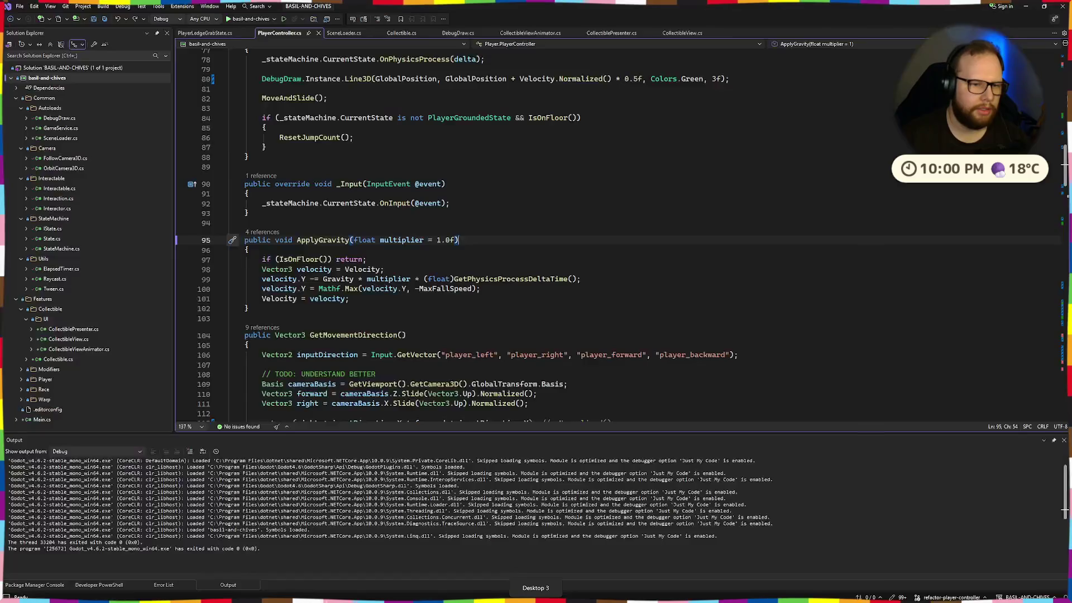
Step: Review the CanWallGrab method, including its raycast lines and wall-grab cooldown check
{"action": "scroll", "coordinate": [452, 349], "scroll_direction": "down", "scroll_amount": 20}
{"action": "scroll", "coordinate": [453, 354], "scroll_direction": "up", "scroll_amount": 20}
{"action": "scroll", "coordinate": [452, 359], "scroll_direction": "down", "scroll_amount": 5}
{"action": "scroll", "coordinate": [453, 359], "scroll_direction": "up", "scroll_amount": 14}
{"action": "scroll", "coordinate": [452, 359], "scroll_direction": "down", "scroll_amount": 20}
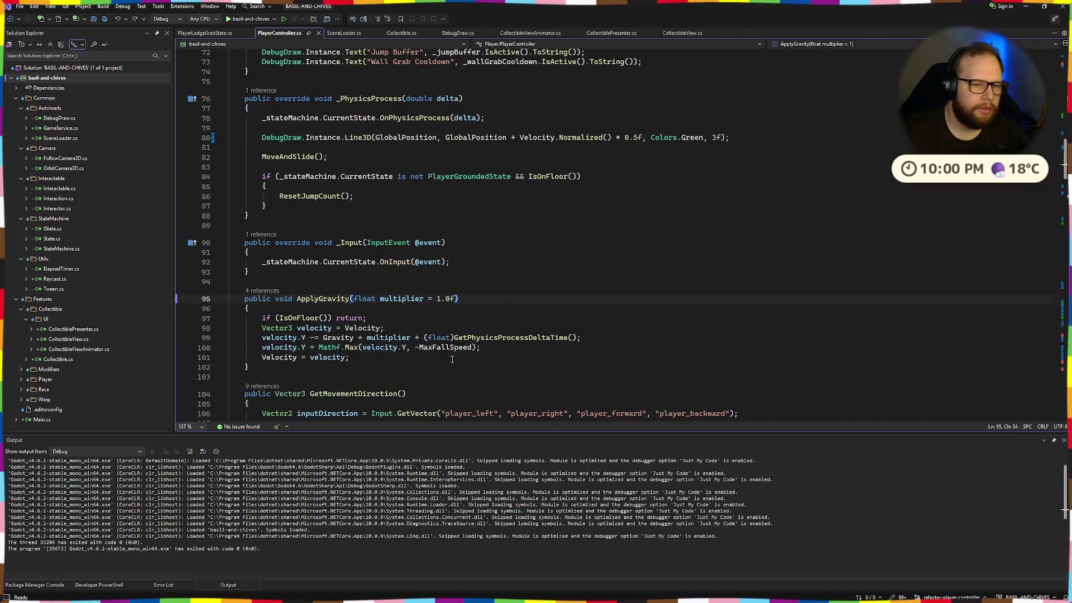
{"action": "scroll", "coordinate": [455, 284], "scroll_direction": "down", "scroll_amount": 8}
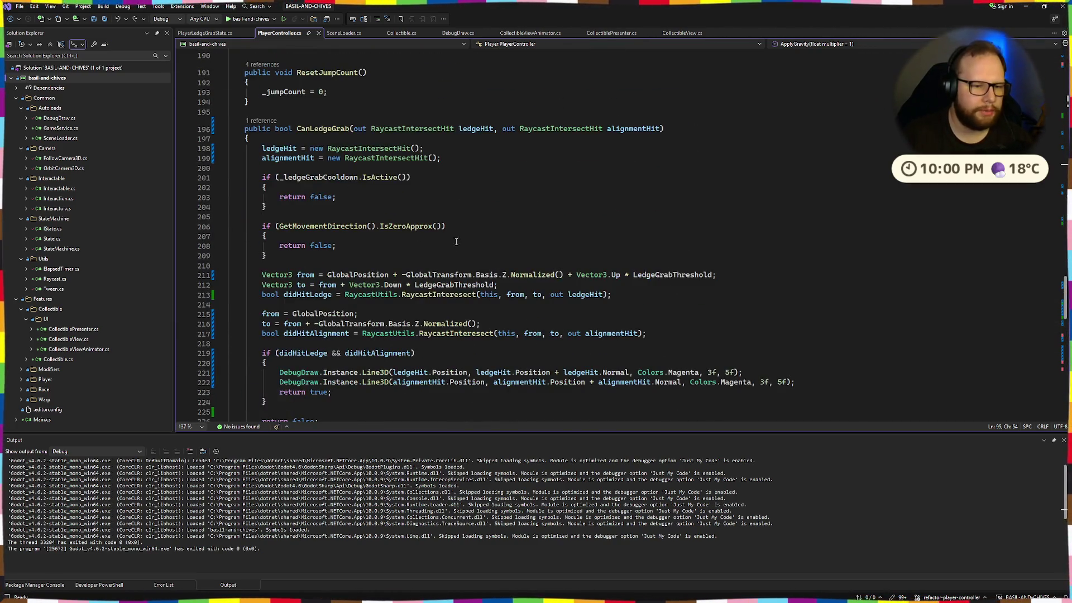
{"action": "scroll", "coordinate": [460, 229], "scroll_direction": "down", "scroll_amount": 12}
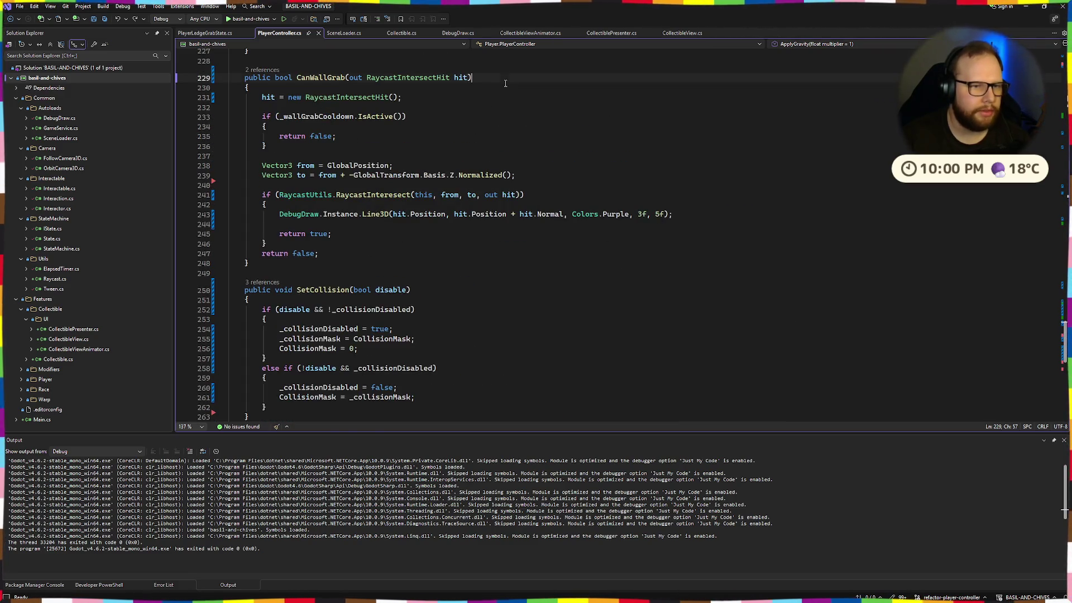
{"action": "scroll", "coordinate": [436, 153], "scroll_direction": "up", "scroll_amount": 2}
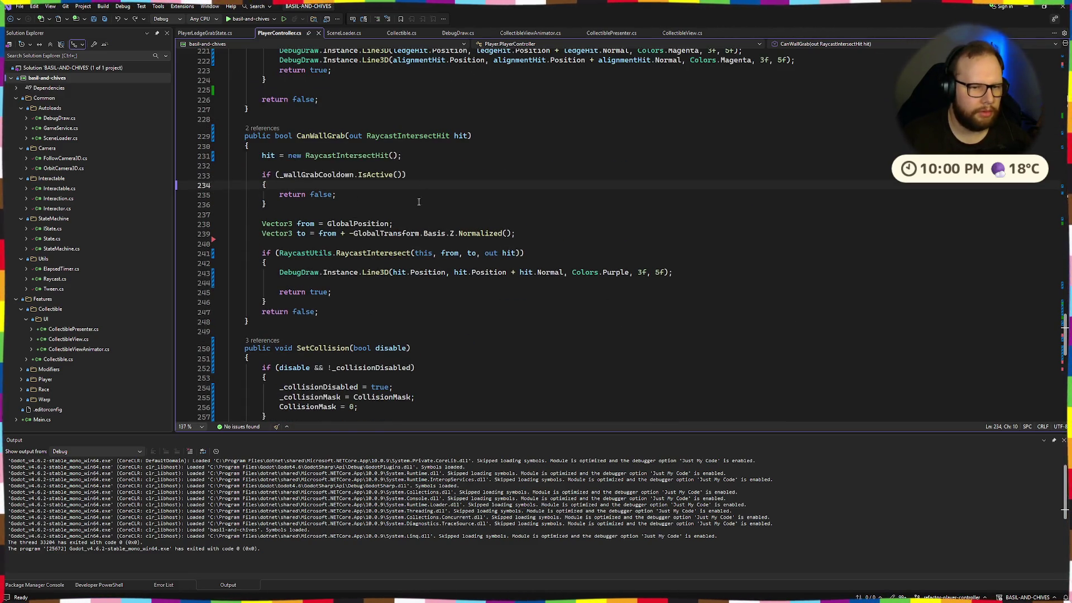
{"action": "left_click_drag", "start_coordinate": [262, 223], "coordinate": [553, 233]}
{"action": "left_click", "coordinate": [553, 233]}
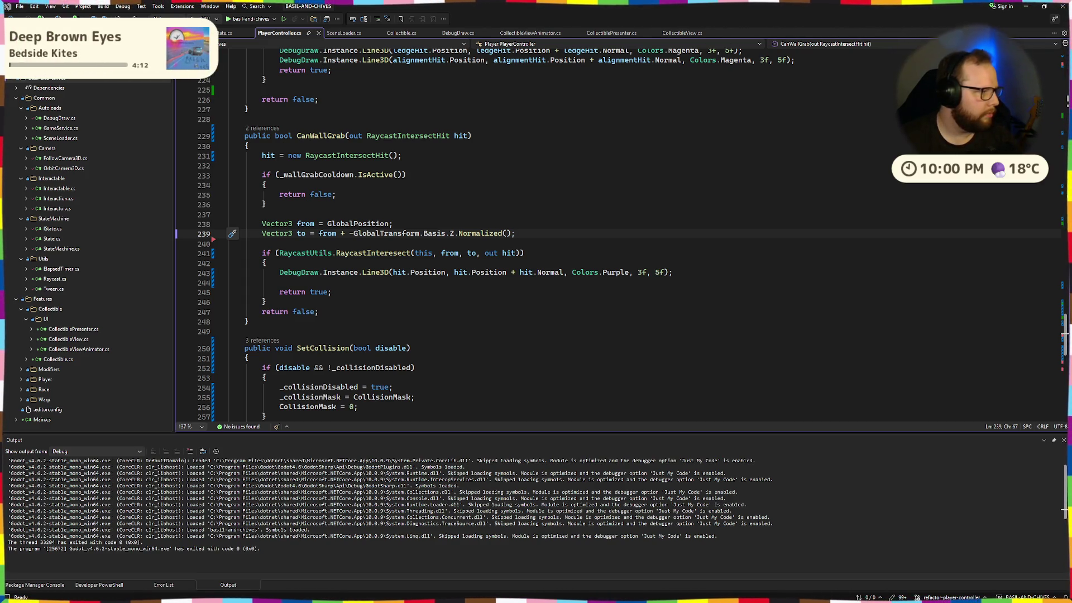
{"action": "left_click", "coordinate": [450, 174]}
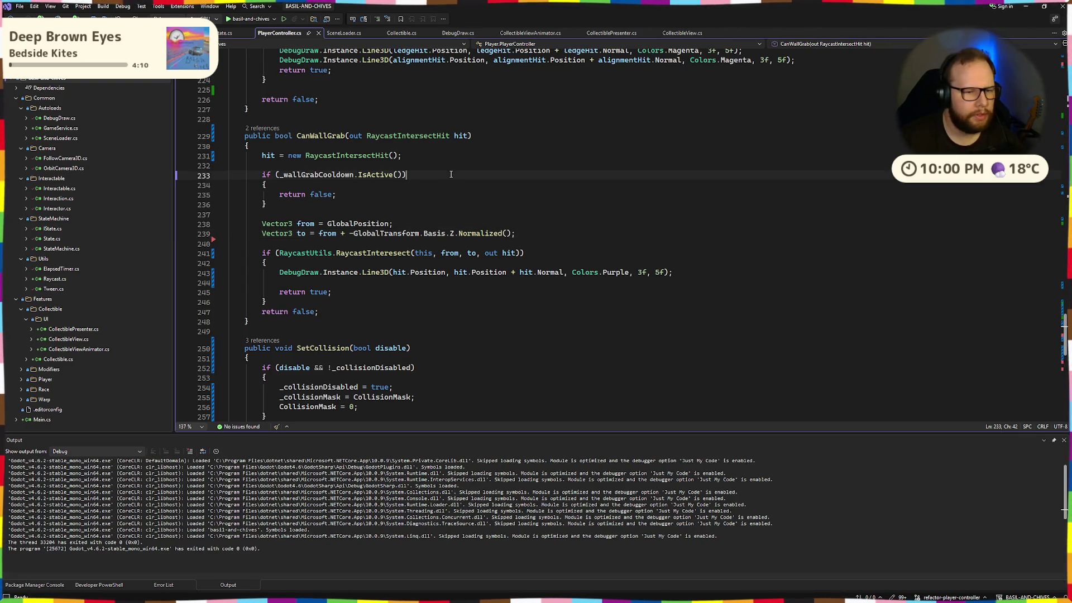
{"action": "mouse_move", "coordinate": [282, 139]}
{"action": "left_mouse_down"}
{"action": "mouse_move", "coordinate": [249, 322]}
{"action": "mouse_move", "coordinate": [318, 233]}
{"action": "mouse_move", "coordinate": [307, 139]}
{"action": "left_mouse_up"}
{"action": "left_click", "coordinate": [537, 159]}
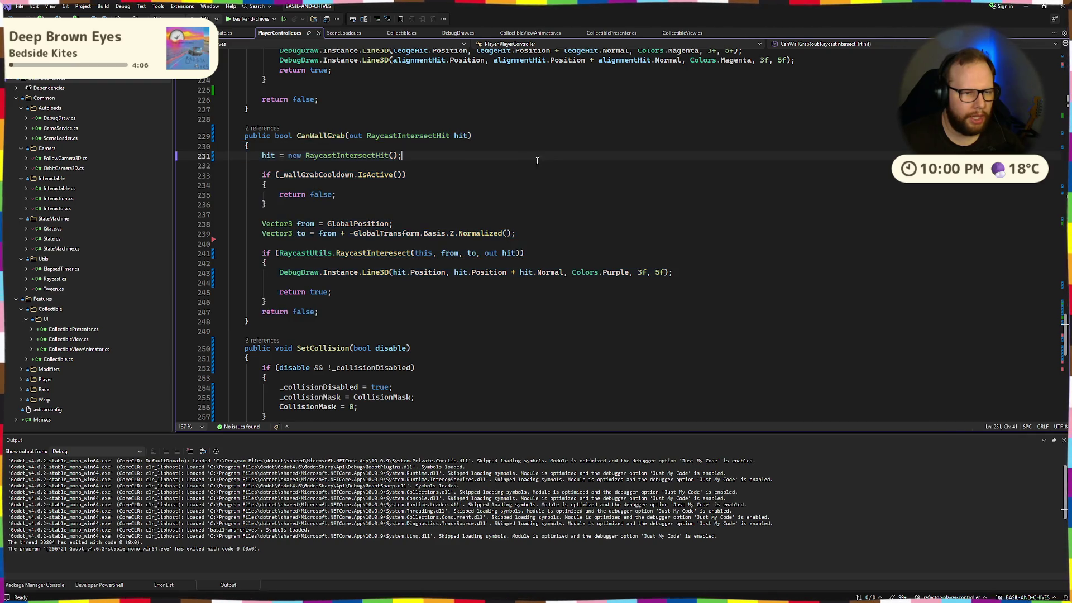
Step: Add a blank line in CanLedgeGrab right after the IsZeroApprox movement-direction check
{"action": "scroll", "coordinate": [457, 287], "scroll_direction": "up", "scroll_amount": 13}
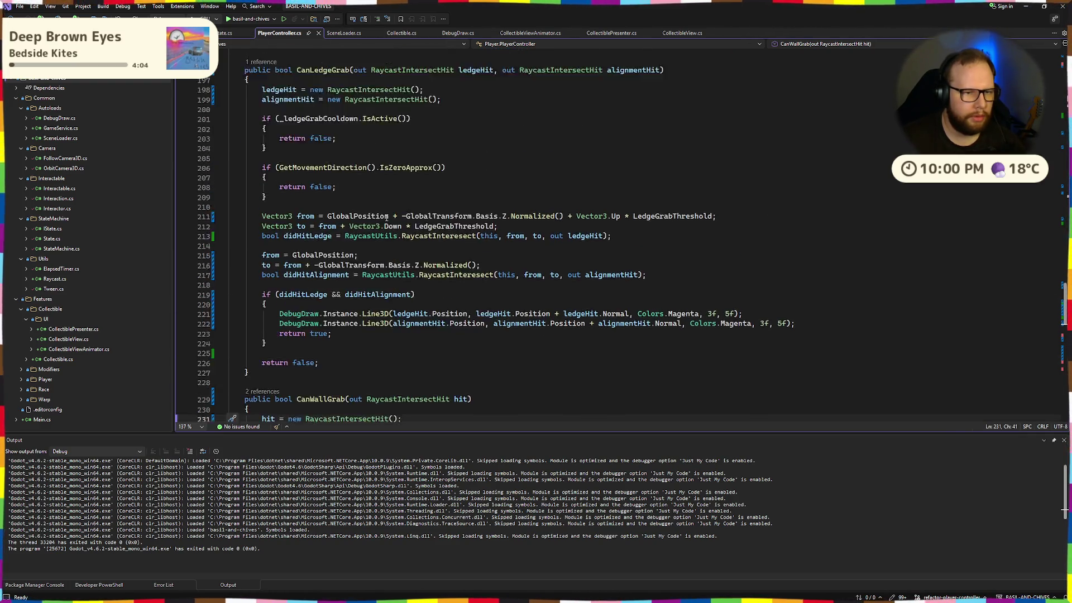
{"action": "left_click_drag", "start_coordinate": [296, 187], "coordinate": [457, 288]}
{"action": "scroll", "coordinate": [456, 287], "scroll_direction": "down", "scroll_amount": 4}
{"action": "left_click_drag", "start_coordinate": [262, 216], "coordinate": [611, 246]}
{"action": "left_click", "coordinate": [580, 264]}
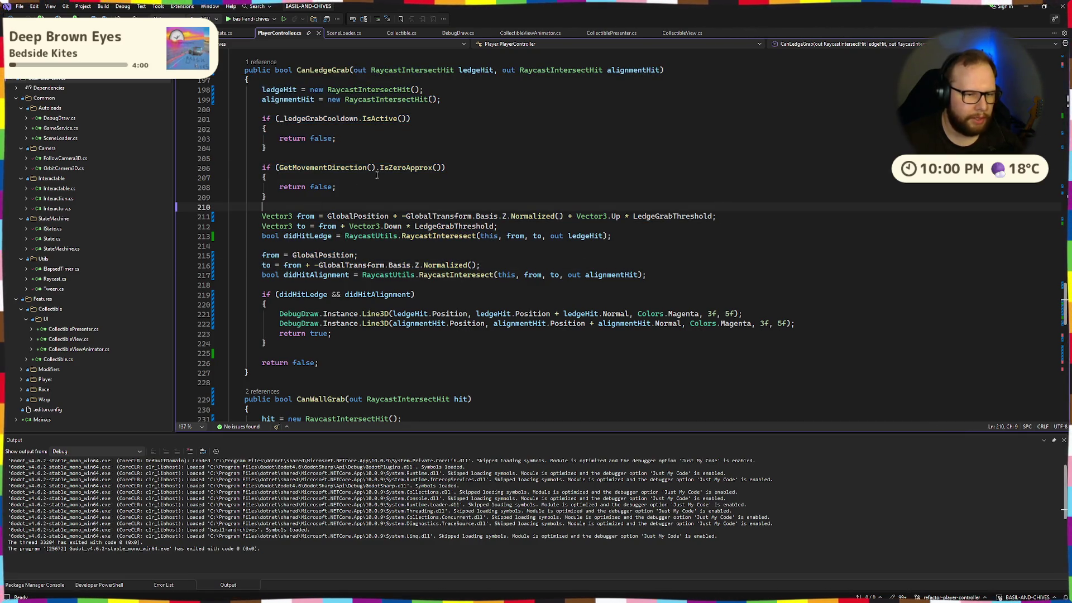
{"action": "key", "text": "Return"}
{"action": "key", "text": "BackSpace"}
{"action": "key", "text": "Escape"}
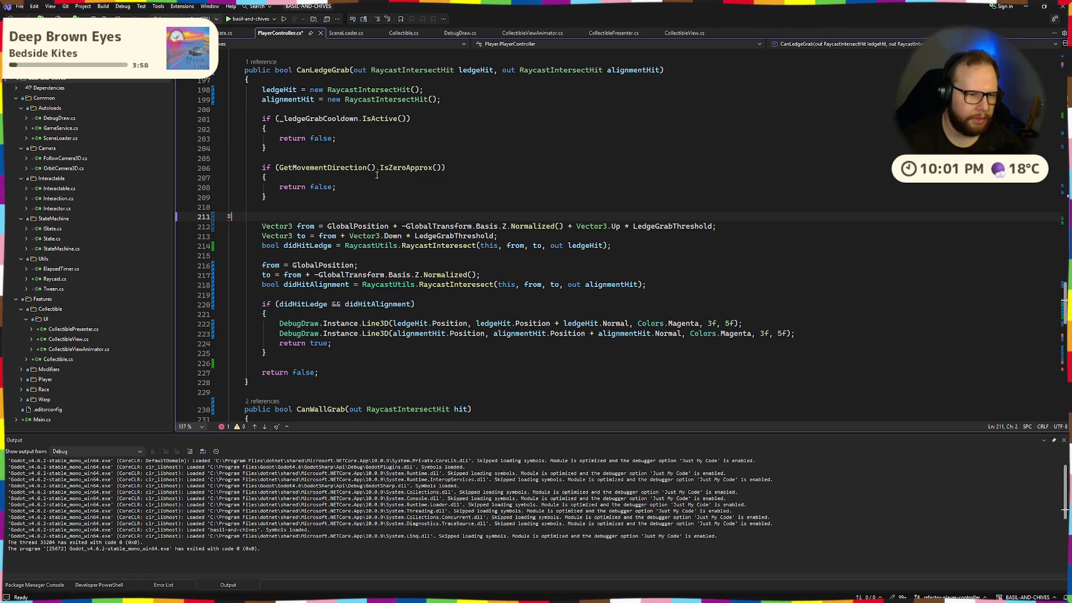